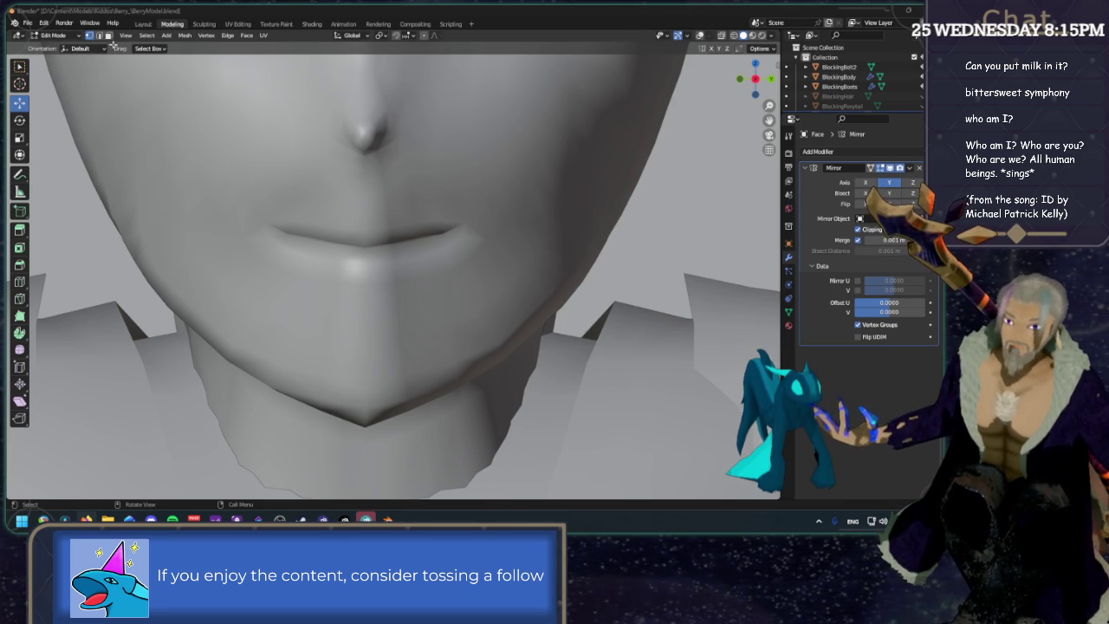
Show the wireframe, select the lip edge path out to the mouth corner, and switch to Right view.
left_click(702, 39)
scroll(425, 221, "up", 4)
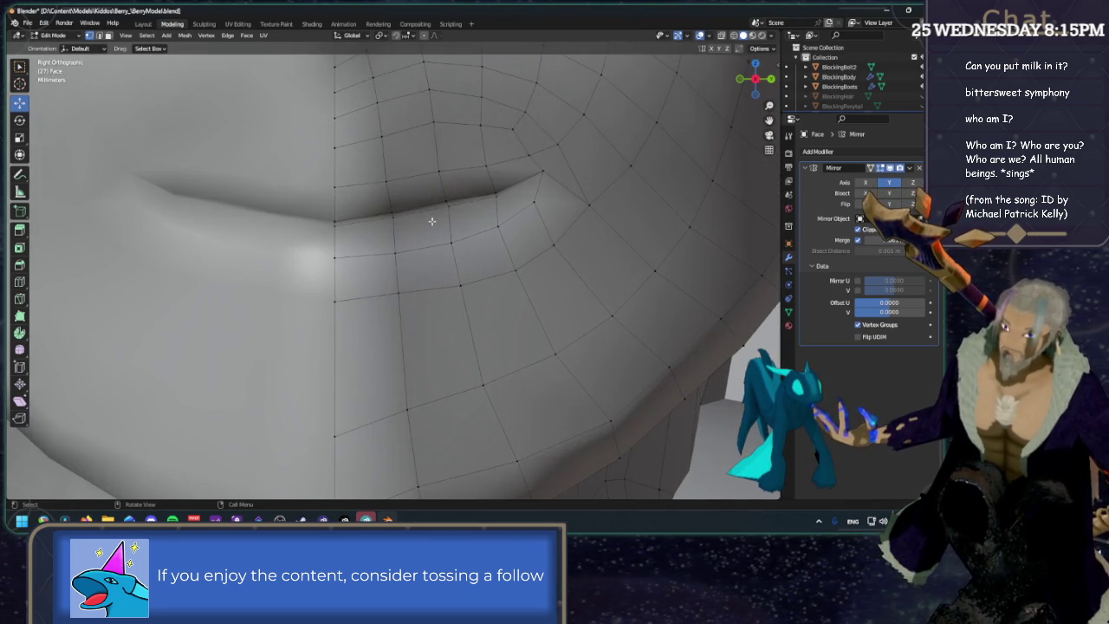
middle_click_drag(411, 208, 378, 209)
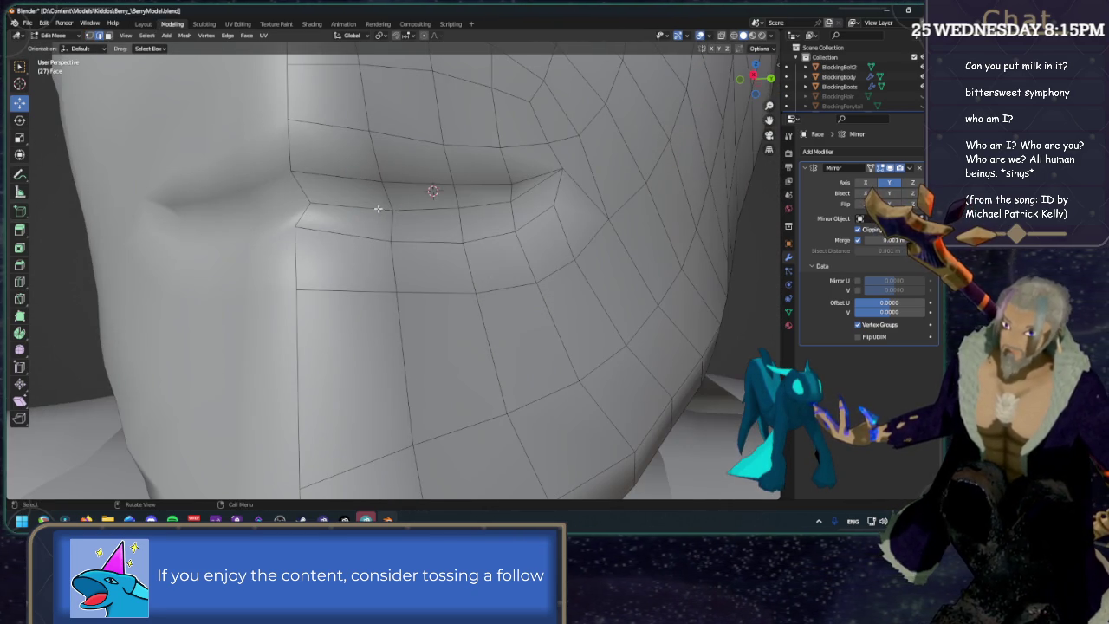
left_click(532, 188, "ctrl")
middle_click_drag(533, 188, 786, 78)
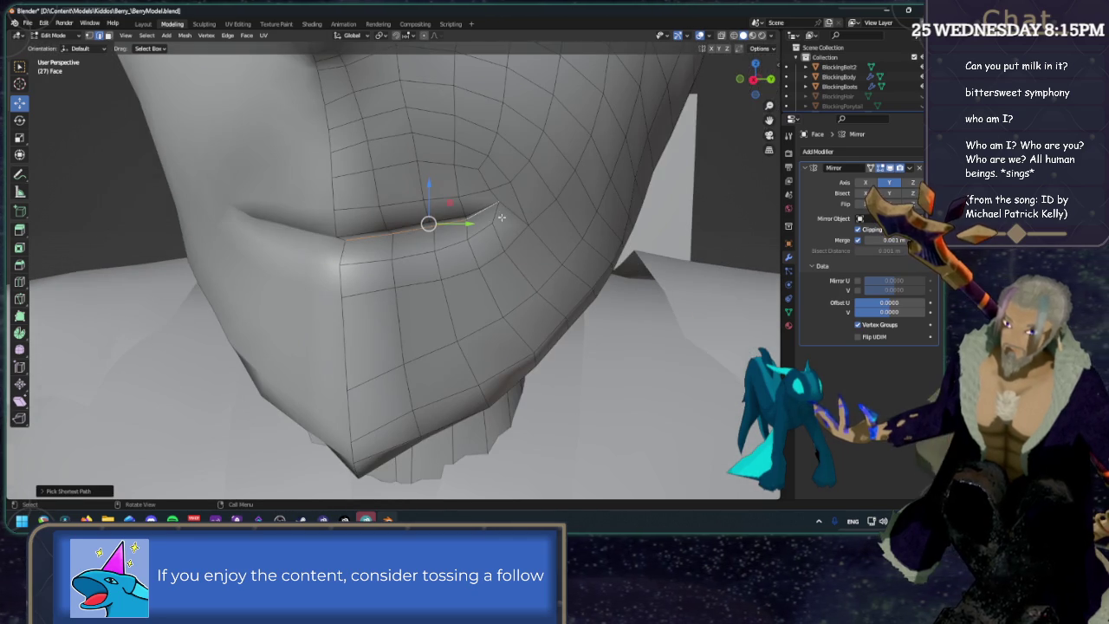
key("KP_1")
key("KP_3")
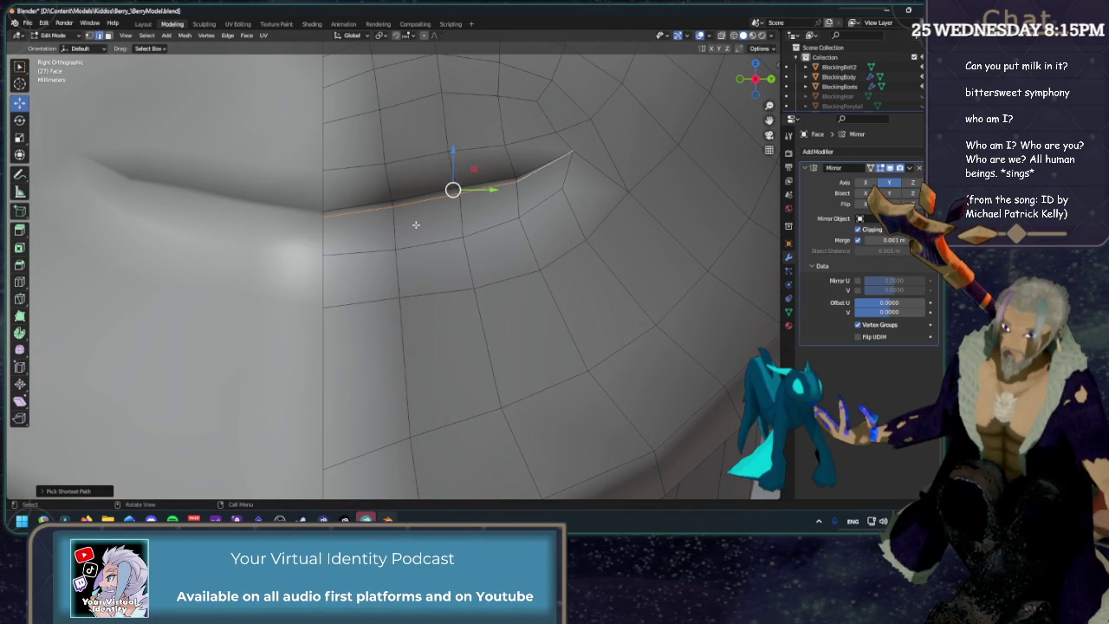
Bevel the mouth crease edge with 2 segments.
left_click(21, 265)
left_click_drag(474, 210, 488, 217)
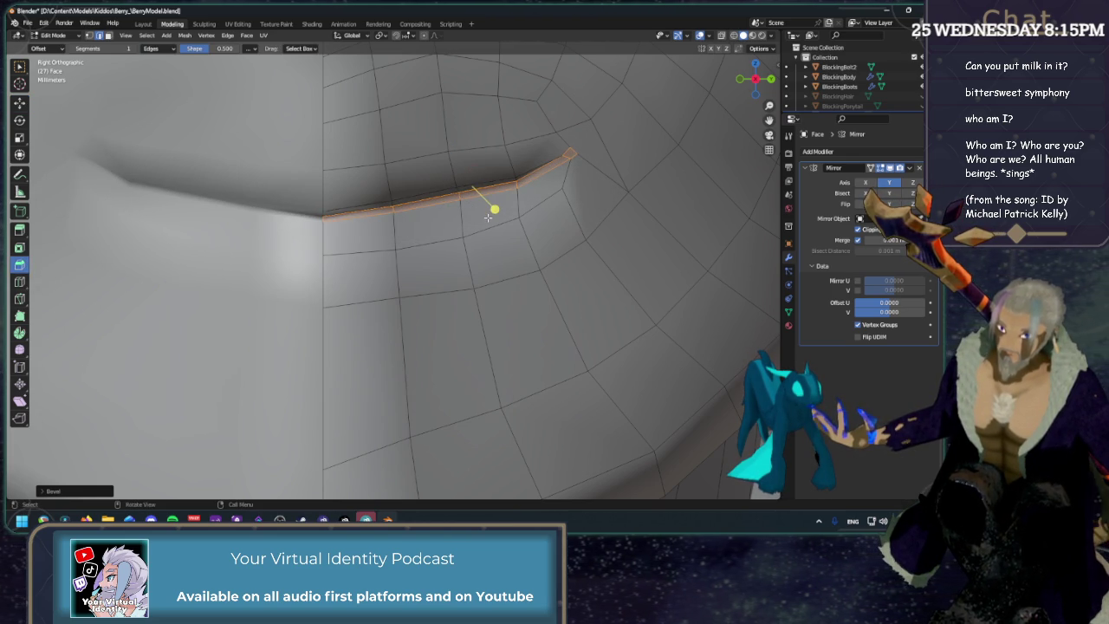
left_click(87, 491)
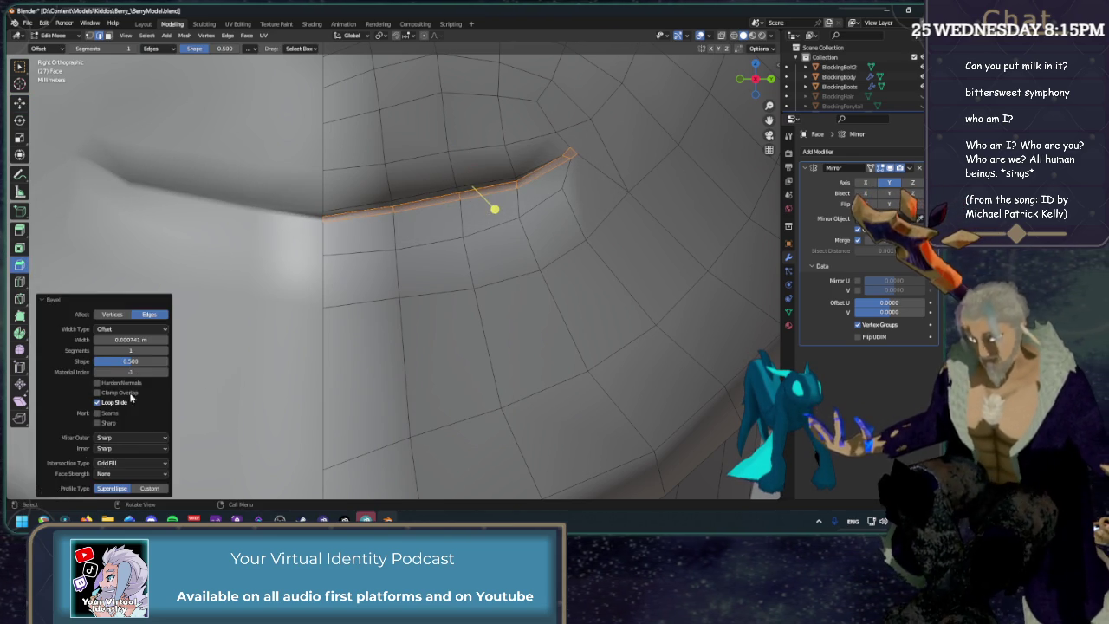
left_click(166, 350)
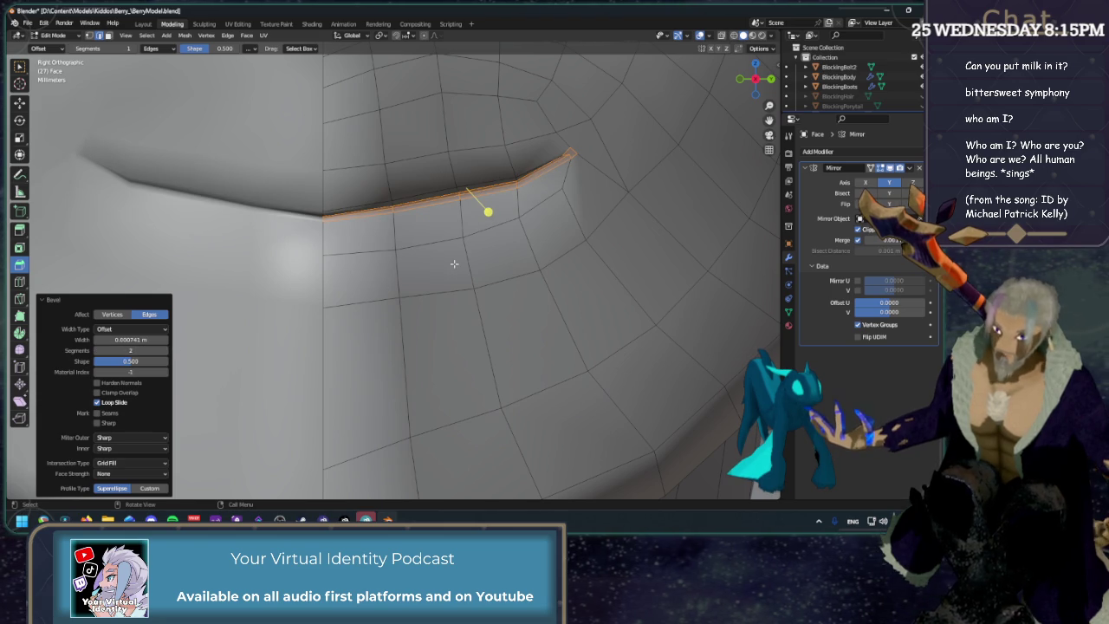
Delete the thin middle loop of the bevel to open the mouth slit.
key("shift+space")
key("g")
left_click(421, 203, "alt")
key("x")
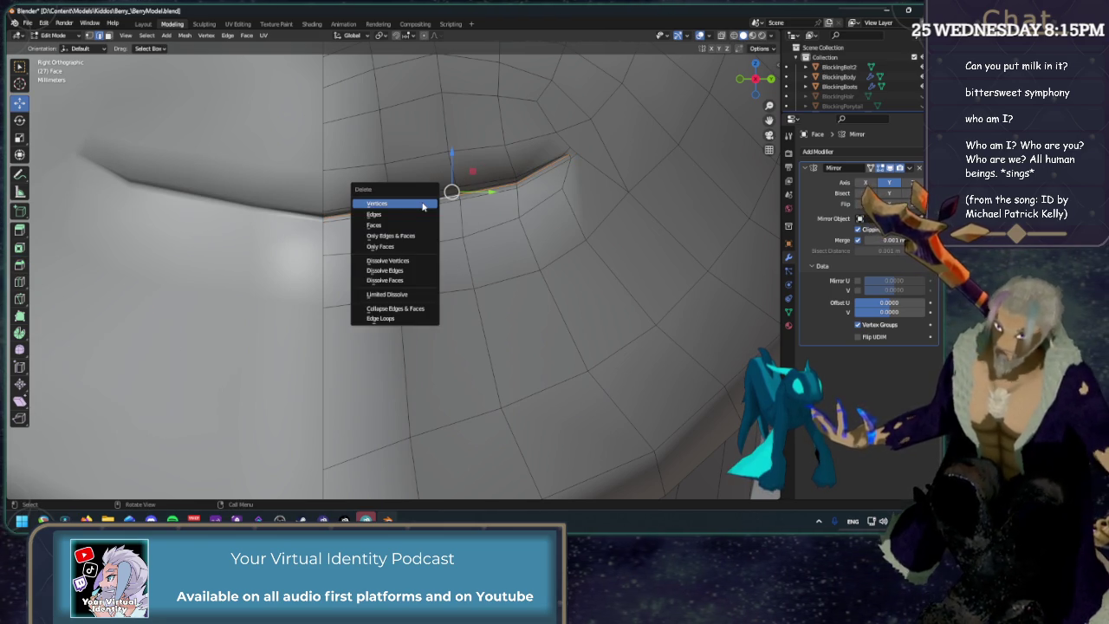
left_click(392, 215)
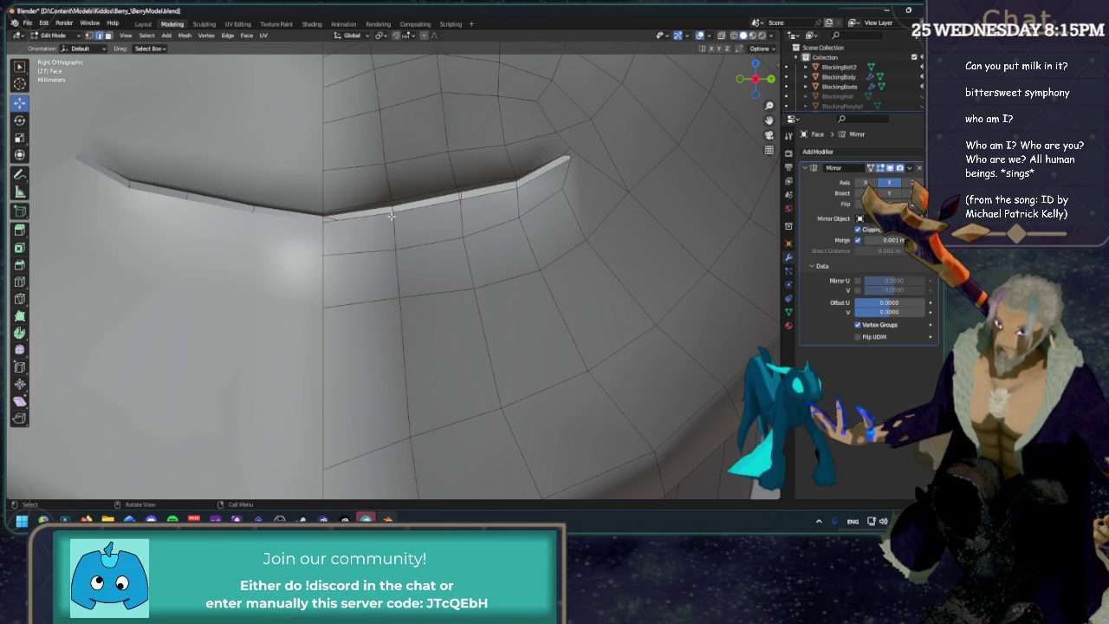
scroll(541, 170, "down", 3)
Select the loose rim vertices at the mouth corner.
mouse_move(540, 164)
middle_mouse_down()
mouse_move(320, 183)
mouse_move(394, 166)
middle_mouse_up()
left_click(395, 166)
mouse_move(517, 188)
middle_mouse_down()
mouse_move(494, 185)
mouse_move(526, 135)
mouse_move(444, 176)
mouse_move(482, 159)
mouse_move(523, 162)
middle_mouse_up()
left_click(465, 157, "shift")
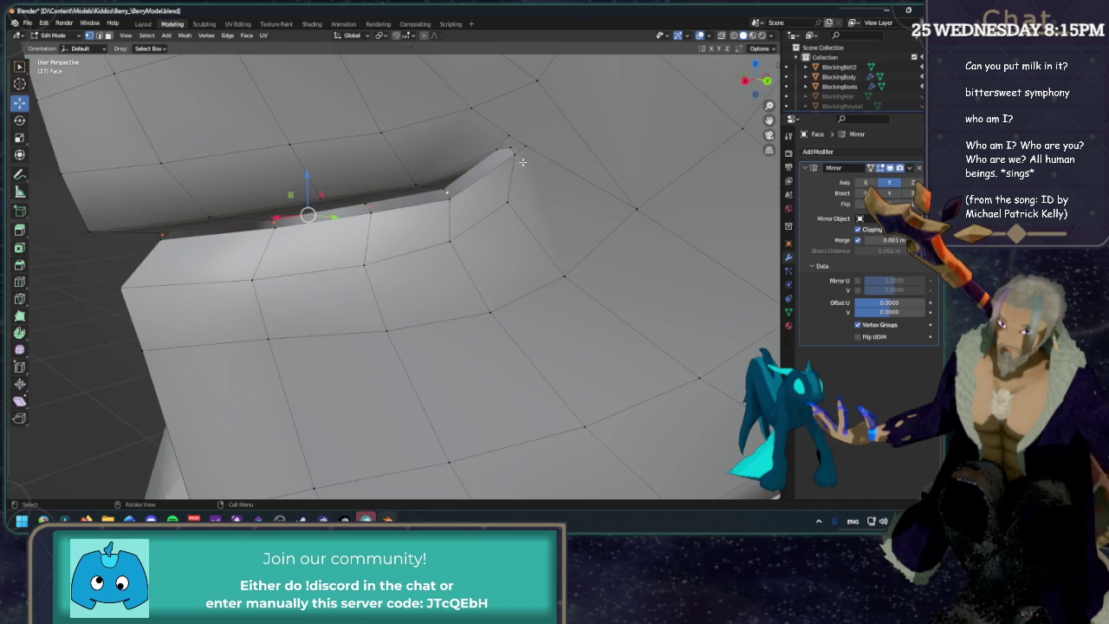
right_click(522, 162)
left_click(490, 163)
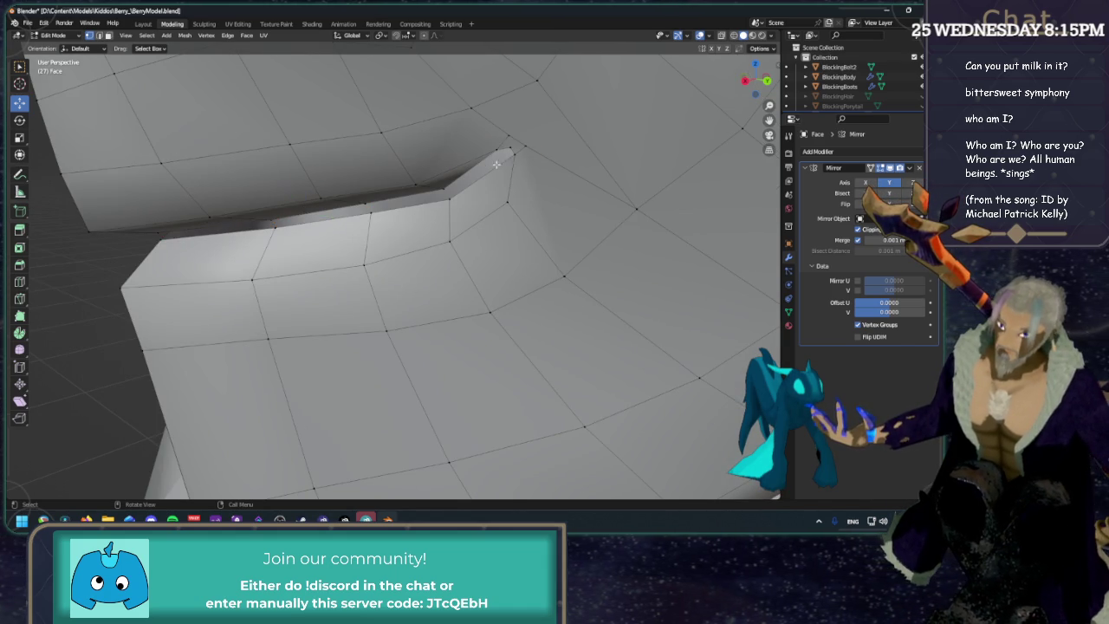
left_click(512, 147)
mouse_move(512, 147)
middle_mouse_down()
mouse_move(529, 129)
mouse_move(407, 251)
mouse_move(433, 173)
middle_mouse_up()
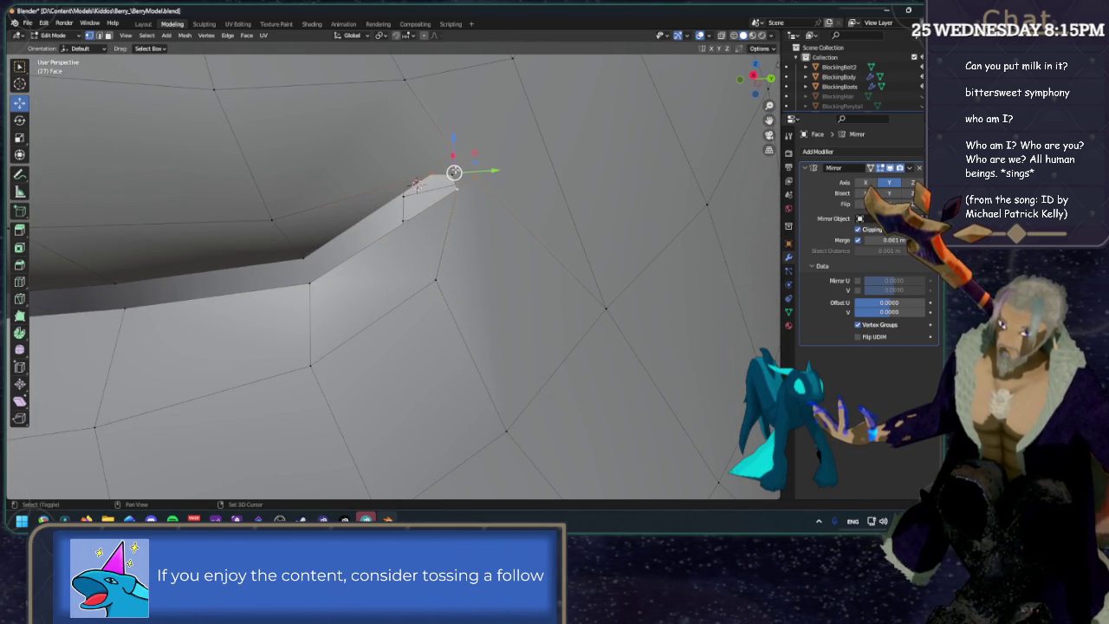
Merge the corner vertices at center, deselect, and return to the Right orthographic view.
key("m")
left_click(414, 170)
mouse_move(414, 170)
middle_mouse_down()
mouse_move(369, 235)
mouse_move(453, 218)
mouse_move(421, 246)
mouse_move(448, 287)
middle_mouse_up()
left_click(421, 245)
scroll(448, 287, "up", 2)
left_click(756, 78)
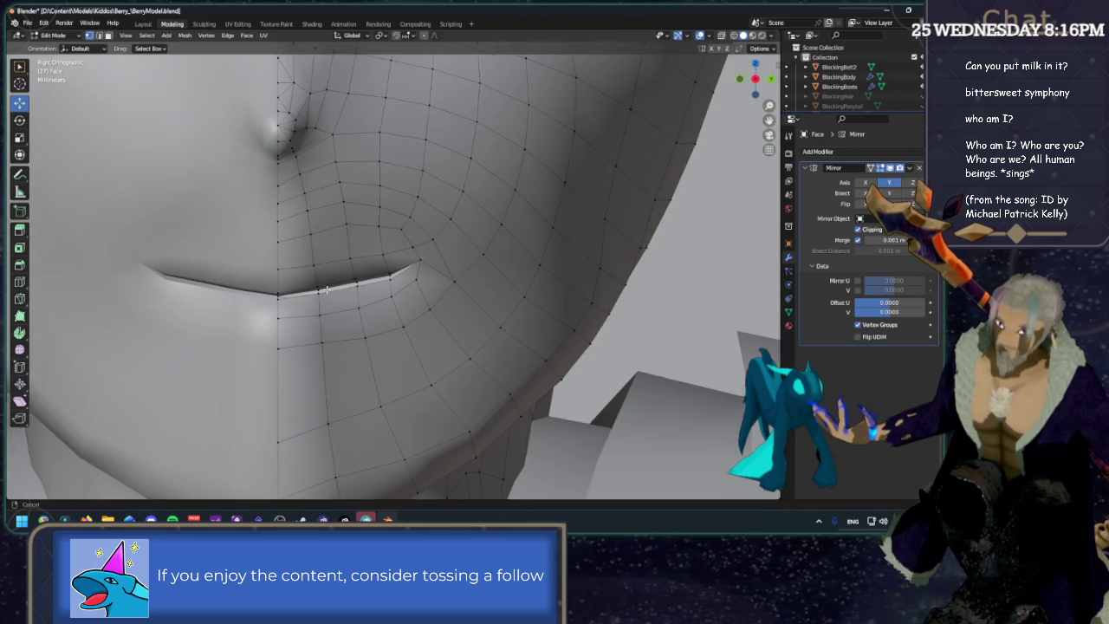
middle_click_drag(309, 295, 402, 272, "shift")
Hide the wireframe to check the mouth shading, then restore it and snap to side view.
left_click(700, 36)
scroll(414, 258, "down", 5)
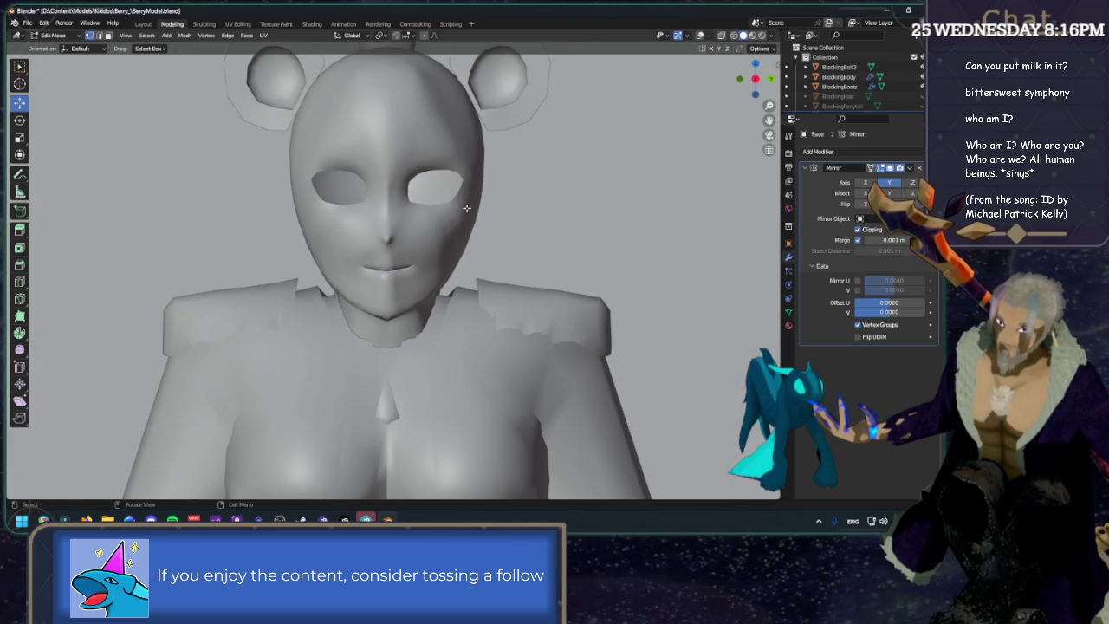
scroll(414, 258, "up", 6)
scroll(414, 258, "up", 3)
scroll(421, 235, "up", 3)
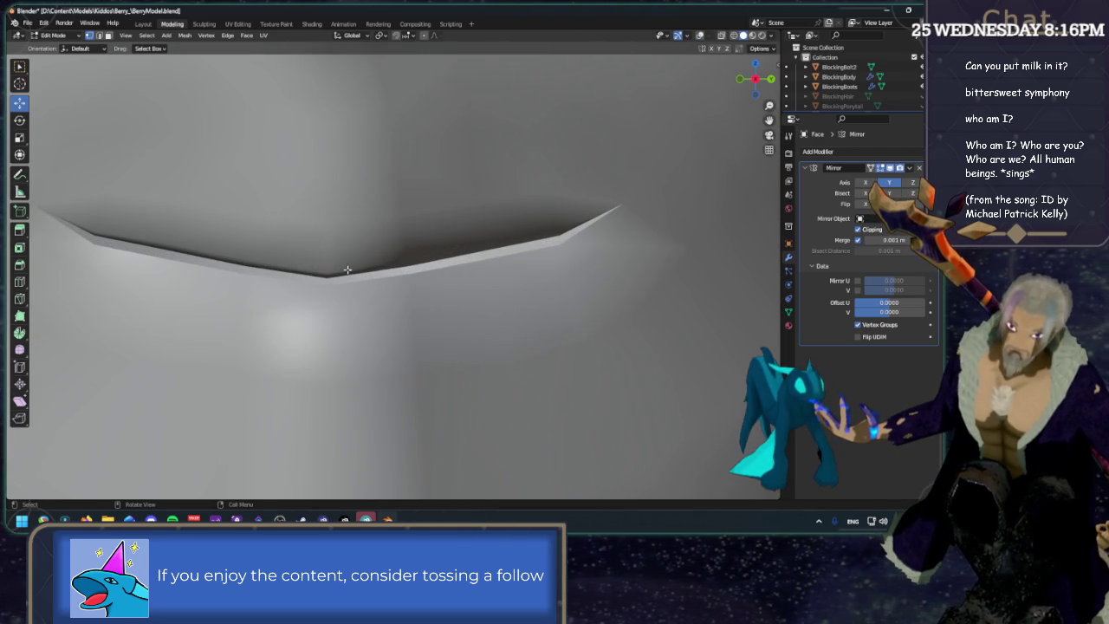
left_click(702, 36)
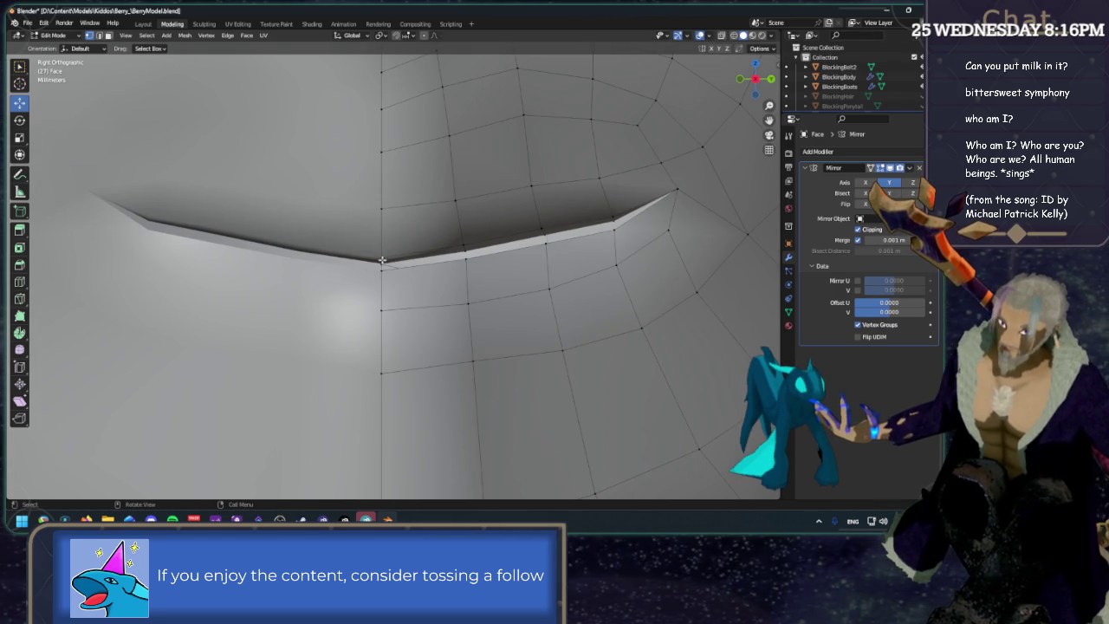
middle_click_drag(401, 262, 507, 171)
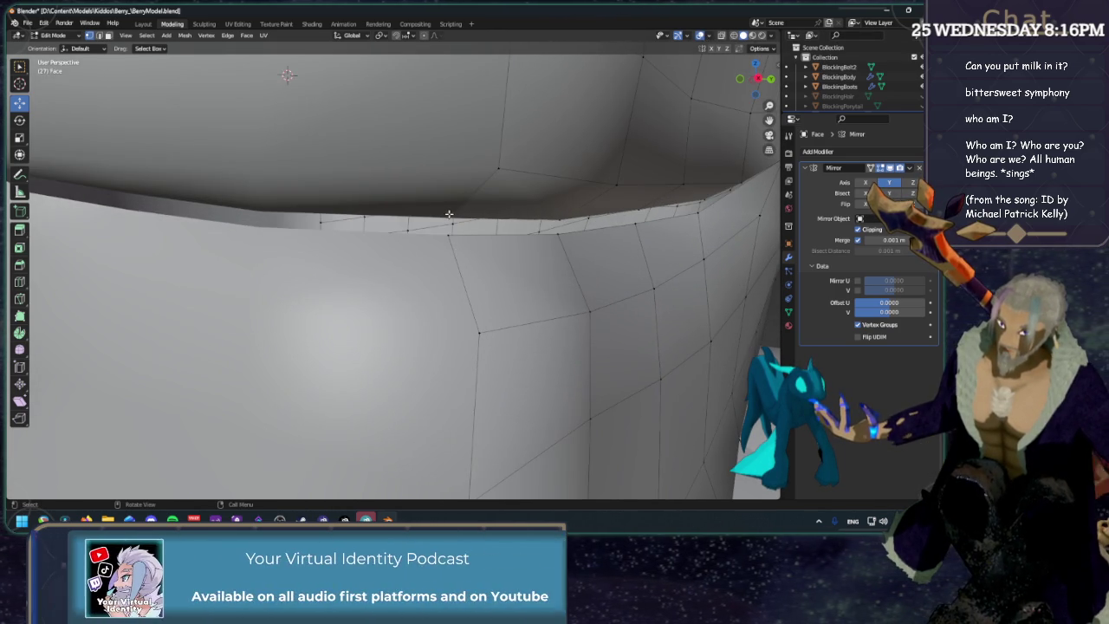
left_click(757, 78)
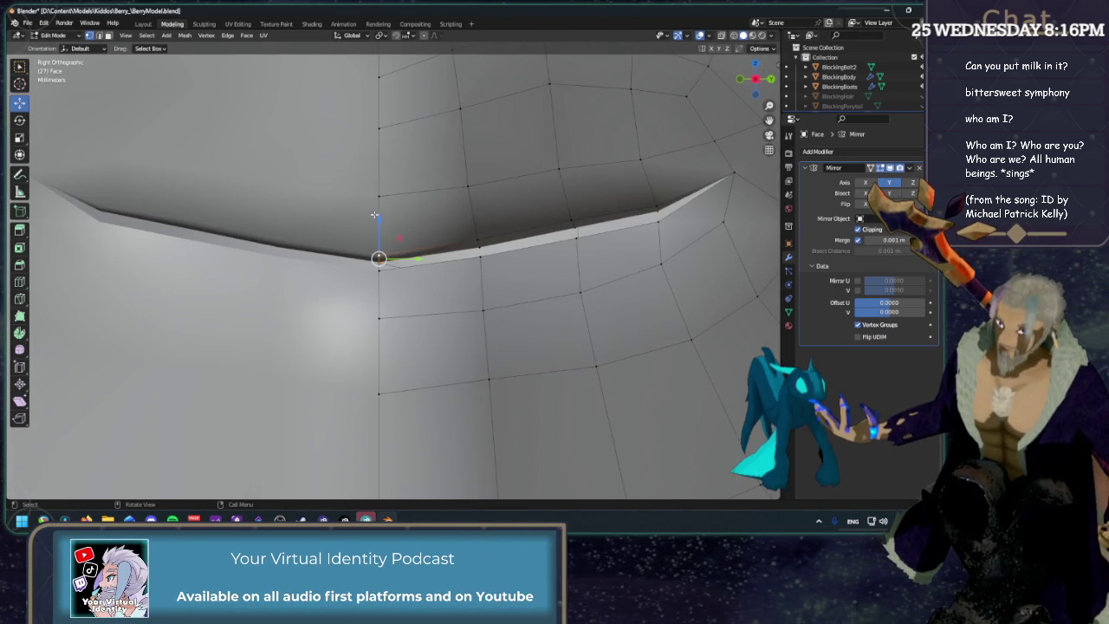
Move the box-selected lip vertices vertically along Z.
mouse_move(378, 218)
left_mouse_down()
mouse_move(381, 208)
mouse_move(392, 277)
left_mouse_up()
middle_click_drag(384, 274, 384, 276)
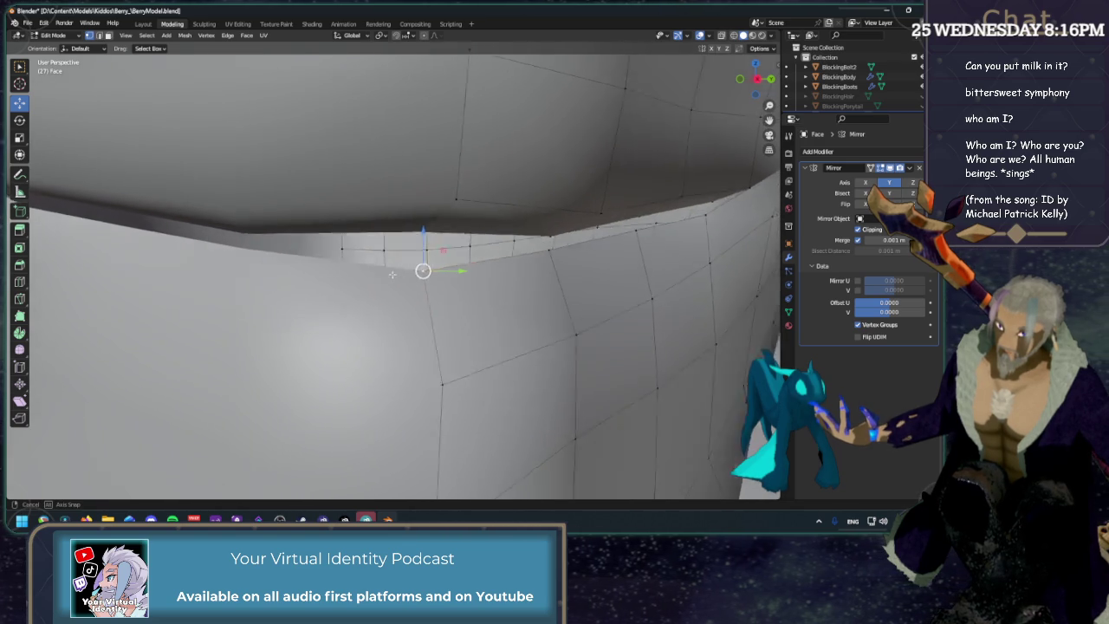
left_click(755, 79)
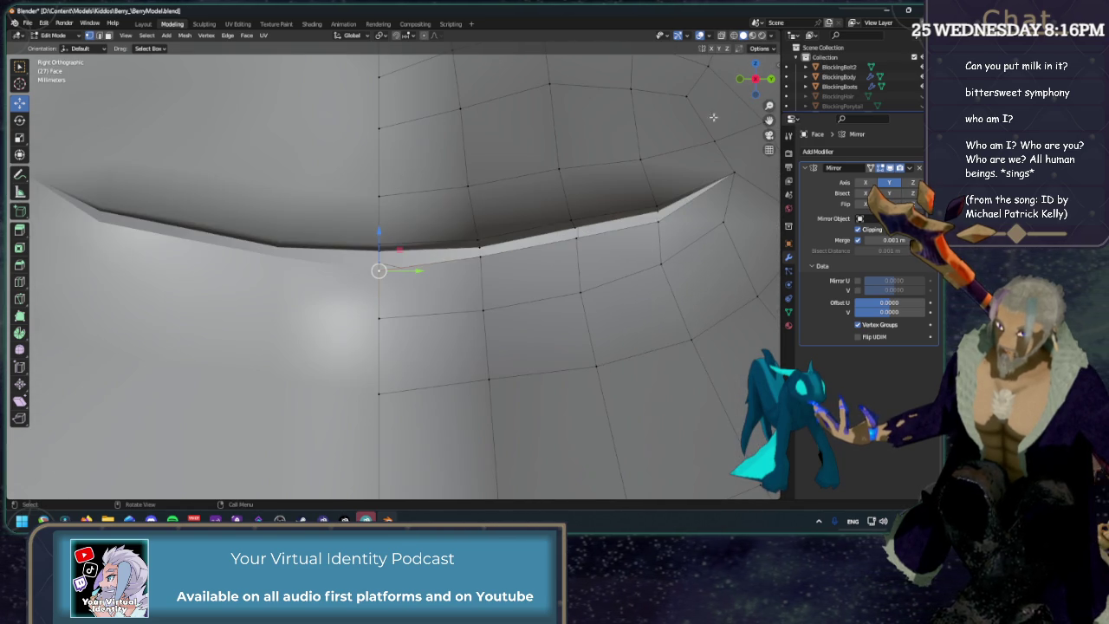
key("b")
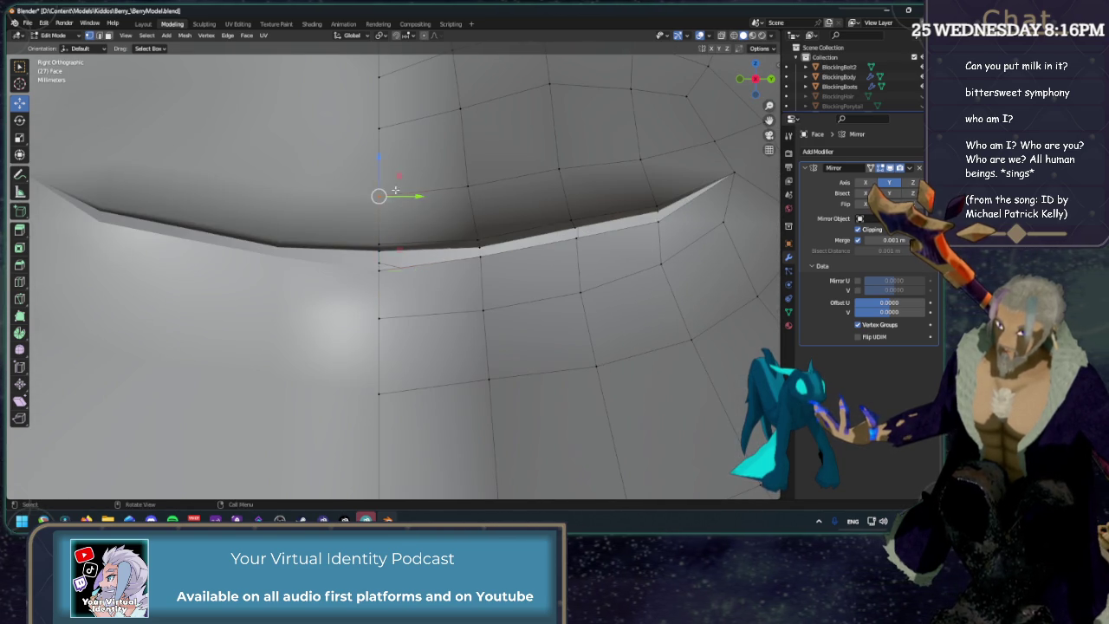
key("g")
key("z")
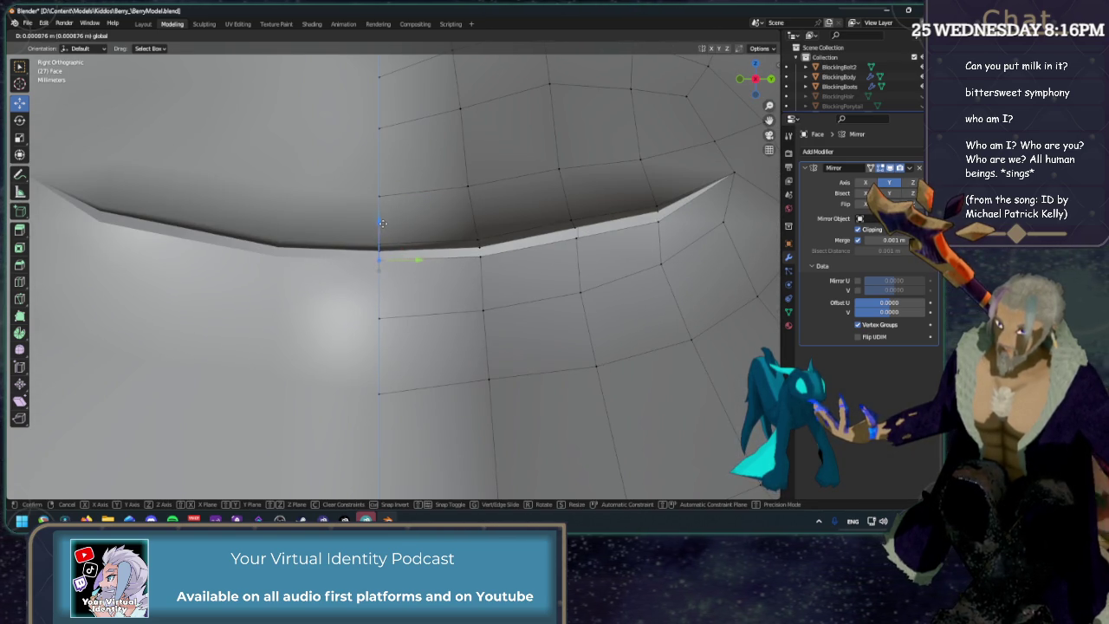
left_click(381, 223)
mouse_move(296, 227)
middle_mouse_down()
mouse_move(349, 230)
mouse_move(335, 229)
middle_mouse_up()
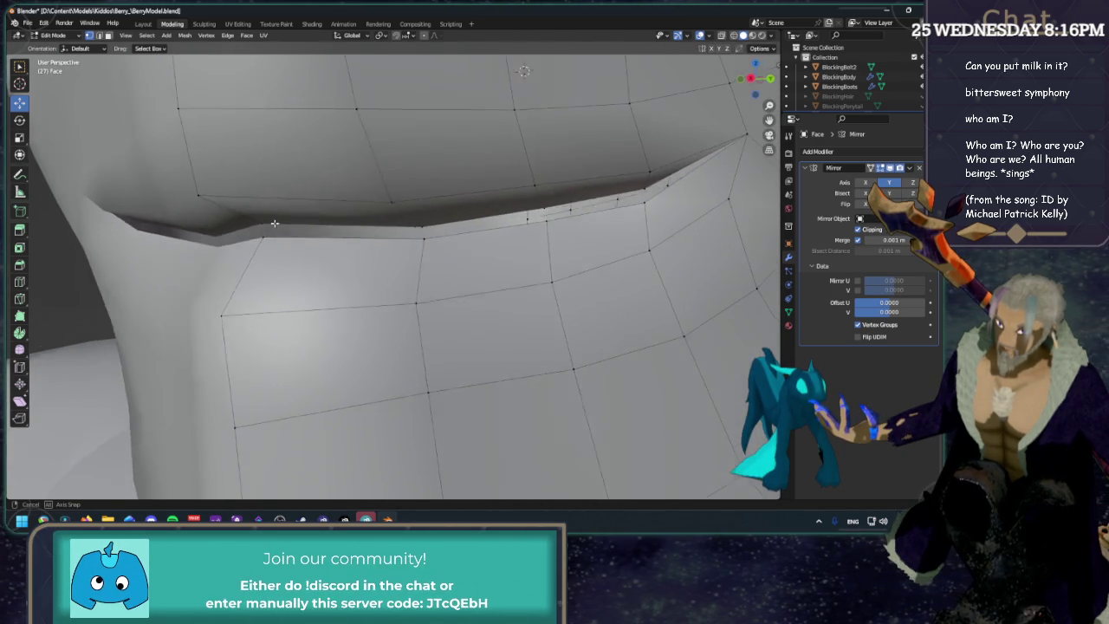
In Back view, shift the mouth-corner edge about -0.0027 m X and -0.0014 m Z, then deselect.
left_click(332, 228, "alt")
middle_click_drag(374, 223, 407, 233)
left_click(755, 79)
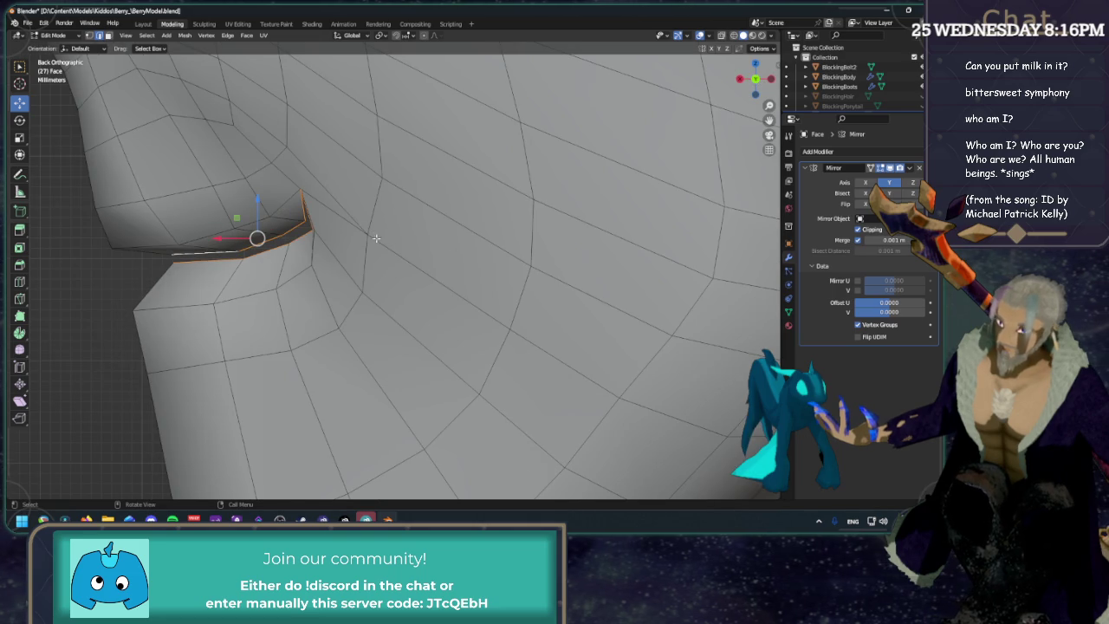
left_click(316, 167)
left_click_drag(282, 169, 321, 194)
mouse_move(322, 193)
middle_mouse_down()
mouse_move(421, 148)
mouse_move(631, 173)
mouse_move(497, 195)
mouse_move(555, 184)
mouse_move(529, 202)
middle_mouse_up()
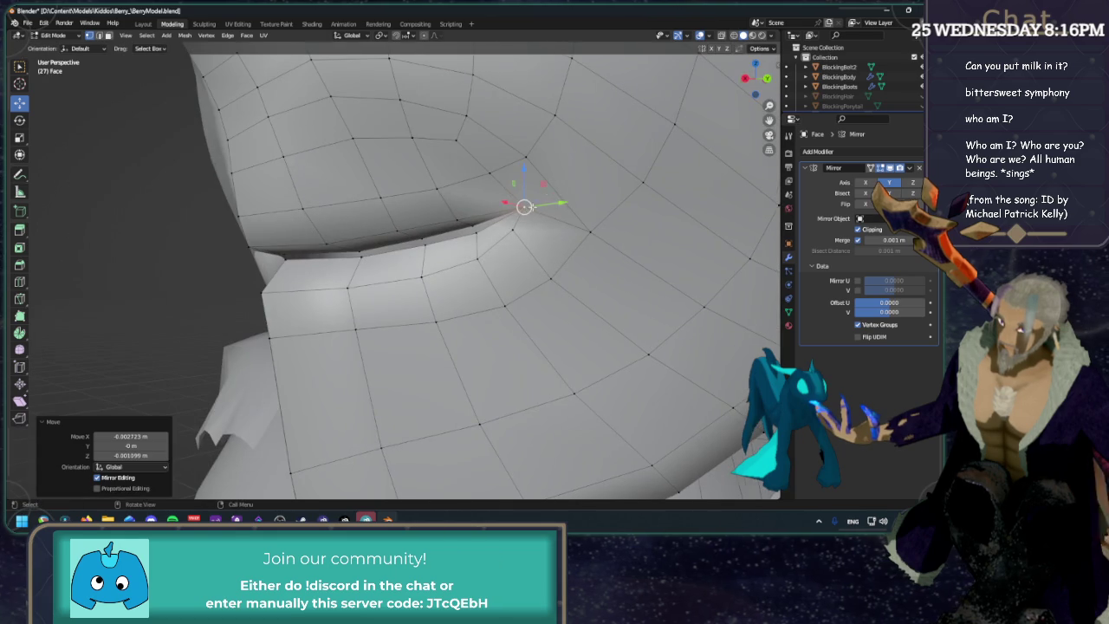
key("alt+a")
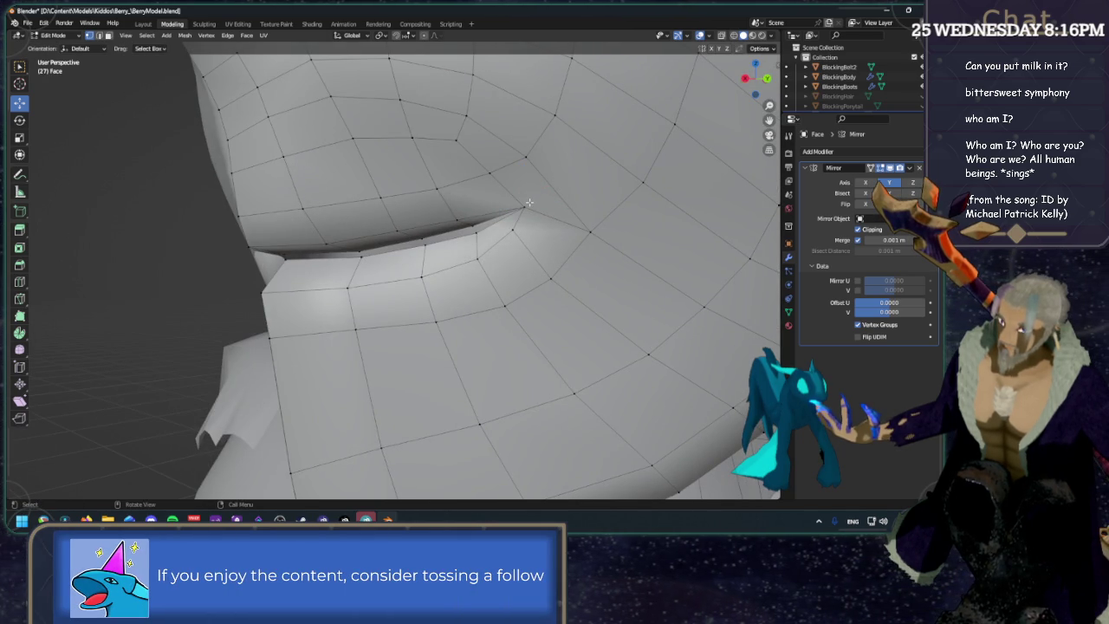
mouse_move(530, 157)
middle_mouse_down()
mouse_move(633, 172)
mouse_move(549, 208)
mouse_move(493, 252)
middle_mouse_up()
scroll(632, 172, "down", 3)
scroll(549, 207, "up", 2)
scroll(524, 220, "up", 2)
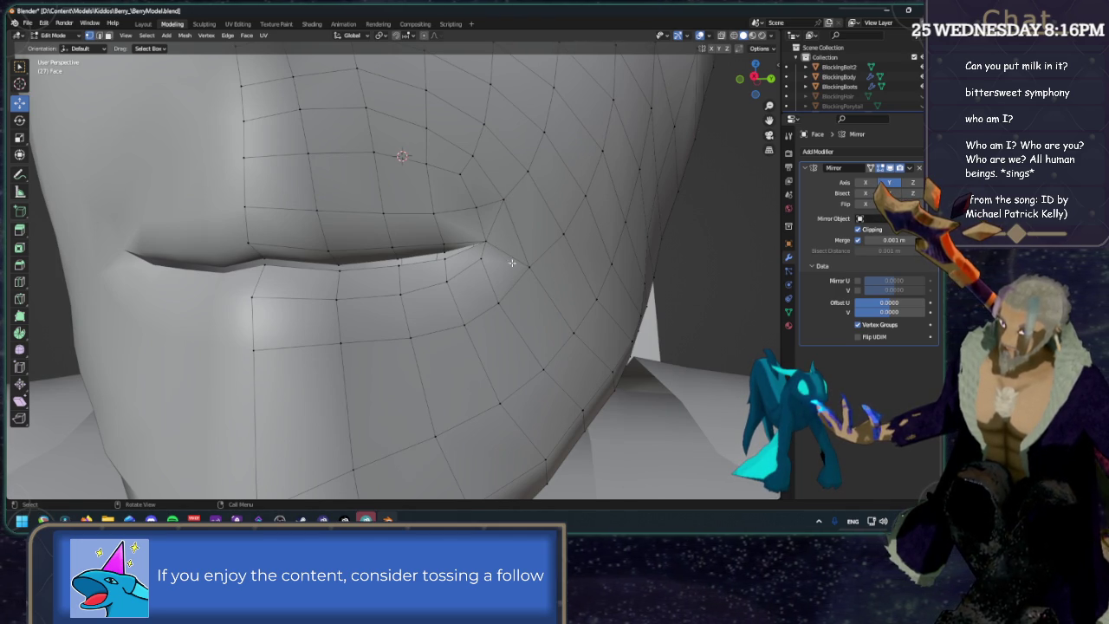
Vertex-slide the mouth-corner vertex along its edge and frame it in Right view.
left_click(486, 243, "shift")
left_click(500, 292, "shift")
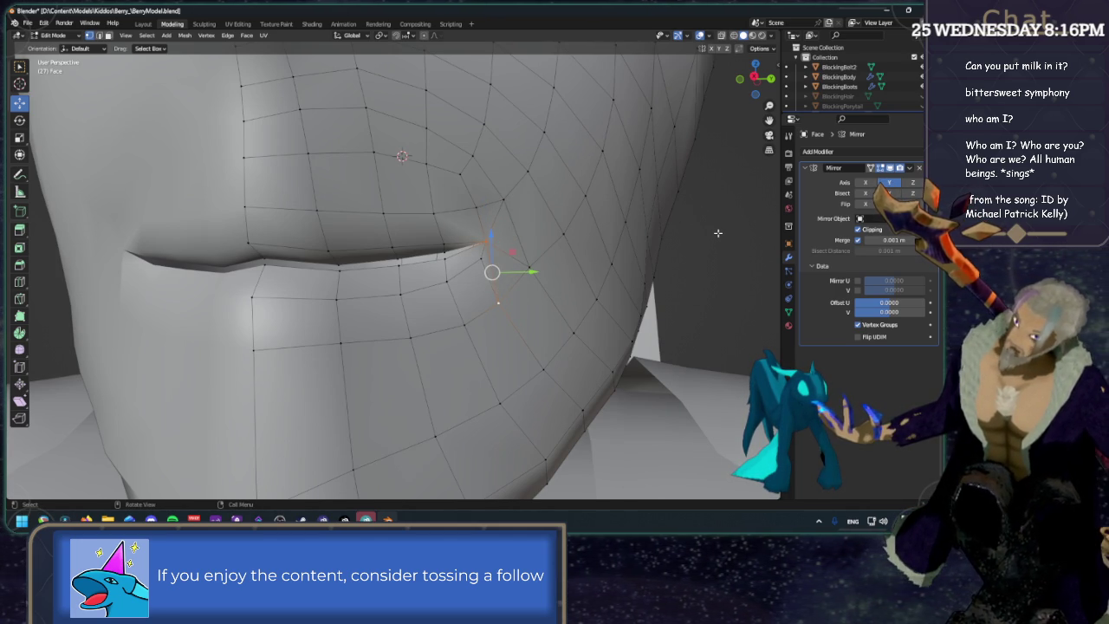
left_click(526, 270, "shift")
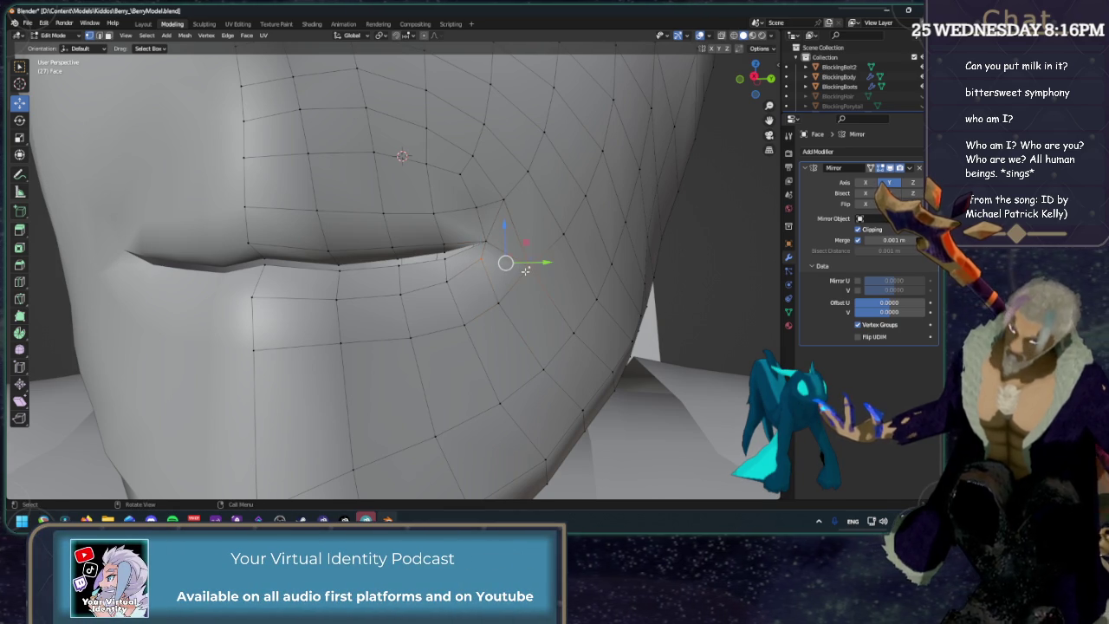
left_click(704, 242)
left_click(482, 260)
key("shift+v")
left_click(528, 271)
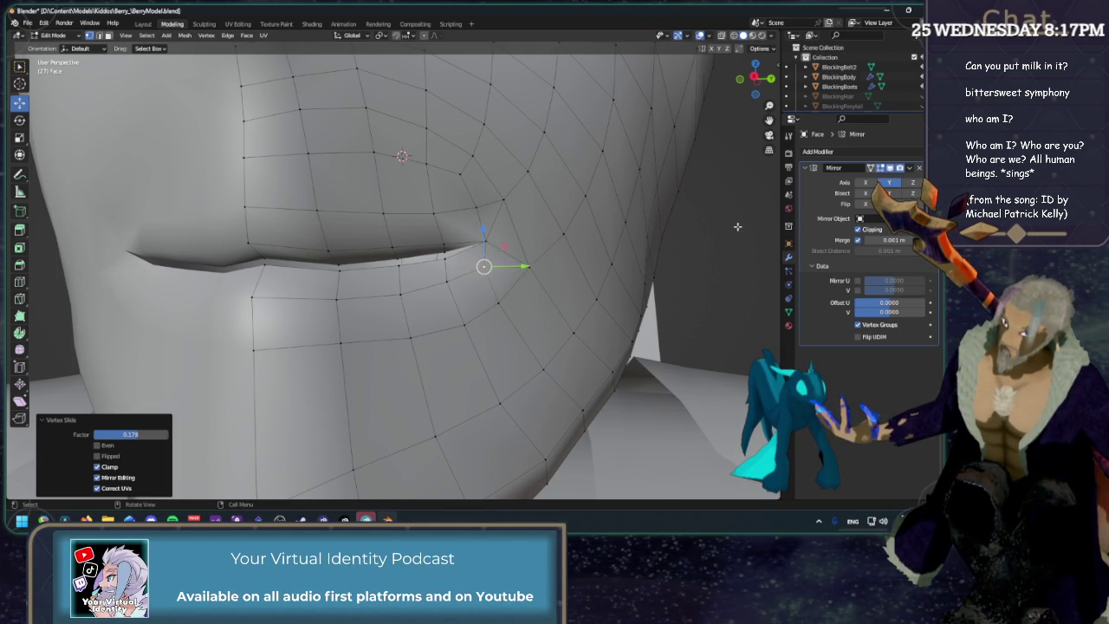
key("KP_3")
key("KP_Decimal")
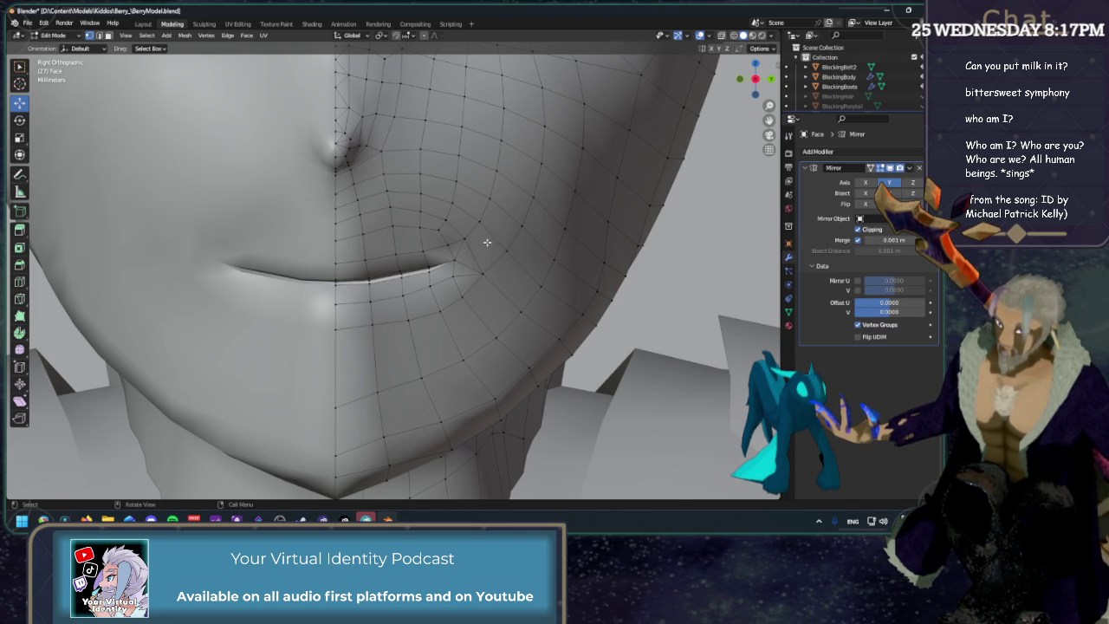
Slide the corner vertex again to factor 0.182, deselect, and preview the face without overlays.
key("shift+v")
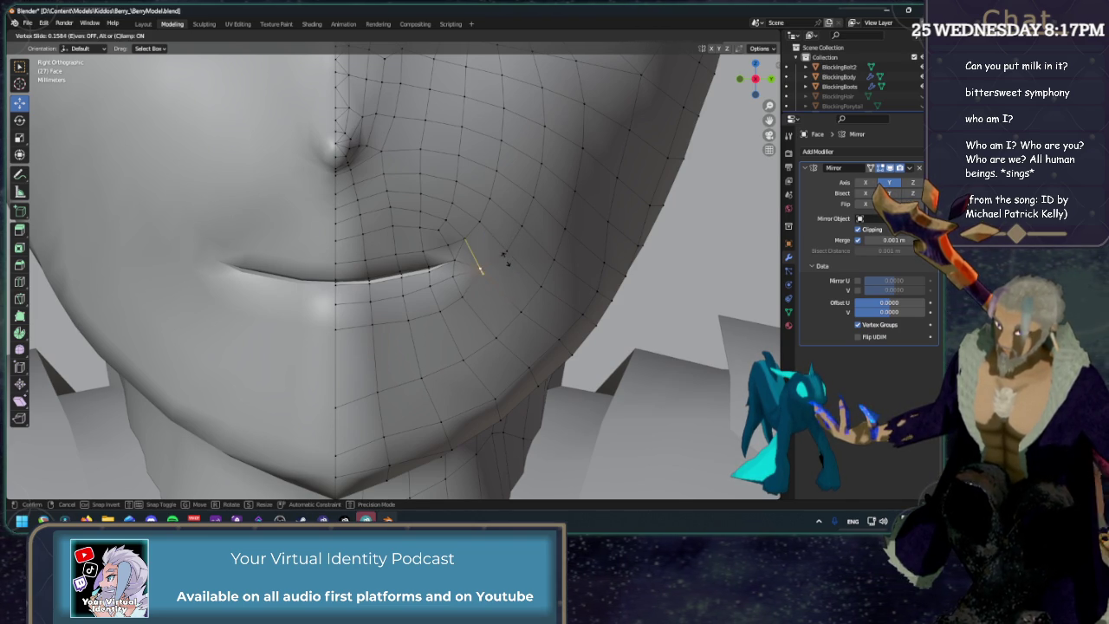
left_click(505, 253)
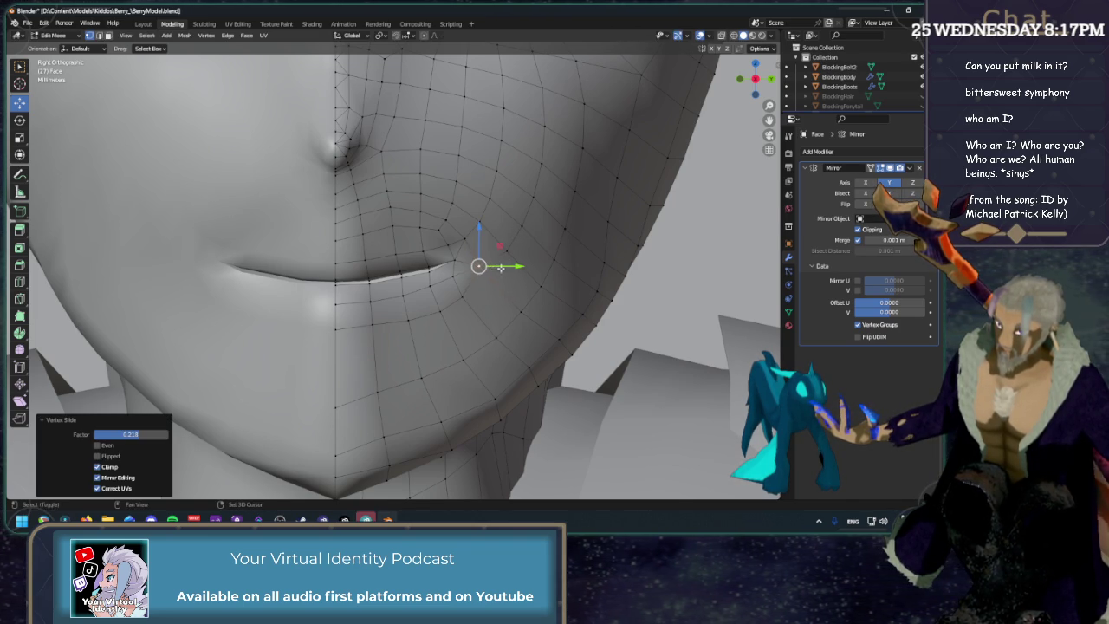
key("shift+v")
left_click(512, 274)
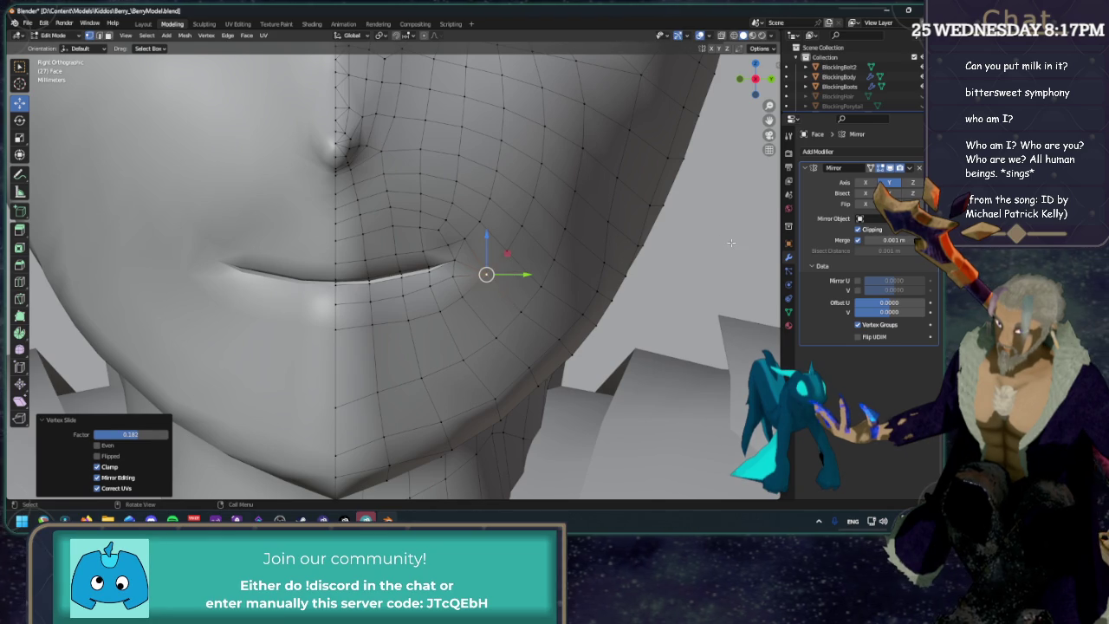
left_click(730, 243)
scroll(730, 243, "down", 2)
left_click(709, 36)
scroll(623, 136, "down", 3)
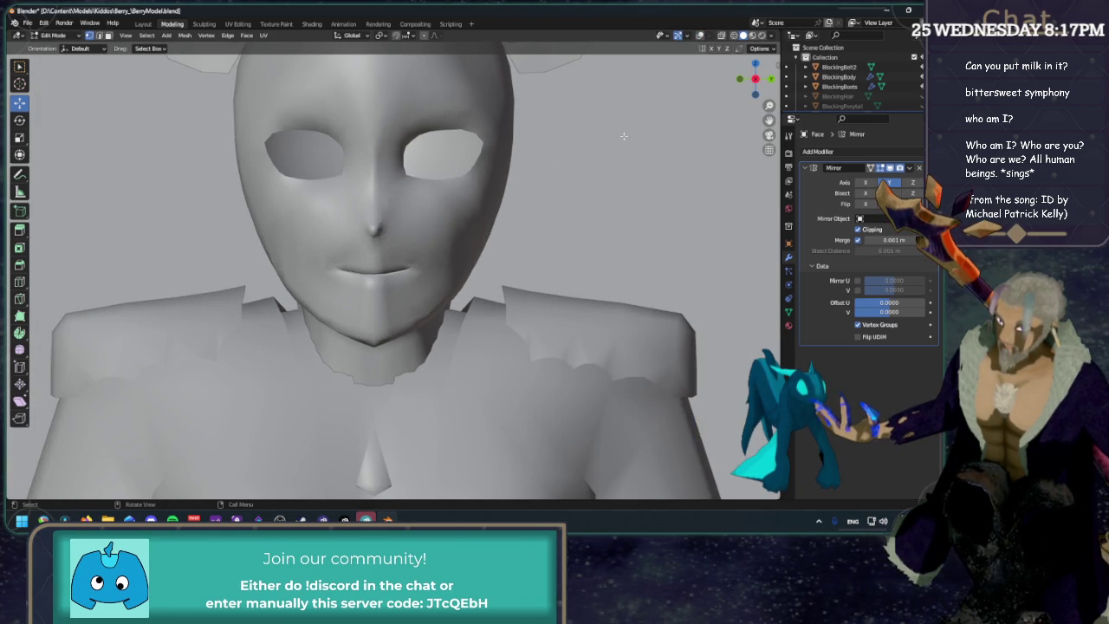
Zoom and orbit to a low view under the chin with the wireframe shown.
scroll(621, 129, "down", 3)
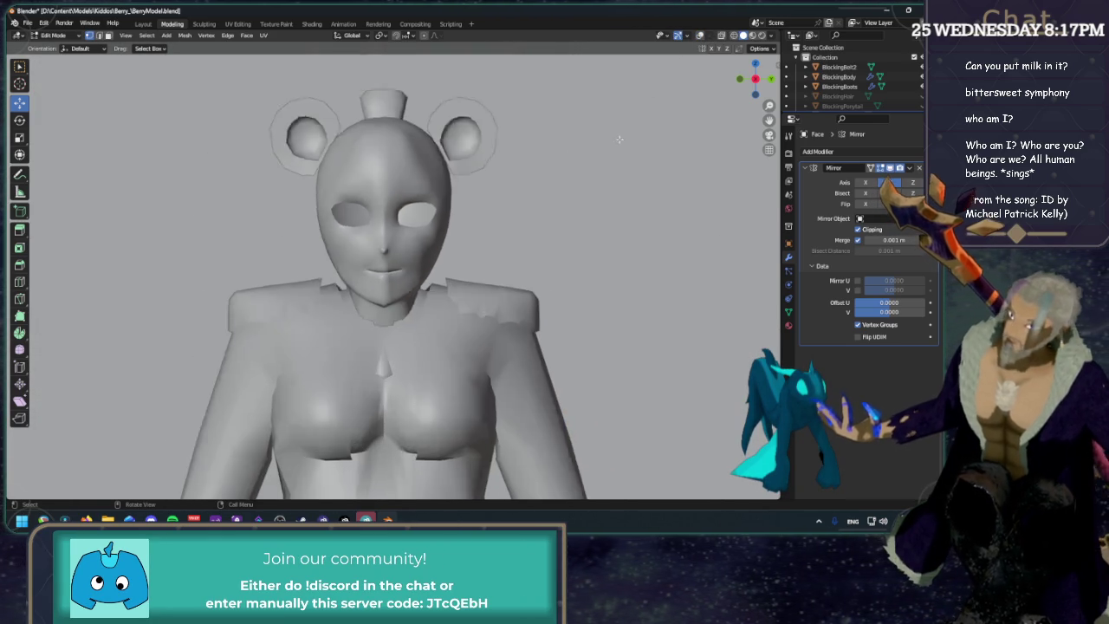
scroll(520, 217, "down", 1)
scroll(390, 260, "up", 3)
scroll(369, 271, "up", 3)
middle_click_drag(369, 271, 390, 245, "shift")
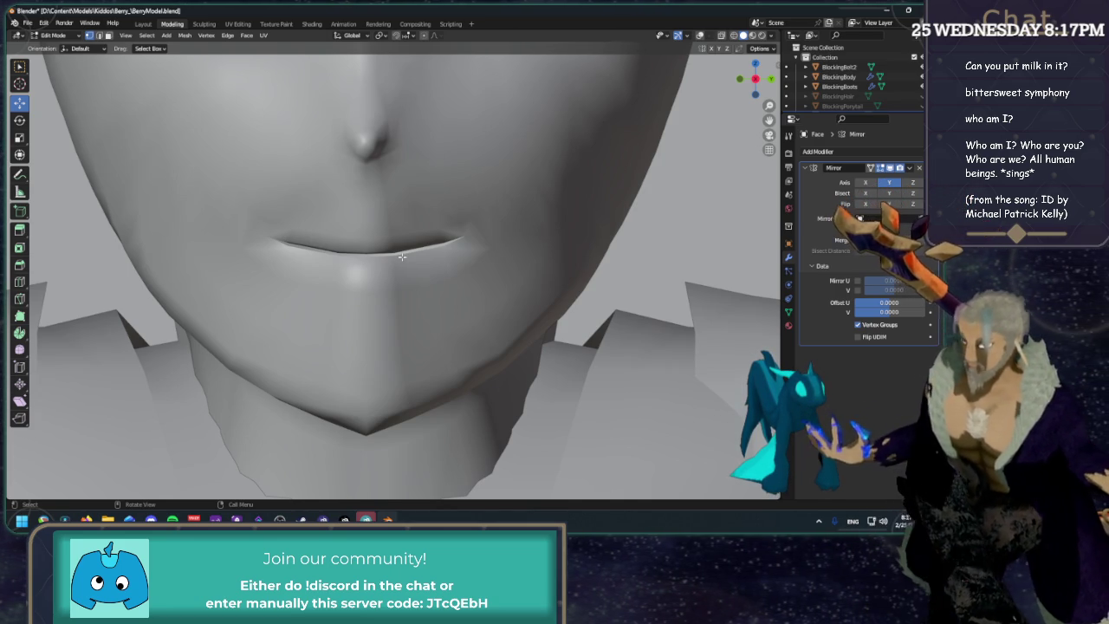
scroll(402, 257, "down", 4)
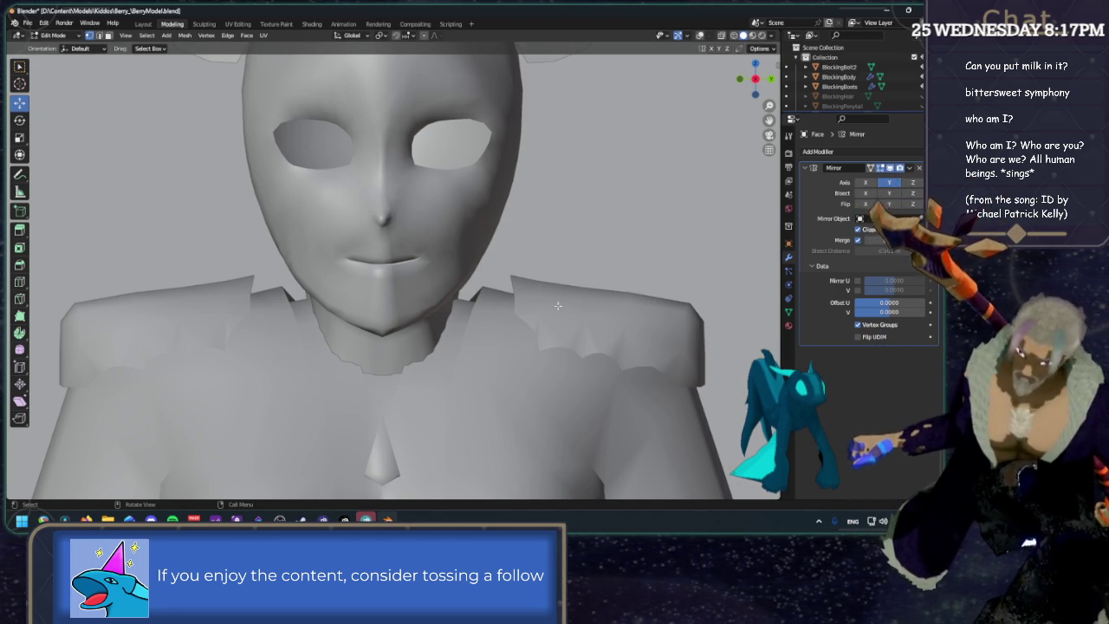
scroll(601, 209, "up", 3)
scroll(601, 210, "up", 2)
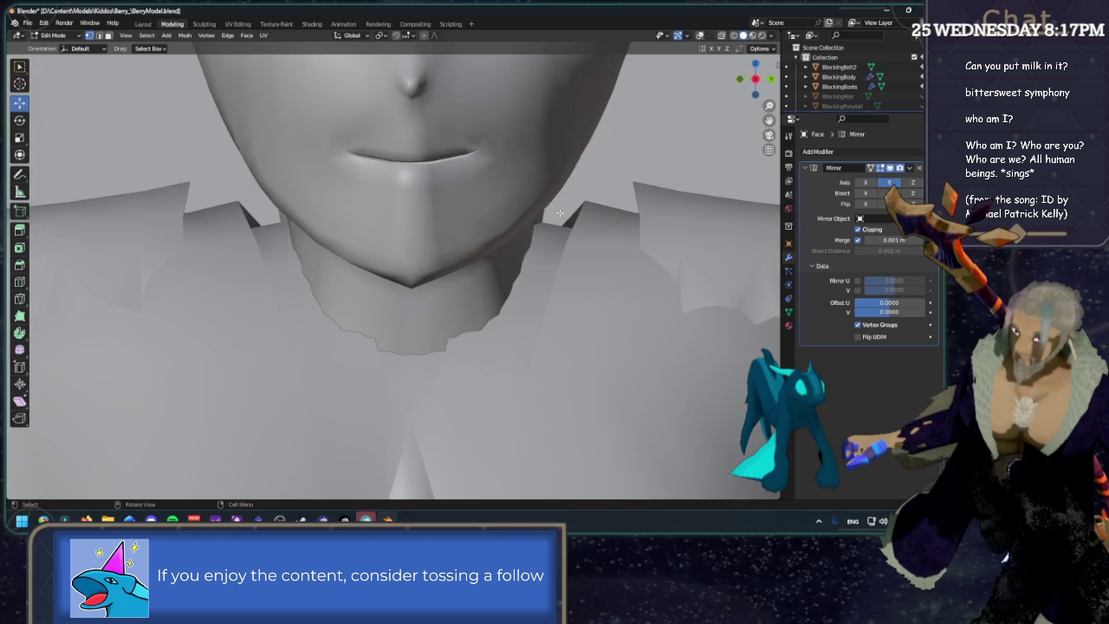
middle_click_drag(602, 210, 620, 122)
left_click(699, 36)
mouse_move(485, 217)
middle_mouse_down()
mouse_move(363, 278)
mouse_move(495, 247)
mouse_move(417, 262)
middle_mouse_up()
Vertex-slide the edge loop under the chin to factor 0.826.
left_click(377, 272, "alt")
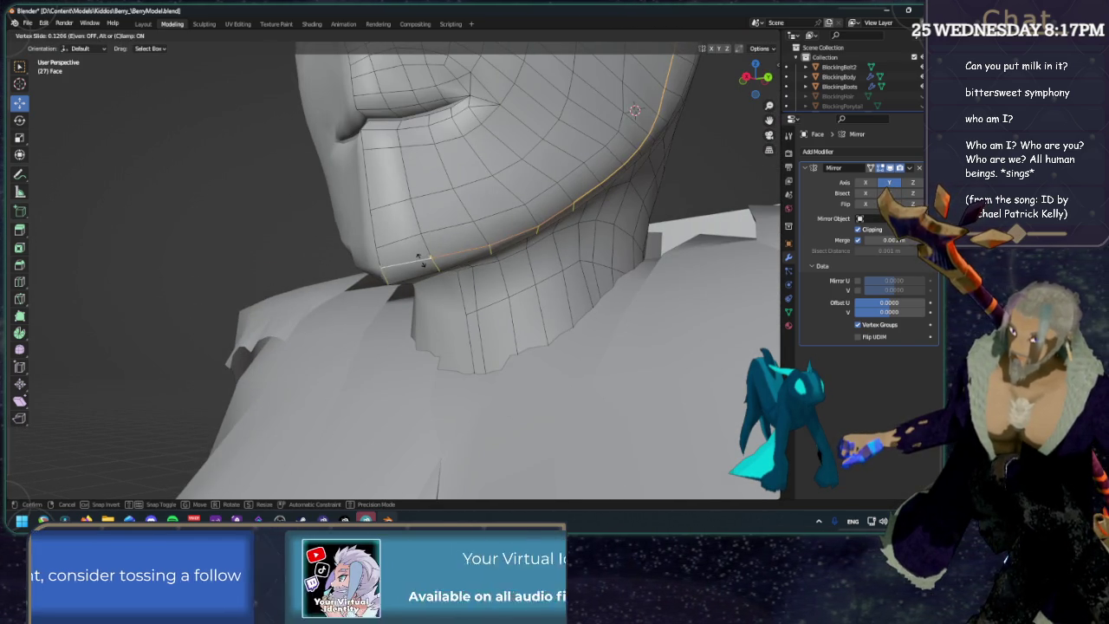
key("shift+v")
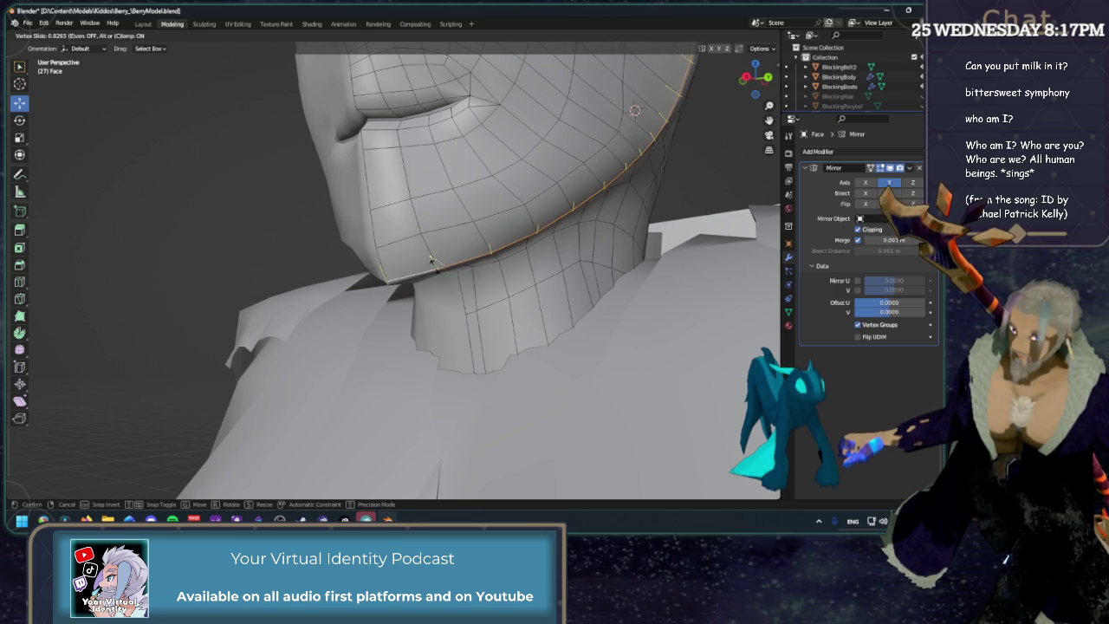
left_click(432, 261)
mouse_move(432, 260)
middle_mouse_down()
mouse_move(611, 169)
mouse_move(458, 236)
middle_mouse_up()
scroll(457, 236, "up", 3)
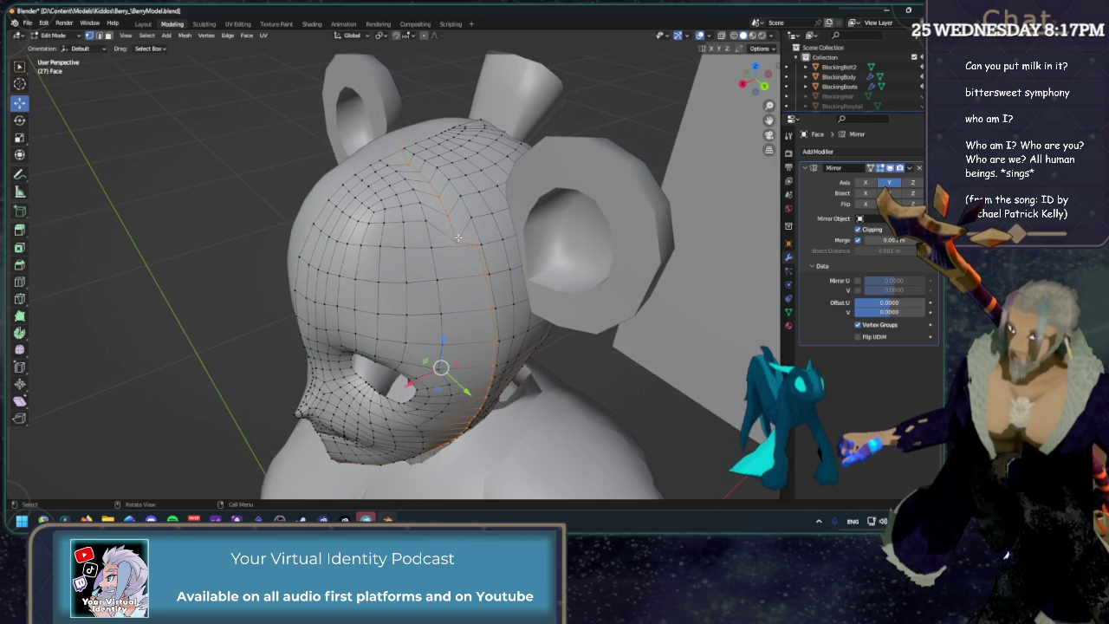
Raise a single vertex on top of the head straight up.
left_click(458, 241)
left_click(404, 152, "ctrl")
mouse_move(404, 151)
middle_mouse_down()
mouse_move(479, 138)
mouse_move(434, 192)
middle_mouse_up()
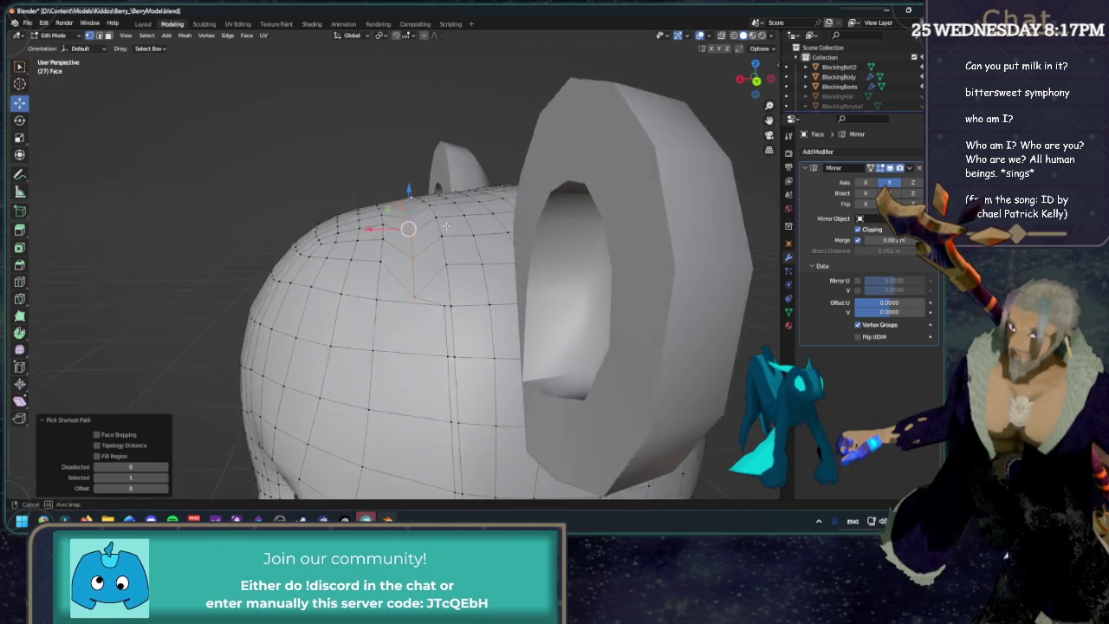
scroll(434, 193, "up", 2)
left_click_drag(413, 157, 411, 154)
scroll(426, 196, "down", 3)
middle_click_drag(440, 198, 587, 286)
Repeatedly vertex-slide the top-of-head vertex (factors 0.722, 0.614, 0.626, 0.514, 0.793, 0.642).
key("g")
key("g")
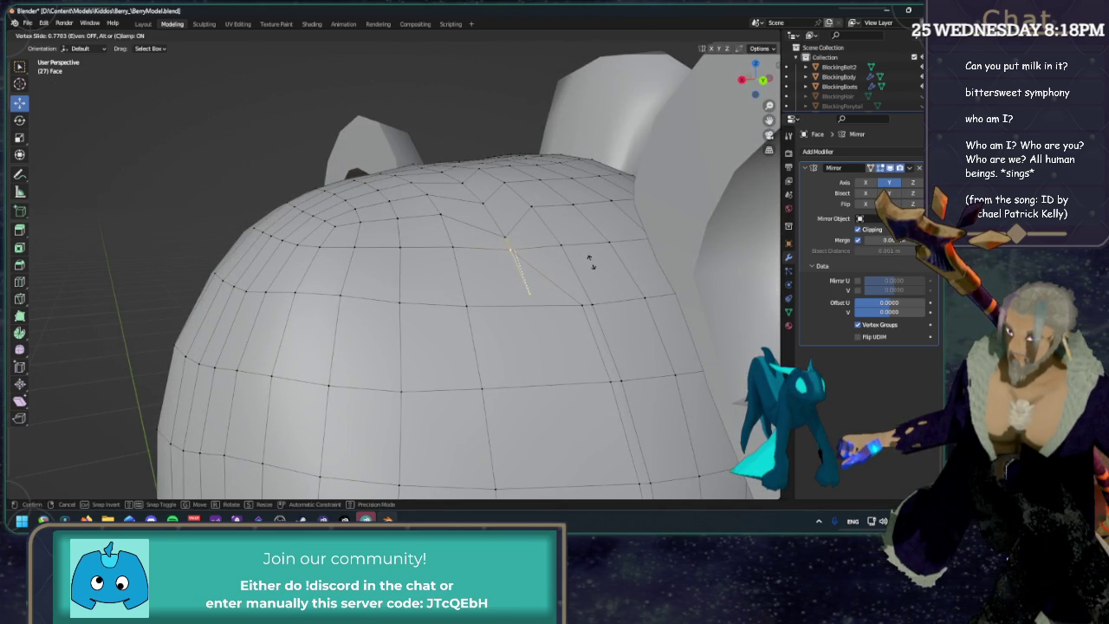
left_click(589, 262)
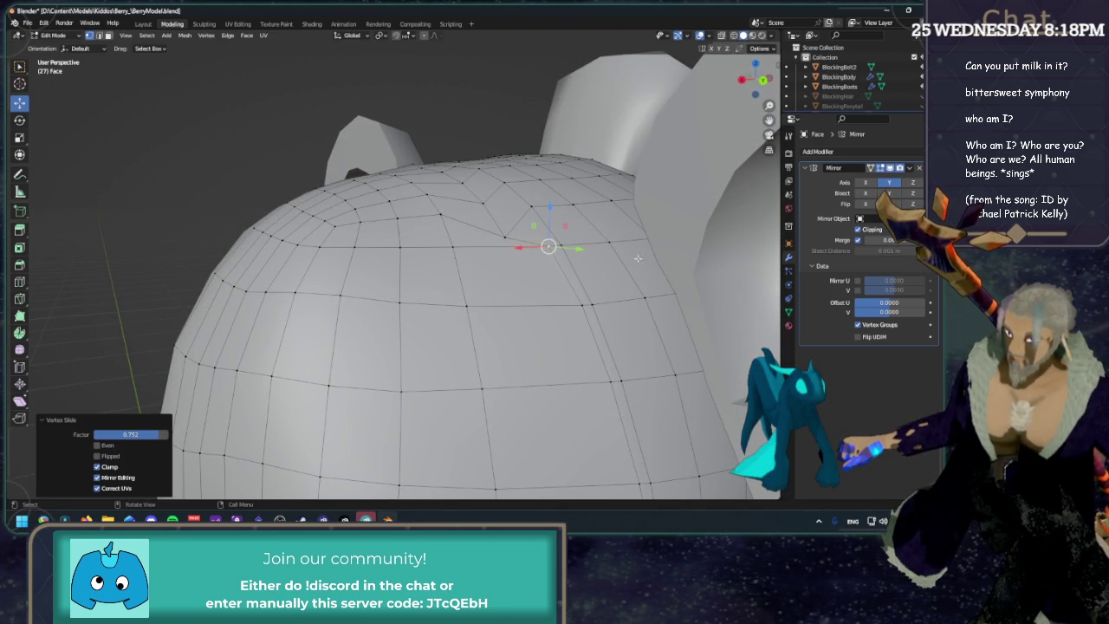
key("g")
key("g")
left_click(553, 202)
key("g")
key("g")
left_click(581, 197)
key("g")
key("g")
left_click(618, 201)
key("g")
key("g")
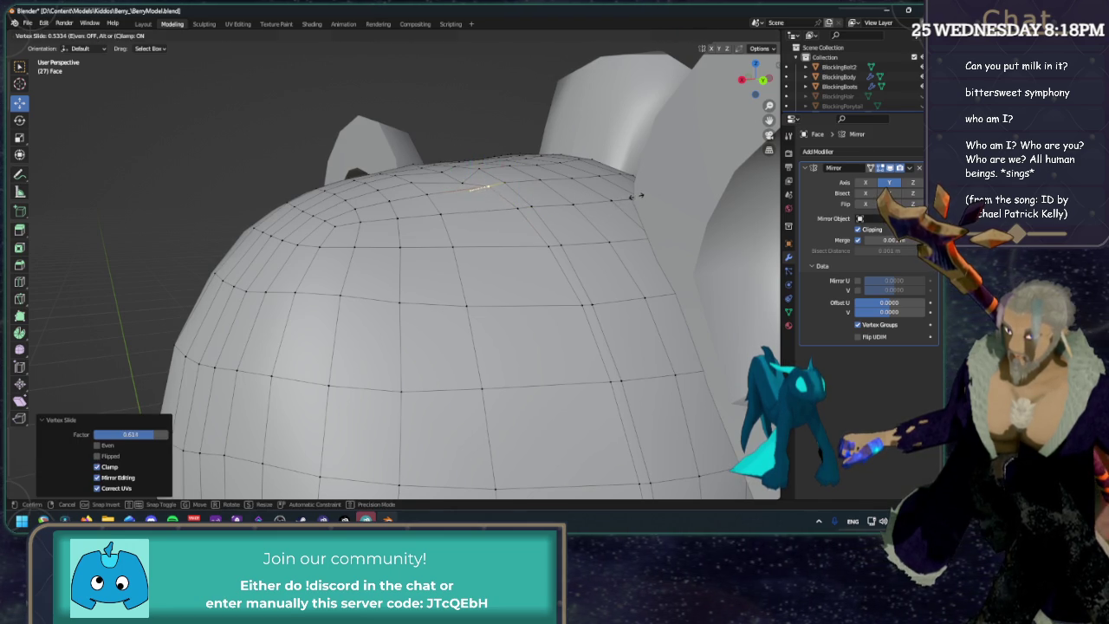
middle_click_drag(488, 185, 451, 326)
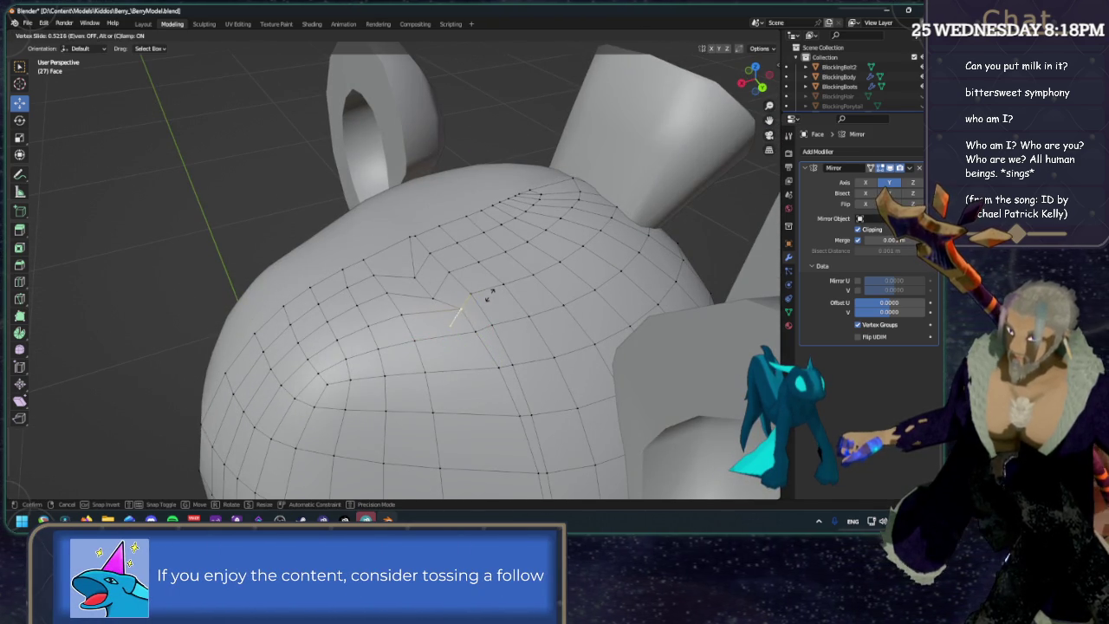
left_click(489, 287)
key("g")
key("g")
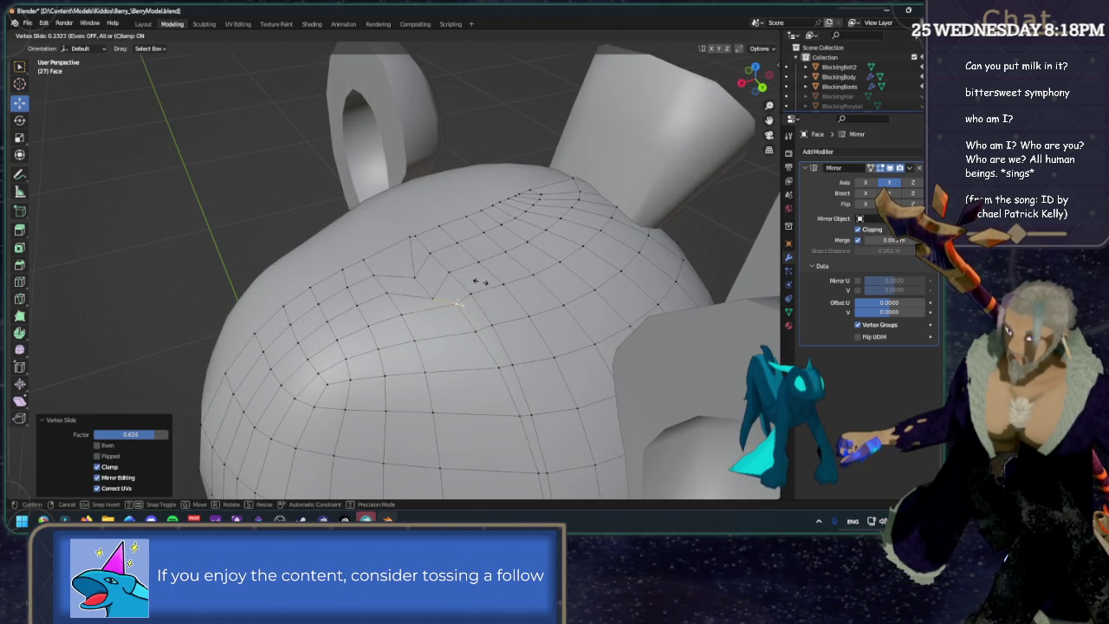
left_click(476, 280)
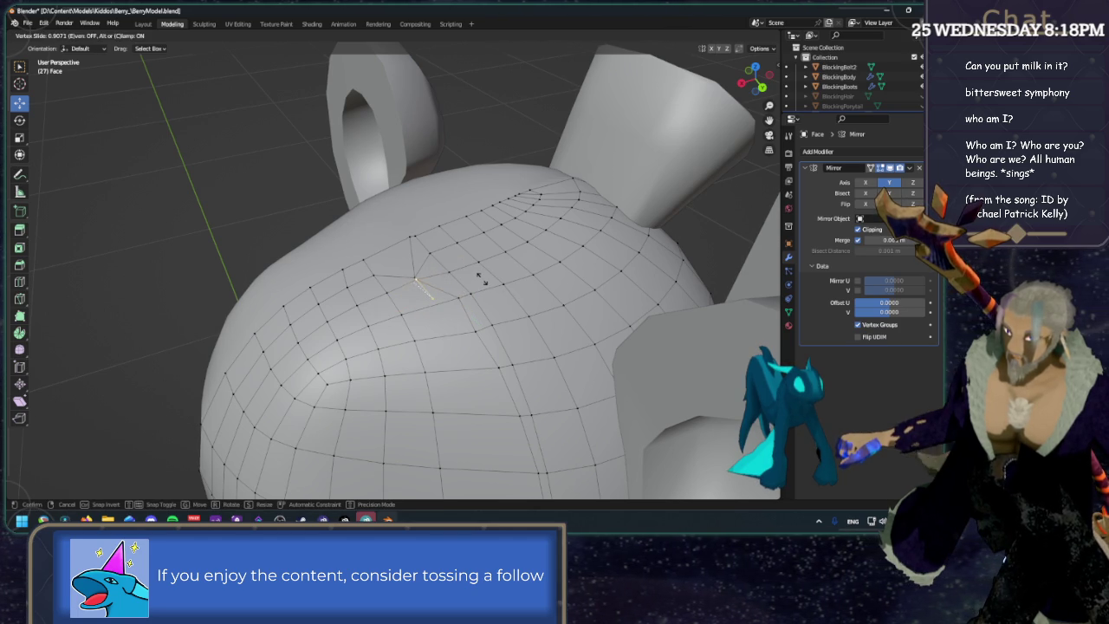
left_click(486, 286)
key("g")
key("g")
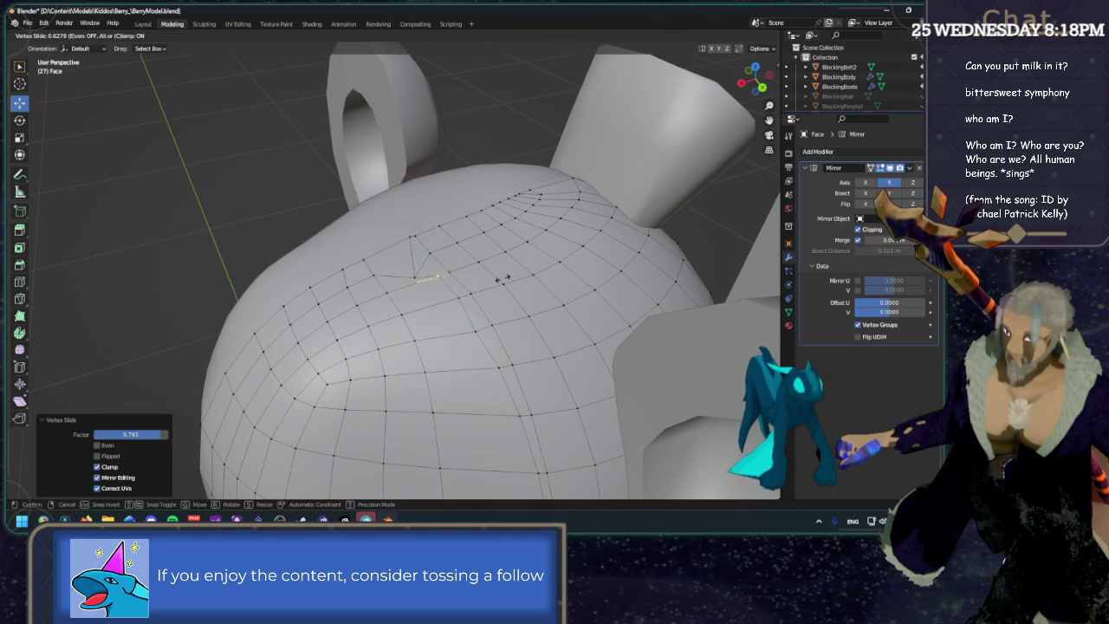
left_click(503, 277)
Vertex-slide two neighbouring crown vertices (one to 0.443) to even out the grid.
left_click(474, 335)
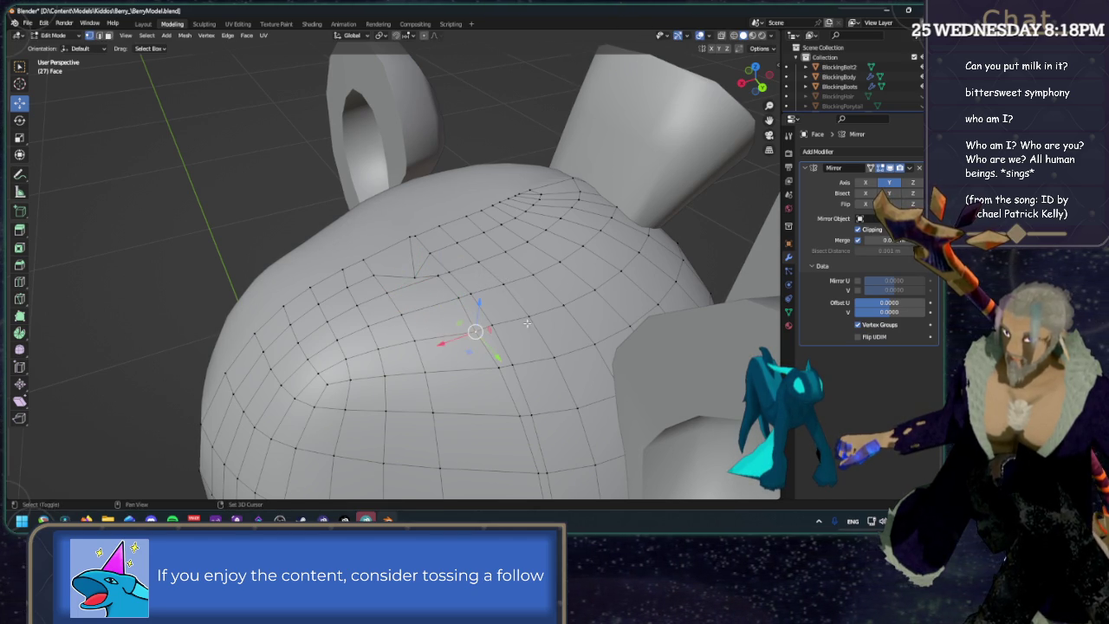
key("g")
key("g")
left_click(529, 323)
left_click(415, 275)
key("g")
key("g")
left_click(533, 267)
key("g")
key("g")
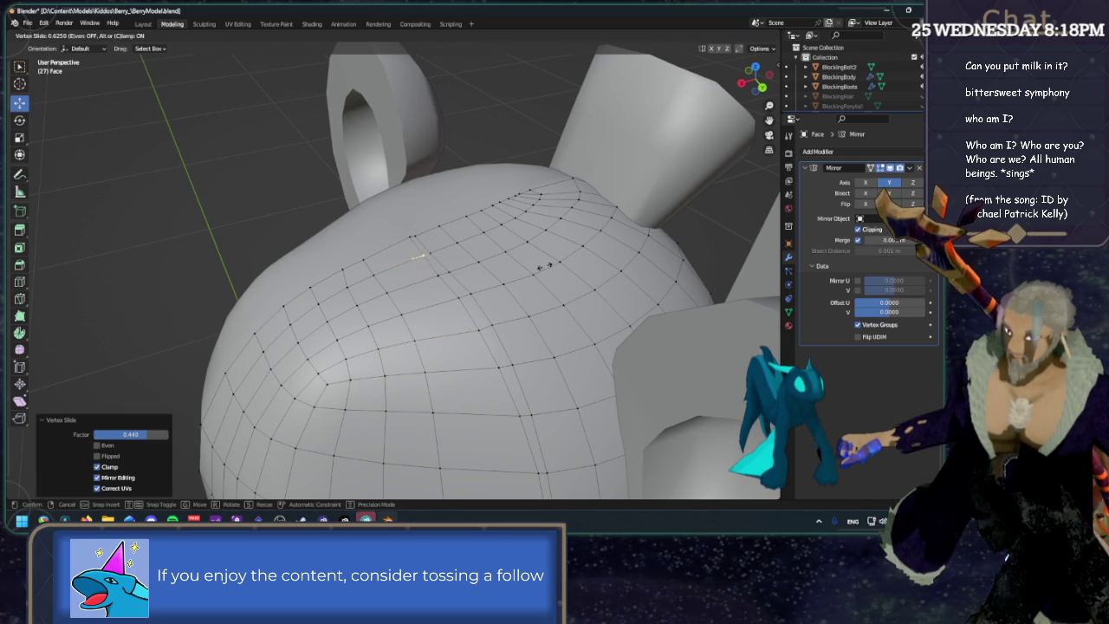
left_click(482, 247)
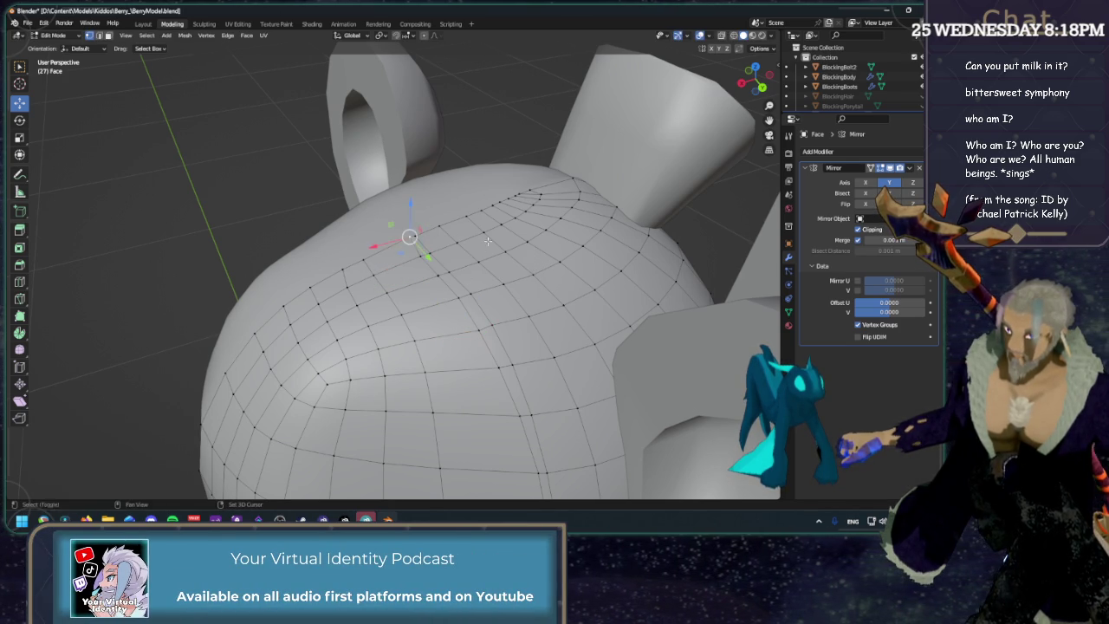
key("g")
key("g")
left_click(481, 247)
Orbit around the head, hiding and restoring the wireframe to check its shape.
middle_click_drag(240, 193, 360, 330)
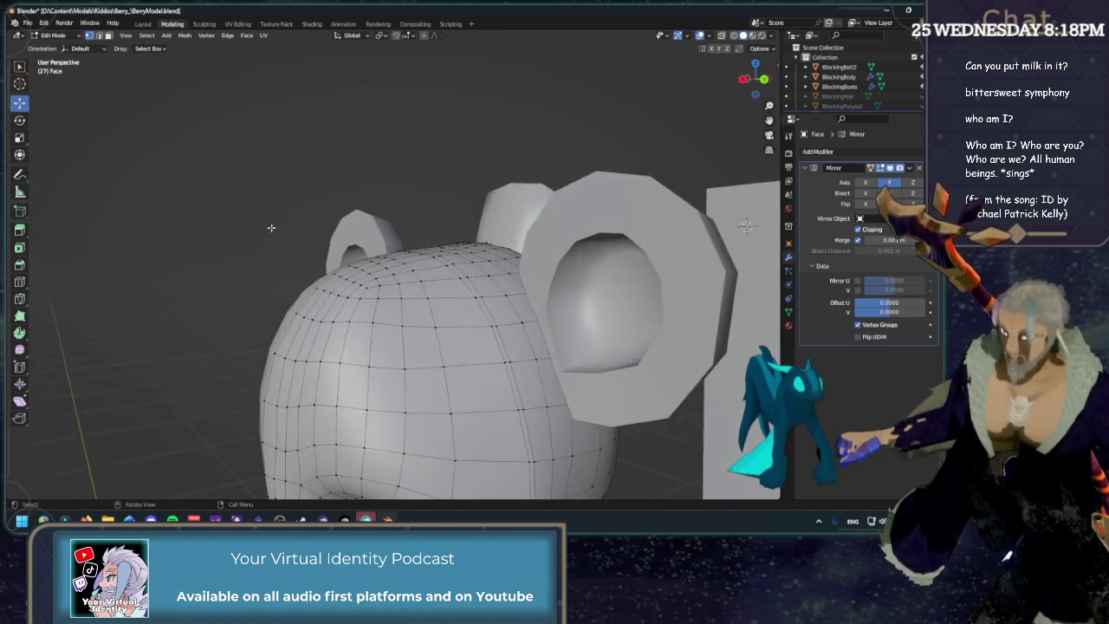
mouse_move(360, 330)
middle_mouse_down()
mouse_move(705, 231)
mouse_move(741, 82)
middle_mouse_up()
left_click(699, 36)
mouse_move(658, 104)
middle_mouse_down()
mouse_move(487, 229)
mouse_move(438, 318)
middle_mouse_up()
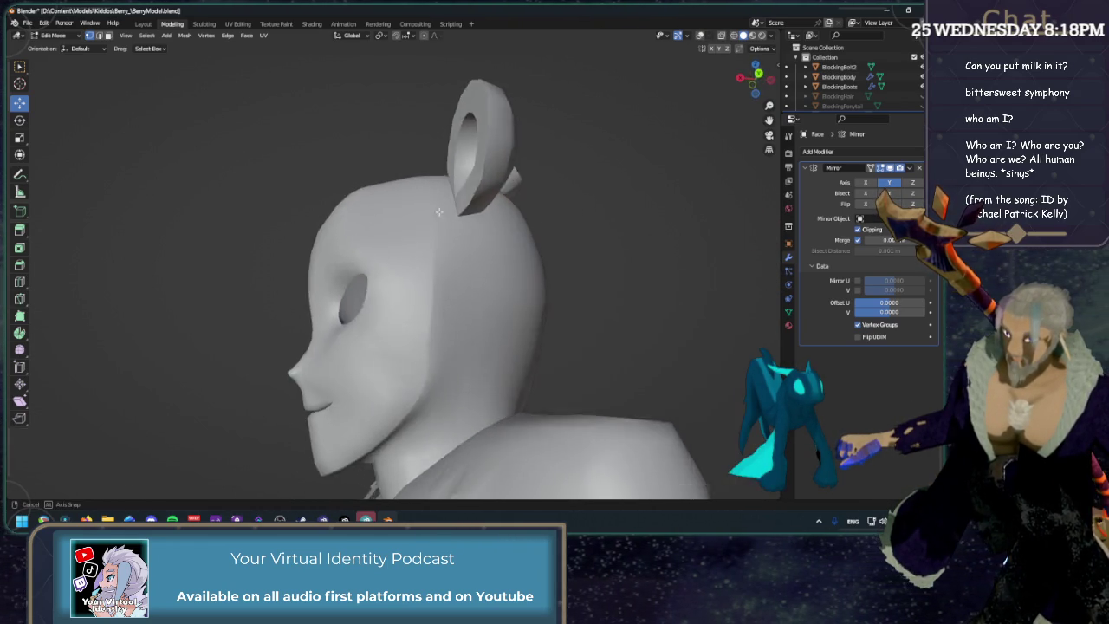
scroll(438, 319, "up", 3)
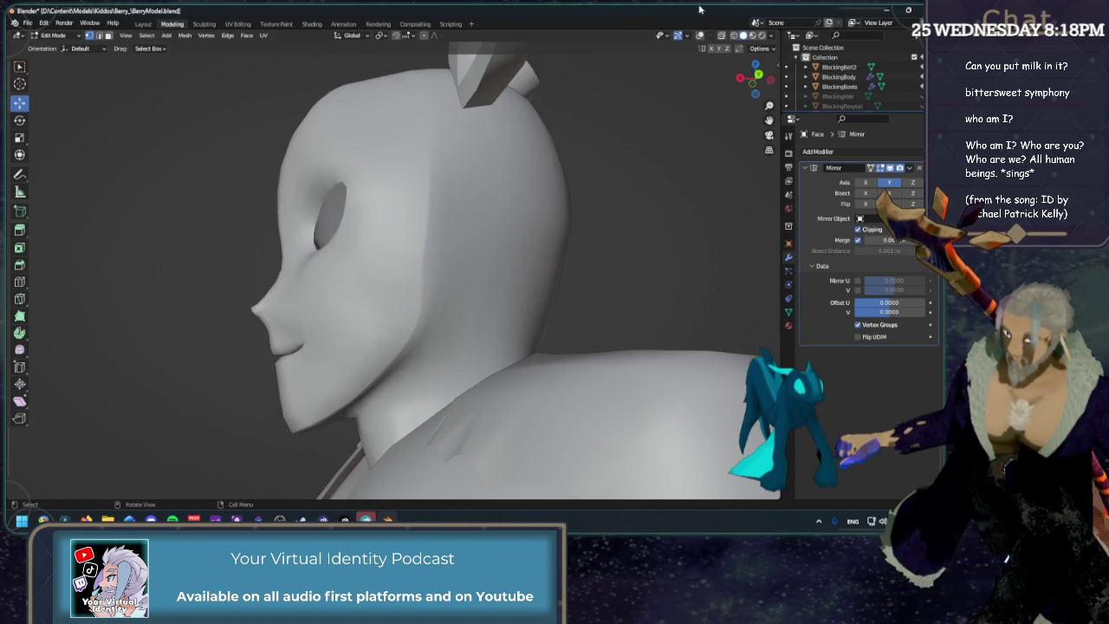
key("shift+alt+z")
scroll(440, 278, "up", 3)
Select a vertical edge path on the head, view it in Back orthographic, and slide it (0.3104).
right_click(440, 278, "shift")
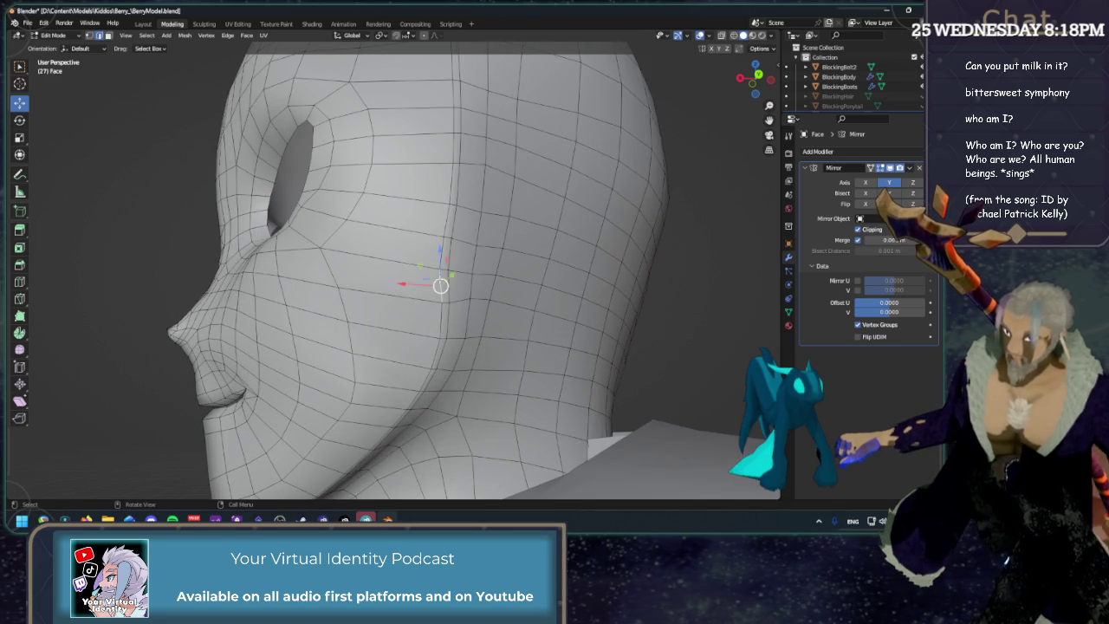
scroll(440, 278, "down", 4)
mouse_move(440, 278)
middle_mouse_down()
mouse_move(398, 145)
mouse_move(384, 144)
middle_mouse_up()
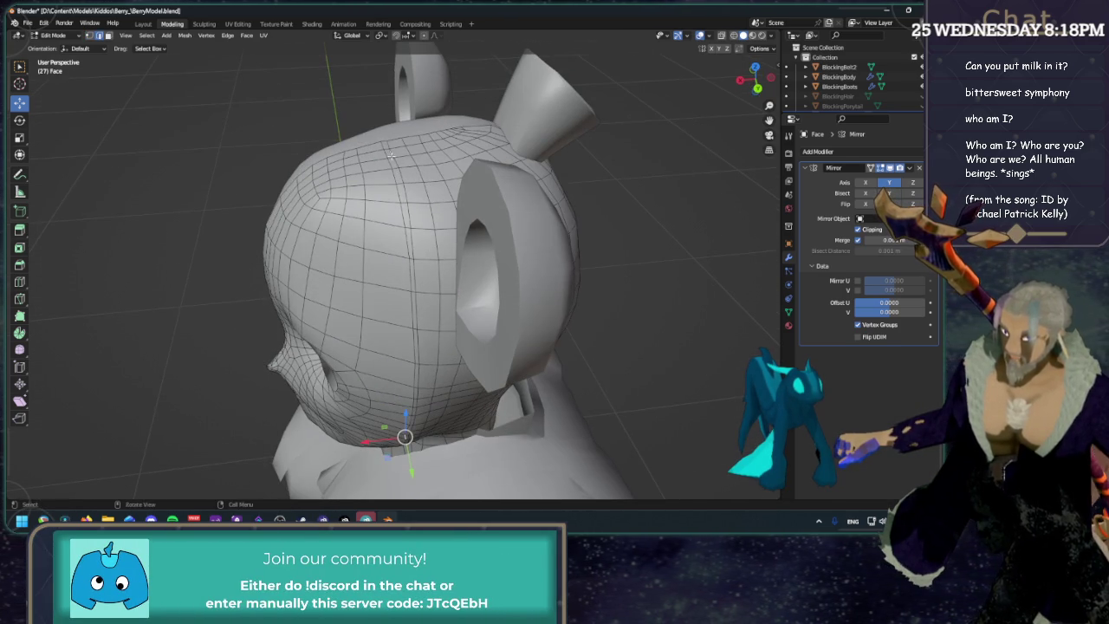
left_click(383, 144, "ctrl")
middle_click_drag(540, 304, 568, 202)
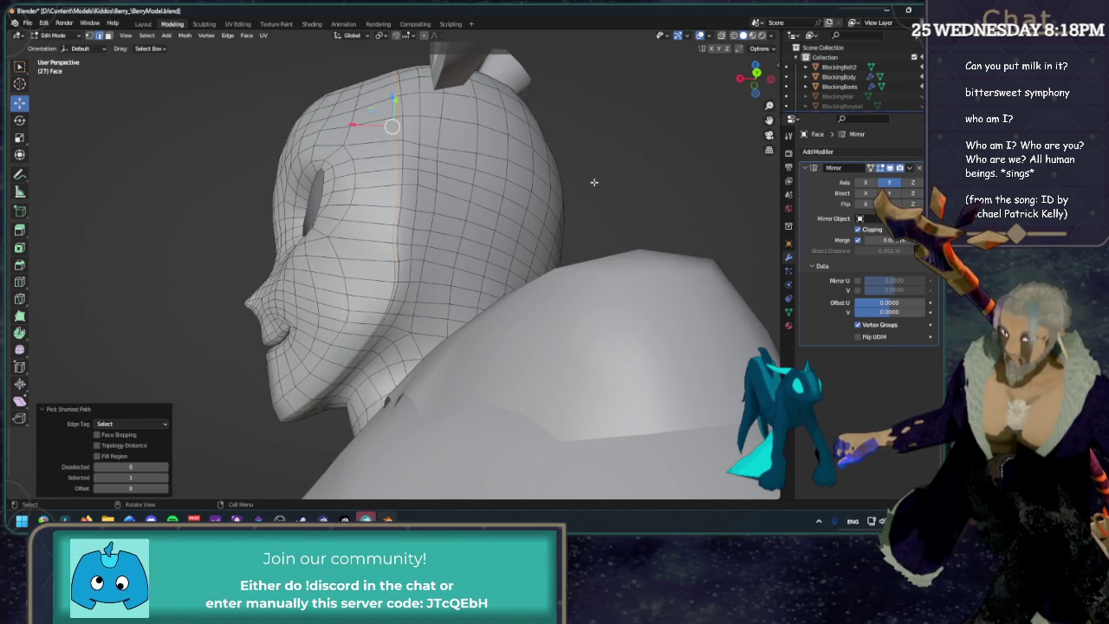
left_click(756, 71)
scroll(365, 372, "up", 3)
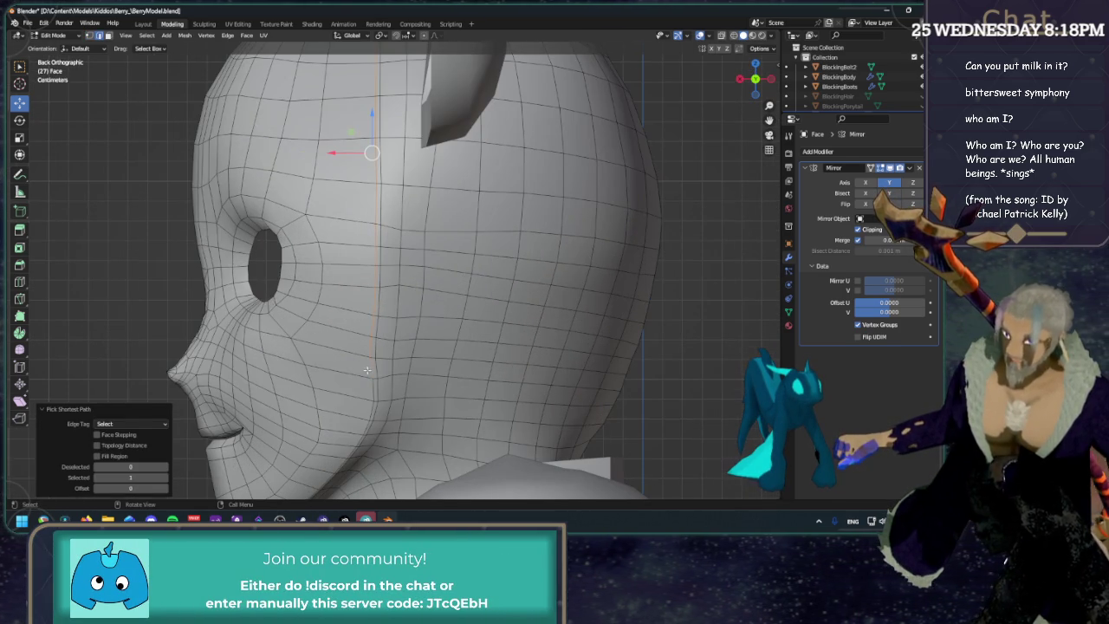
key("shift+v")
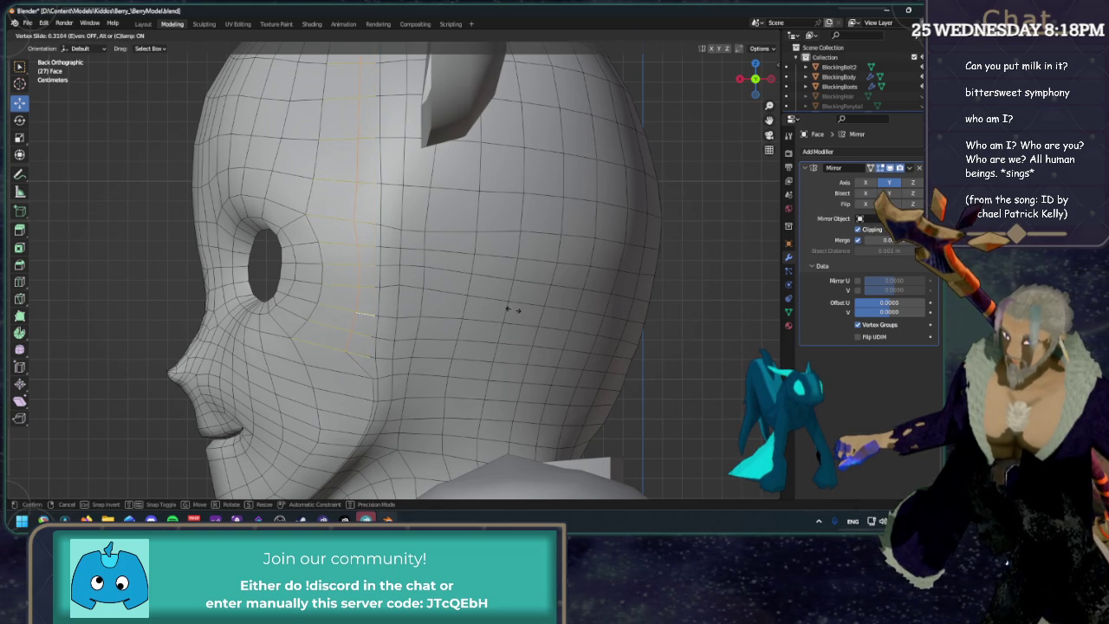
Confirm the edge path slide, then slide two cheek vertices near the mouth along their edges.
left_click(511, 310)
key("1")
left_click(374, 351)
key("shift+v")
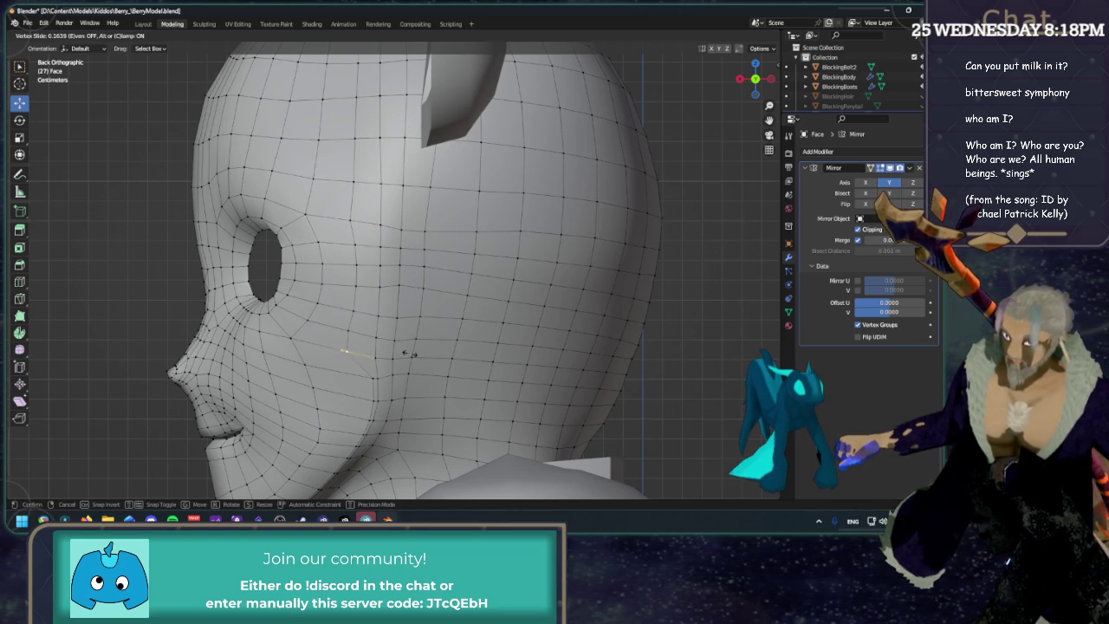
left_click(398, 354)
left_click(350, 329)
key("shift+v")
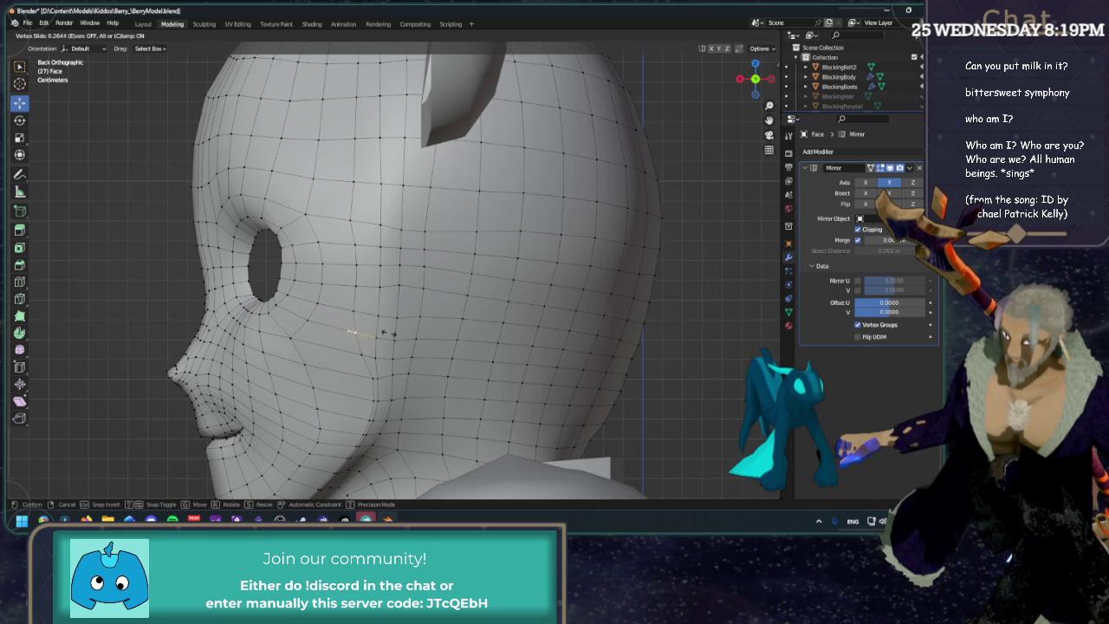
left_click(388, 332)
Hide the wireframe overlays and orbit the face to judge the cheek shading.
scroll(390, 329, "down", 4)
scroll(587, 245, "down", 2)
left_click(700, 36)
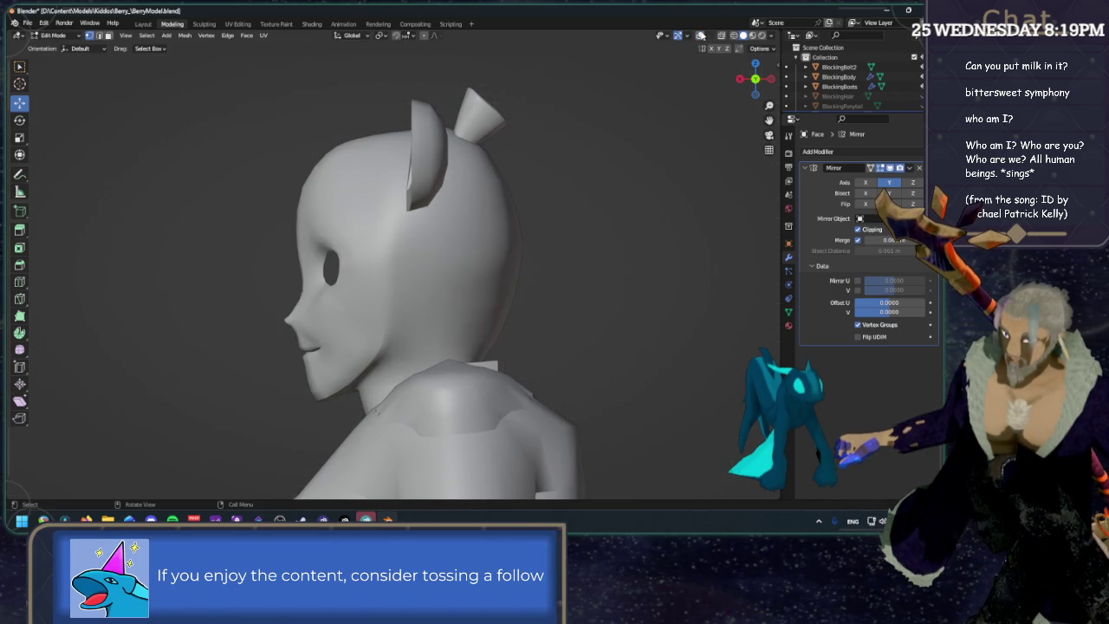
middle_click_drag(364, 388, 398, 387)
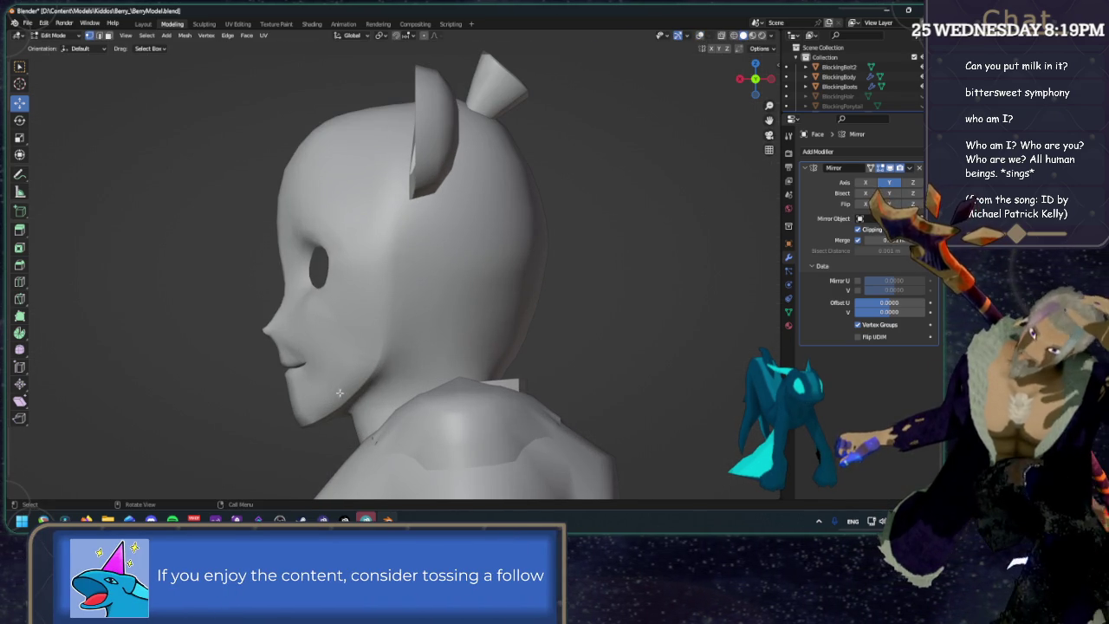
scroll(353, 417, "up", 2)
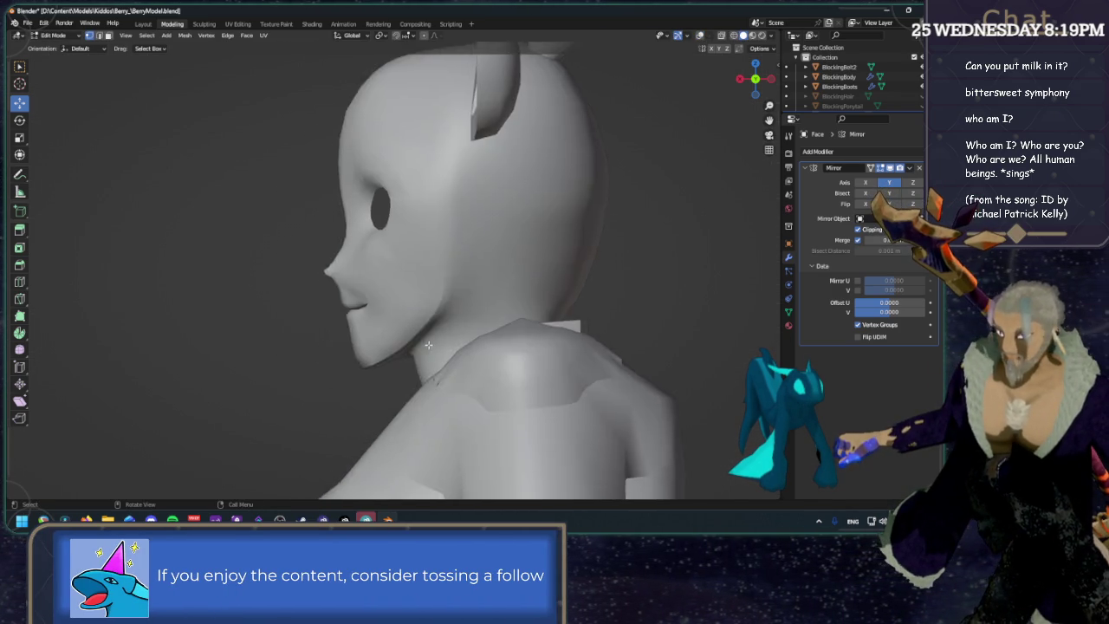
scroll(443, 336, "up", 2)
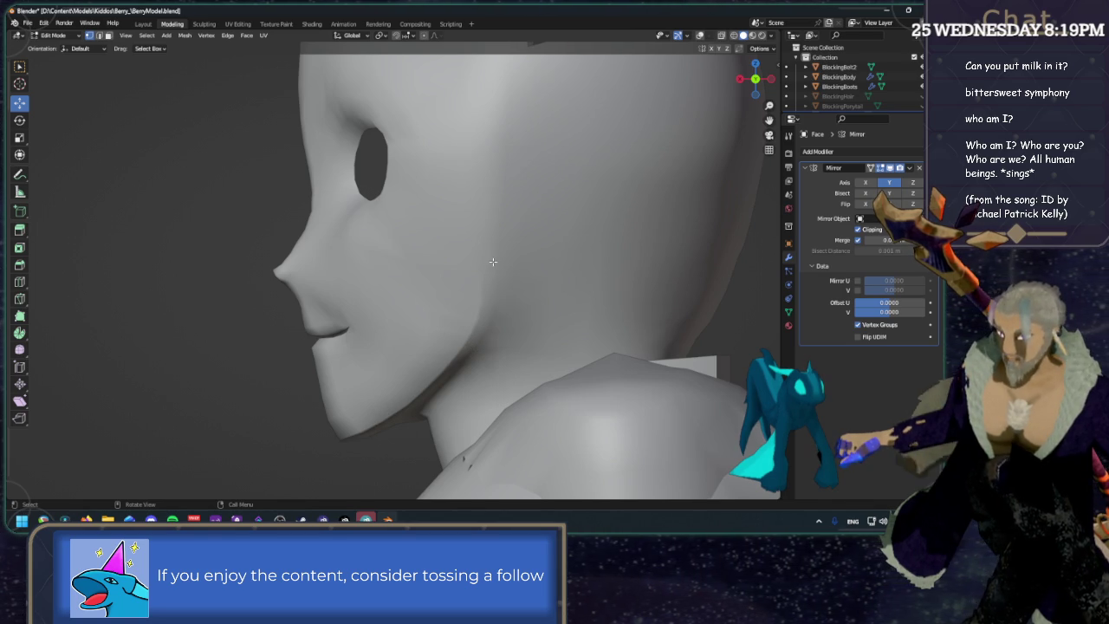
Restore the overlays and centre the face in a front orthographic view.
key("shift+alt+z")
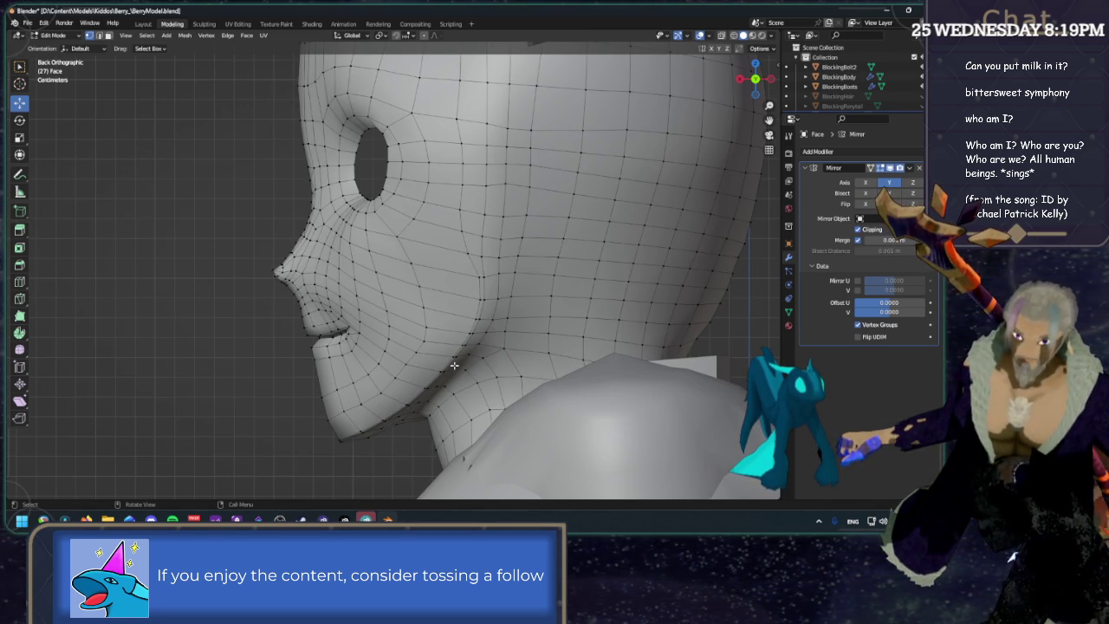
scroll(453, 364, "down", 4)
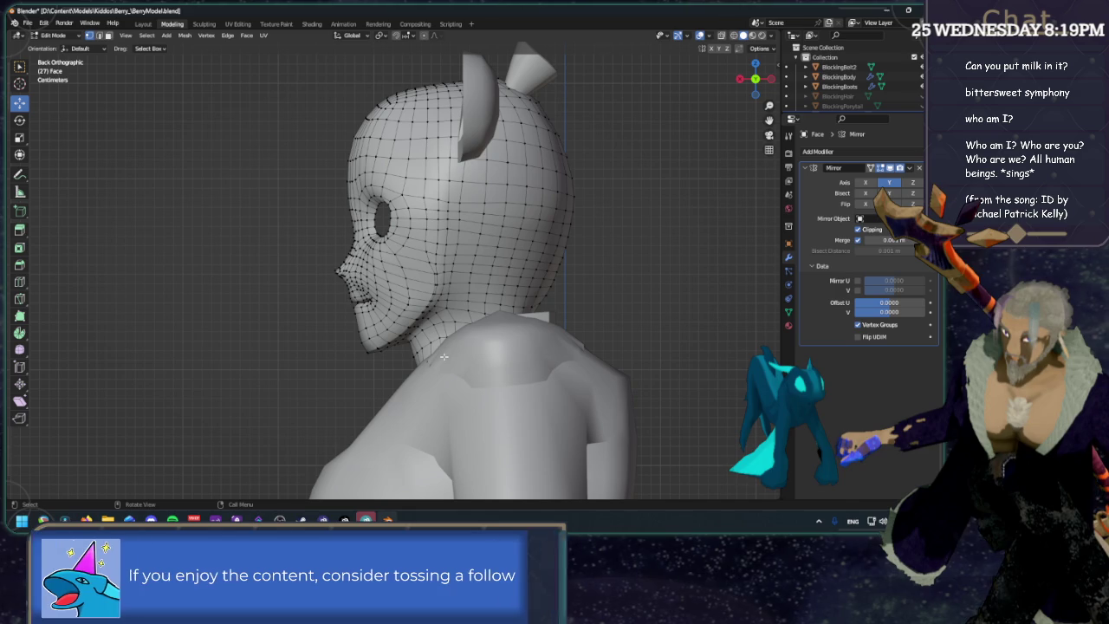
scroll(444, 355, "up", 3)
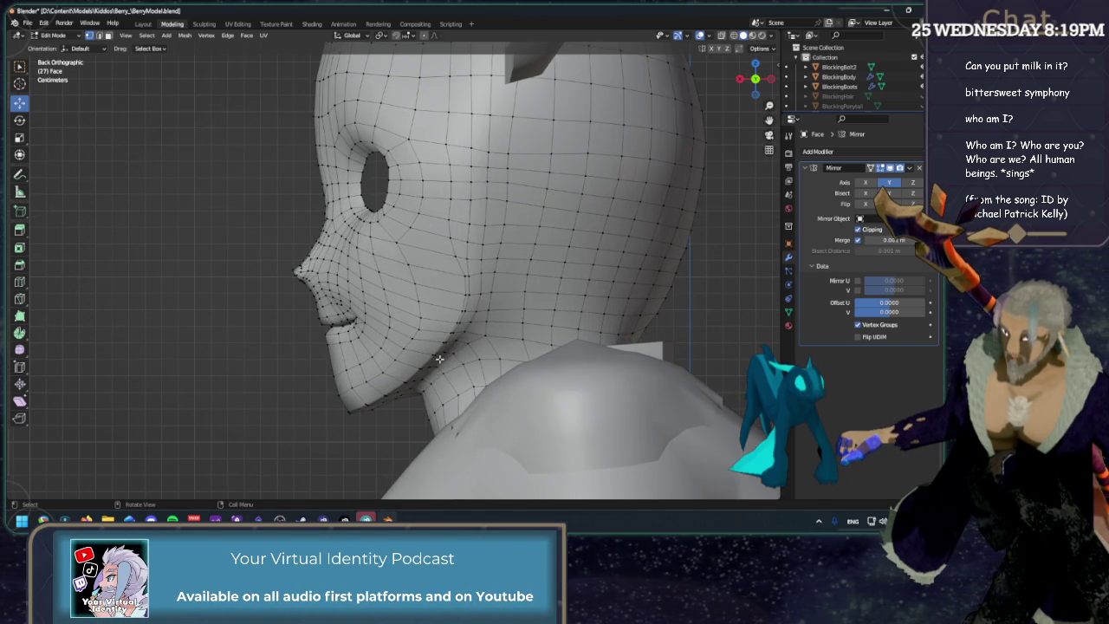
middle_click_drag(645, 123, 743, 111, "shift")
left_click(742, 80)
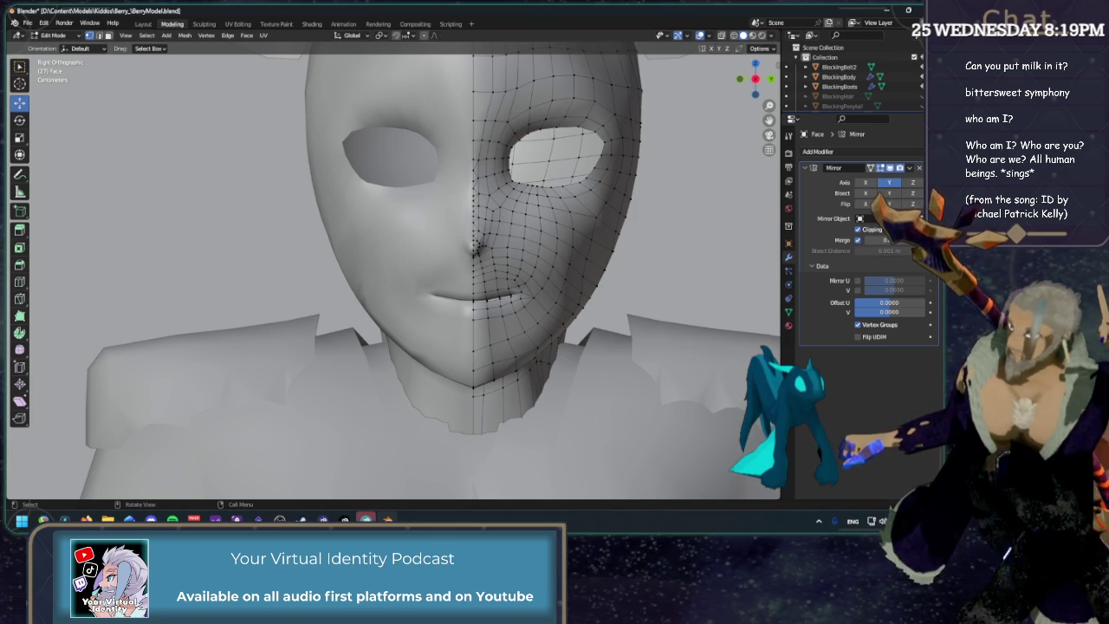
Switch the viewport to Material Preview shading to show the reference in colour.
scroll(548, 237, "down", 1)
scroll(549, 237, "down", 5)
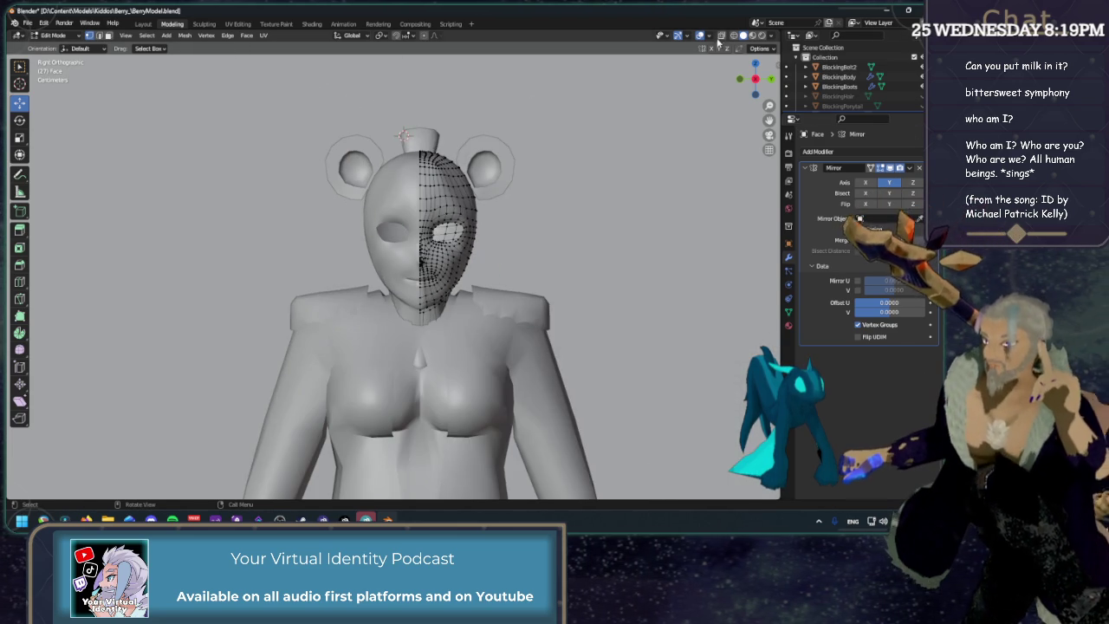
left_click(751, 35)
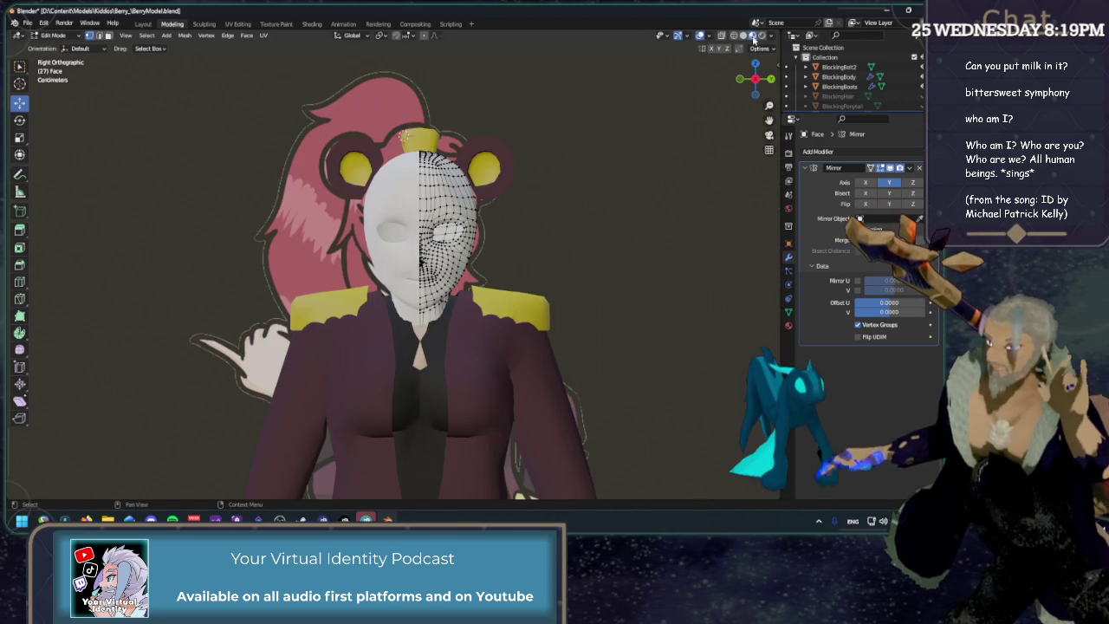
scroll(853, 82, "down", 2)
Hide and reshow the Face mesh four times to compare it with the Berry reference.
key("h")
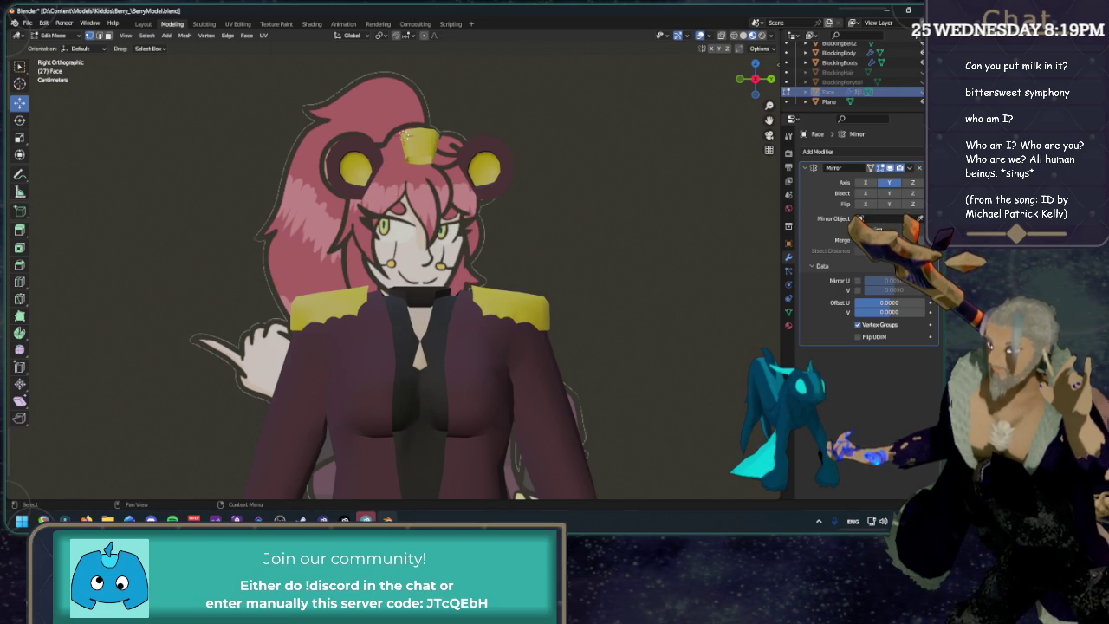
key("alt+h")
key("h")
key("alt+h")
key("h")
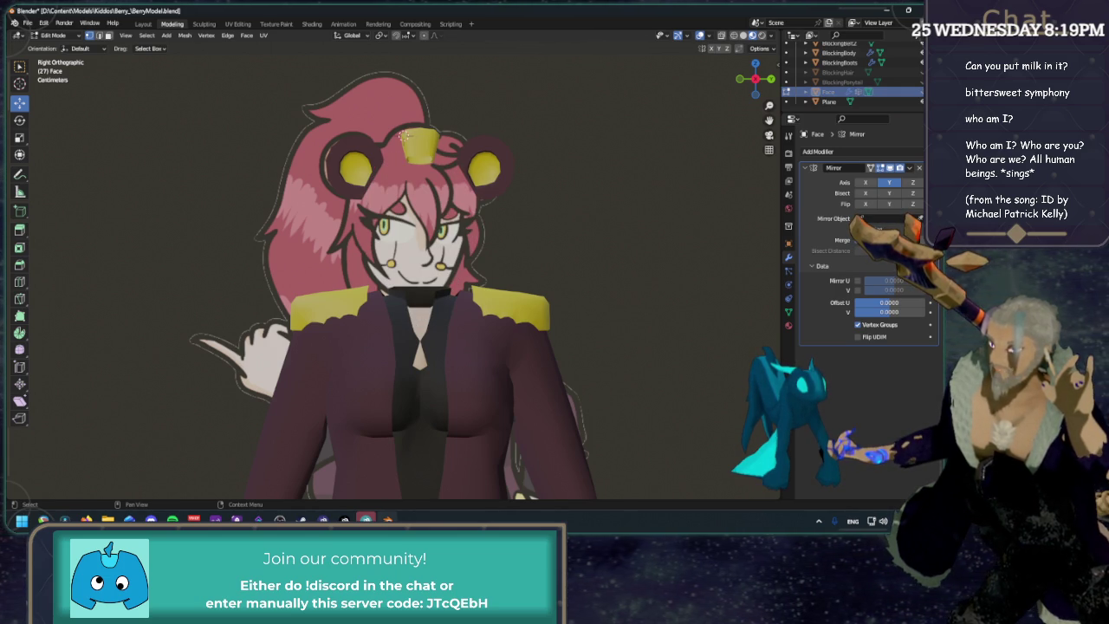
key("alt+h")
key("h")
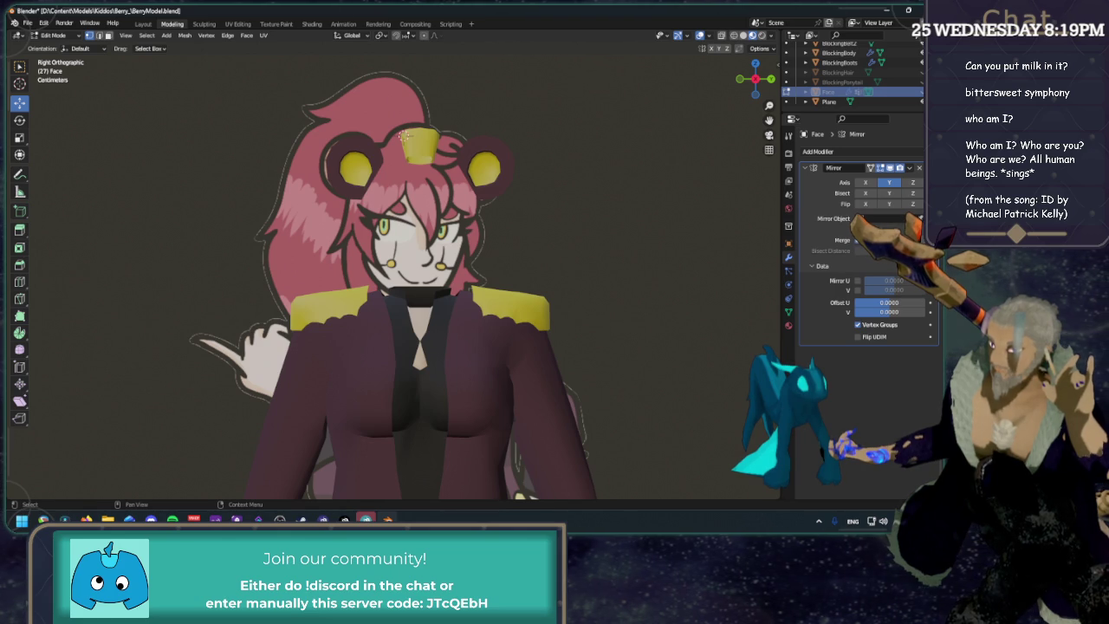
key("alt+h")
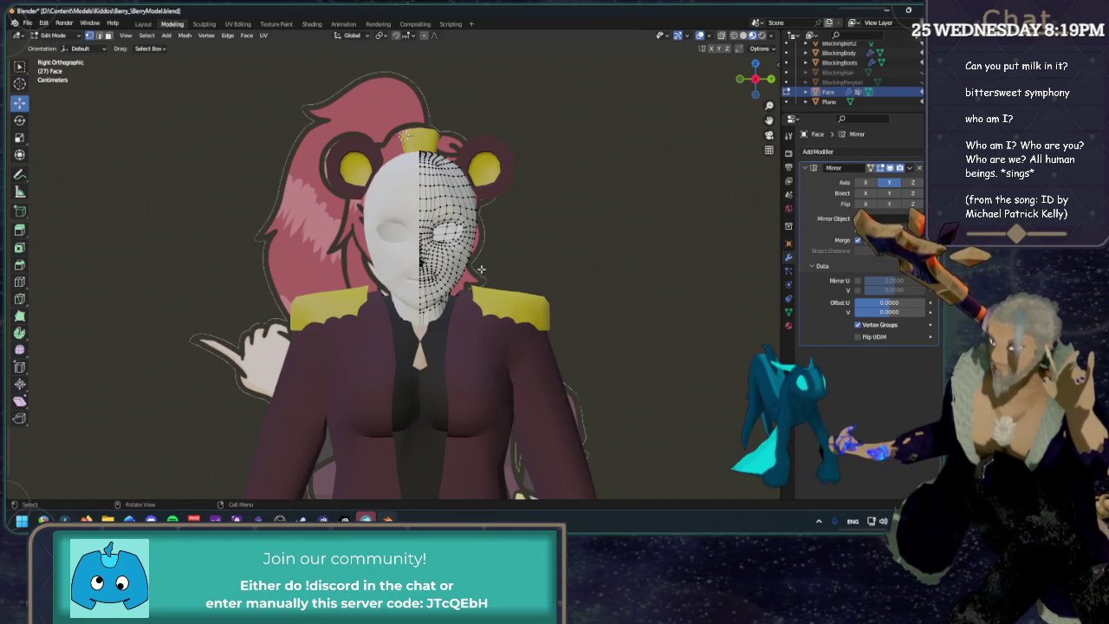
Zoom into the chin and slide three vertices on the chin and below the mouth.
scroll(474, 284, "up", 3)
scroll(416, 277, "up", 3)
scroll(351, 270, "up", 3)
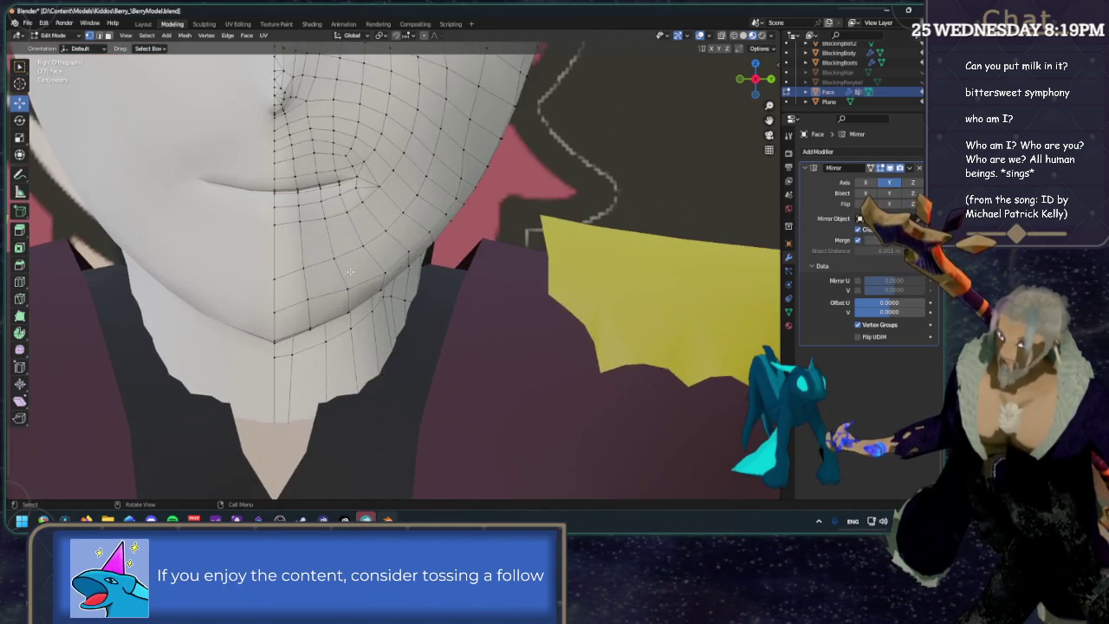
scroll(351, 271, "up", 2)
left_click(297, 303)
key("g")
key("g")
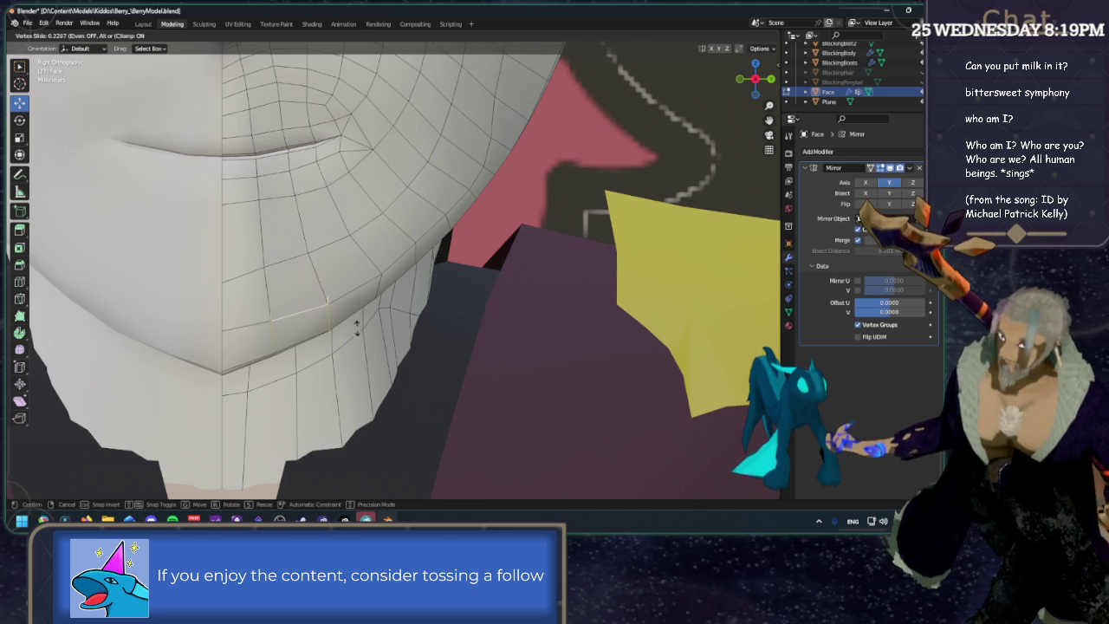
left_click(251, 329)
left_click(382, 334)
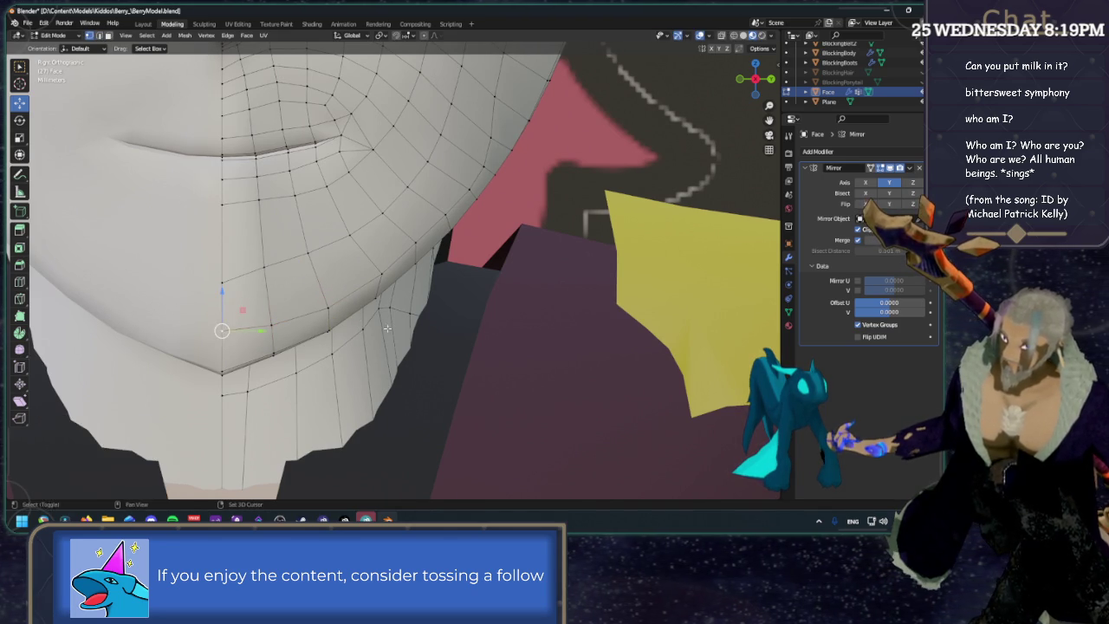
key("g")
key("g")
left_click(382, 339)
left_click(271, 328)
key("g")
key("g")
left_click(549, 210)
Slide four vertices progressively up the jaw line, then zoom back out.
left_click(388, 274)
key("g")
key("g")
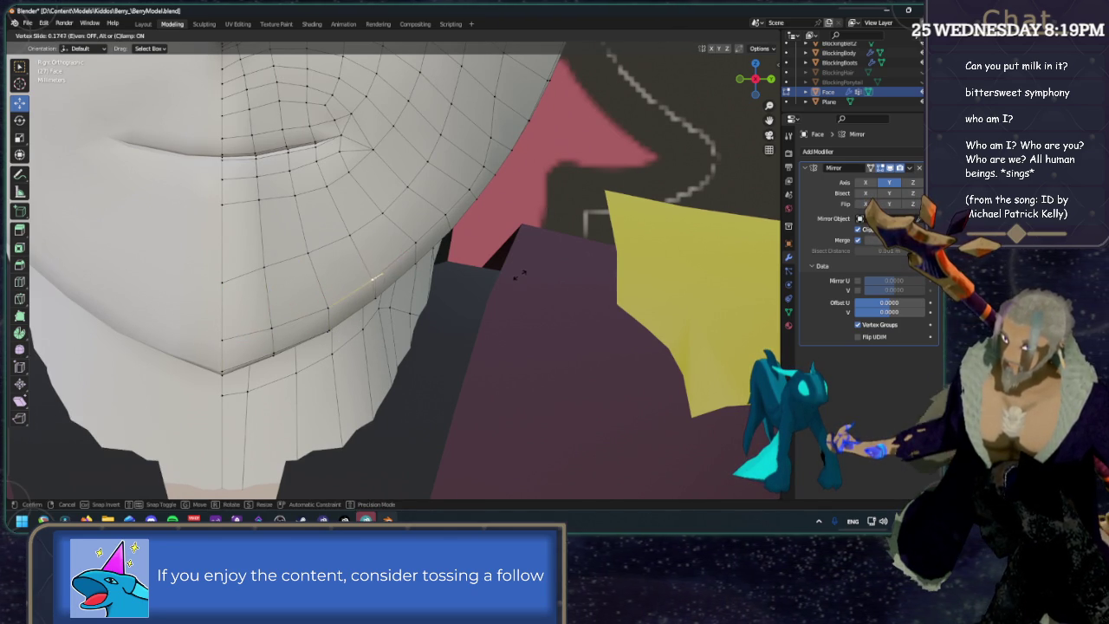
left_click(520, 273)
left_click(413, 244)
key("g")
key("g")
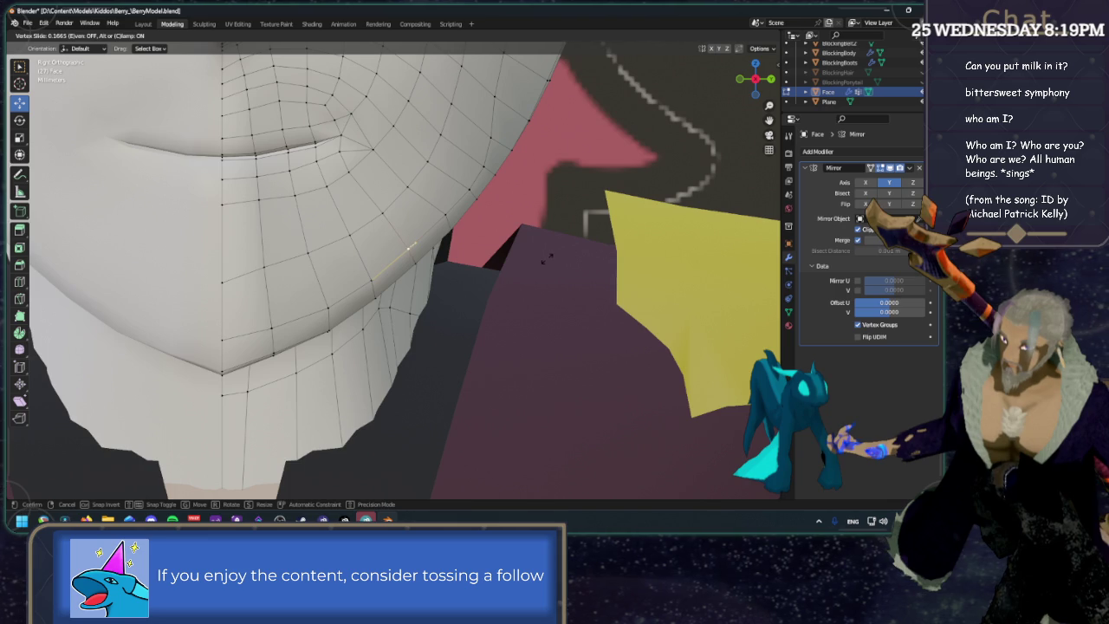
left_click(546, 258)
left_click(474, 223)
key("g")
key("g")
left_click(505, 199)
left_click(473, 186)
key("g")
key("g")
left_click(548, 195)
left_click(485, 165)
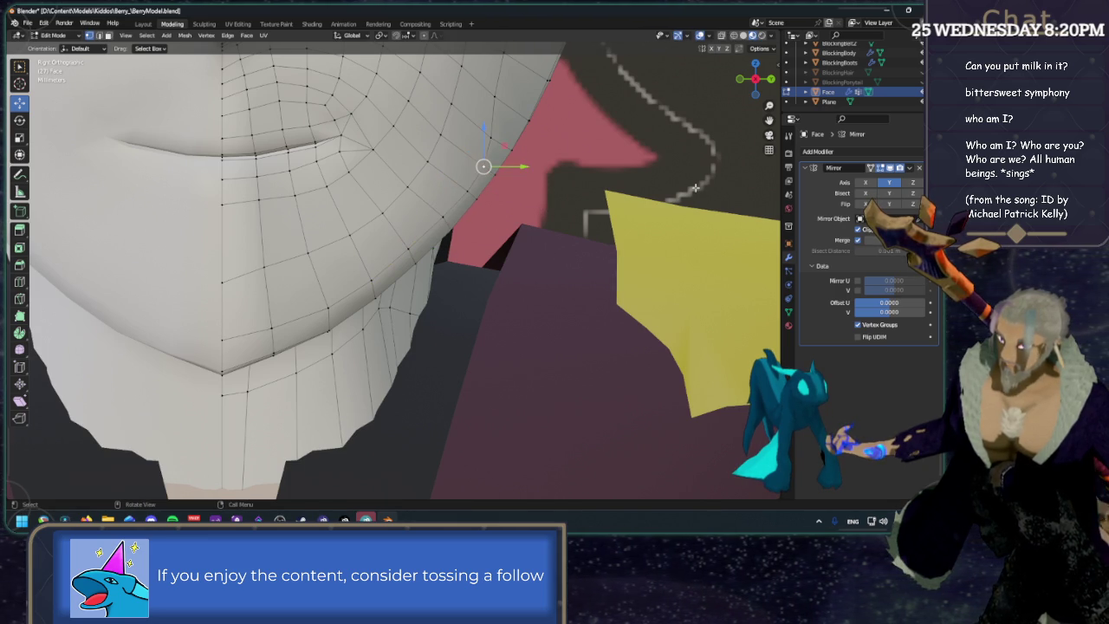
scroll(715, 166, "down", 5)
scroll(557, 218, "down", 2)
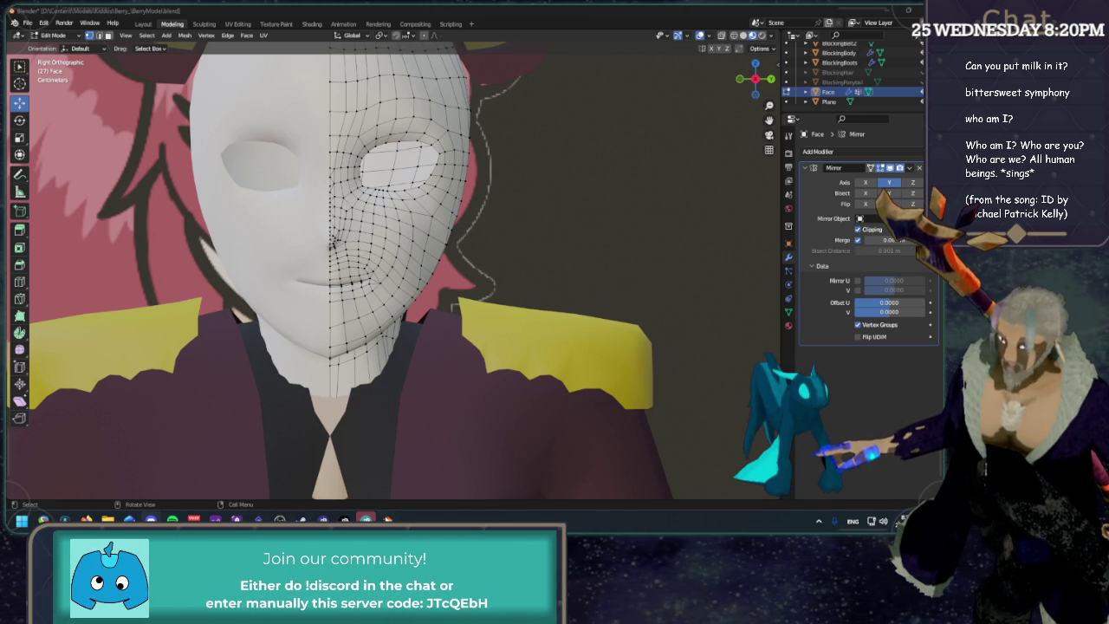
Zoom in and slide three vertices beside the mouth corner along their edges.
left_click(332, 8)
middle_click_drag(417, 230, 286, 208, "ctrl")
left_click(396, 205)
key("shift+v")
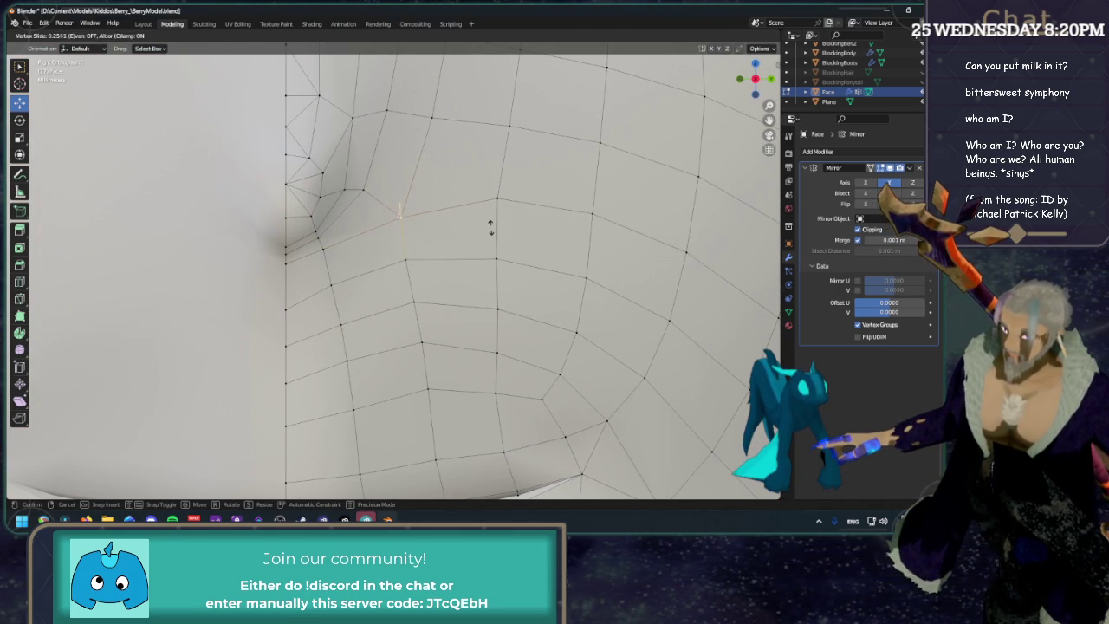
left_click(487, 222)
left_click(592, 212)
scroll(598, 217, "down", 3)
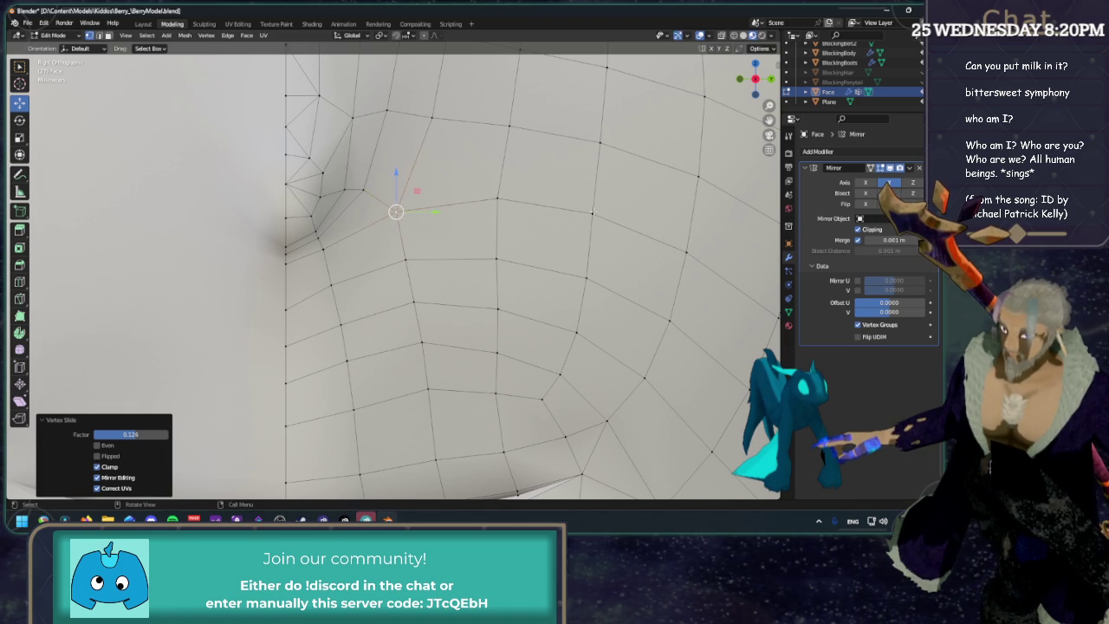
scroll(606, 221, "down", 4)
scroll(615, 224, "down", 4)
scroll(620, 226, "up", 3)
key("shift+v")
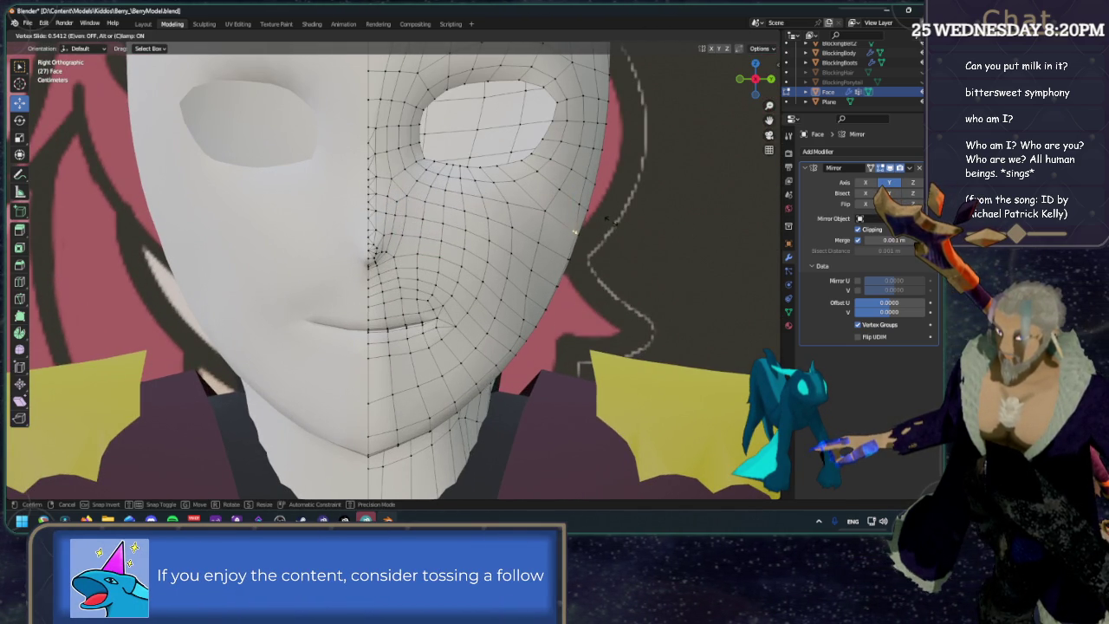
left_click(606, 219)
key("shift+v")
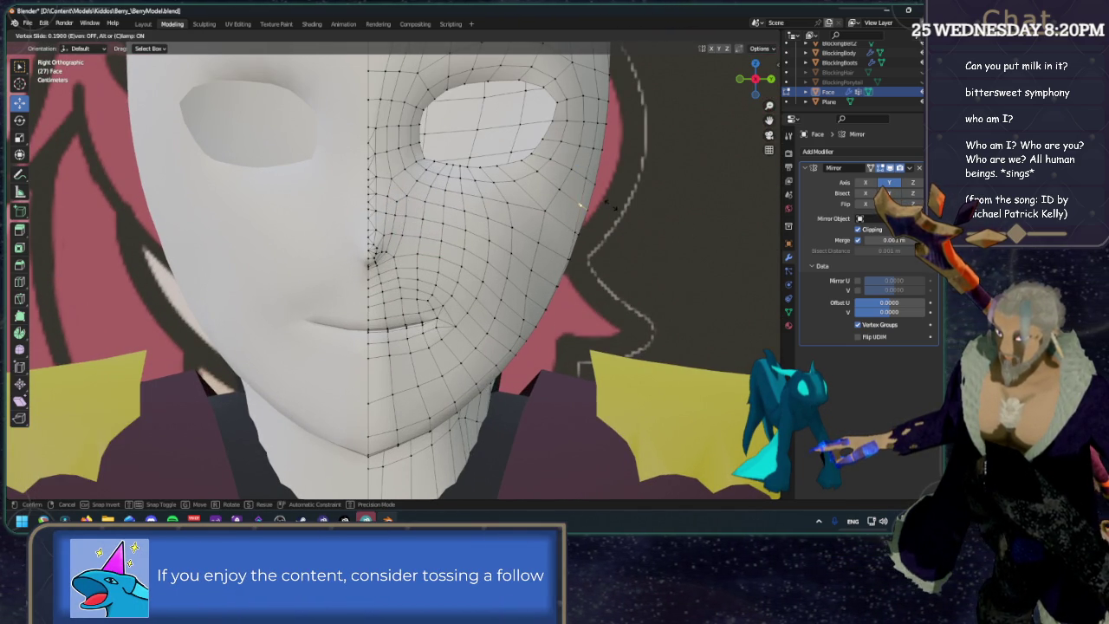
left_click(578, 204)
In an orthographic side view, slide two cheek vertices beside the eye.
mouse_move(606, 208)
middle_mouse_down()
mouse_move(621, 205)
mouse_move(547, 198)
middle_mouse_up()
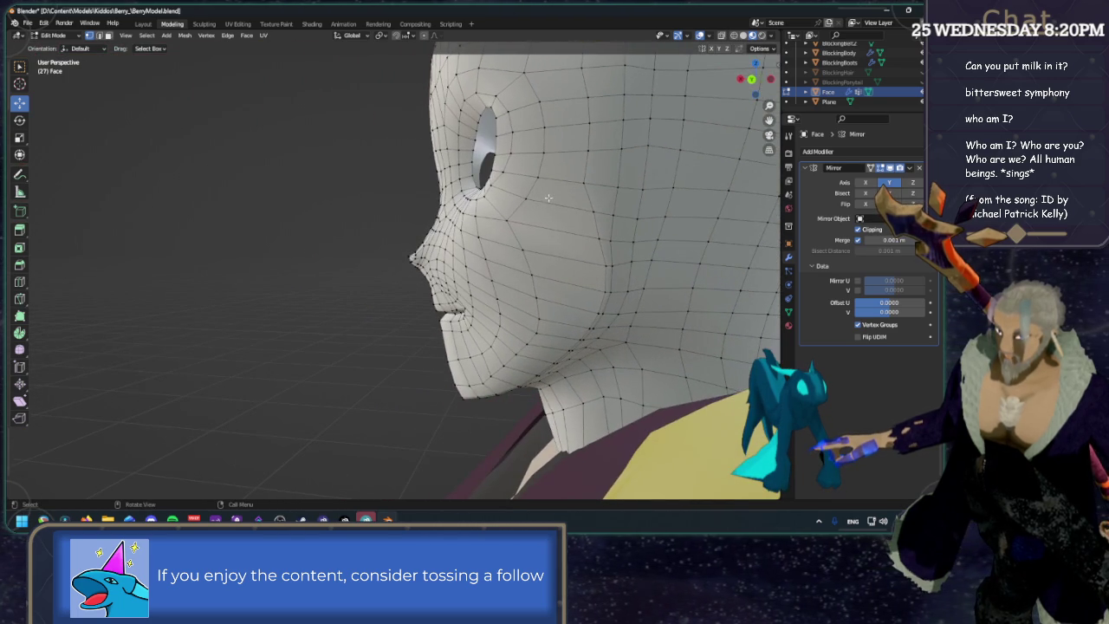
left_click(752, 78)
left_click(559, 206)
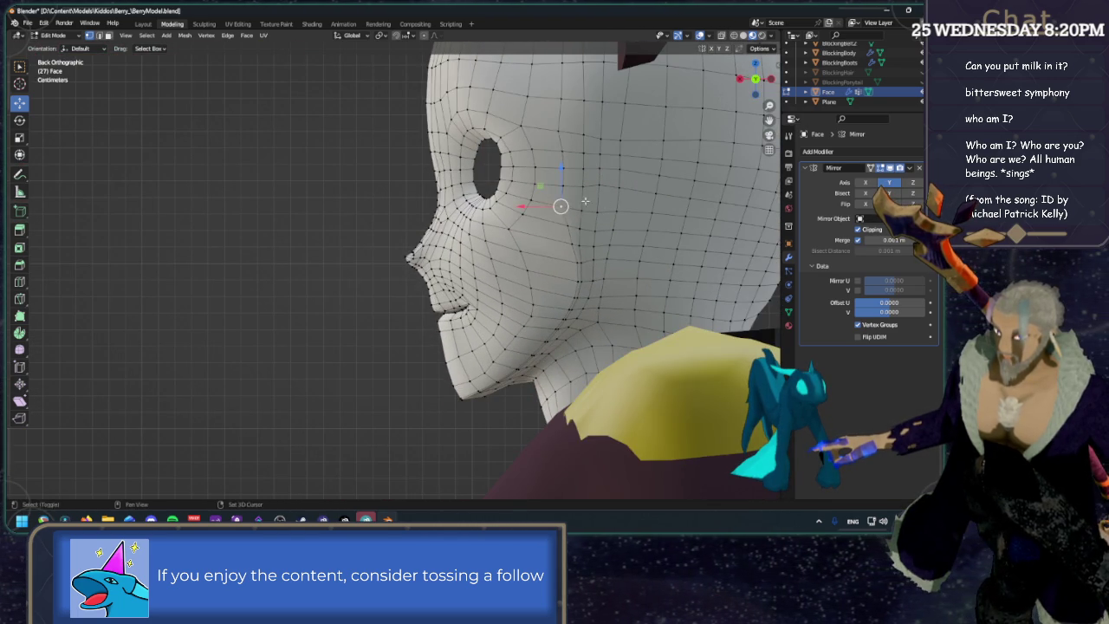
key("shift+v")
left_click(587, 200)
left_click(509, 229)
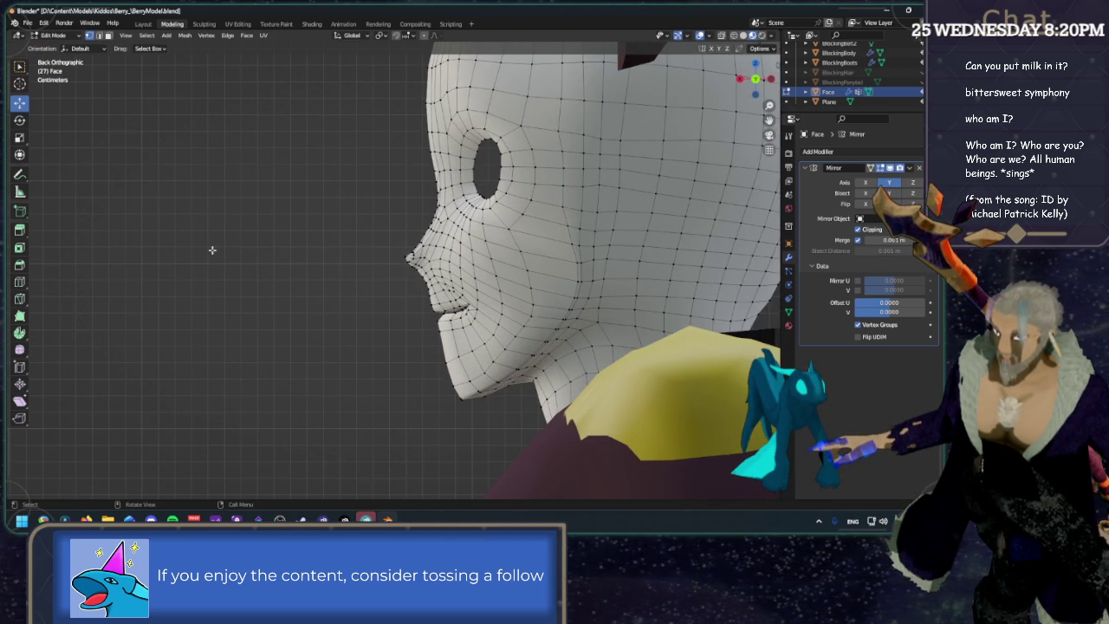
key("shift+v")
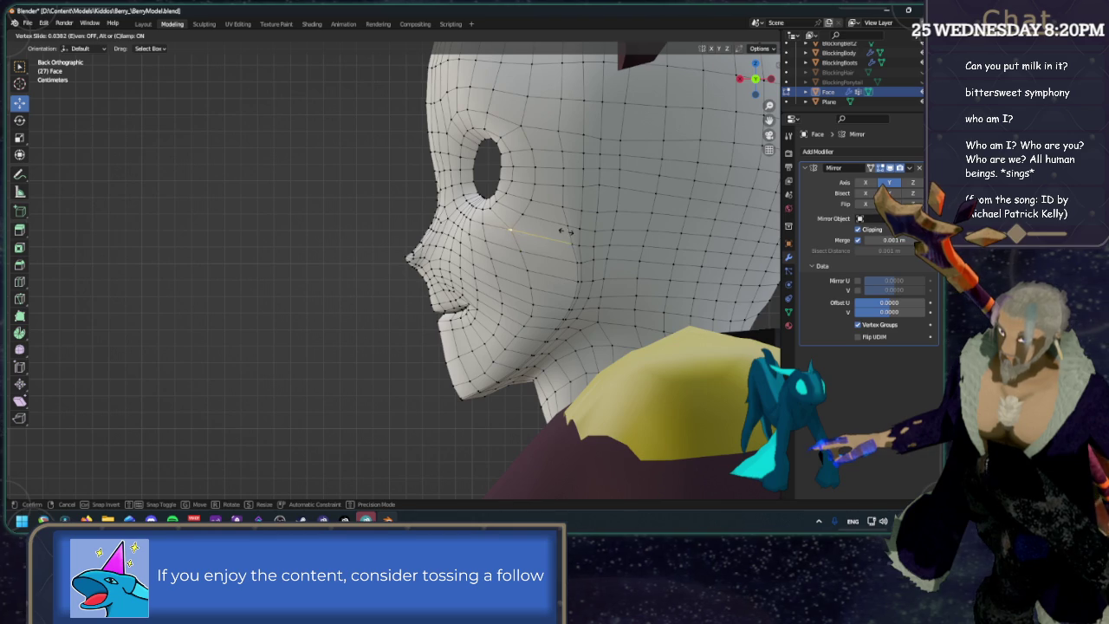
left_click(565, 231)
Deselect and orbit around the head, checking front orthographic and underside views.
left_click(321, 208)
middle_click_drag(321, 208, 376, 247)
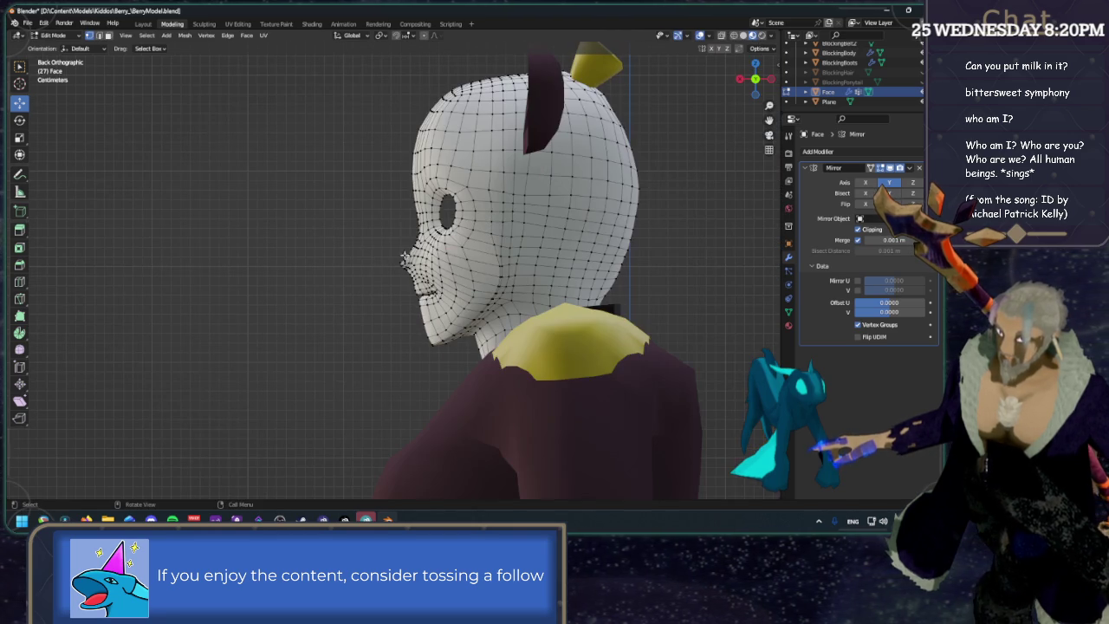
middle_click_drag(515, 228, 616, 217)
scroll(616, 218, "up", 3)
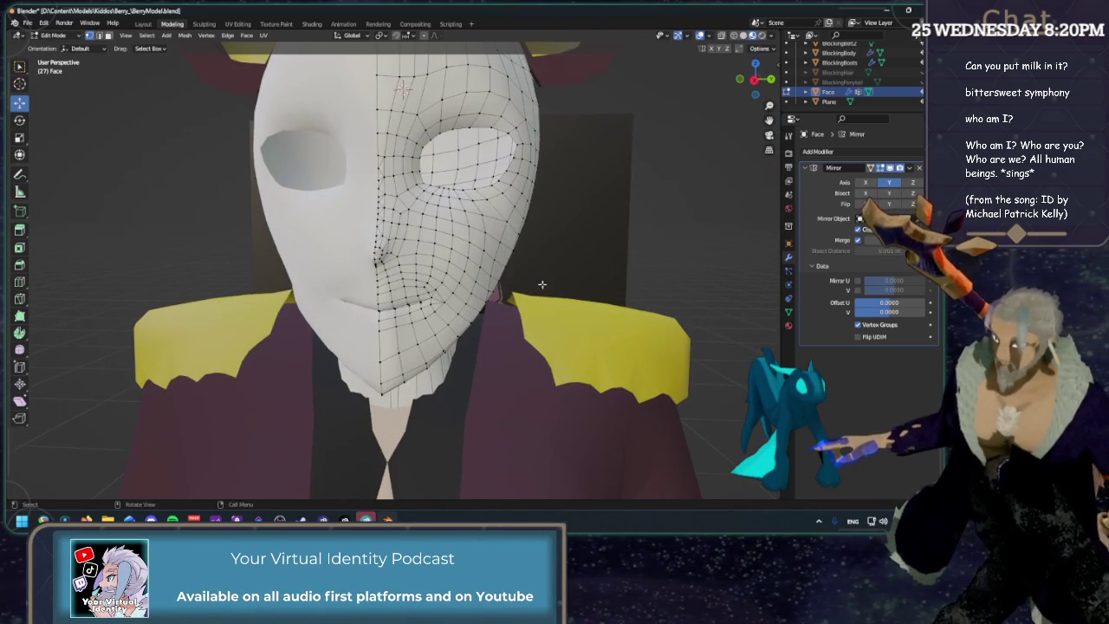
left_click(754, 82)
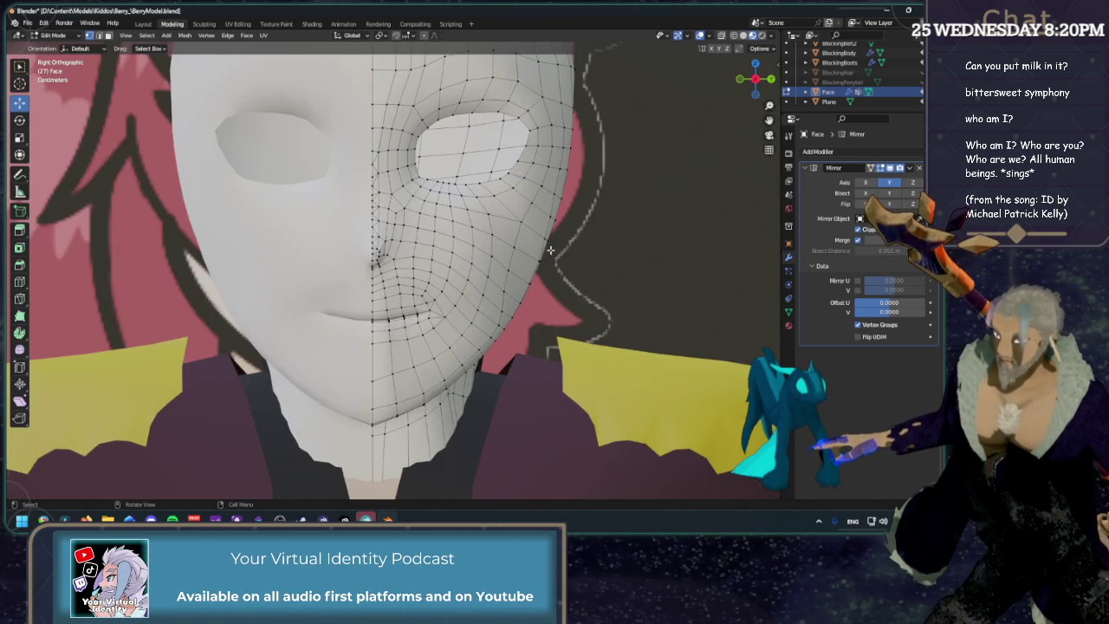
scroll(526, 182, "up", 2)
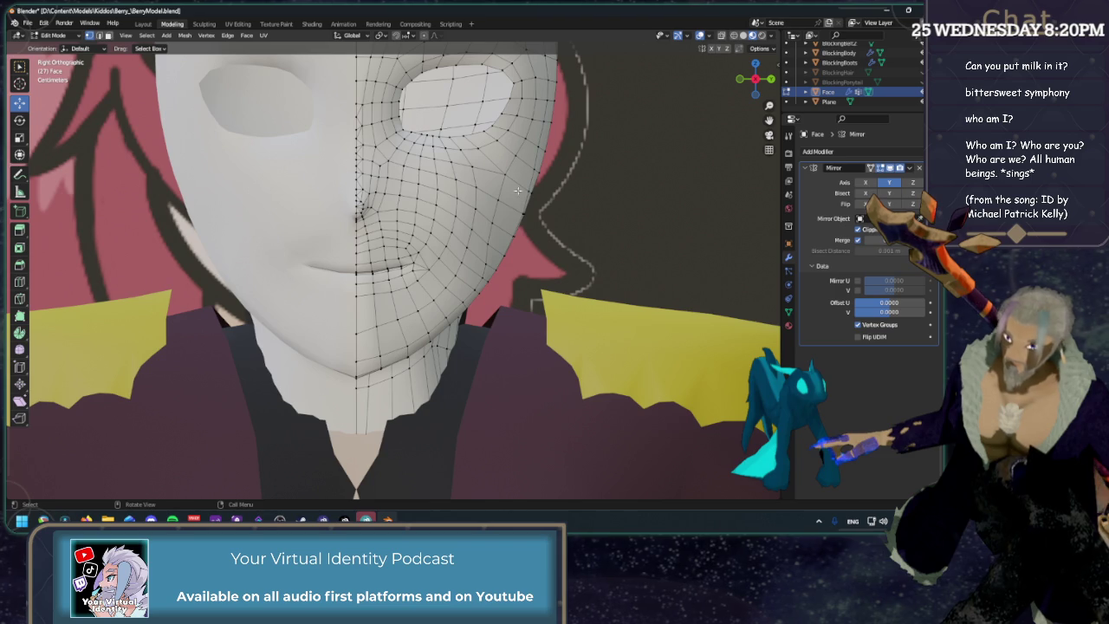
middle_click_drag(523, 189, 377, 481)
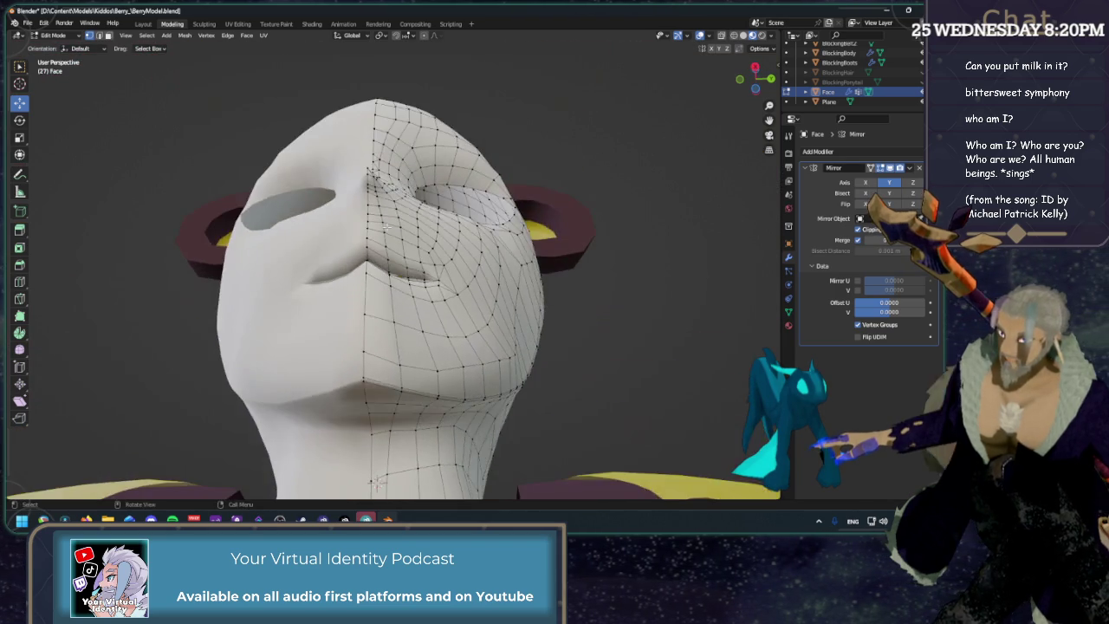
Select the edge path across the chin and subdivide it.
scroll(377, 481, "up", 2)
scroll(377, 481, "up", 1)
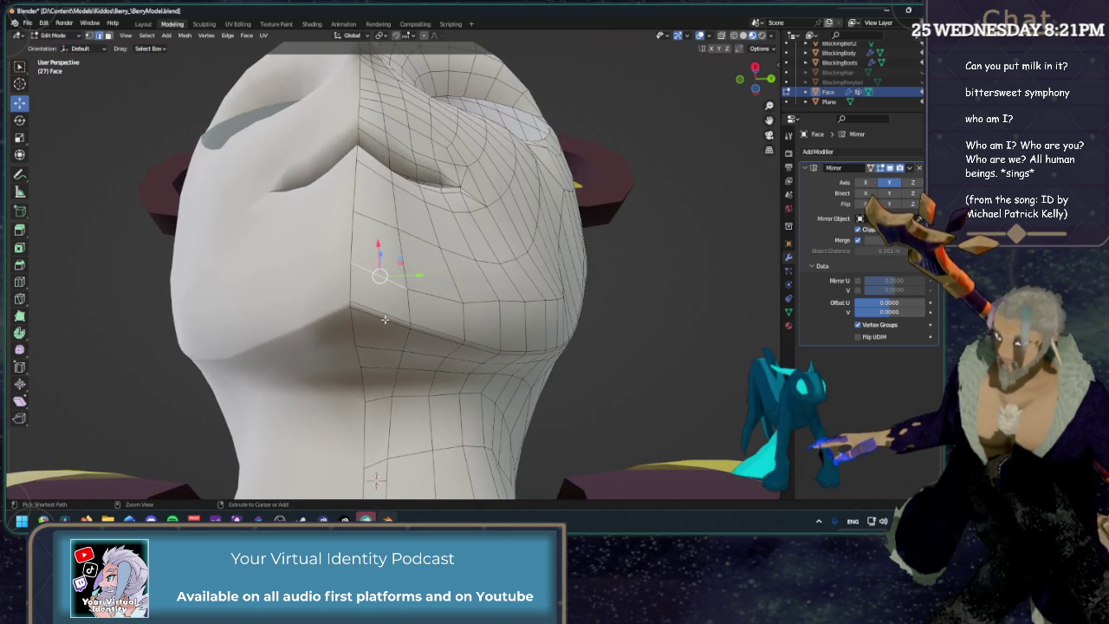
left_click(386, 317, "ctrl")
left_click(406, 308, "shift")
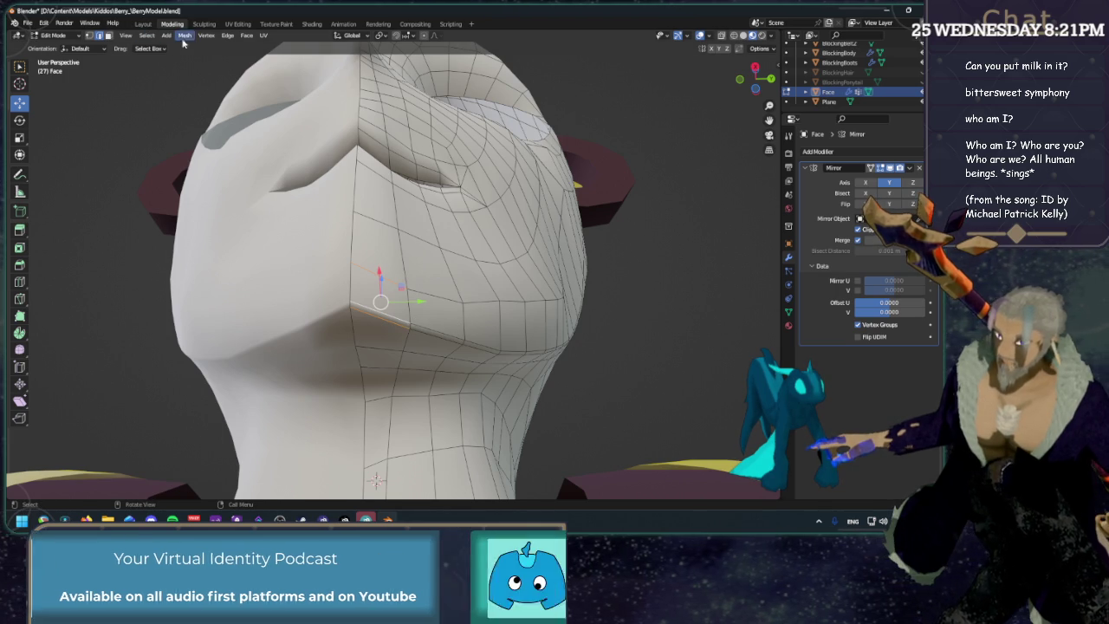
left_click(227, 37)
left_click(253, 91)
In vertex mode, select the new chin vertices, undoing an accidental hide.
key("1")
left_click(387, 266)
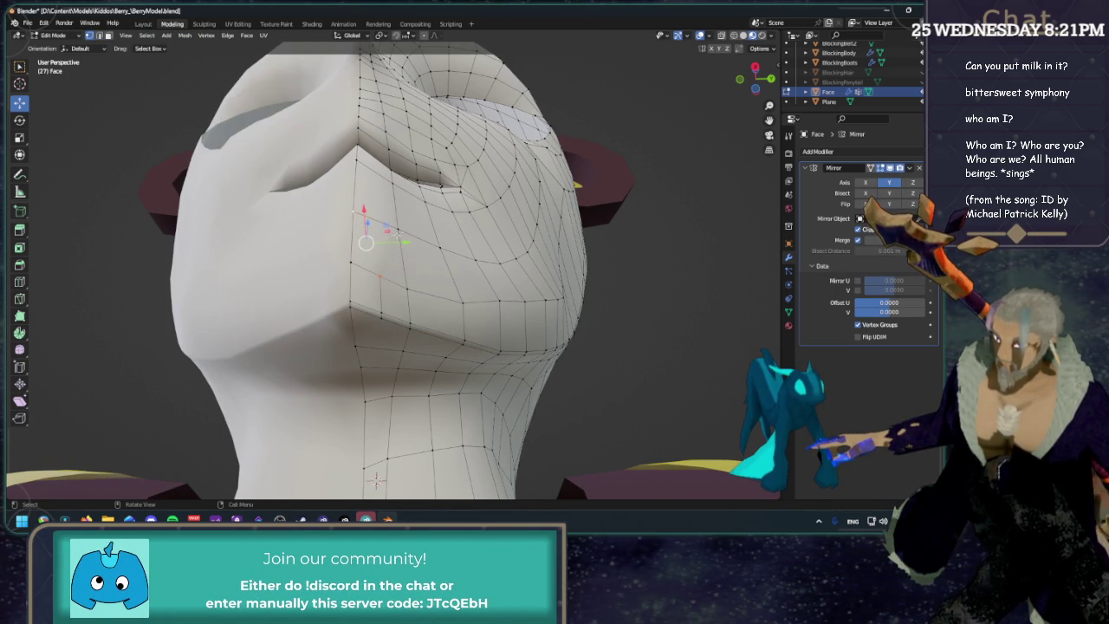
left_click(380, 270)
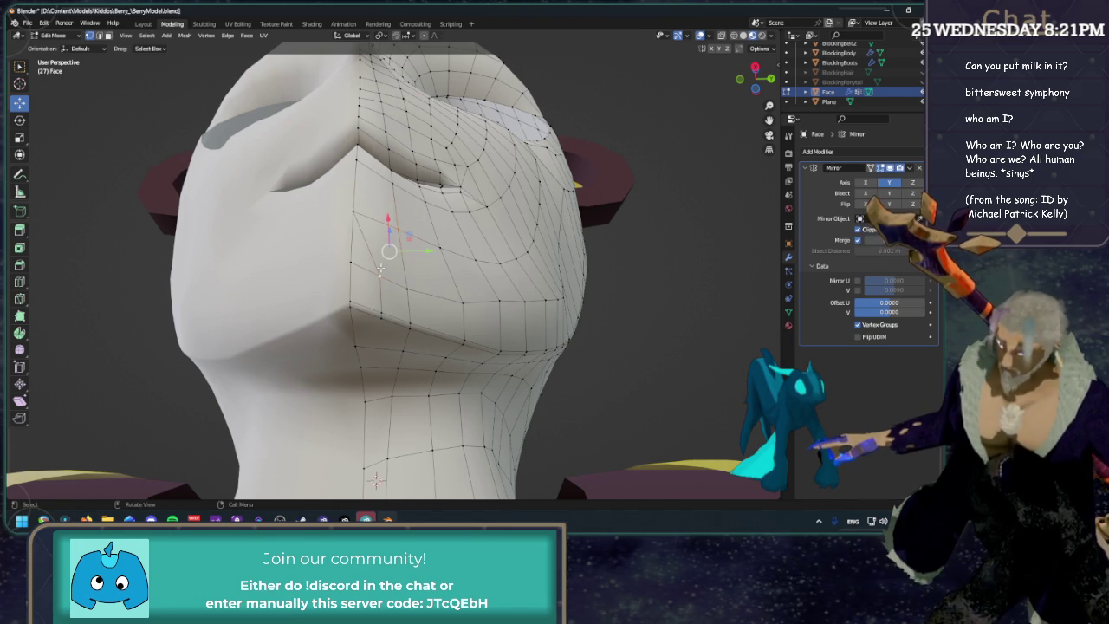
left_click(362, 339)
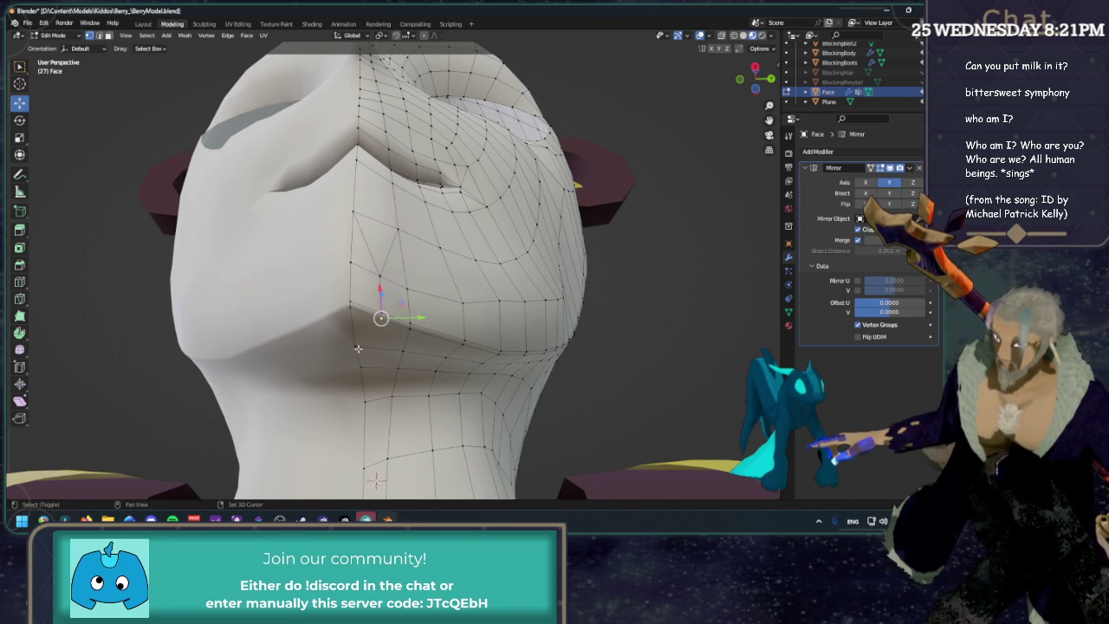
left_click(395, 318, "shift")
left_click(409, 362, "shift")
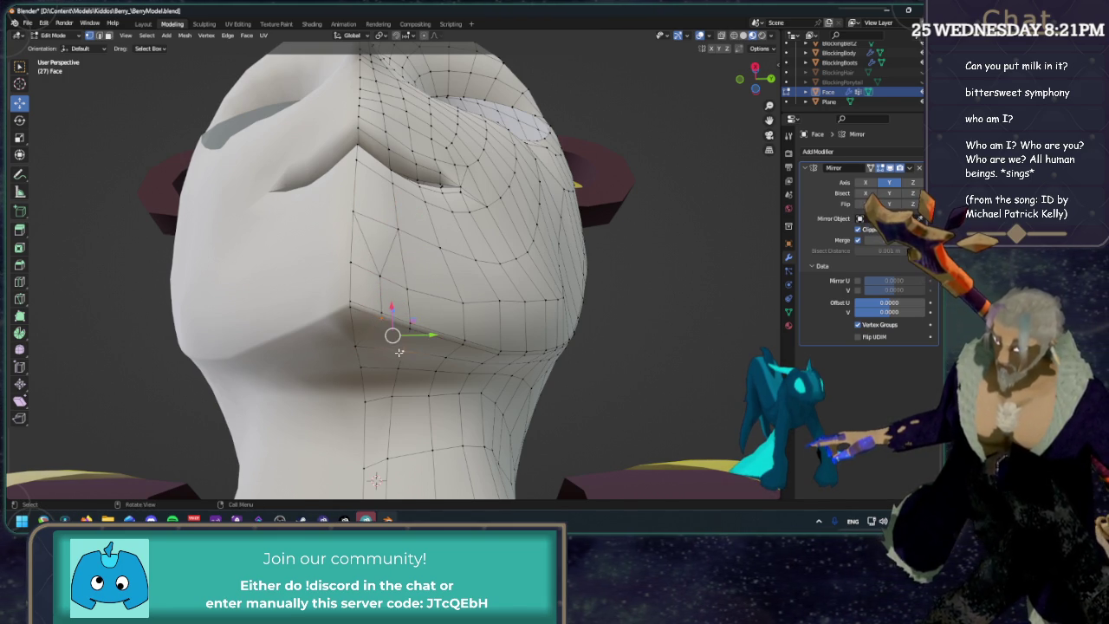
key("h")
key("ctrl+z")
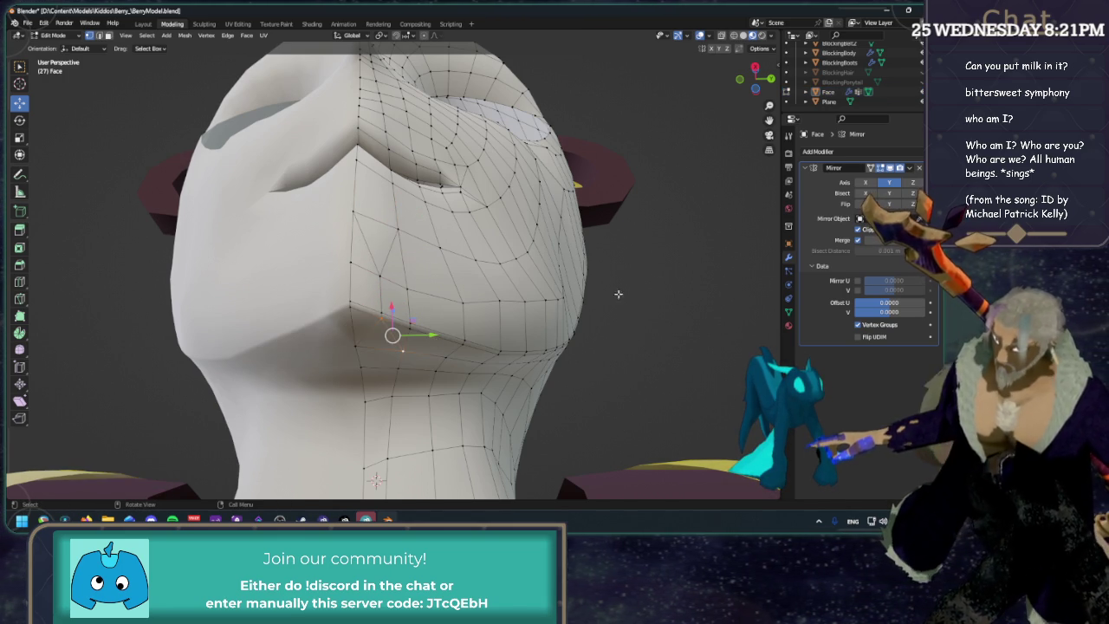
middle_click_drag(486, 271, 481, 221)
left_click(481, 221)
left_click(483, 223, "shift")
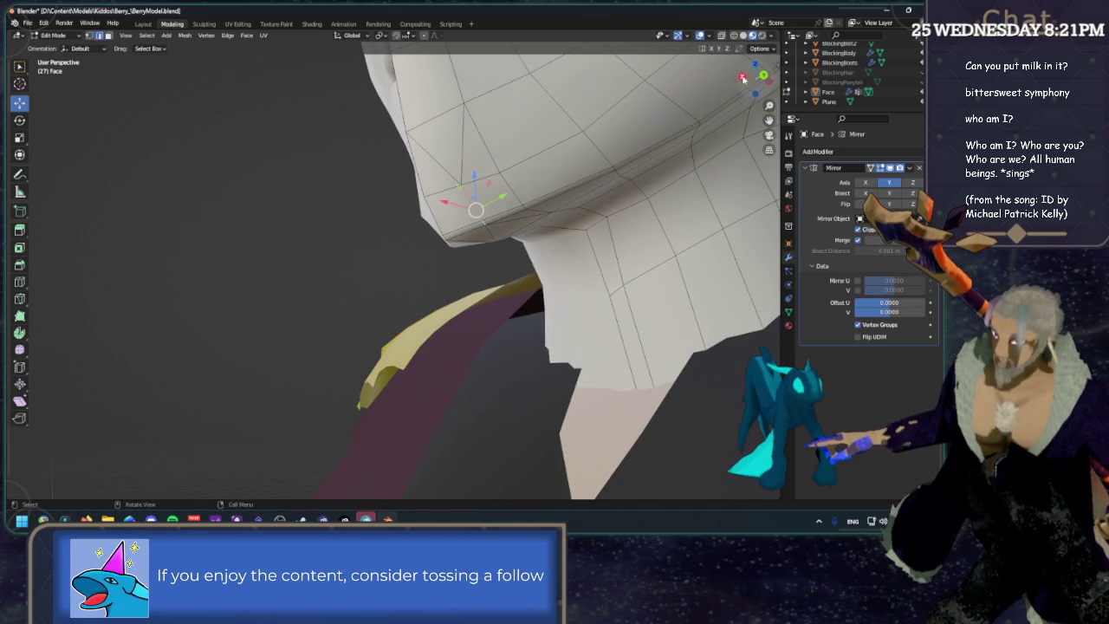
In side orthographic view, move the chin vertex along X and then Z.
left_click(763, 76)
left_click_drag(492, 166, 477, 166)
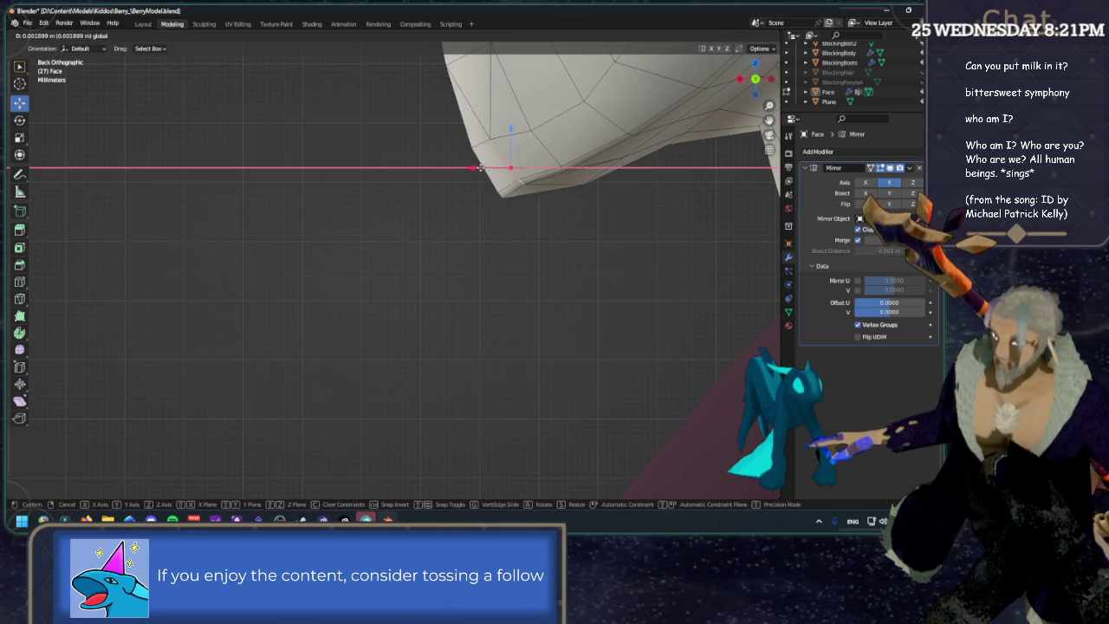
left_click_drag(508, 129, 508, 140)
left_click(739, 79)
scroll(448, 277, "up", 2)
scroll(449, 276, "up", 2)
scroll(437, 270, "down", 2)
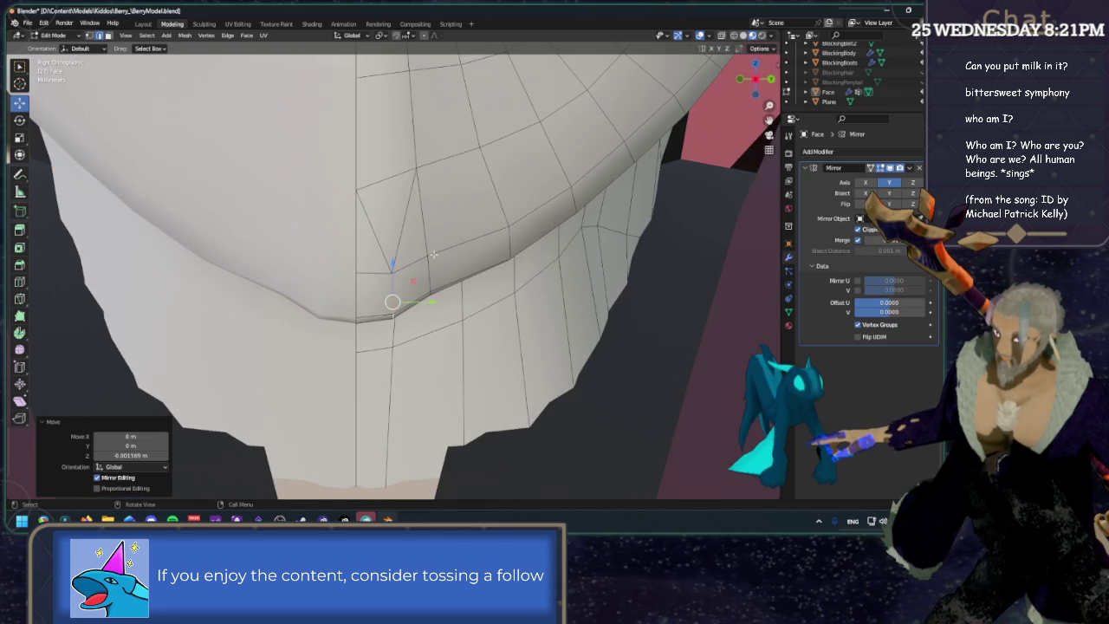
Move the chin vertex along Y, then nudge it along X and lower it in Z.
left_click_drag(392, 263, 391, 262)
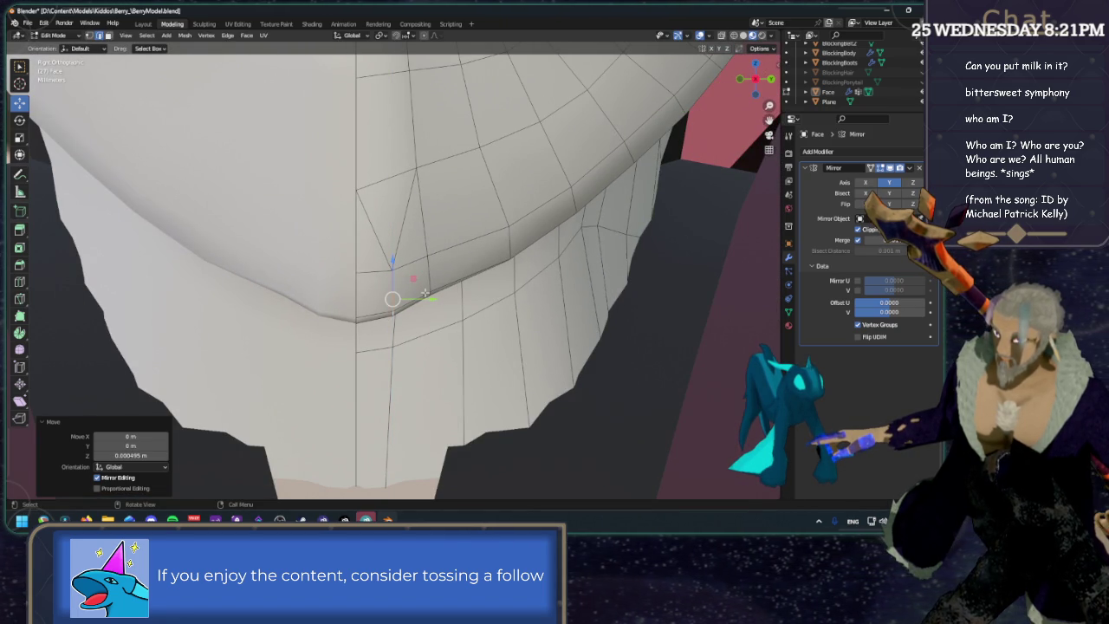
key("y")
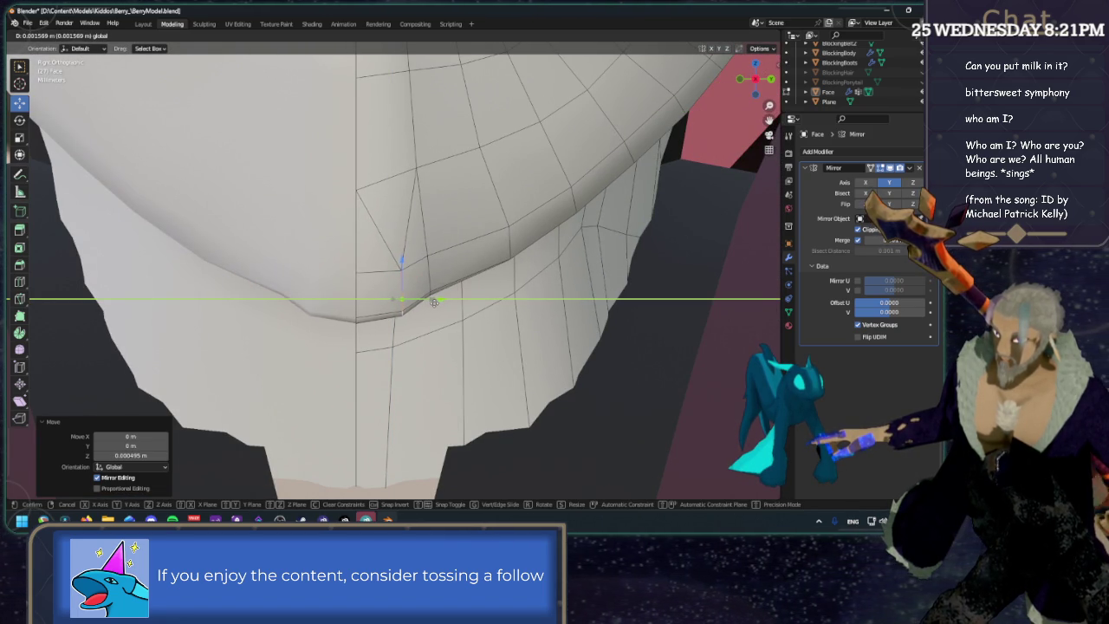
left_click_drag(435, 303, 436, 280)
middle_click_drag(429, 279, 495, 309)
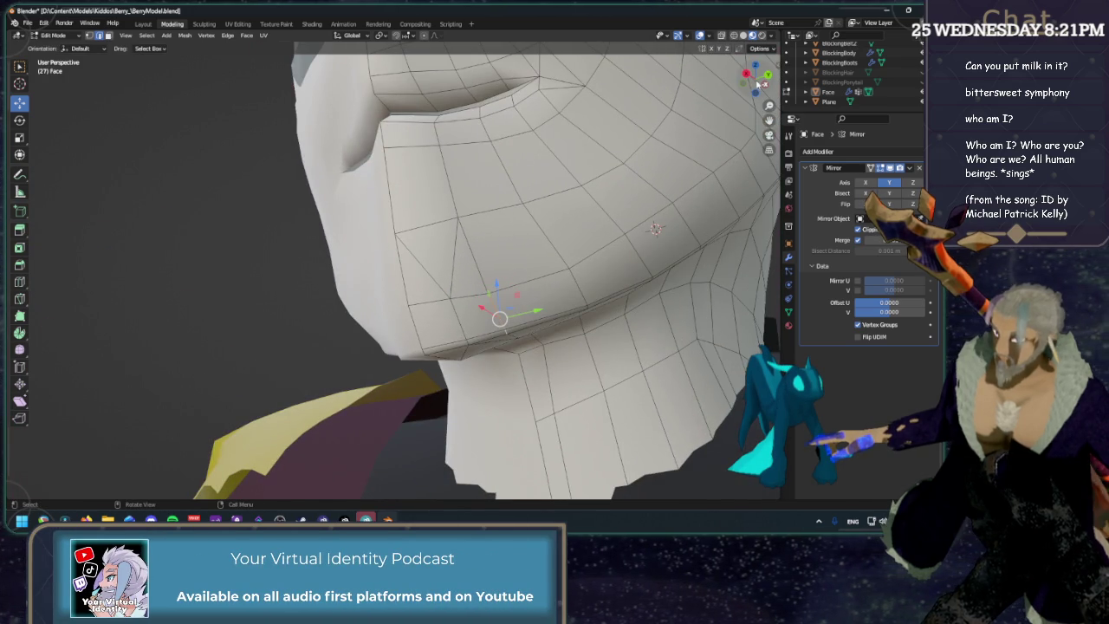
key("KP_3")
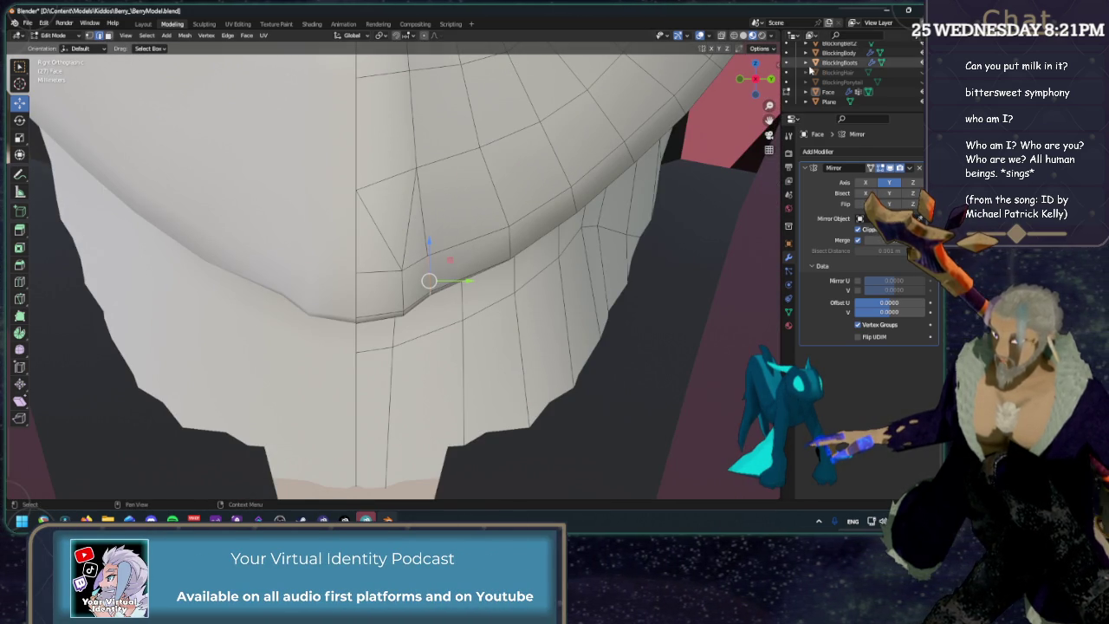
key("ctrl+KP_1")
left_click_drag(526, 286, 508, 285)
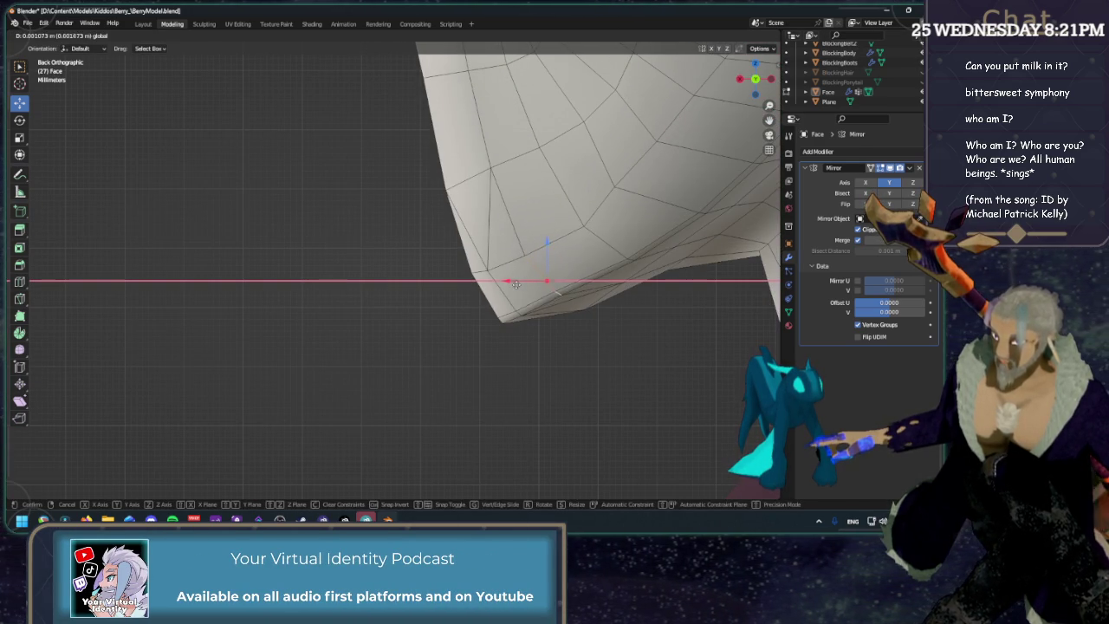
left_click_drag(533, 250, 537, 262)
left_click(740, 80)
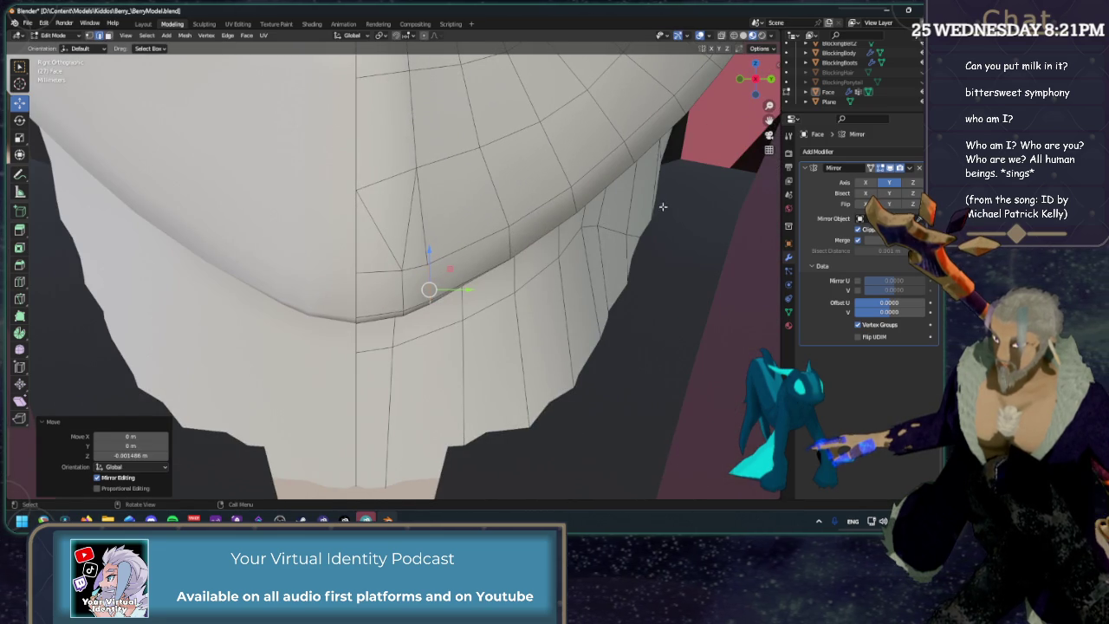
scroll(711, 158, "down", 5)
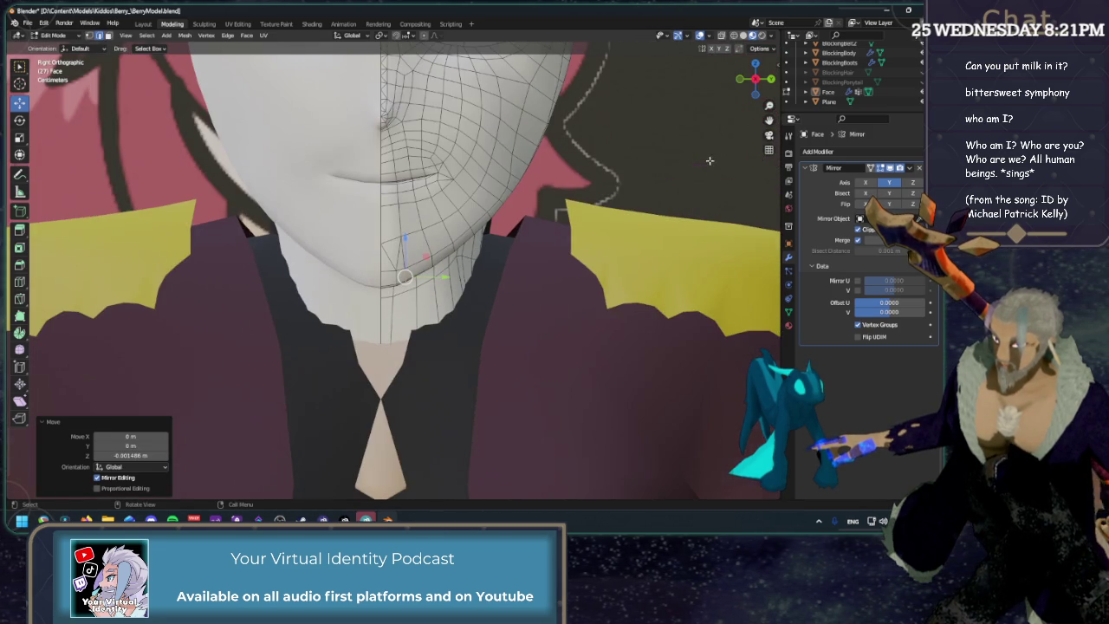
Turn off viewport overlays and zoom on the chin to inspect its shaded jawline.
left_click(703, 36)
scroll(415, 266, "down", 3)
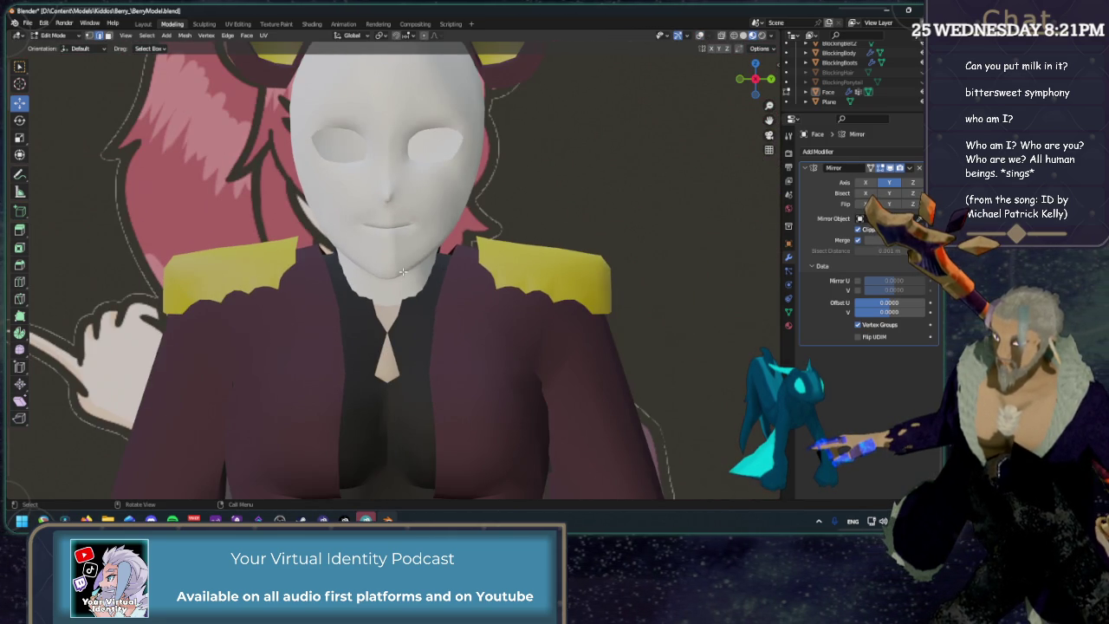
scroll(403, 270, "up", 3)
scroll(382, 298, "up", 2)
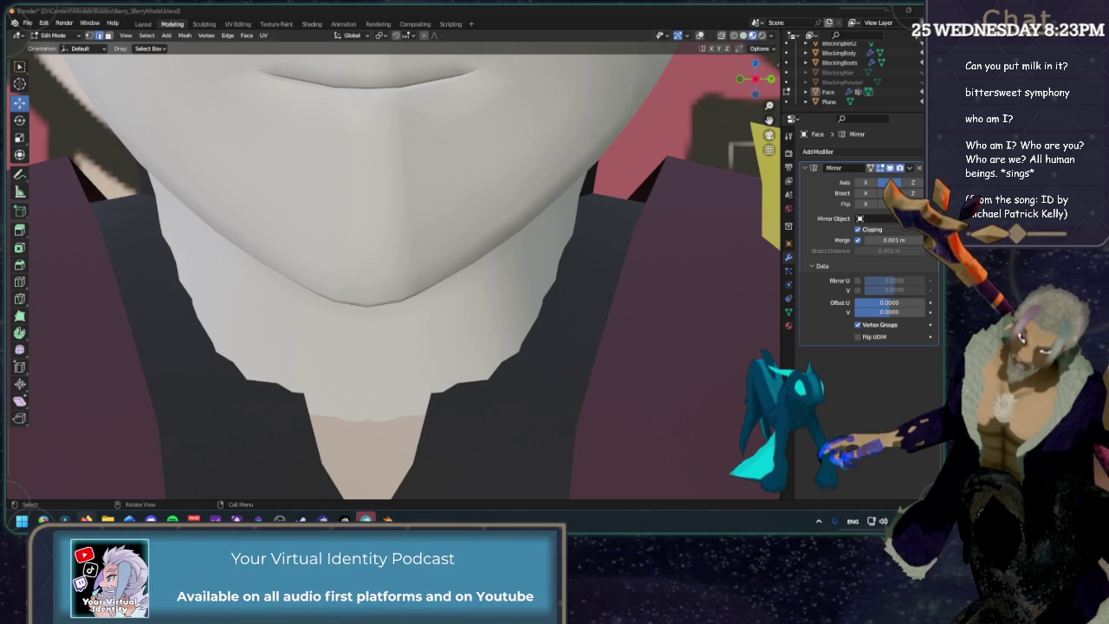
Snap to an orthographic side view with wireframe and add an edge loop along the lip.
scroll(637, 137, "down", 3)
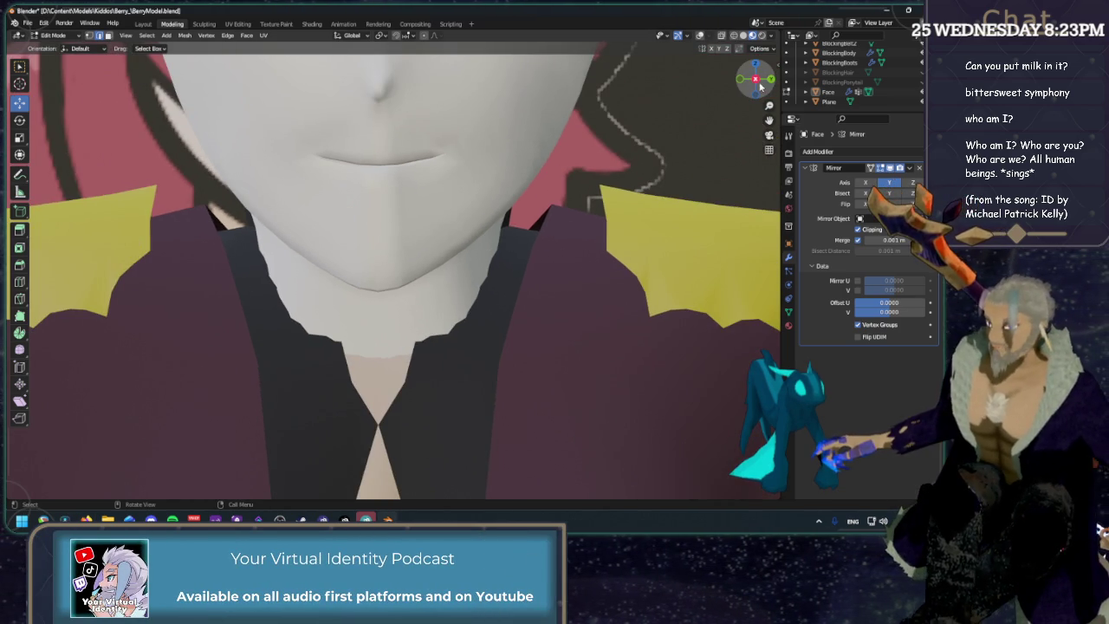
left_click(758, 82)
left_click(768, 79)
scroll(390, 259, "up", 3)
scroll(390, 260, "up", 2)
left_click(701, 35)
scroll(267, 280, "up", 1)
scroll(268, 280, "up", 1)
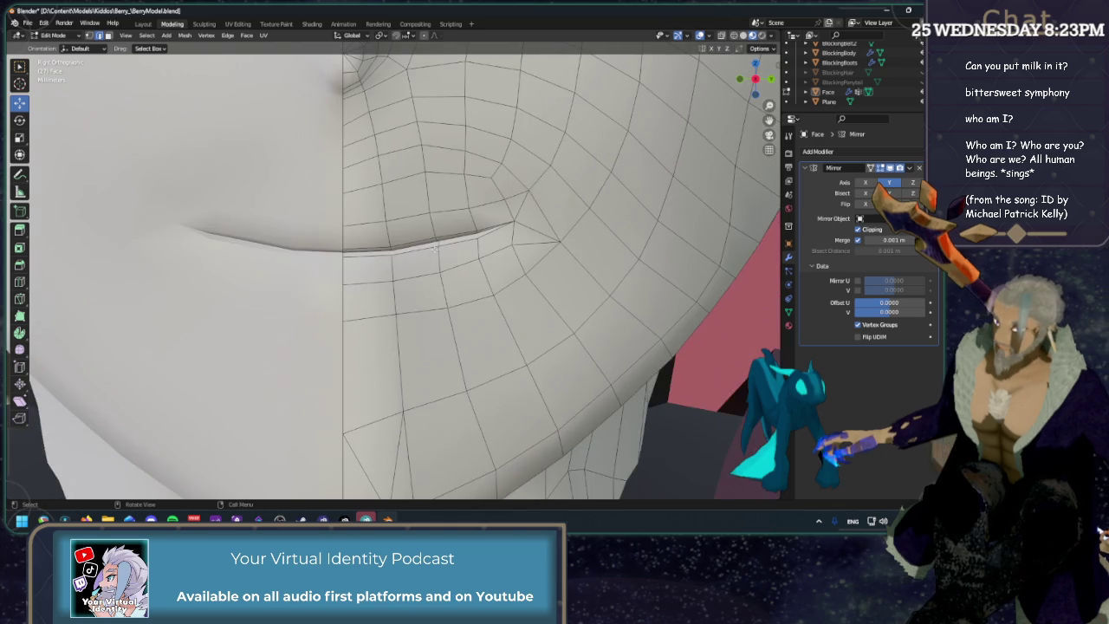
scroll(268, 279, "up", 1)
left_click(20, 281)
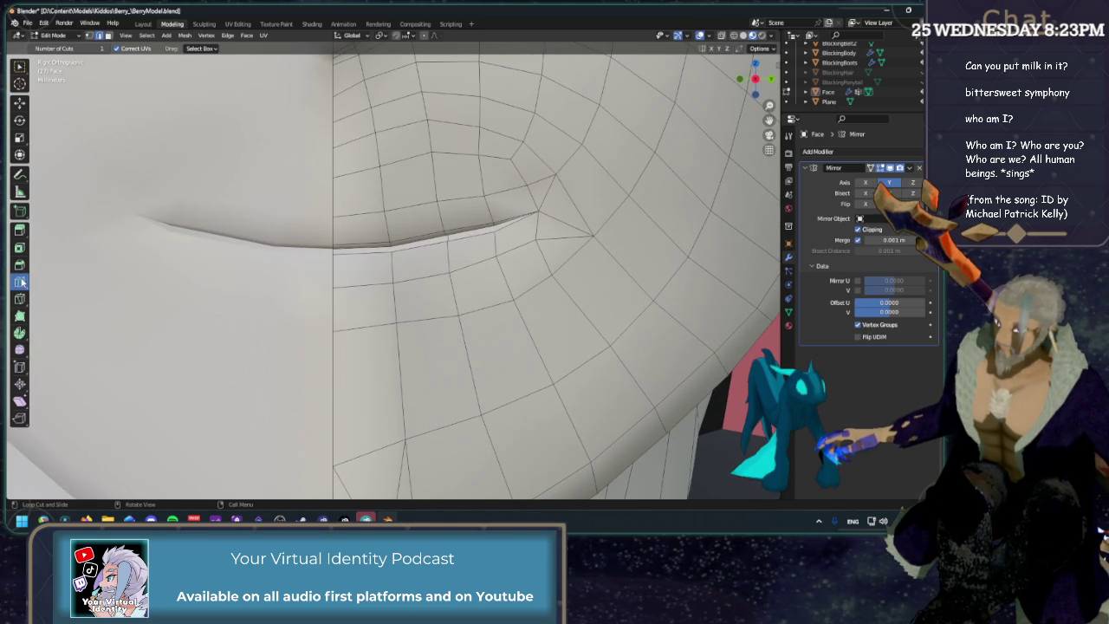
left_click(383, 228)
Dissolve the stray edge just above the mouth corner and return to vertex select mode.
left_click(437, 260, "alt")
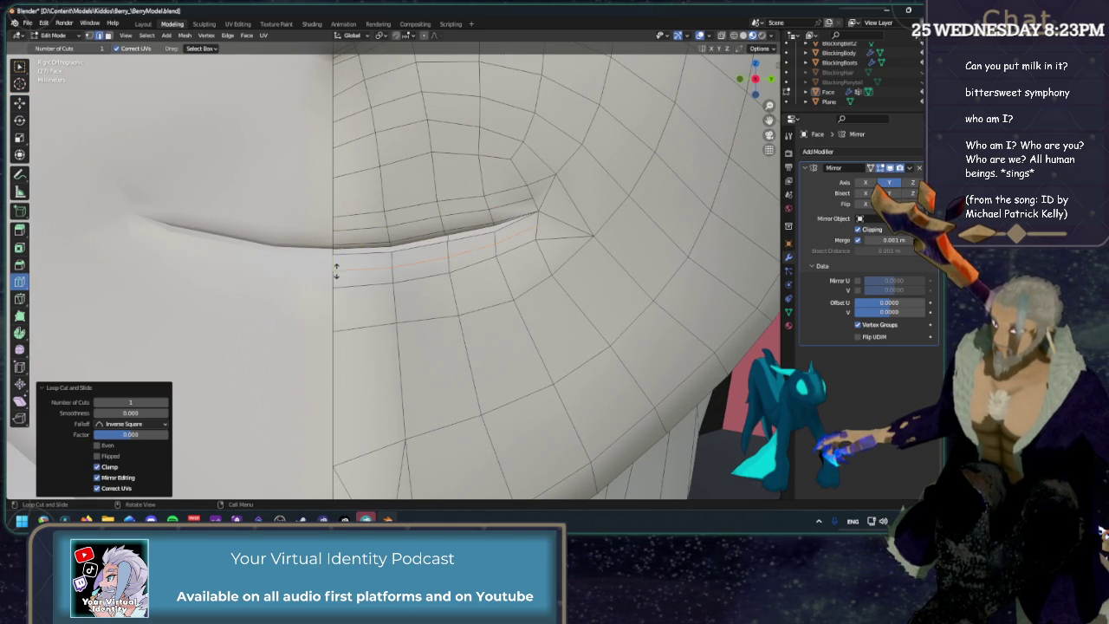
key("shift+space")
key("g")
key("2")
left_click(546, 192)
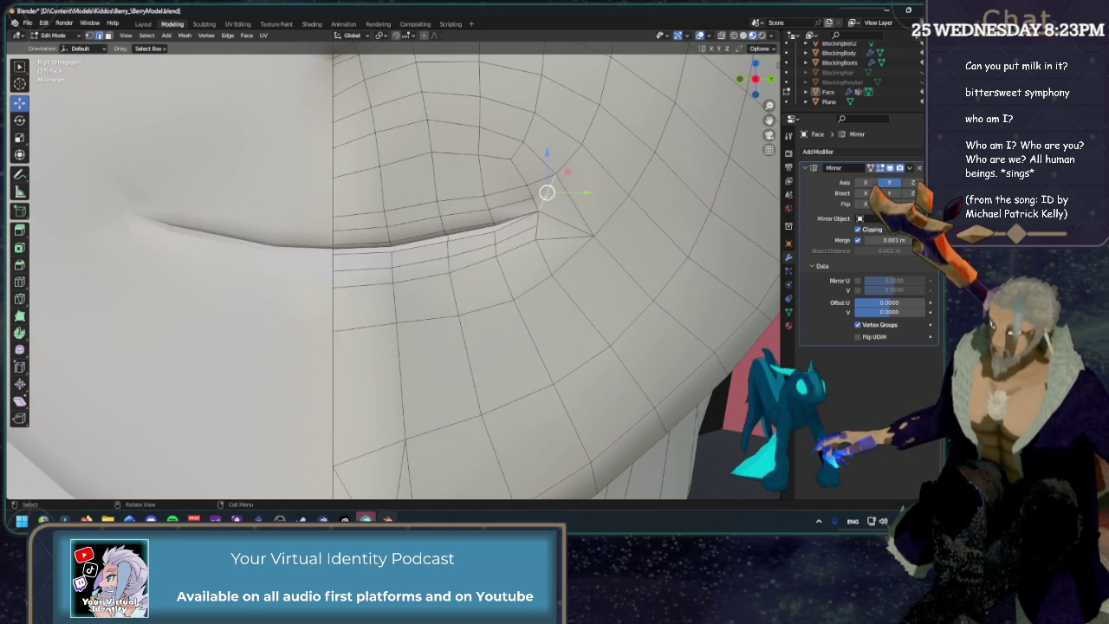
key("x")
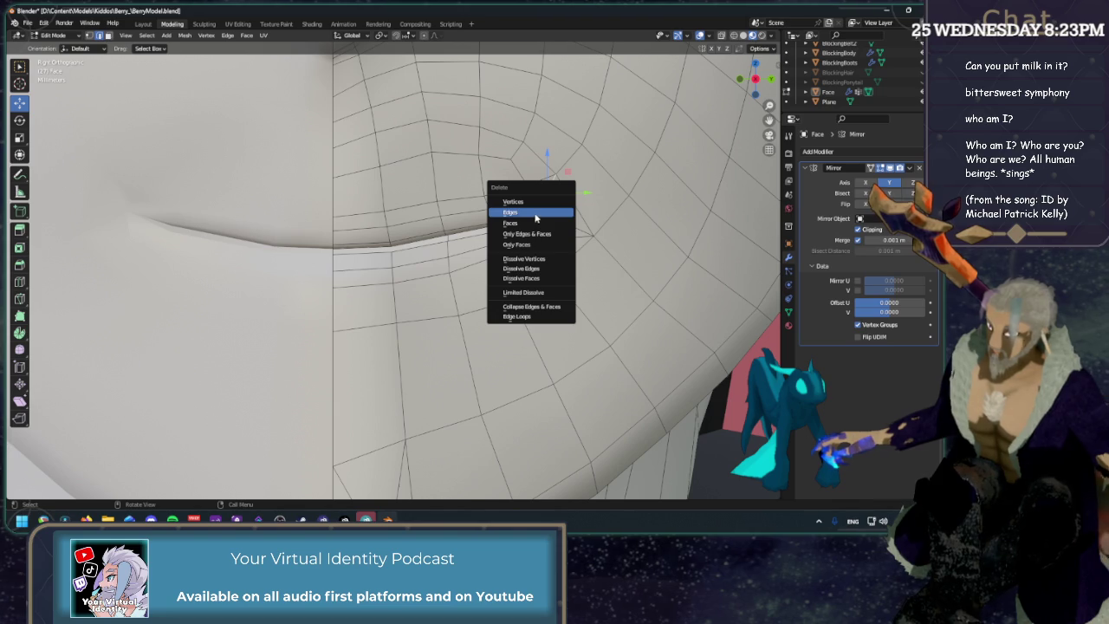
left_click(530, 268)
key("x")
left_click(566, 223)
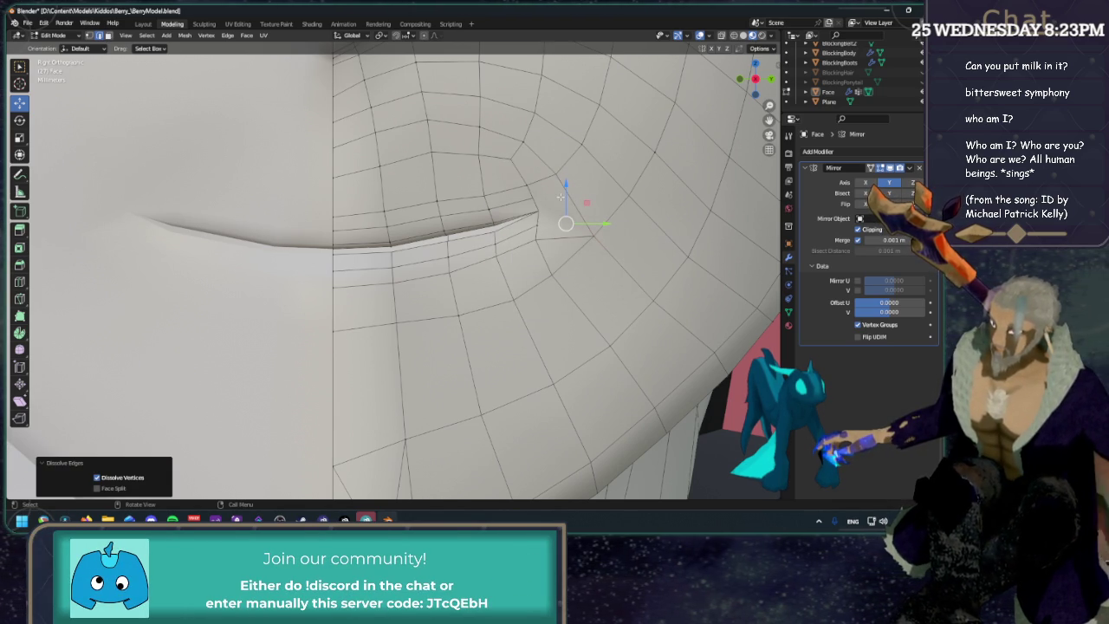
key("1")
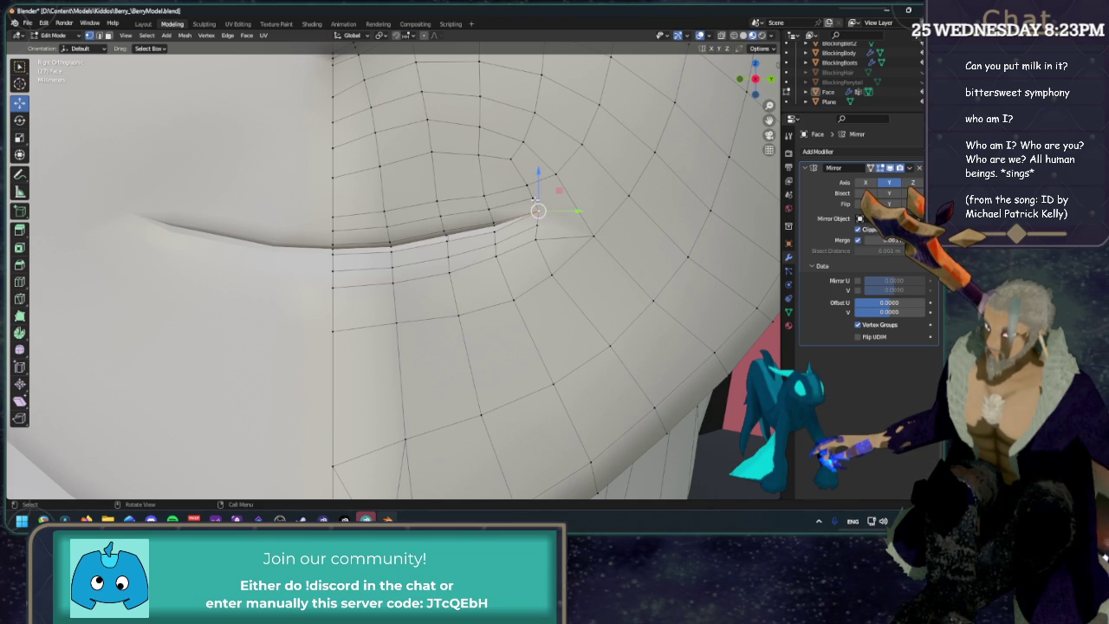
Knife-cut a new edge into the mouth corner and move its new vertex up and right.
left_click(19, 298)
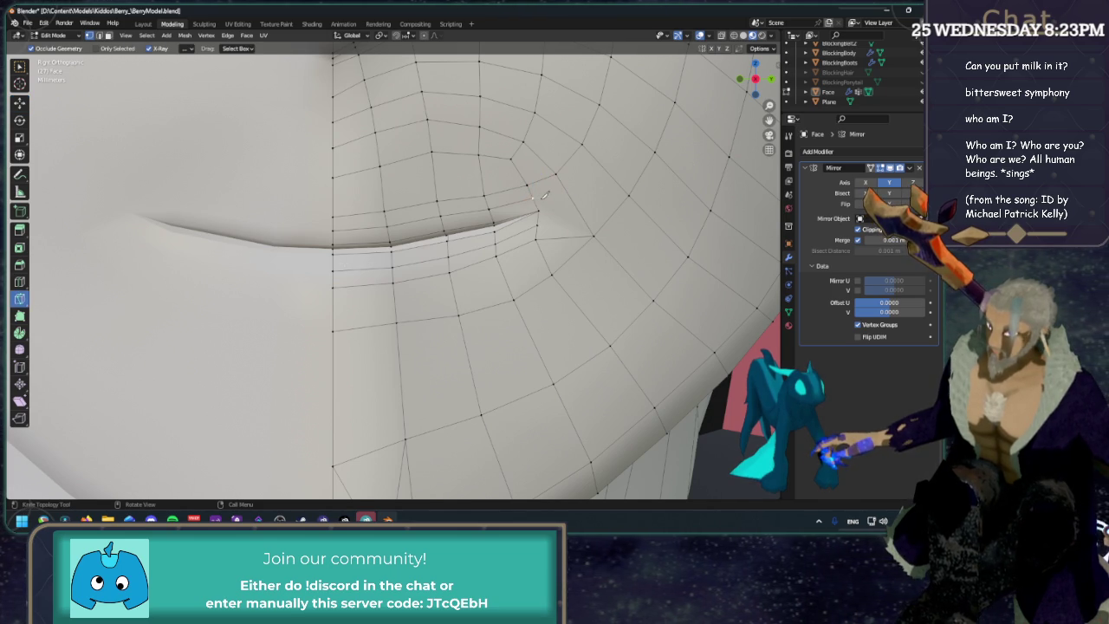
left_click(534, 197)
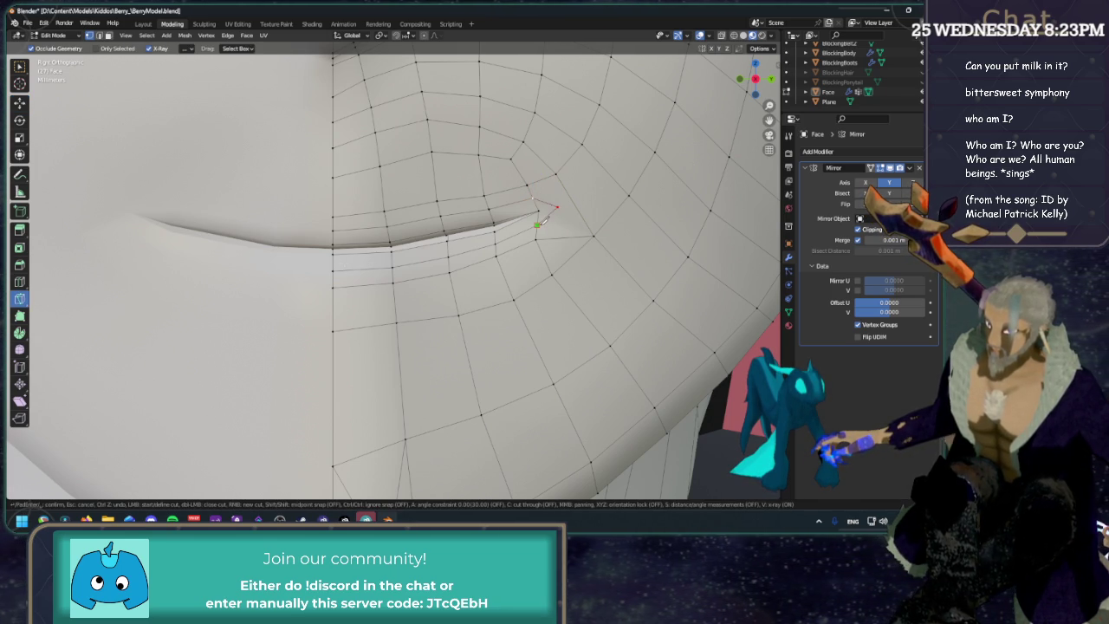
key("Return")
key("shift+space")
key("g")
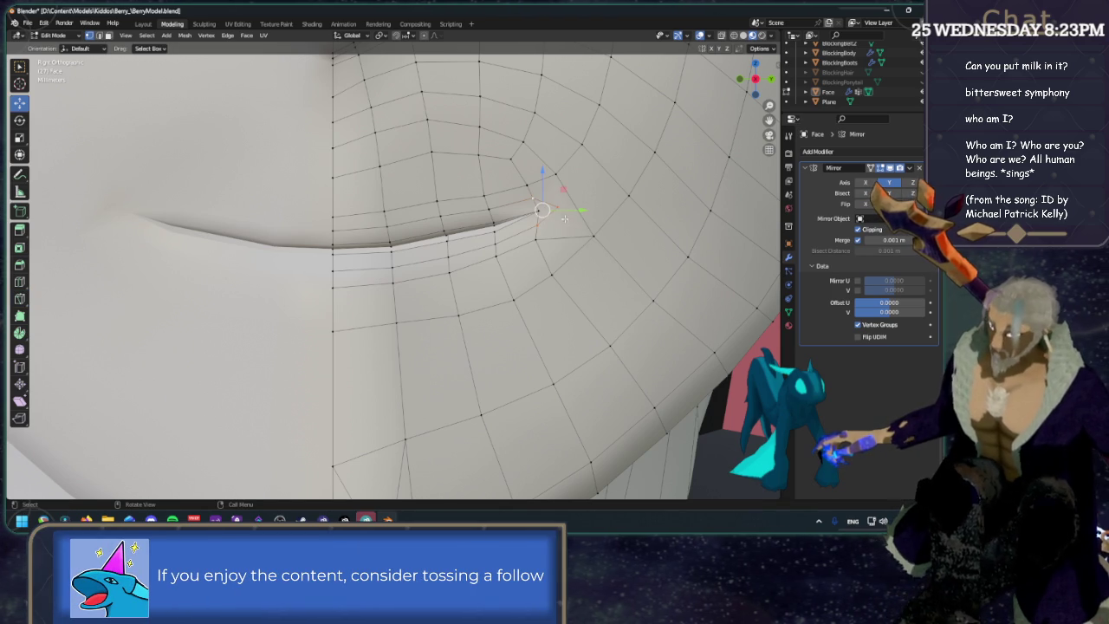
left_click_drag(540, 209, 556, 189)
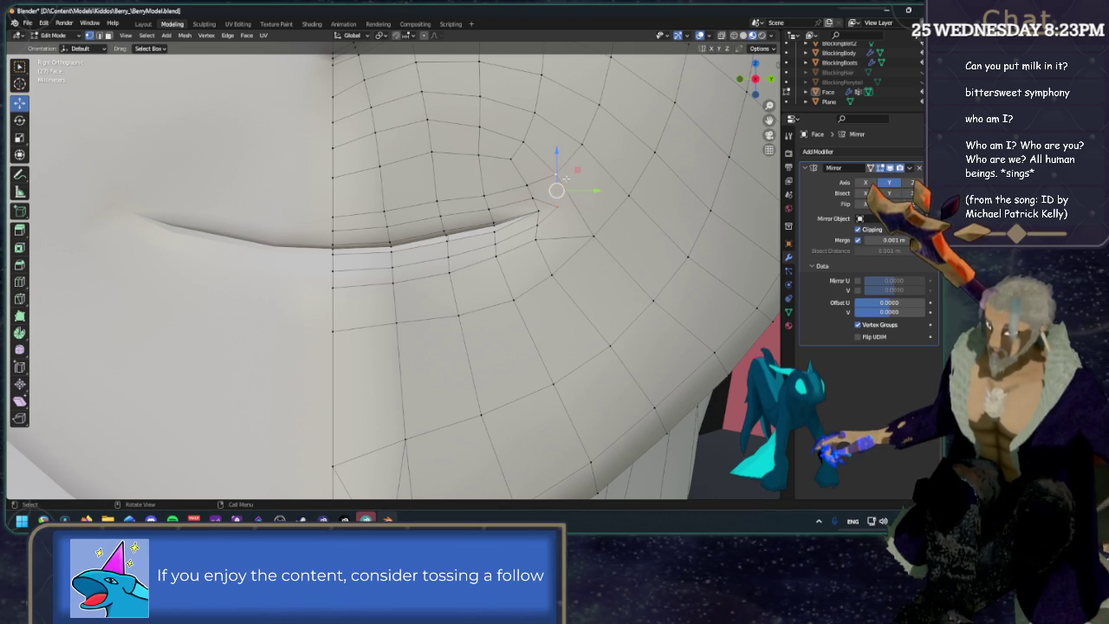
left_click_drag(565, 177, 587, 234)
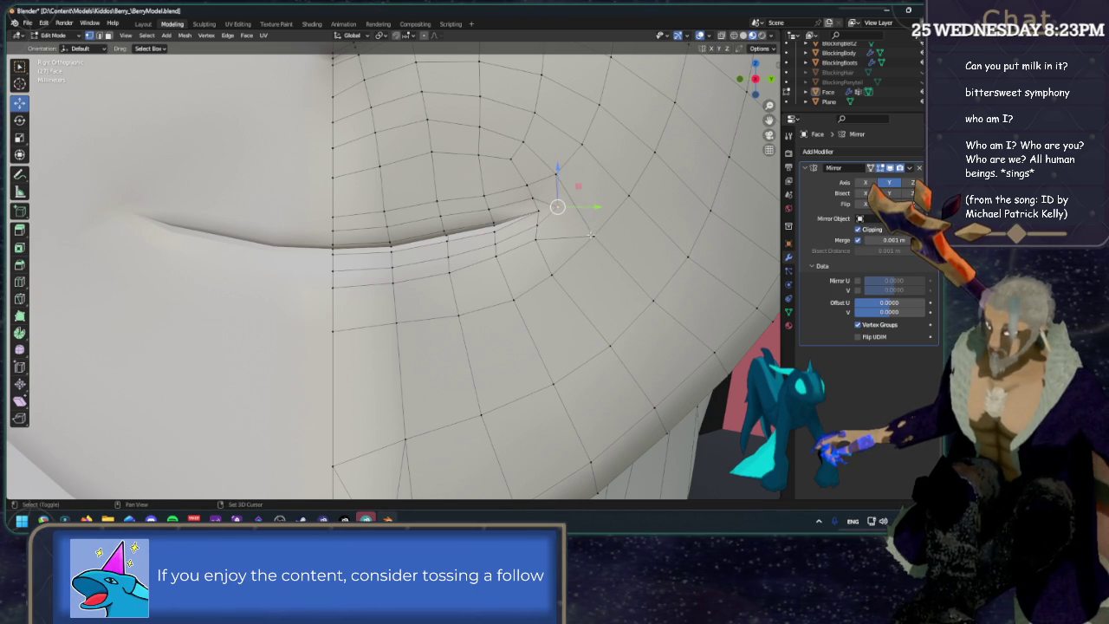
Slide the corner vertex along its edge (factor 0.063), then review the shaded face without wireframe.
scroll(591, 234, "down", 3)
scroll(604, 168, "up", 2)
scroll(572, 186, "up", 1)
scroll(534, 203, "up", 2)
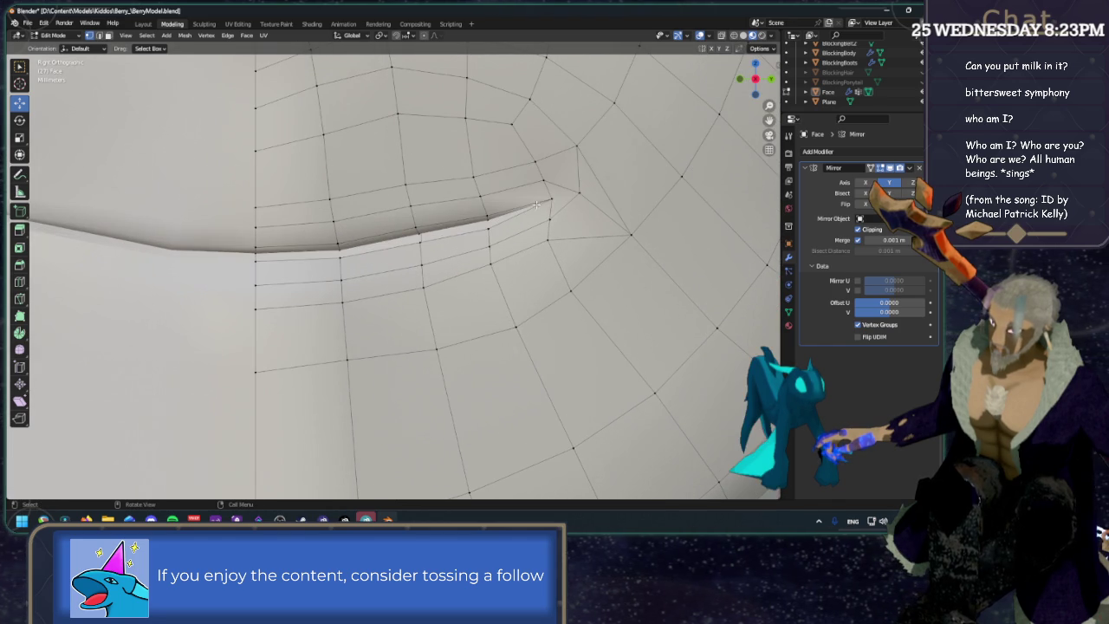
mouse_move(601, 172)
left_mouse_down()
mouse_move(570, 199)
mouse_move(571, 178)
mouse_move(573, 227)
left_mouse_up()
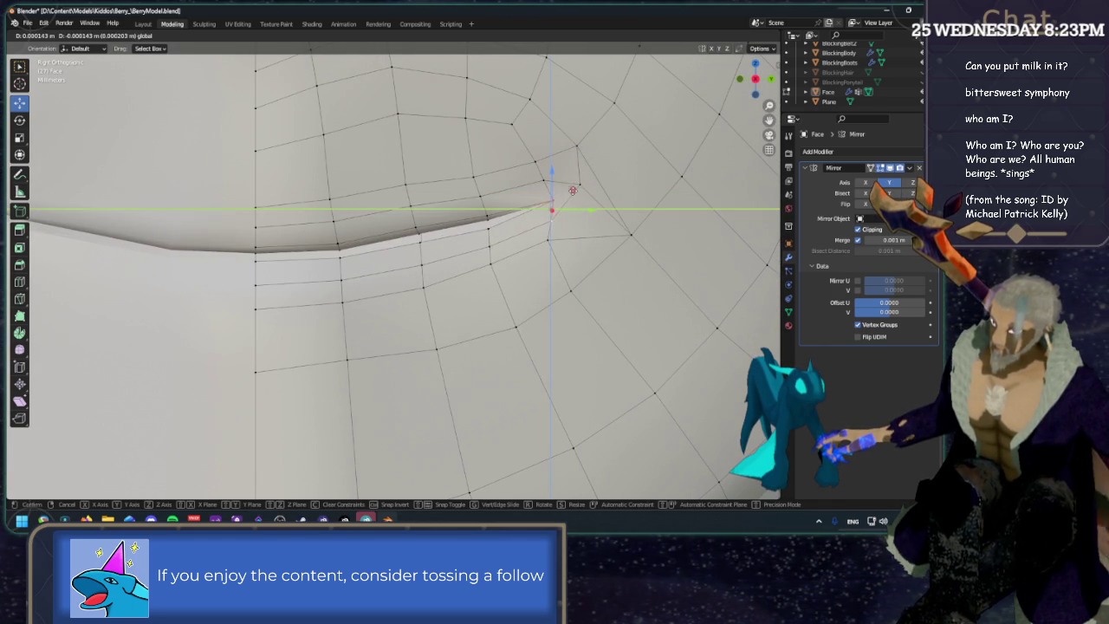
key("shift+v")
left_click(593, 228)
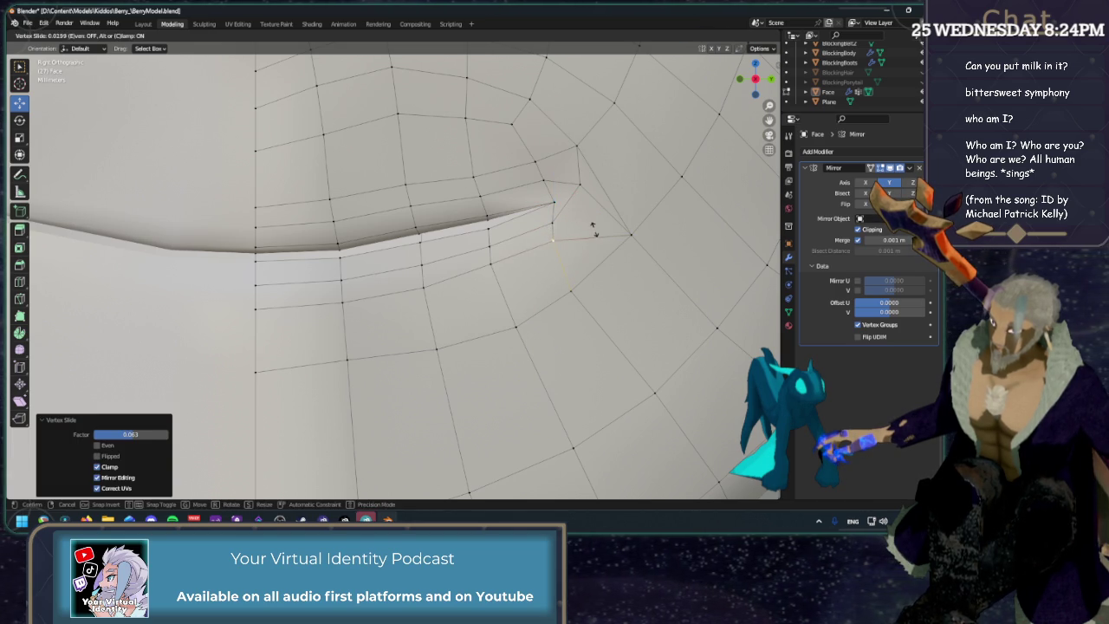
mouse_move(612, 180)
middle_mouse_down()
mouse_move(623, 143)
mouse_move(754, 84)
middle_mouse_up()
key("shift+alt+z")
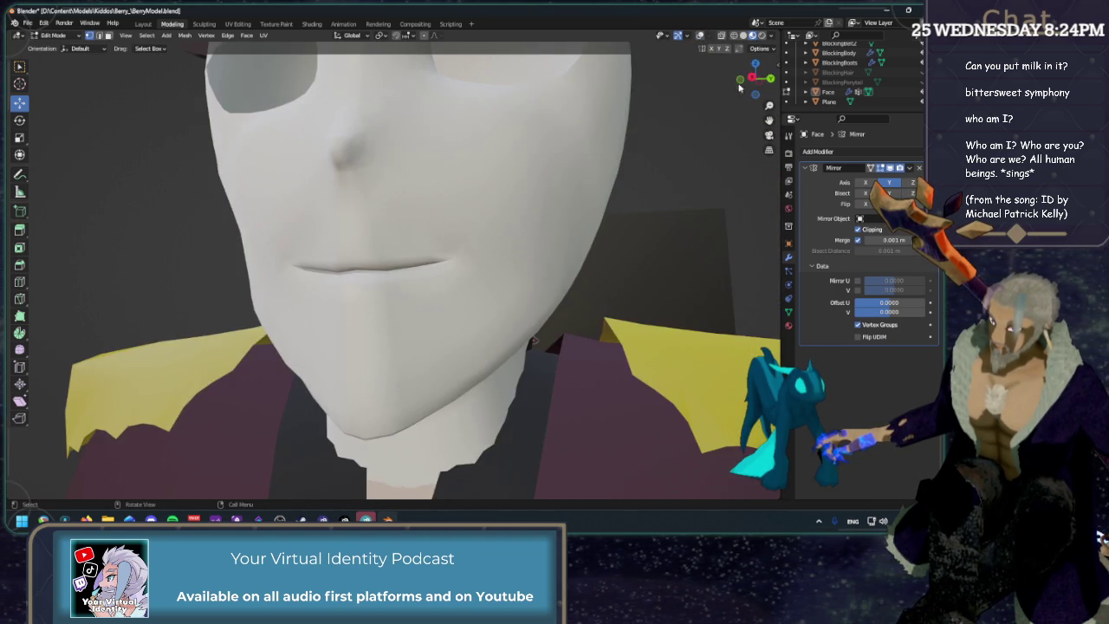
Scale the two lip edge loops slightly closer together, excluding the mouth-corner edges.
scroll(754, 84, "up", 2)
left_click(695, 40)
scroll(507, 193, "up", 5)
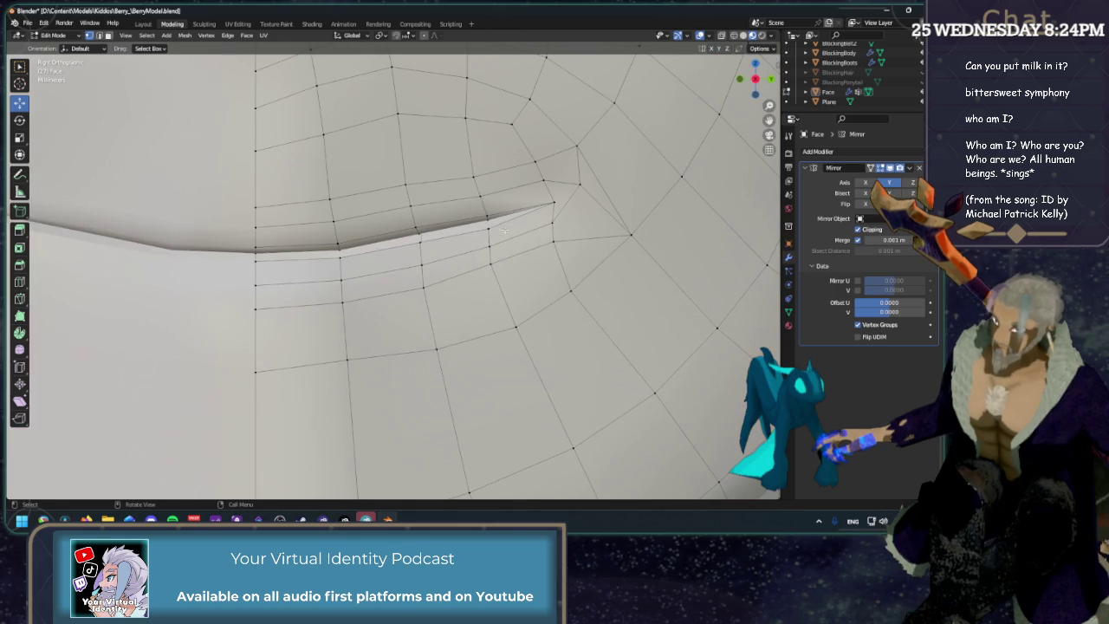
key("2")
left_click(507, 192, "alt")
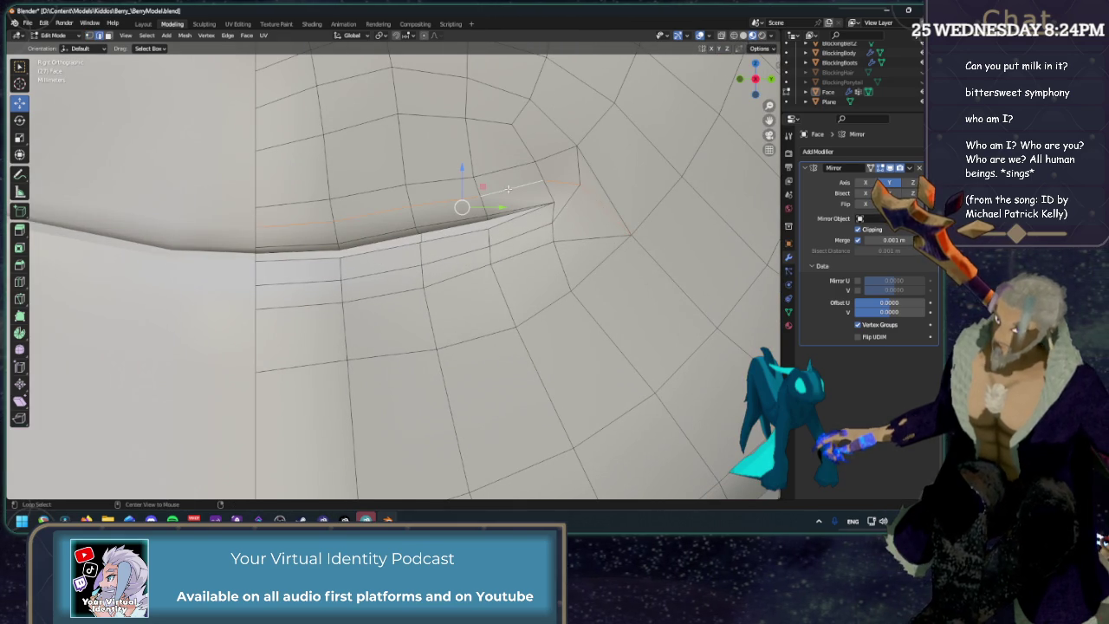
left_click(522, 230, "alt+shift")
left_click(576, 169, "alt+shift")
left_click(570, 184, "alt+shift")
left_click(572, 199, "alt+shift")
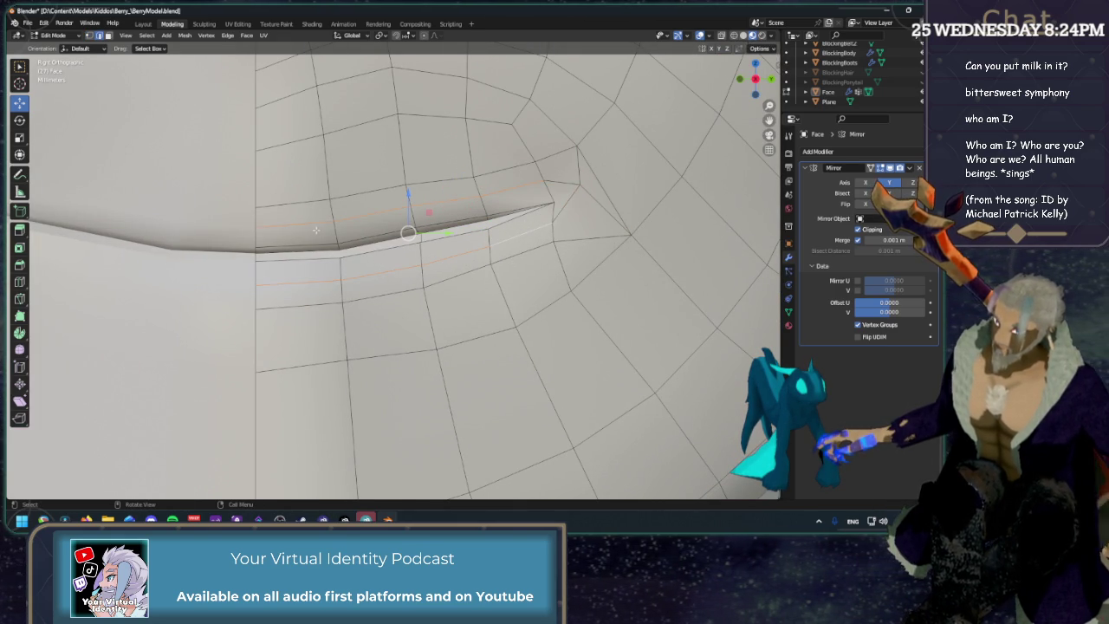
key("shift+space")
key("s")
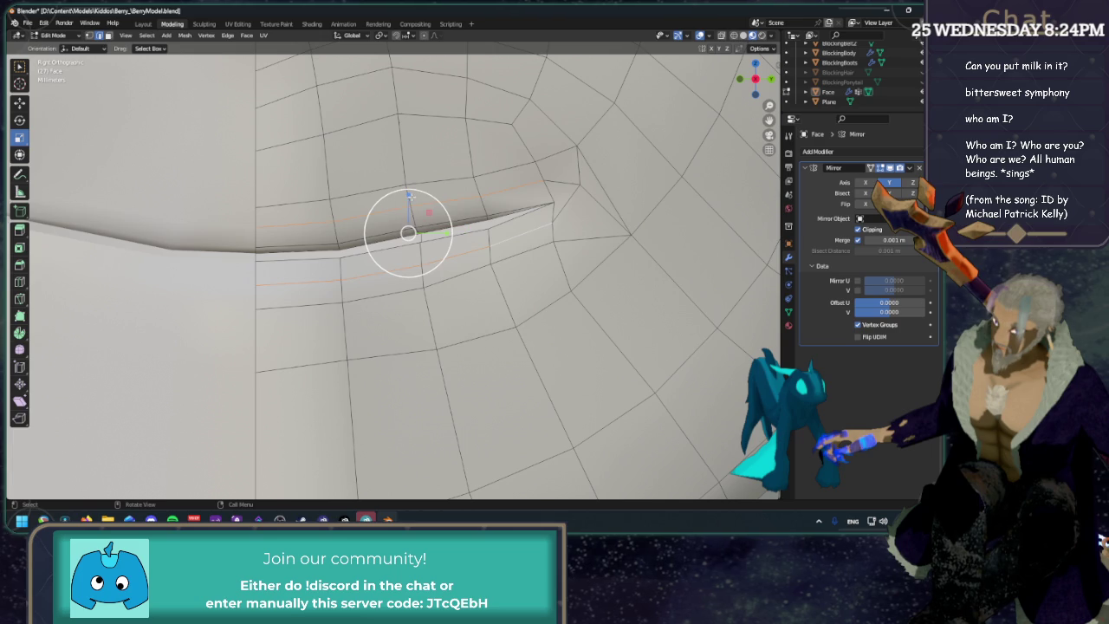
key("s")
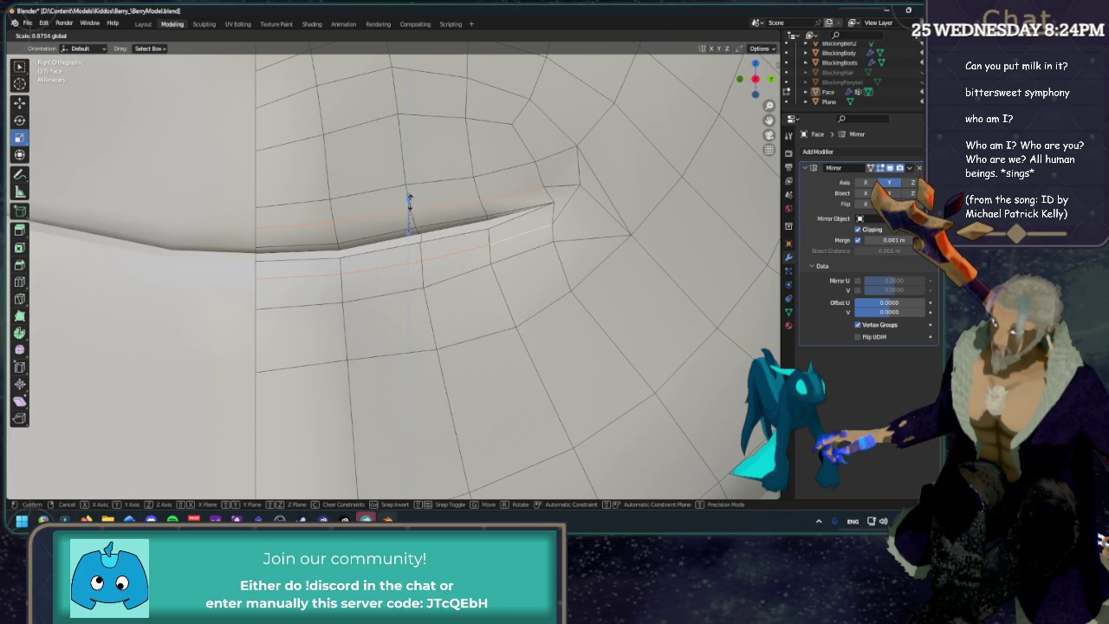
left_click(410, 204)
Move the mouth-corner vertex into place and inspect the corner from several angles.
left_click(552, 225)
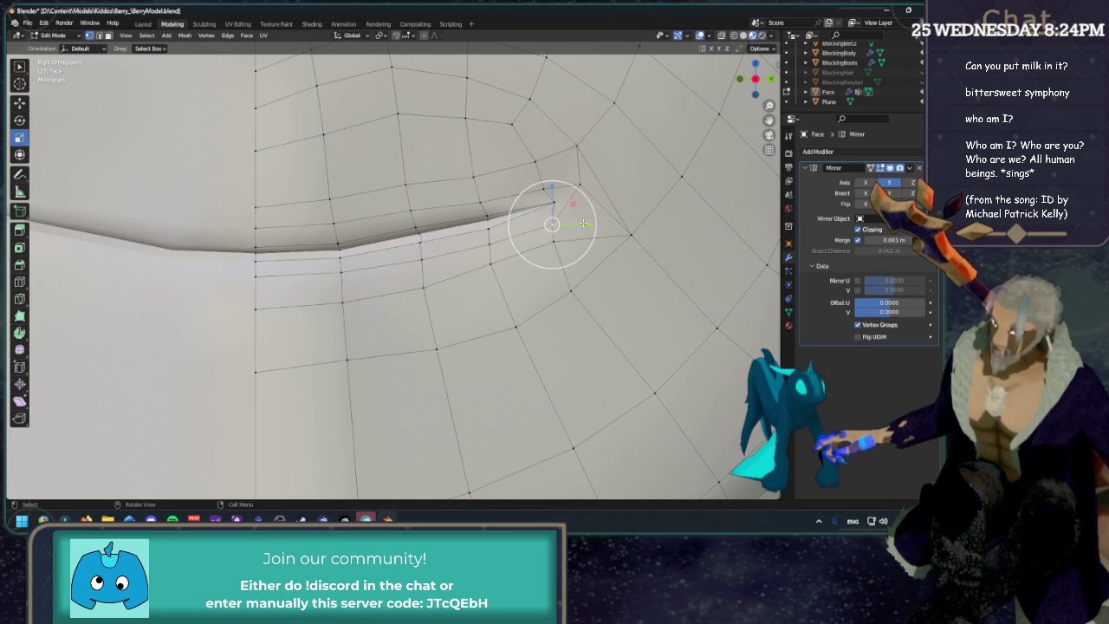
key("shift+space")
key("g")
left_click_drag(570, 200, 566, 177)
left_click(564, 170)
mouse_move(566, 177)
middle_mouse_down()
mouse_move(250, 281)
mouse_move(277, 265)
middle_mouse_up()
scroll(571, 252, "up", 3)
mouse_move(572, 252)
middle_mouse_down()
mouse_move(634, 256)
mouse_move(651, 221)
mouse_move(715, 169)
mouse_move(746, 104)
middle_mouse_up()
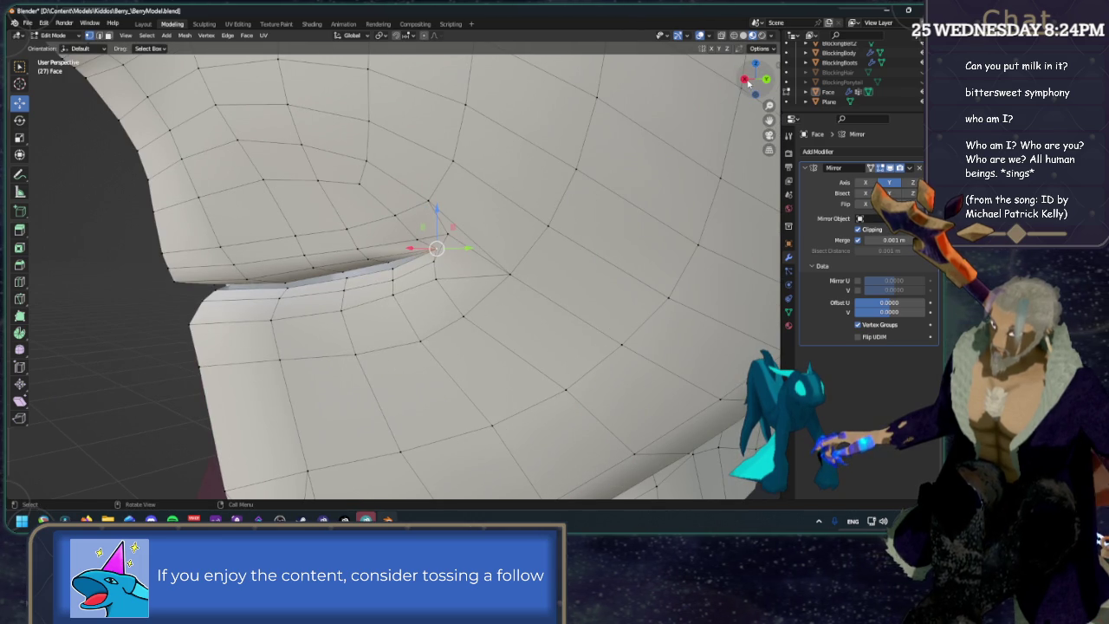
left_click(745, 80)
scroll(739, 103, "up", 2)
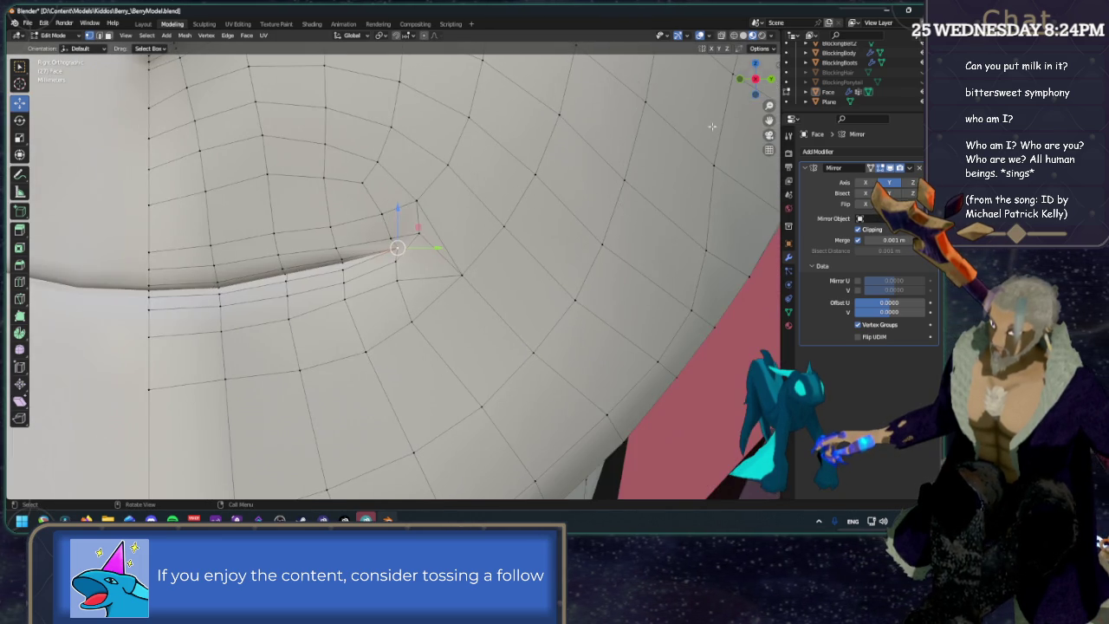
scroll(515, 249, "up", 2)
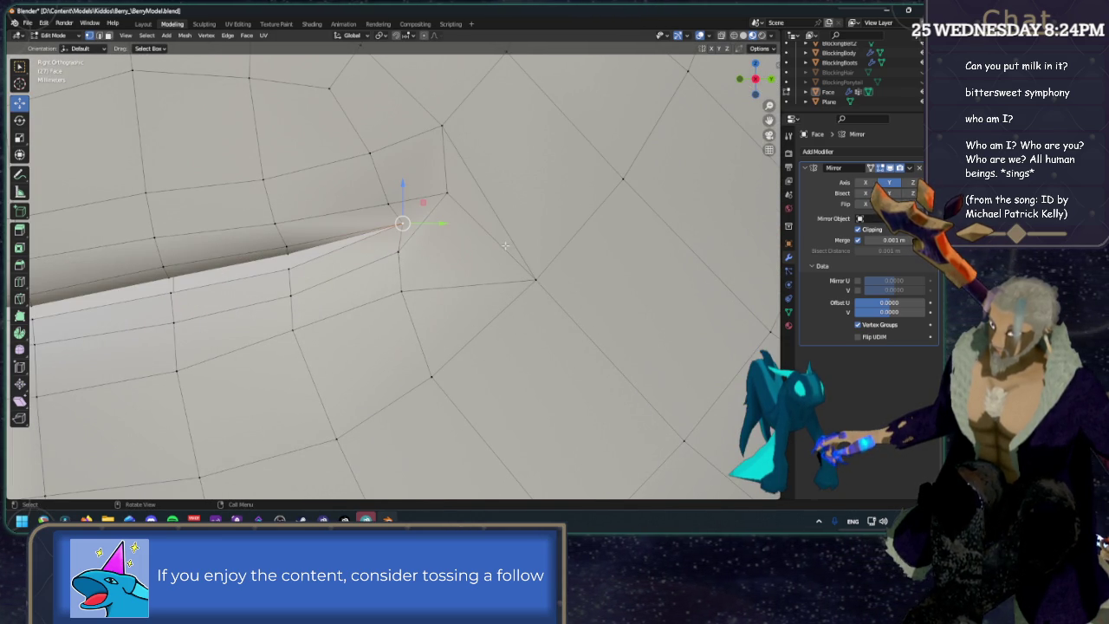
Nudge the corner vertex up and outward with small moves and a slight Z lift.
left_click(535, 279, "shift")
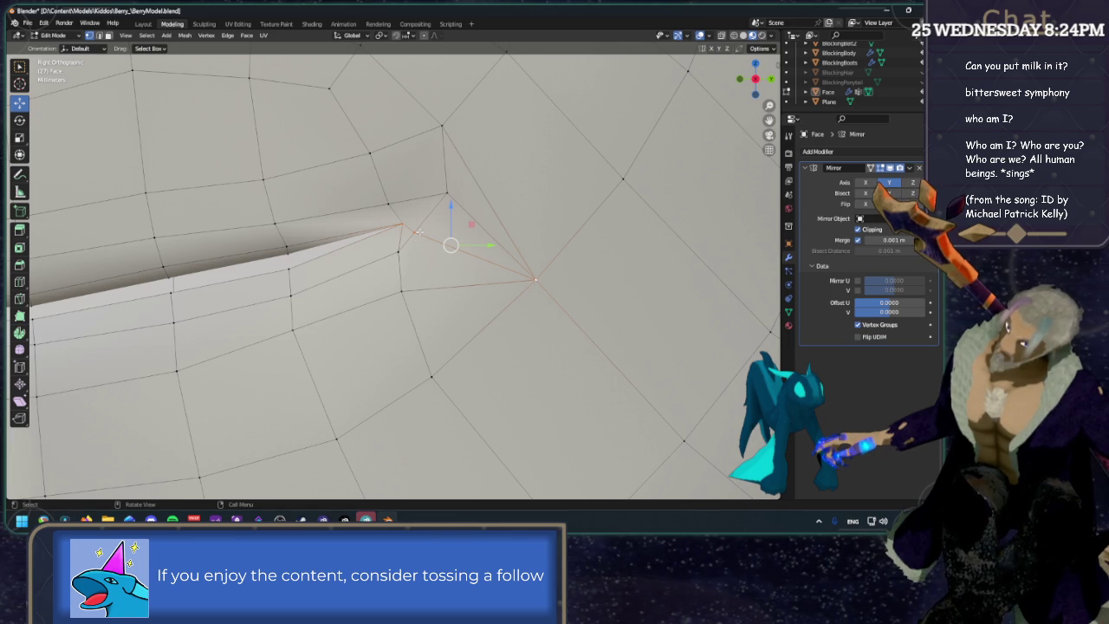
key("shift+v")
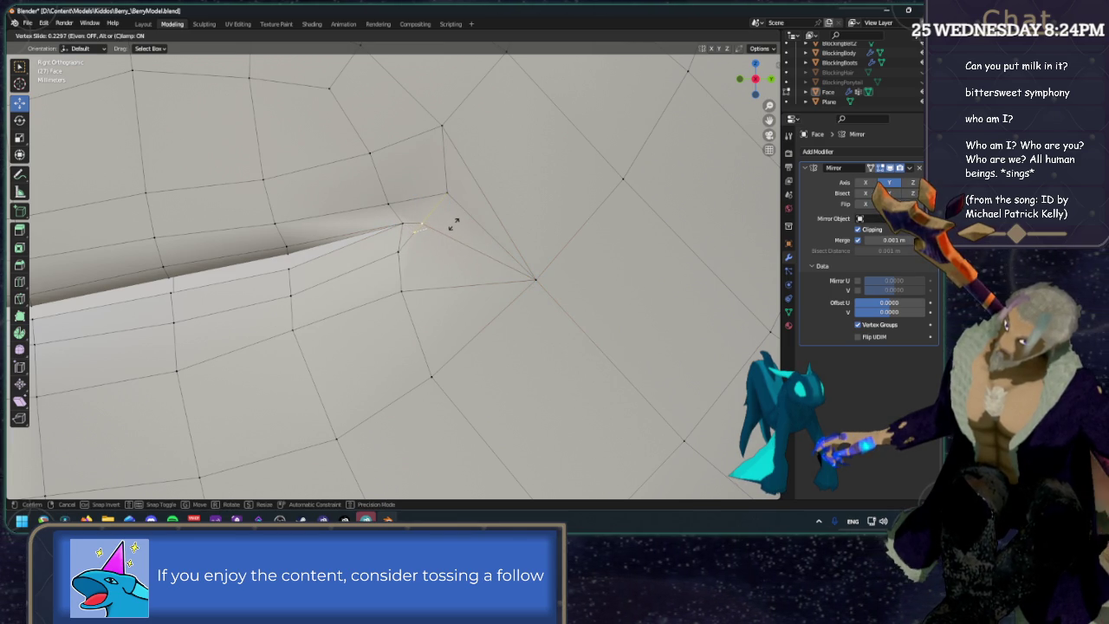
left_click(452, 223)
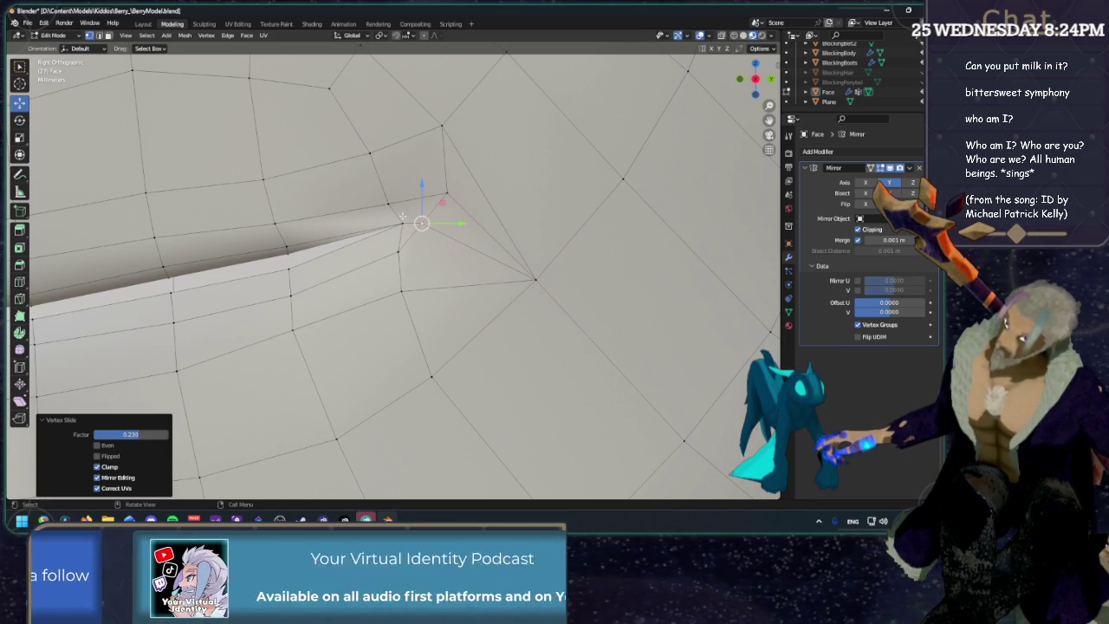
key("ctrl+z")
key("g")
left_click(475, 188)
mouse_move(486, 186)
middle_mouse_down()
mouse_move(408, 145)
mouse_move(449, 214)
mouse_move(429, 247)
mouse_move(465, 265)
middle_mouse_up()
left_click_drag(449, 284, 452, 288)
mouse_move(452, 287)
middle_mouse_down()
mouse_move(469, 292)
mouse_move(441, 279)
middle_mouse_up()
key("g")
key("z")
left_click(438, 286)
middle_click_drag(437, 285, 609, 285)
key("KP_3")
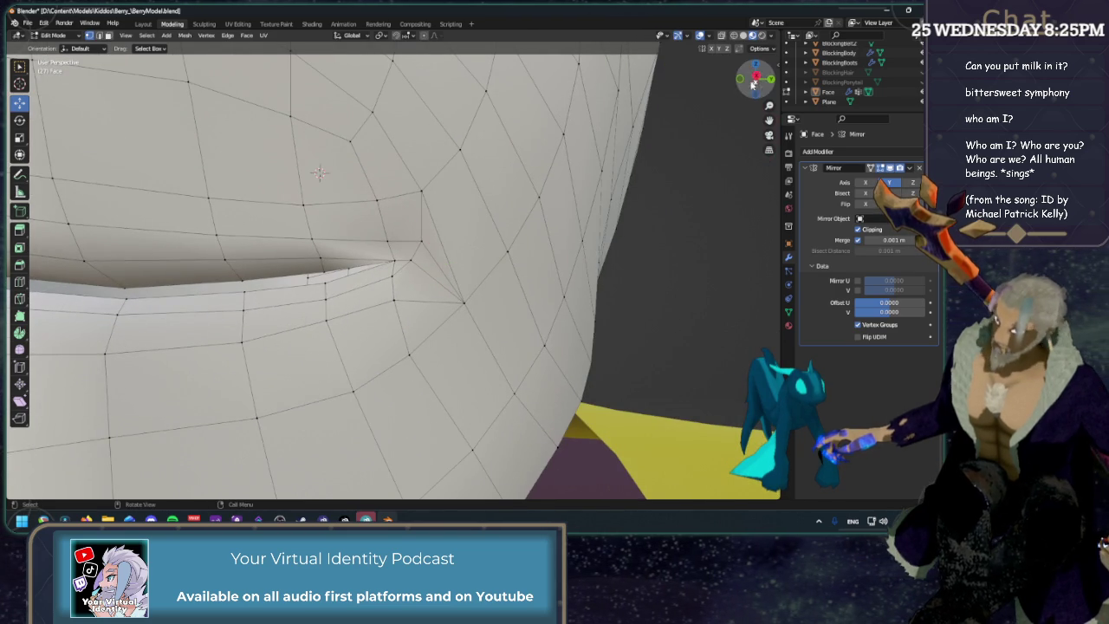
Pull the vertex just outside the mouth corner up and right, with the X axis locked.
scroll(403, 278, "up", 2)
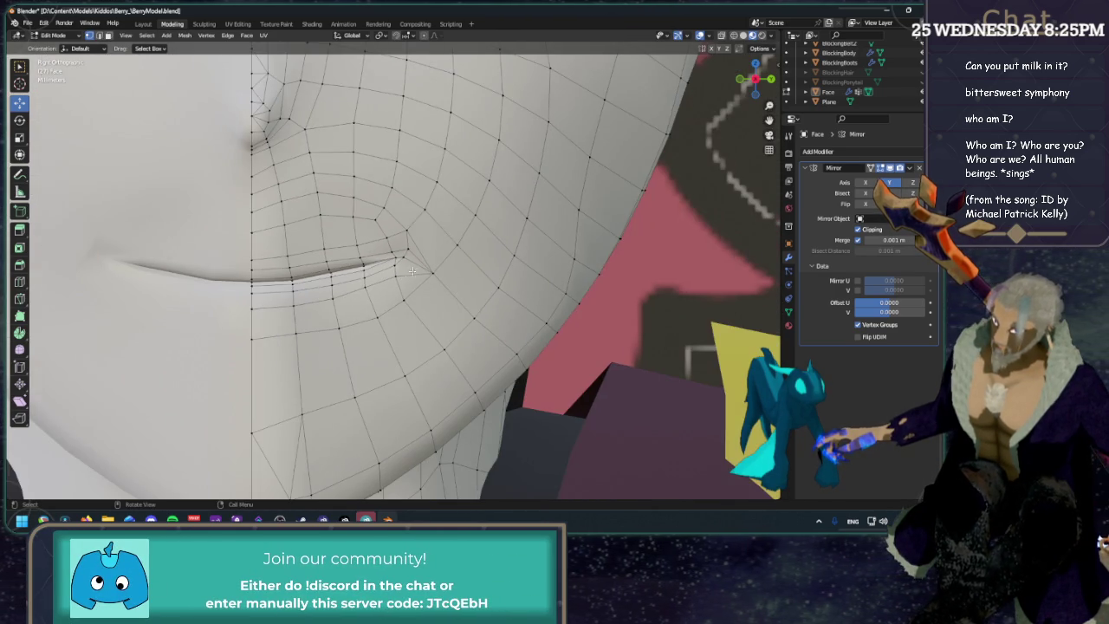
scroll(407, 269, "up", 3)
middle_click_drag(414, 261, 468, 251, "shift")
scroll(485, 245, "down", 2)
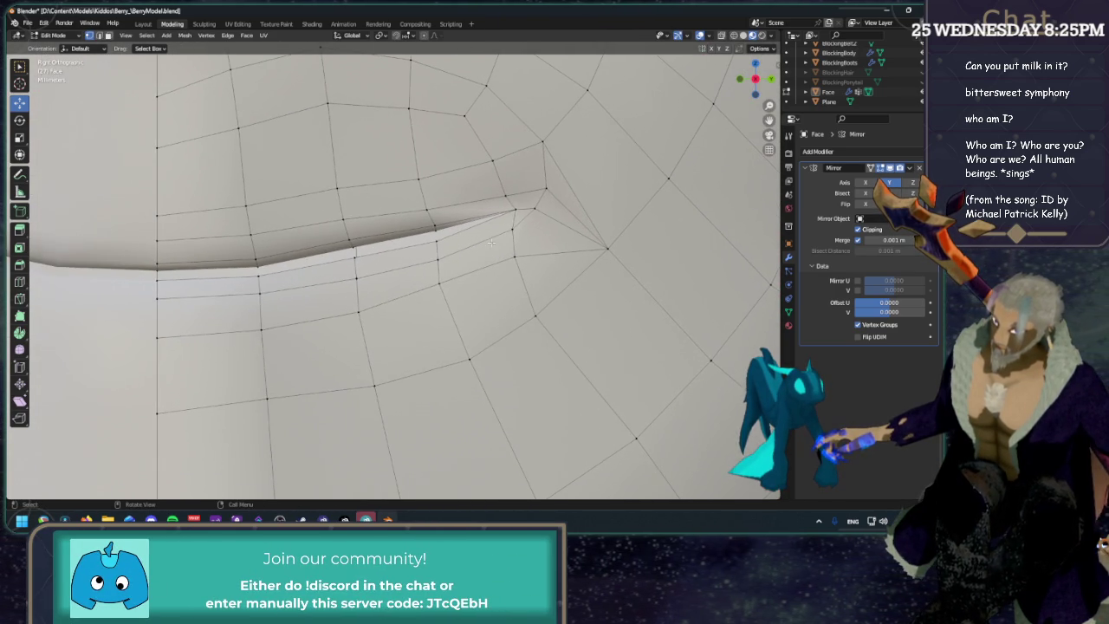
scroll(491, 243, "down", 1)
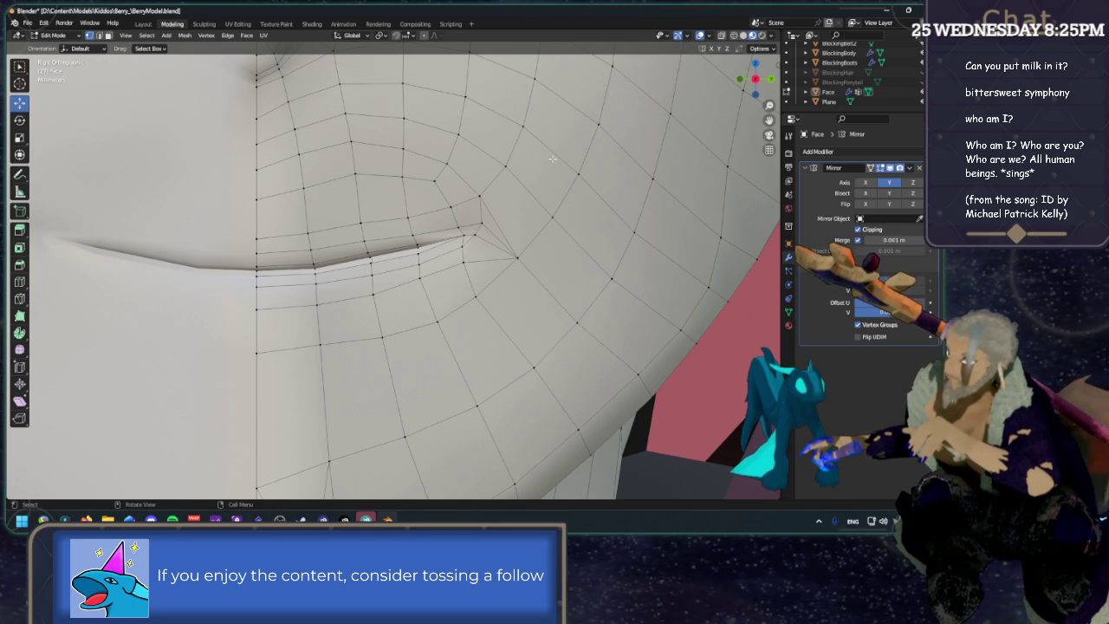
left_click(517, 258)
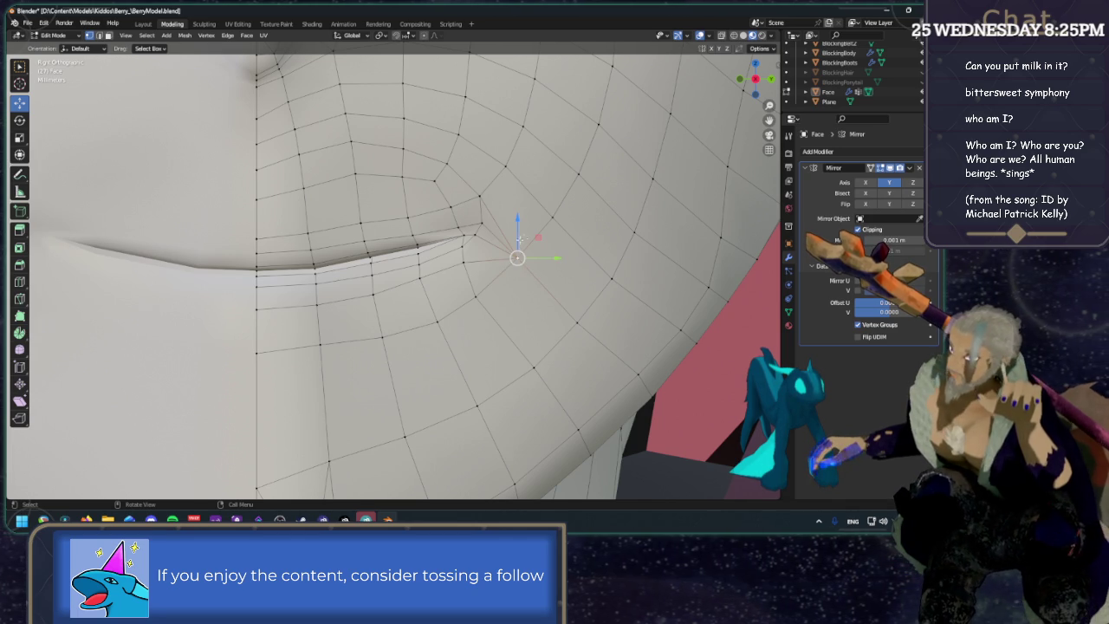
left_click_drag(539, 236, 556, 184)
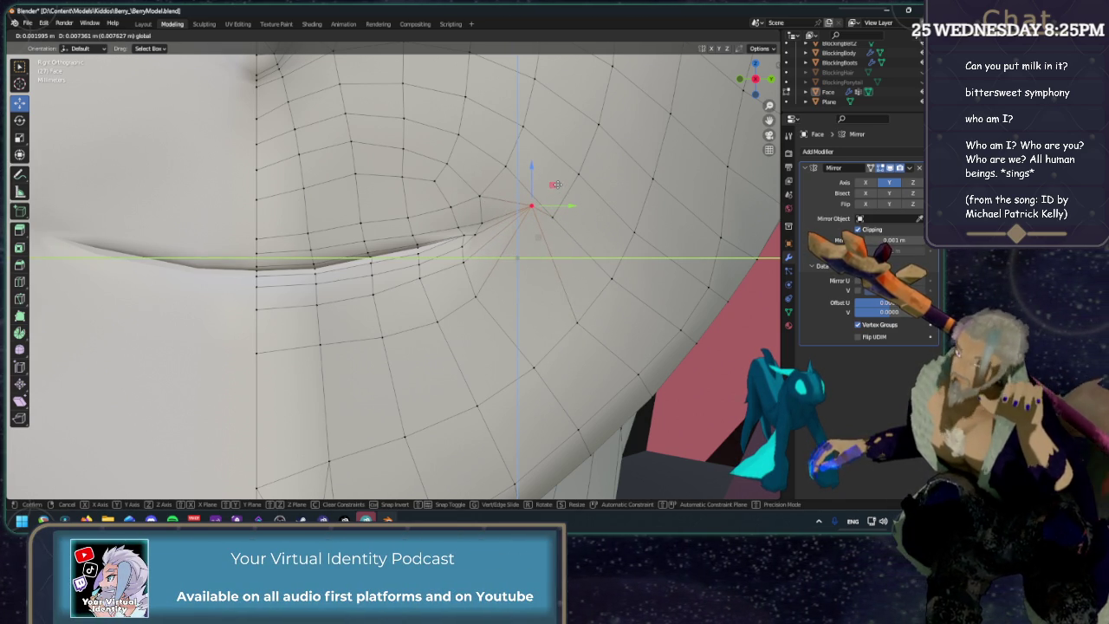
left_click(556, 185)
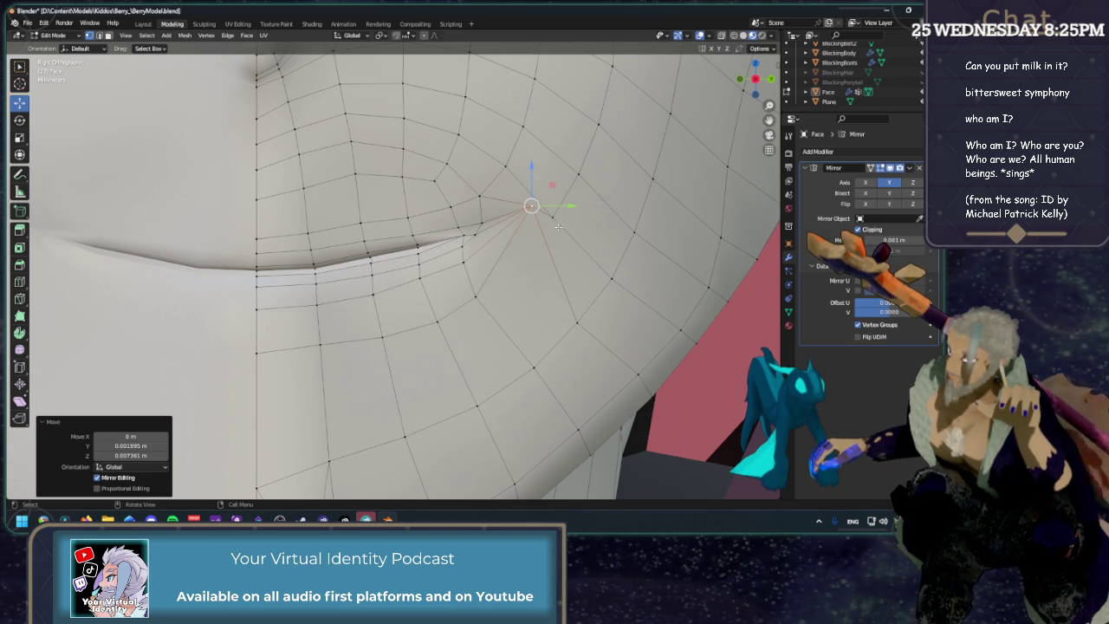
key("g")
key("shift+x")
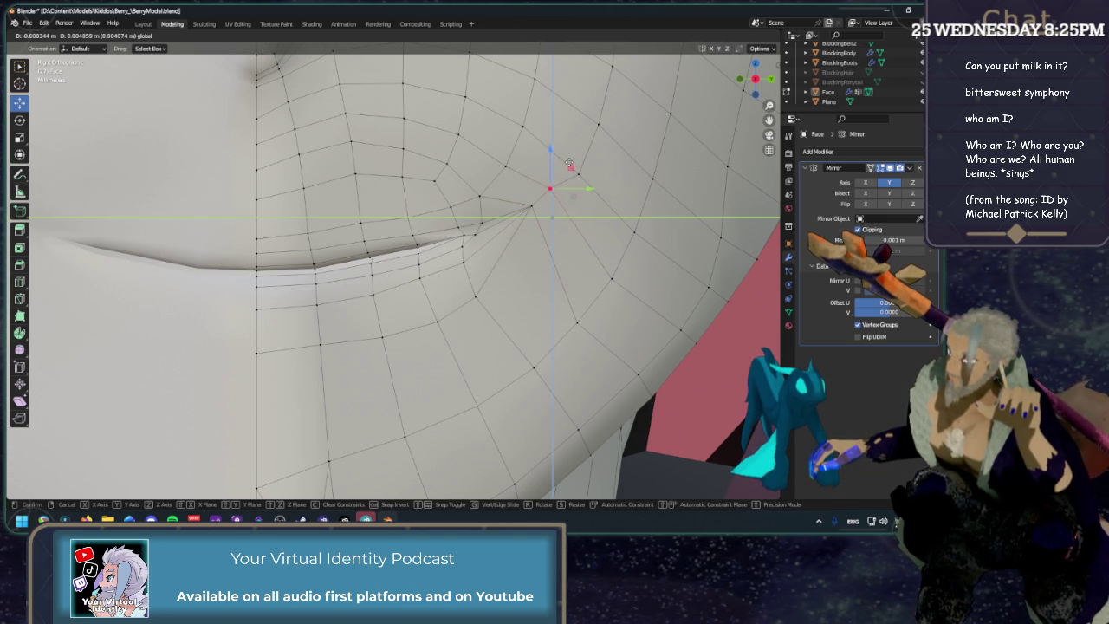
left_click(572, 161)
Nudge and slide the vertex above the corner, then slide the cheek vertex below it.
left_click(506, 165)
key("g")
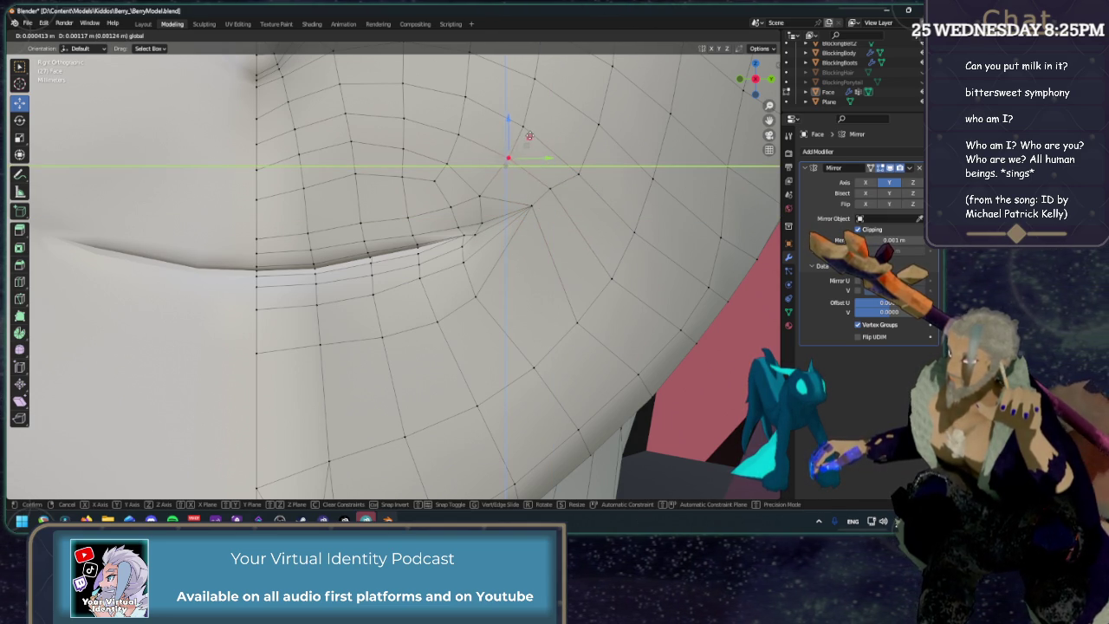
left_click(508, 181)
key("g")
key("g")
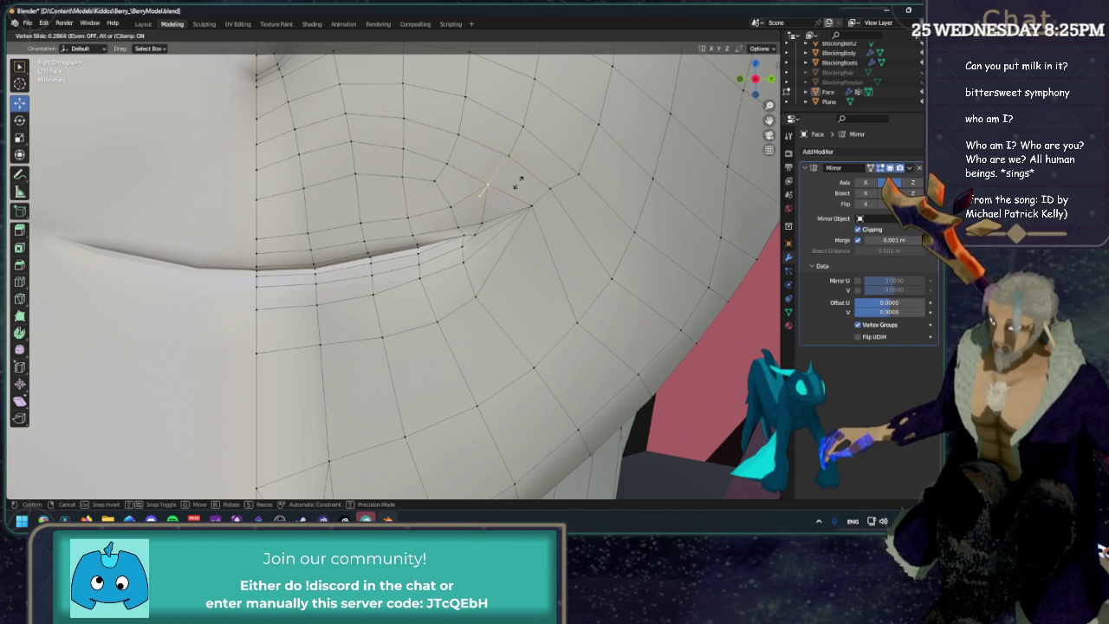
left_click(512, 180)
left_click(581, 319)
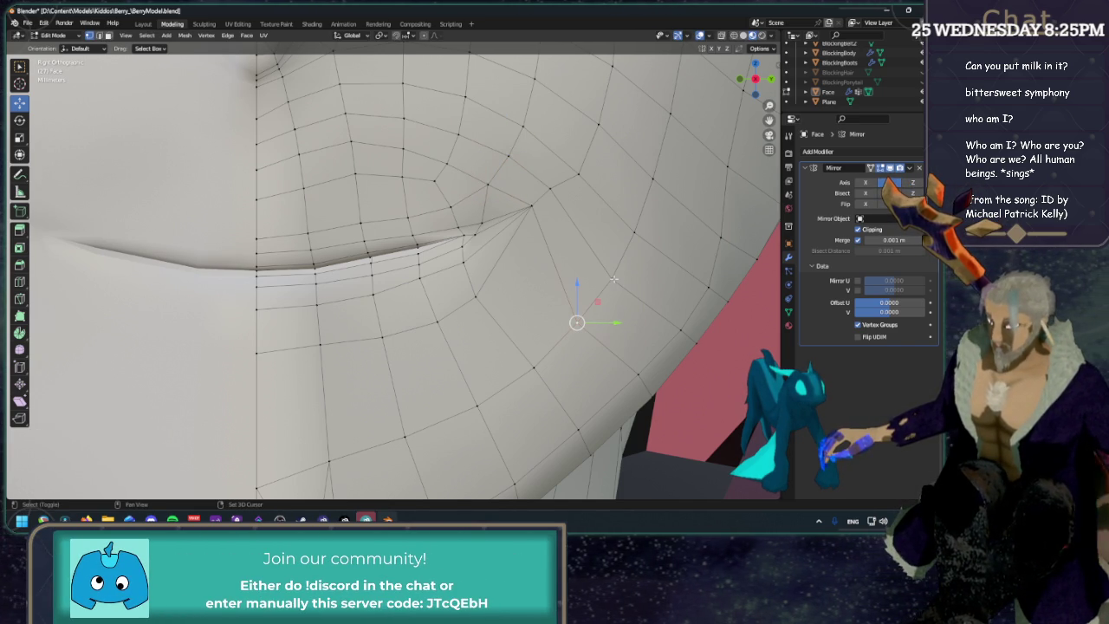
key("g")
key("g")
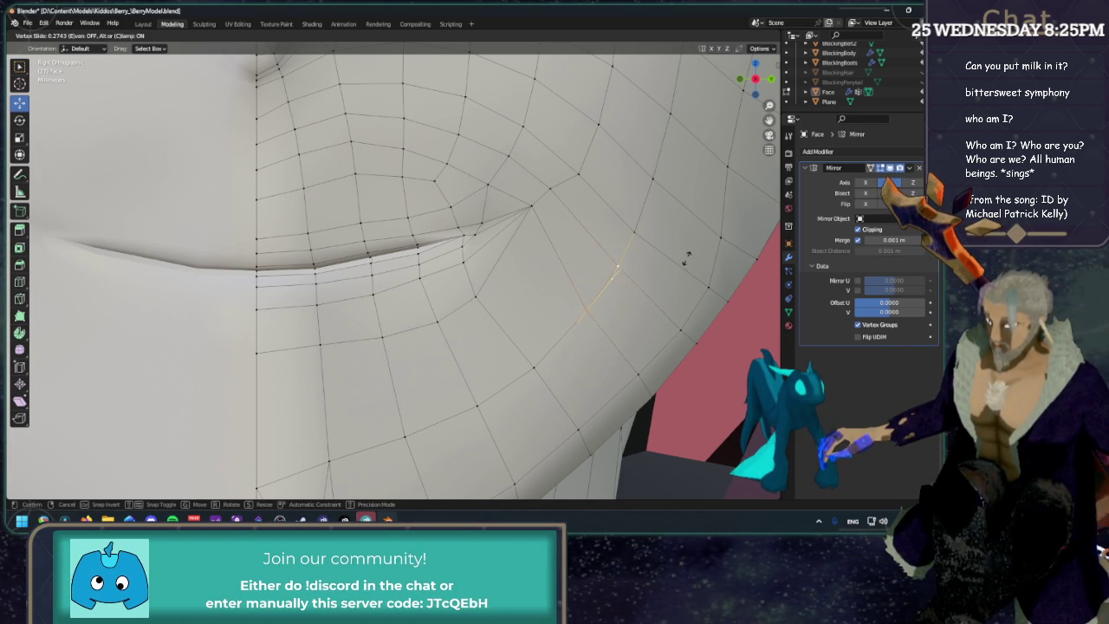
left_click(689, 256)
left_click(603, 286)
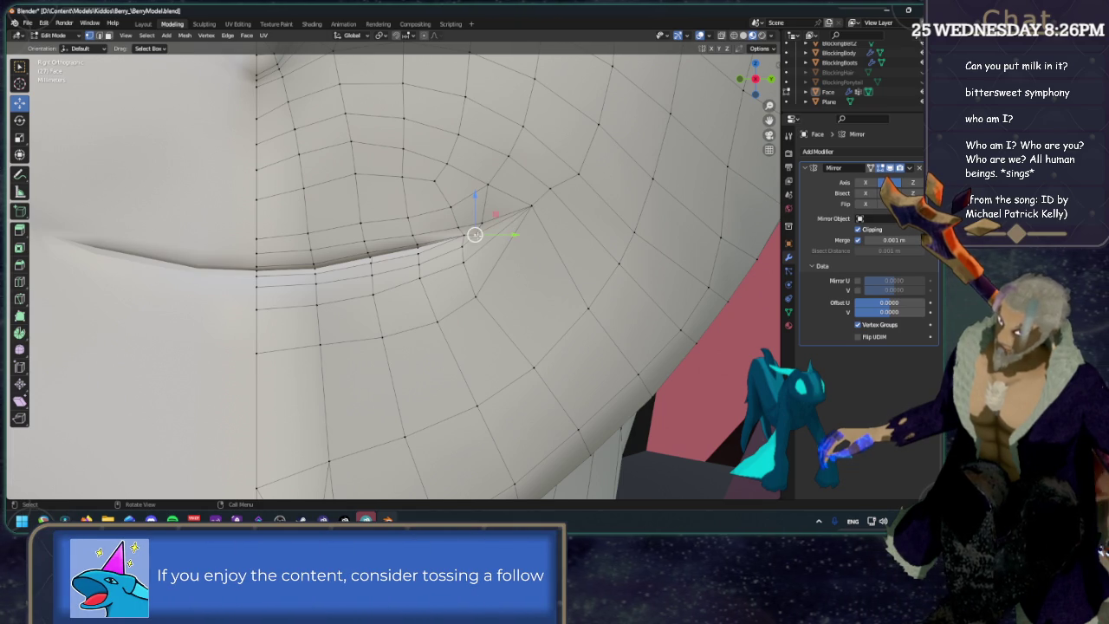
Dissolve three stray vertices around the mouth corner.
key("x")
left_click(489, 229)
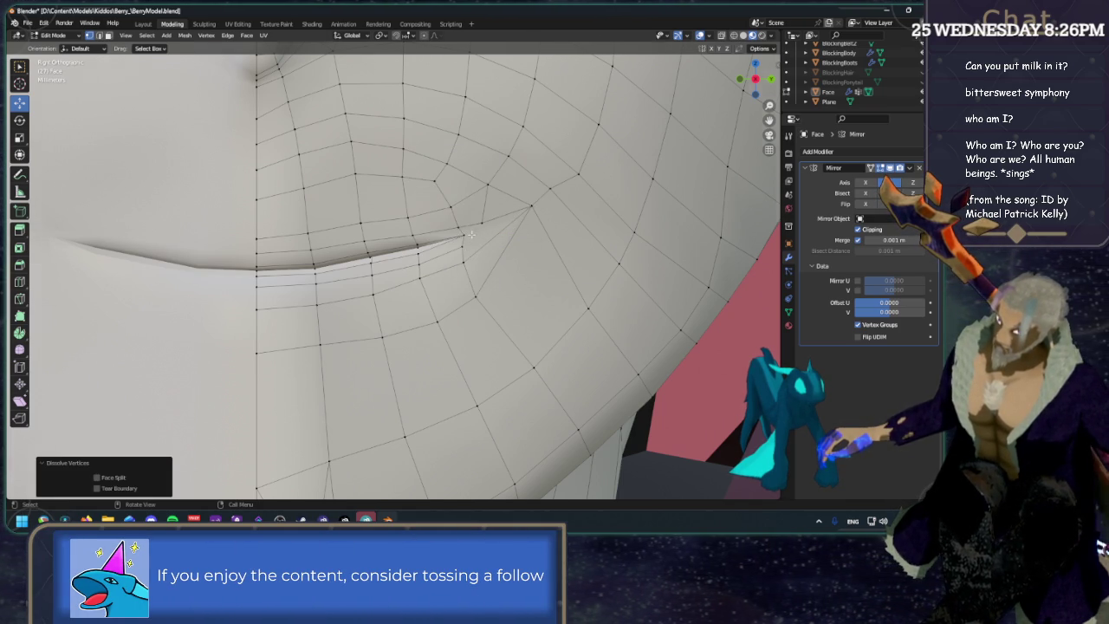
scroll(471, 234, "up", 2)
left_click(521, 201)
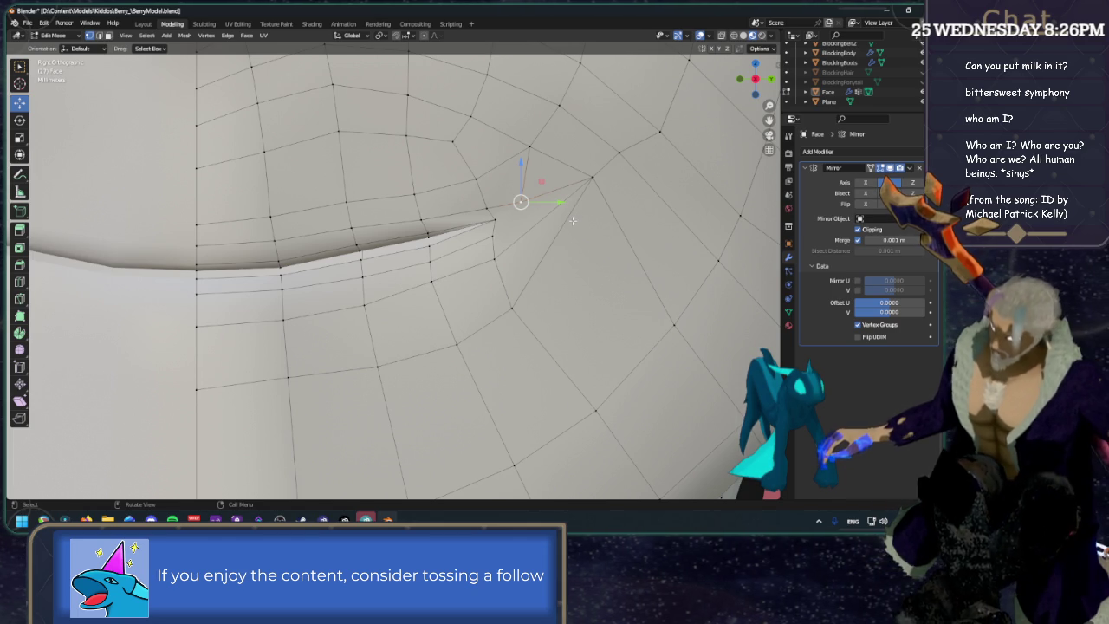
key("x")
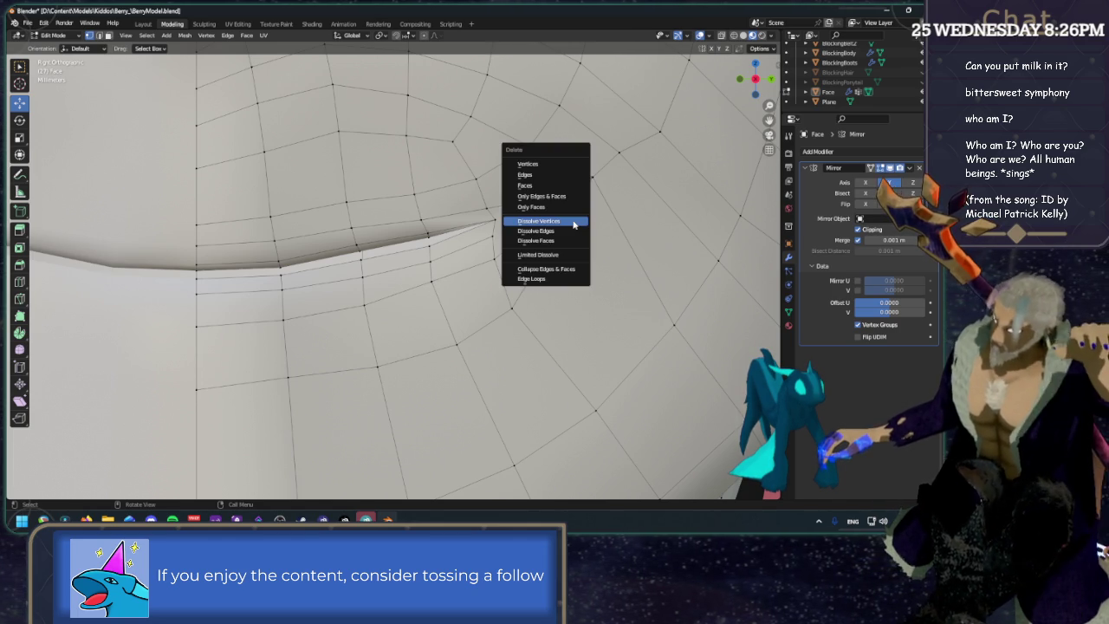
left_click(572, 224)
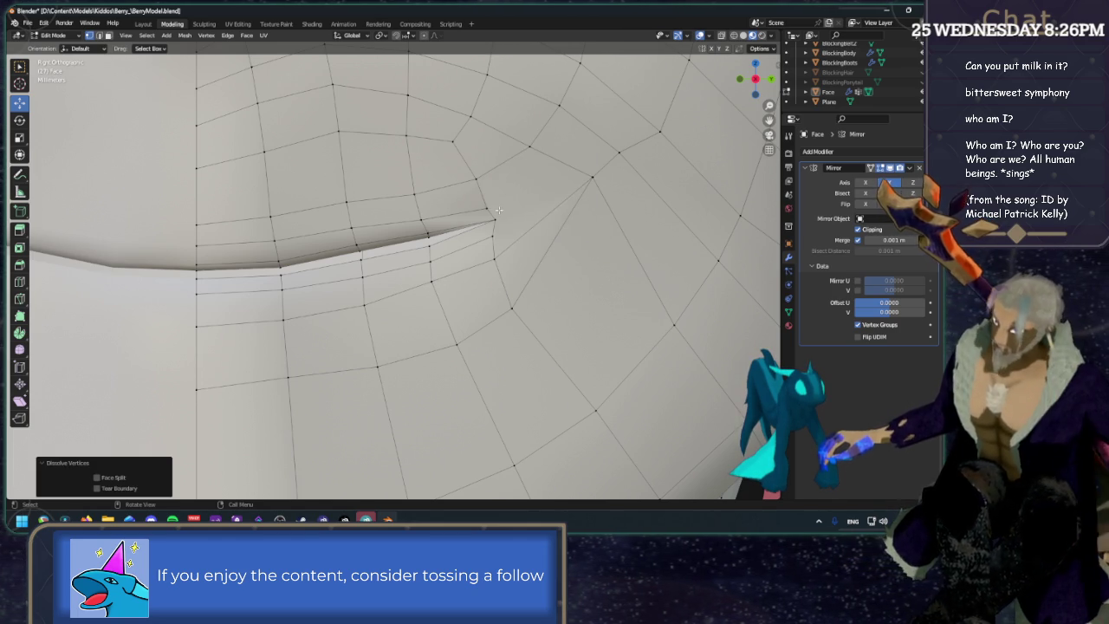
scroll(515, 211, "down", 2)
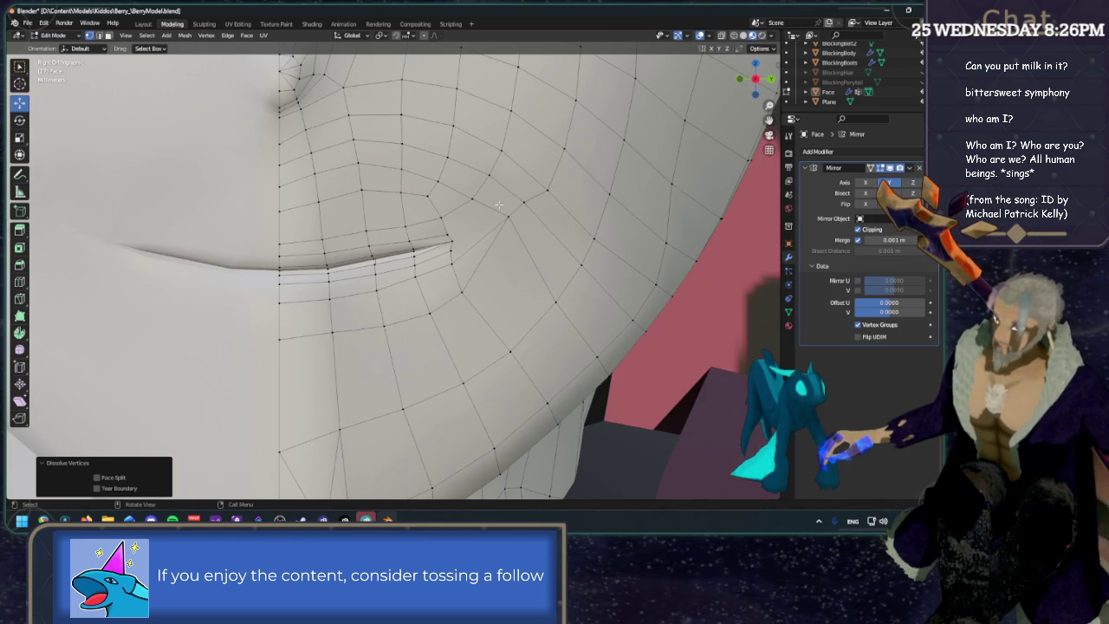
scroll(494, 205, "down", 1)
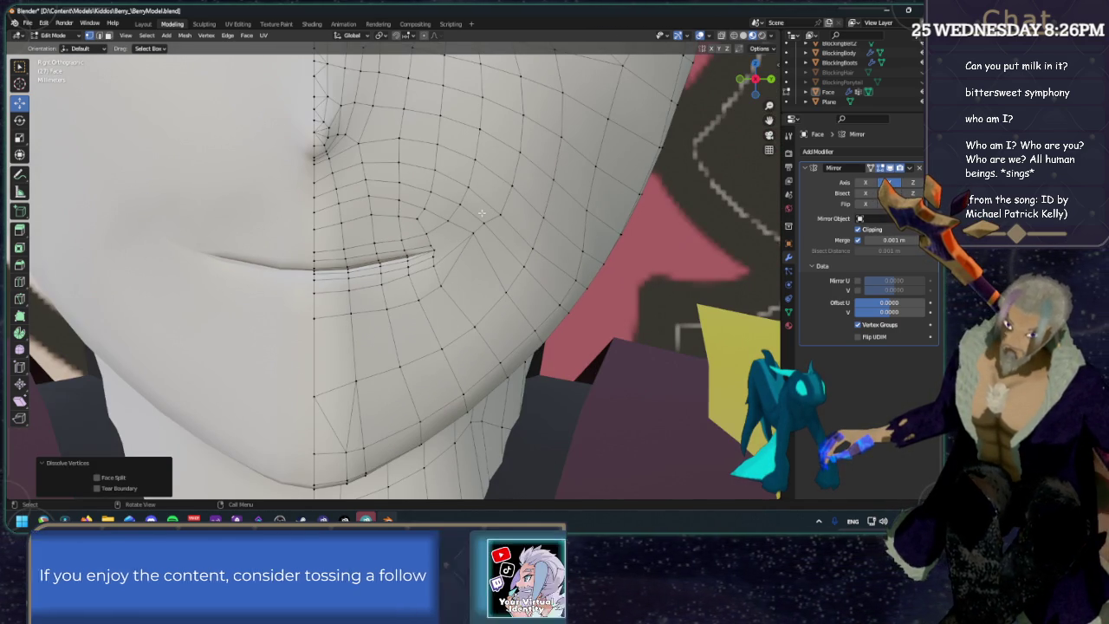
scroll(469, 205, "up", 2)
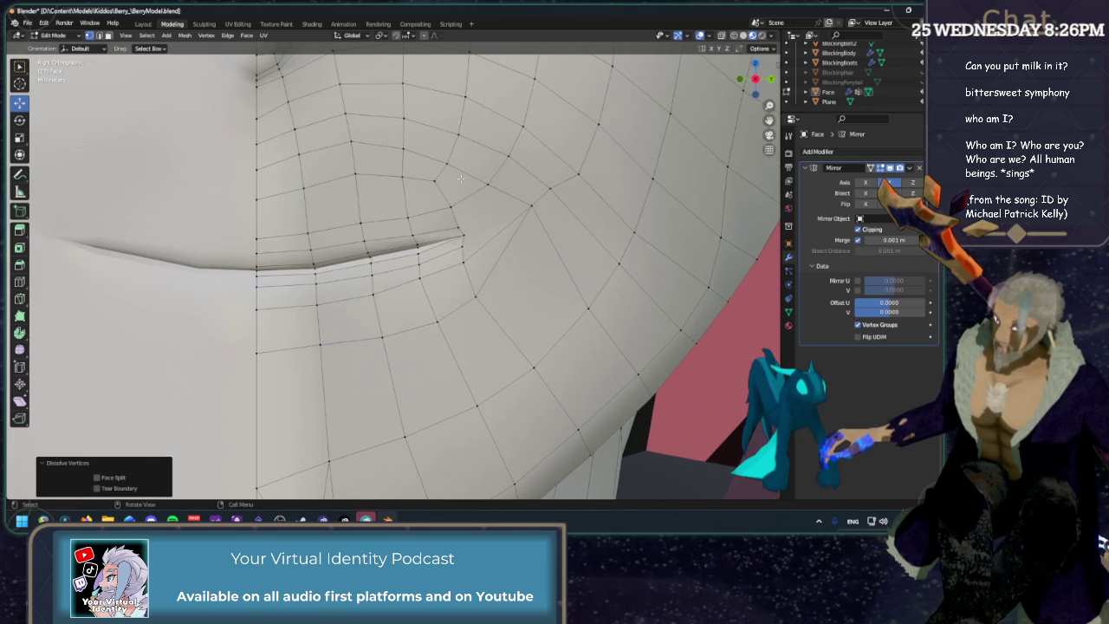
left_click(440, 180)
key("x")
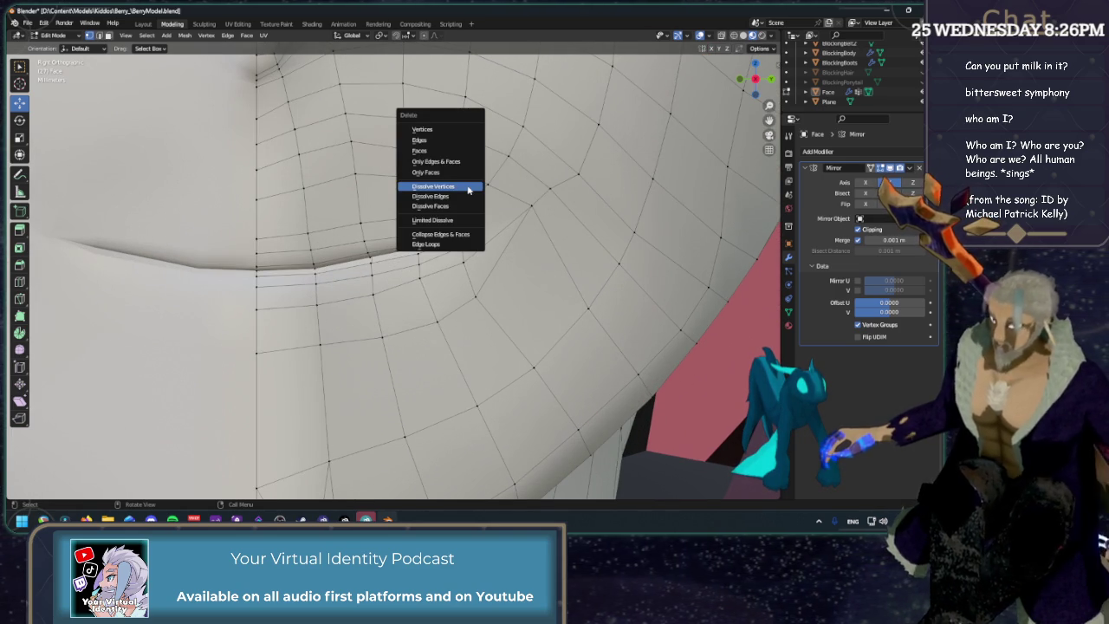
left_click(468, 187)
Dissolve the extra edges beside the mouth corner and return to vertex select mode.
left_click(445, 164)
left_click(448, 204, "shift")
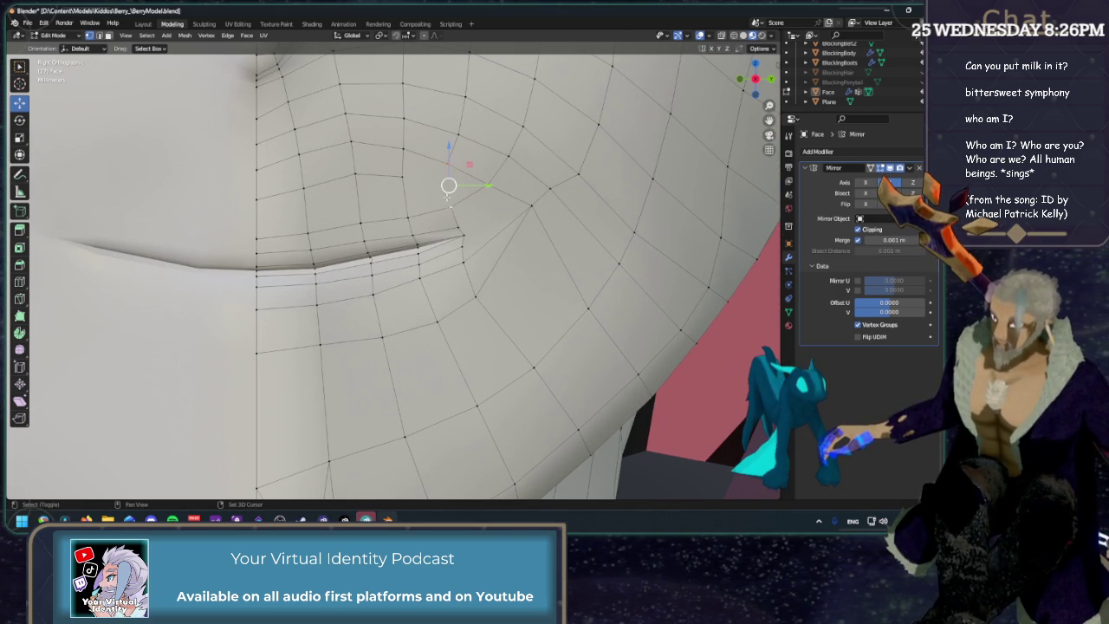
left_click(402, 176)
left_click(465, 198)
middle_click_drag(486, 193, 506, 196)
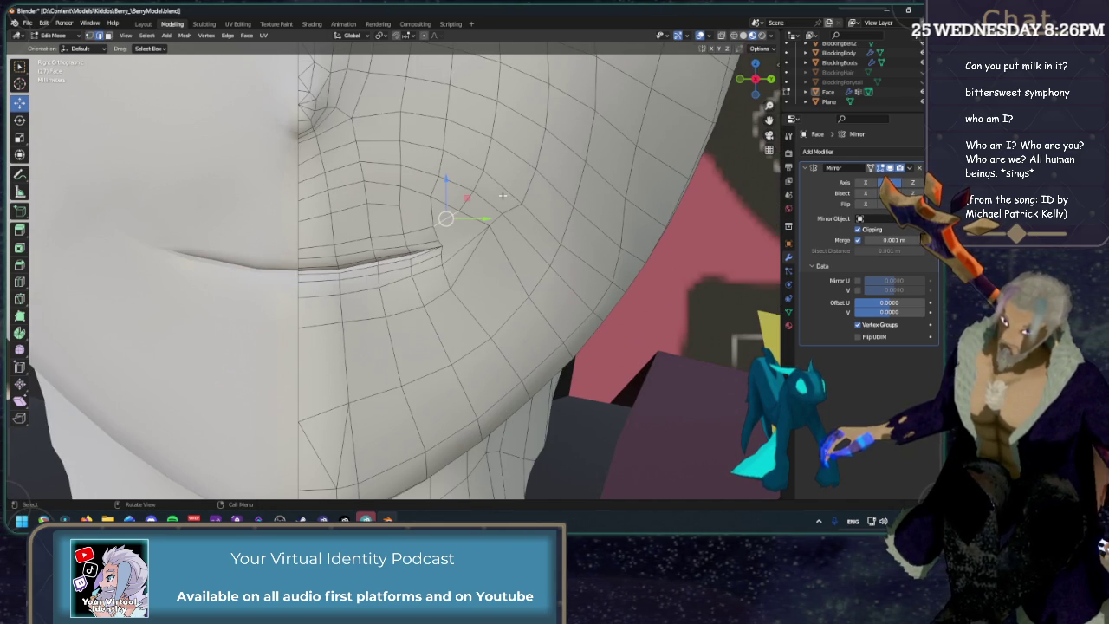
middle_click_drag(466, 201, 476, 211)
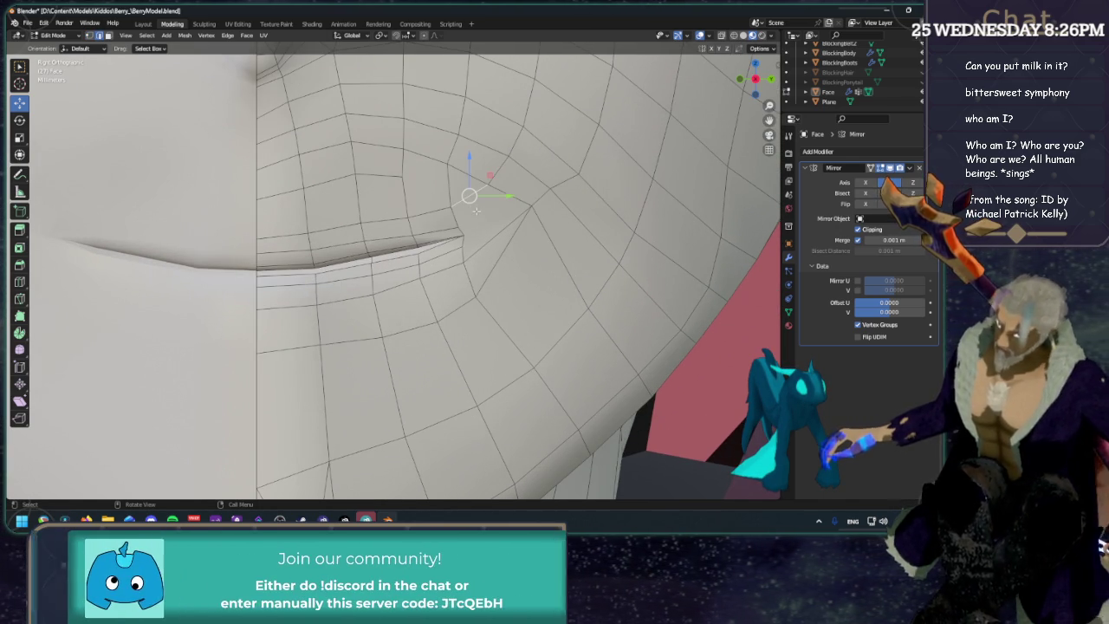
key("x")
left_click(465, 222)
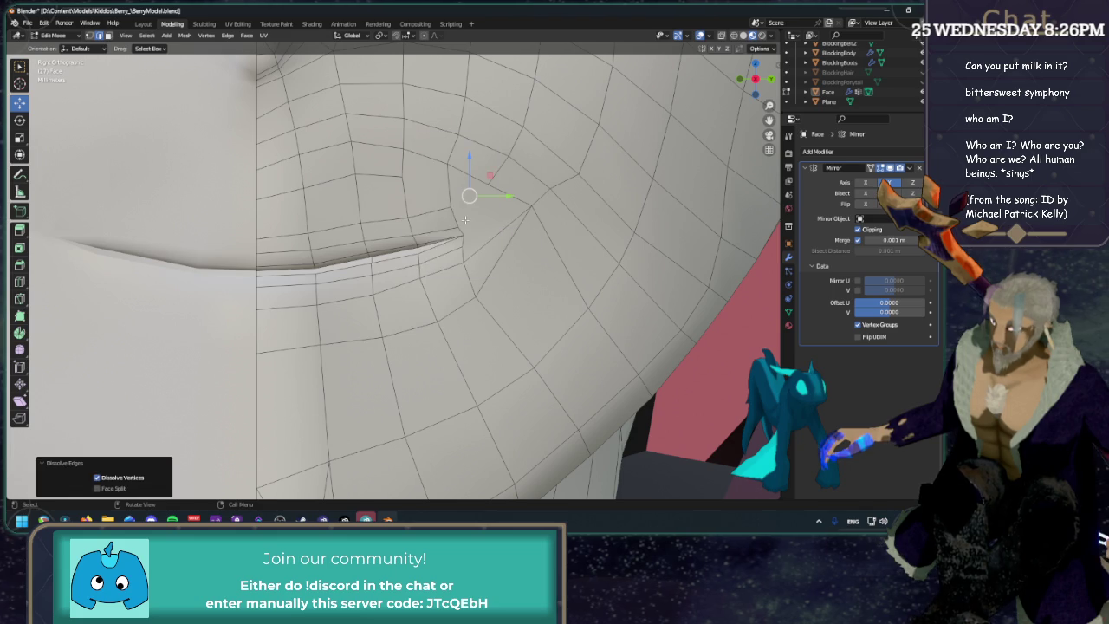
scroll(508, 281, "down", 3)
key("1")
scroll(465, 232, "up", 2)
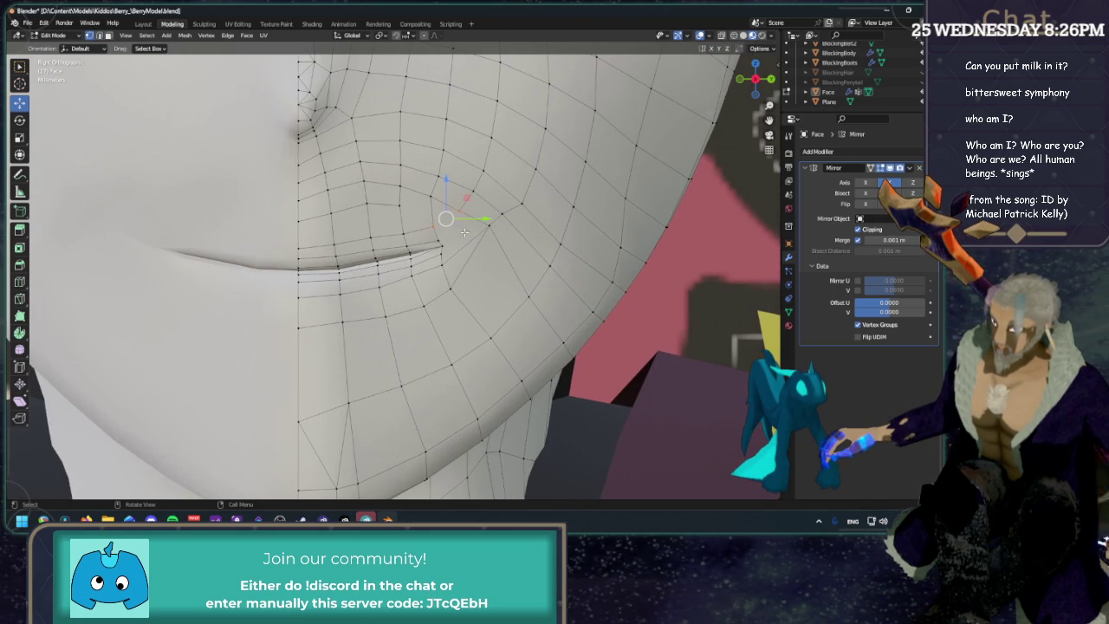
left_click(460, 212)
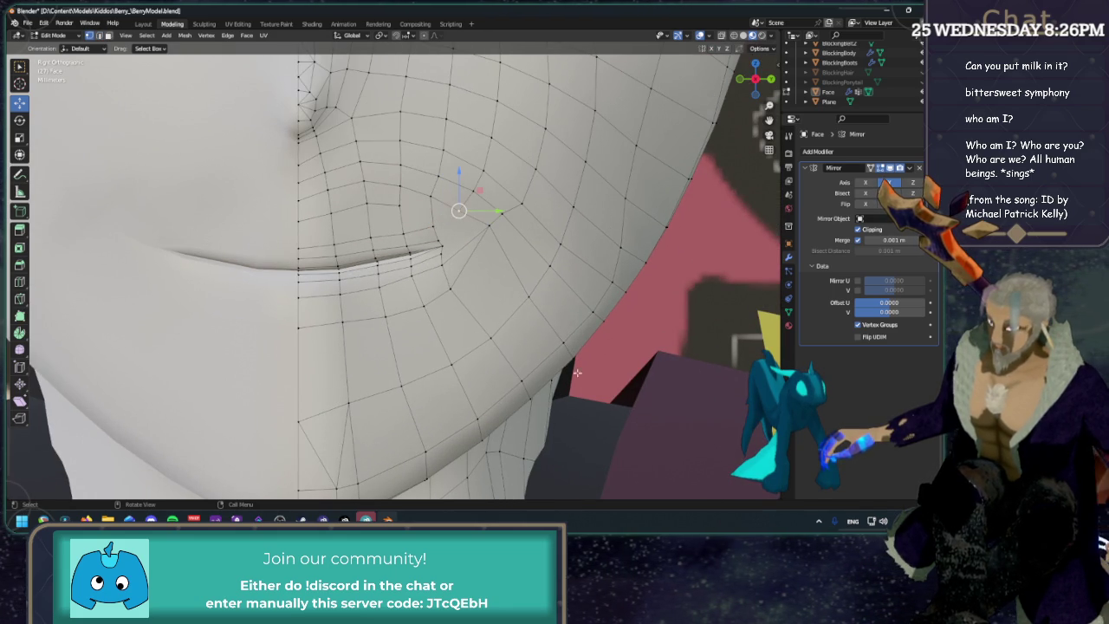
left_click(19, 280)
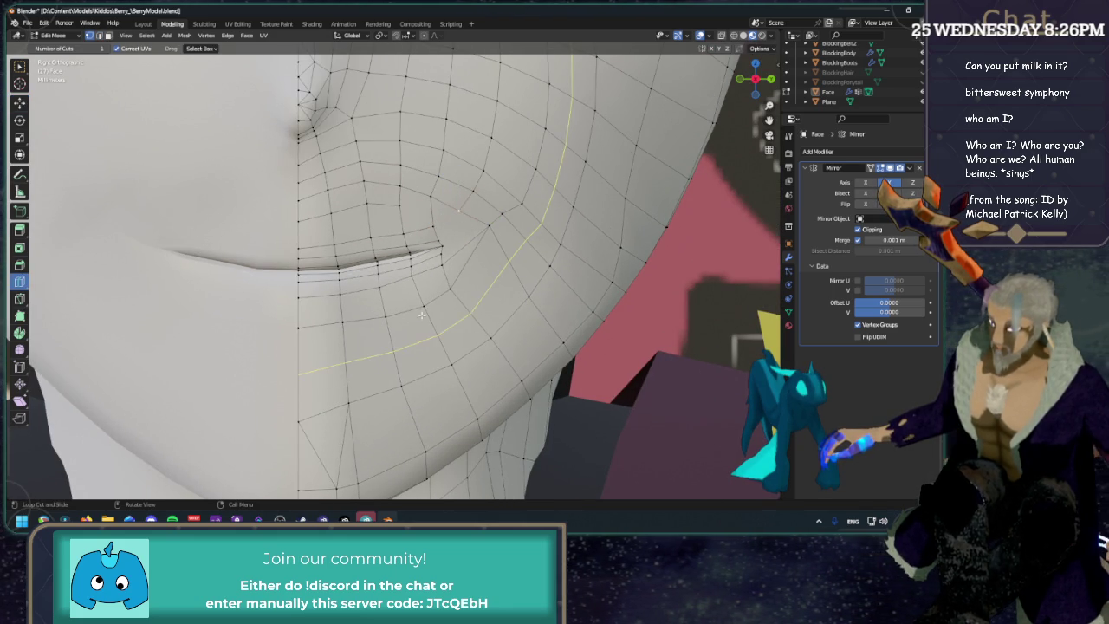
Add an edge loop around the mouth and slide two nearby vertices along their edges.
left_click(512, 319)
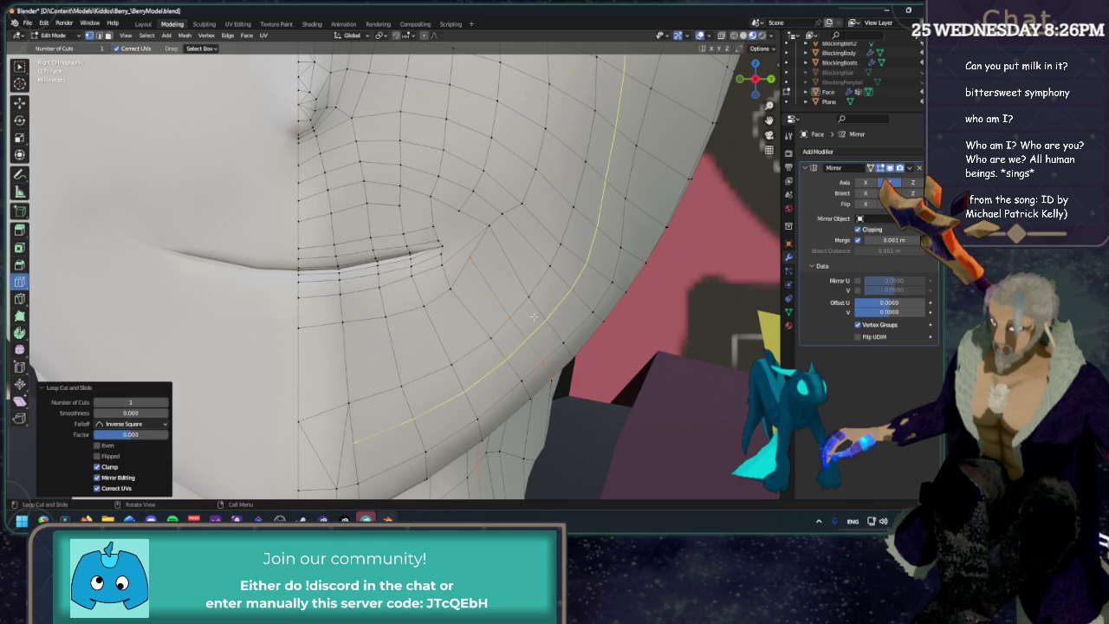
key("shift+space")
key("g")
left_click(472, 256)
left_click(464, 237)
key("shift+v")
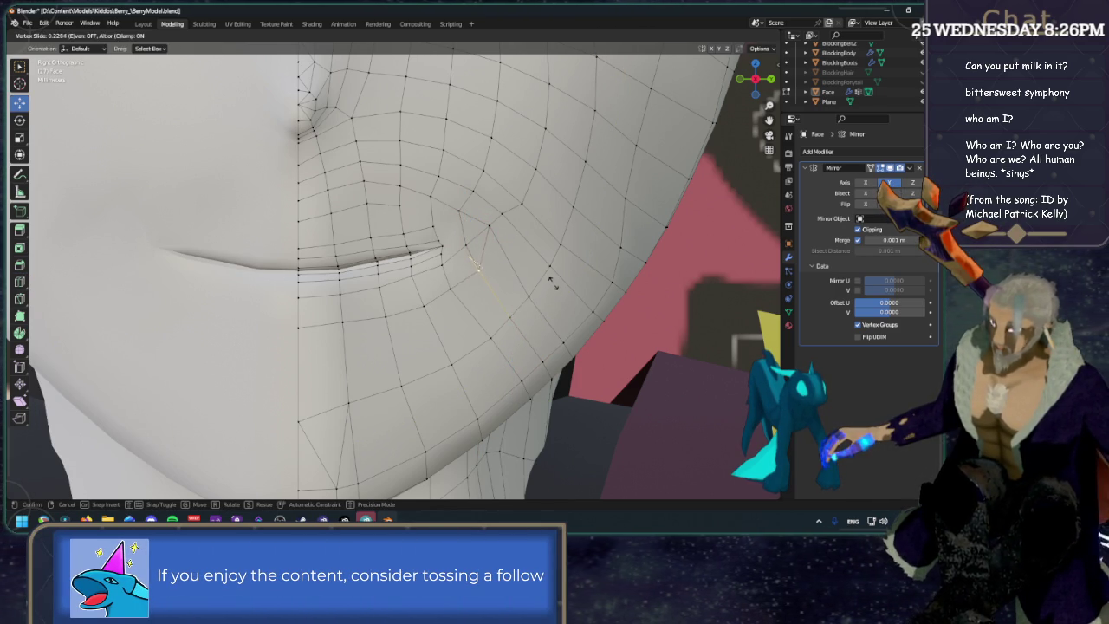
left_click(548, 282)
key("shift+v")
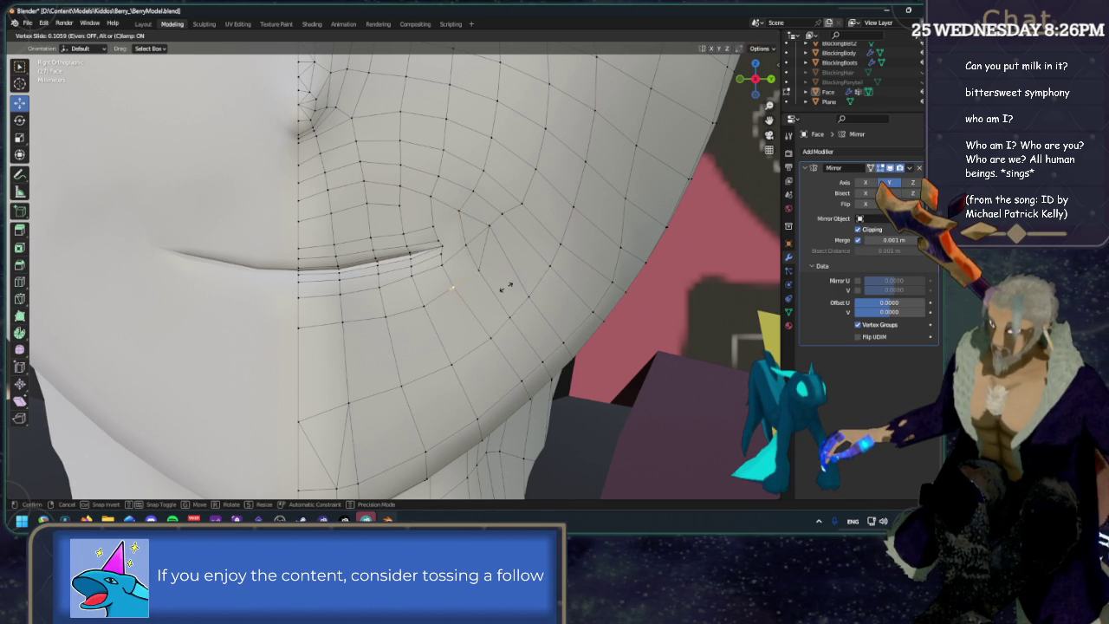
left_click(504, 289)
Lower the vertex above the mouth corner slightly and slide it along its edge (factor 0.149).
left_click(490, 227)
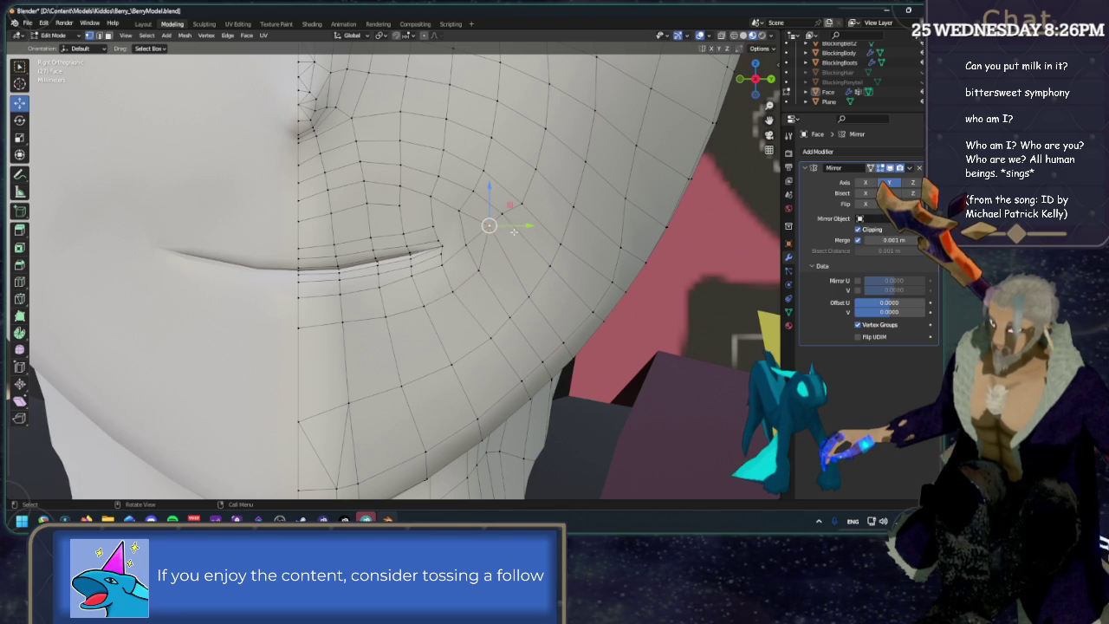
key("g")
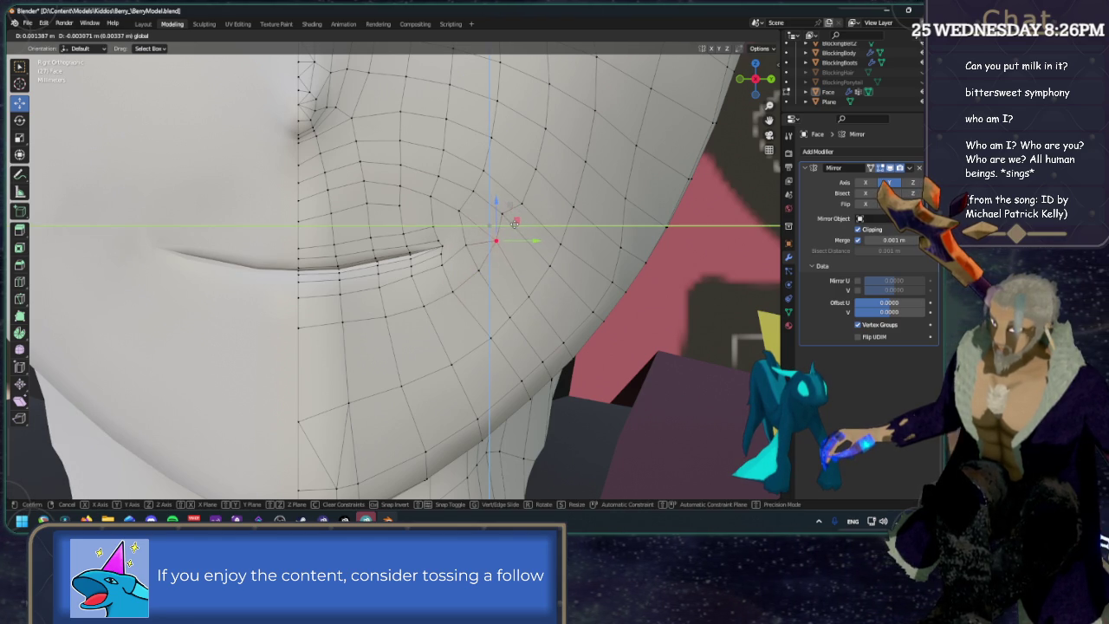
left_click(516, 216)
key("g")
key("g")
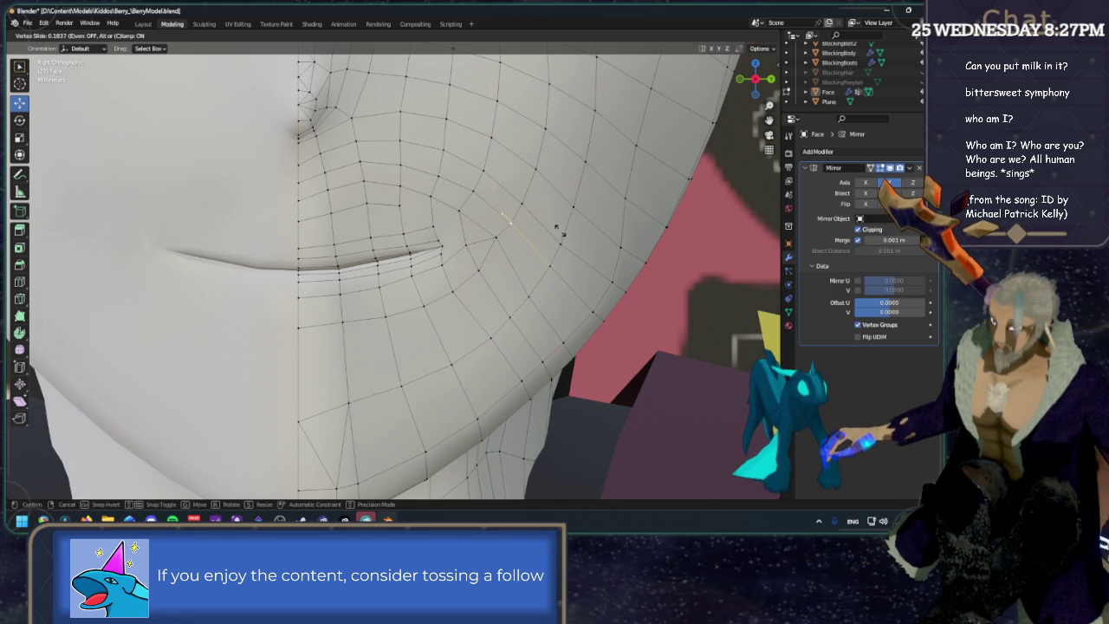
left_click(559, 228)
scroll(548, 235, "down", 4)
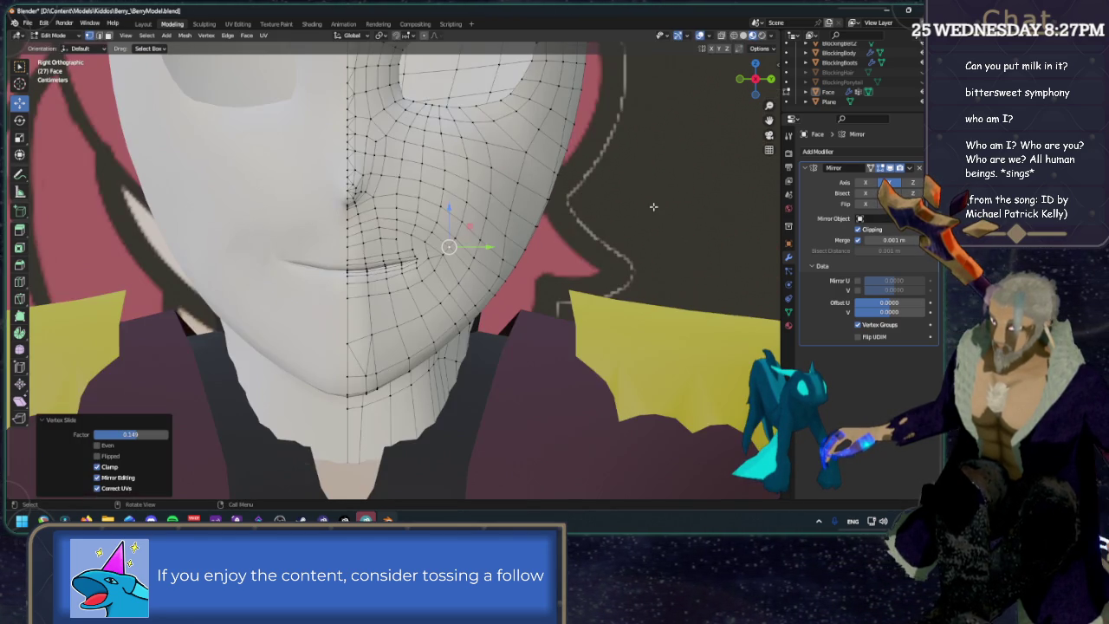
left_click(445, 248)
scroll(376, 213, "up", 4)
scroll(376, 213, "up", 2)
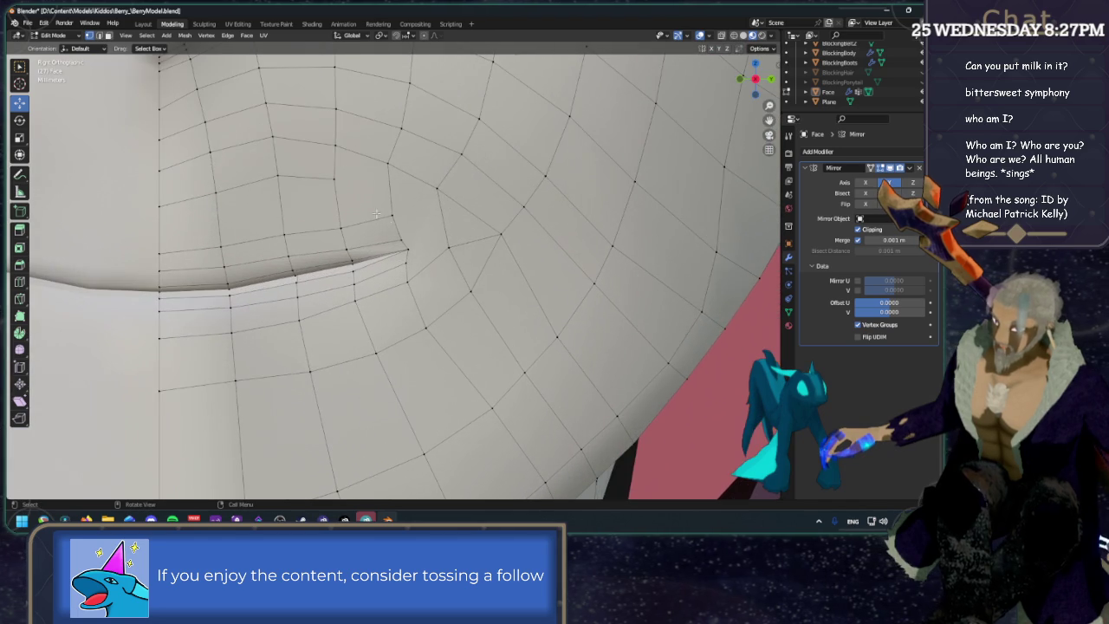
Vertex-slide the vertex right of the mouth corner toward the corner.
left_click(303, 178)
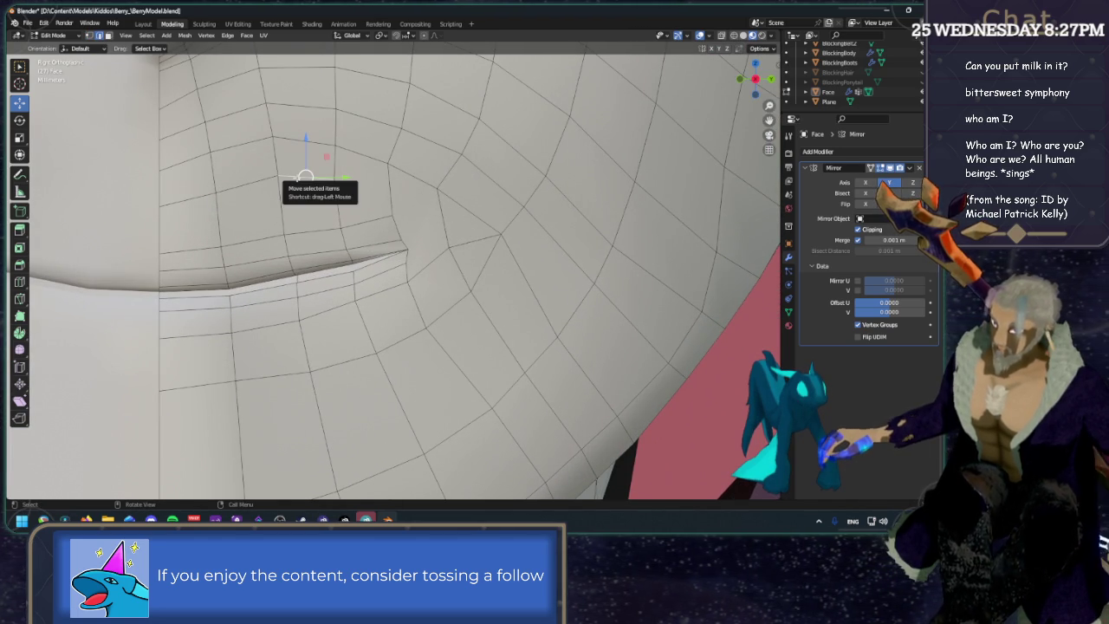
key("1")
left_click(387, 163)
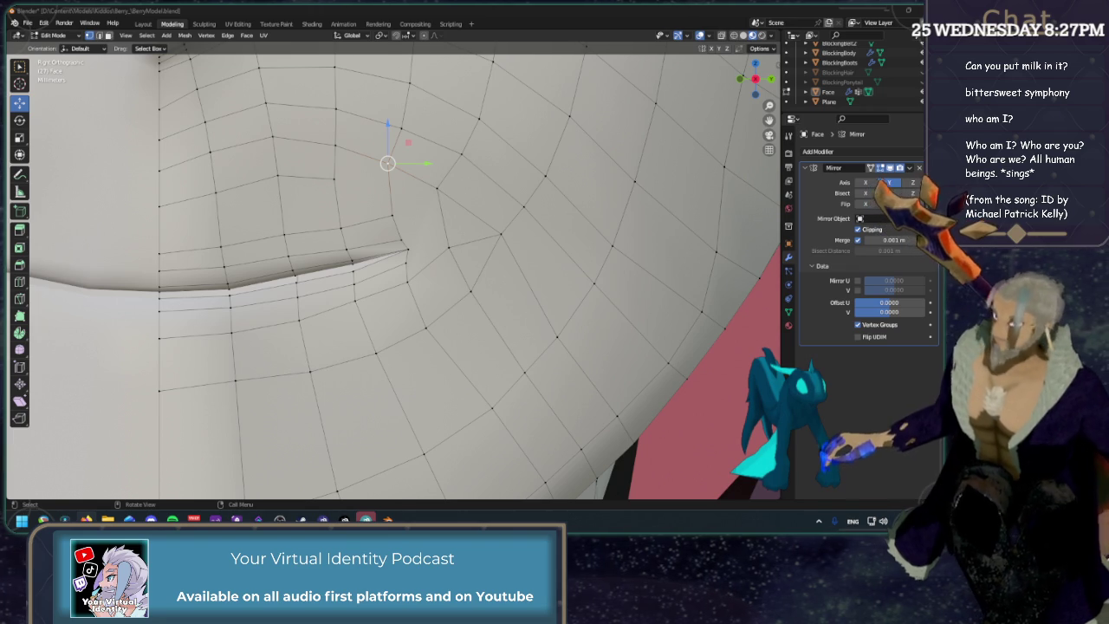
left_click(393, 209)
key("shift+v")
left_click(493, 212)
left_click(496, 213)
left_click(448, 248)
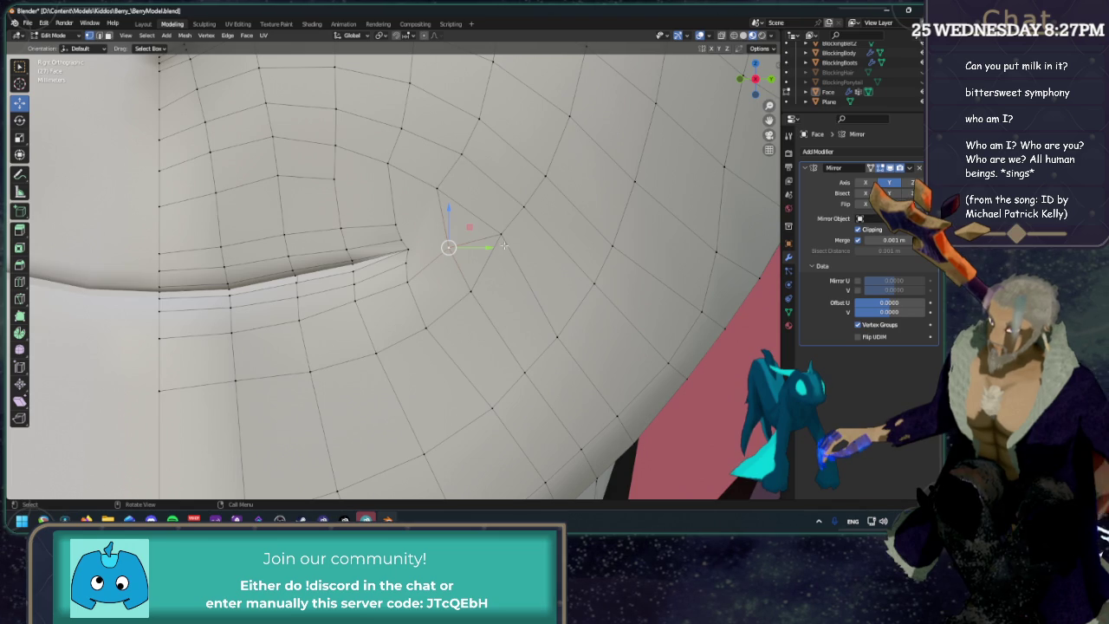
Subdivide the edge rising from the mouth corner and place the new vertex.
middle_click_drag(503, 246, 525, 224)
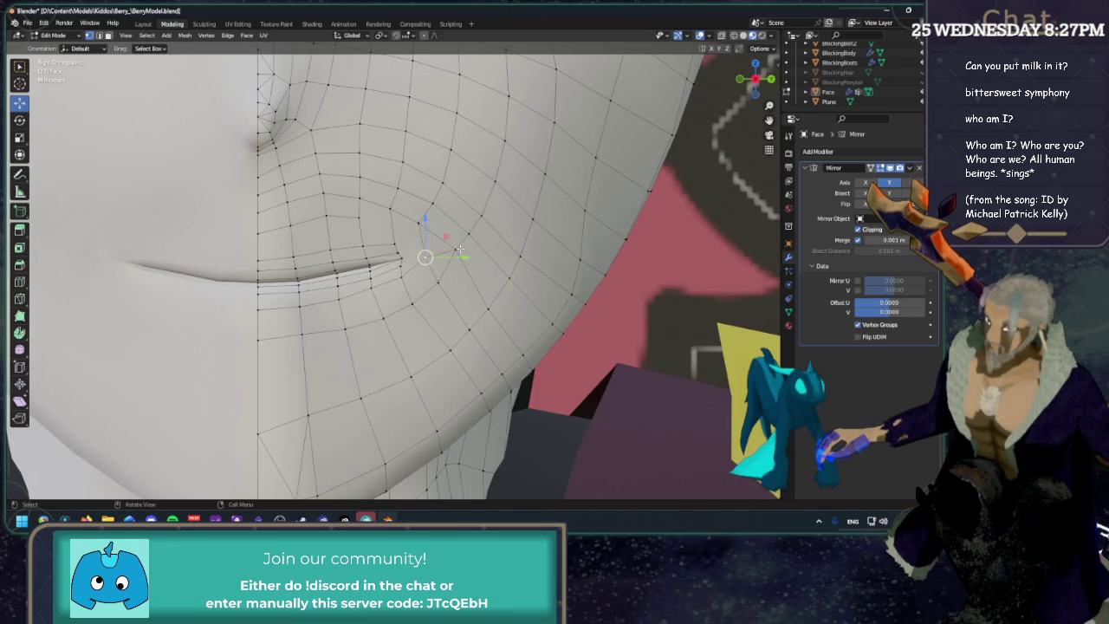
scroll(459, 251, "down", 3)
scroll(491, 234, "down", 1)
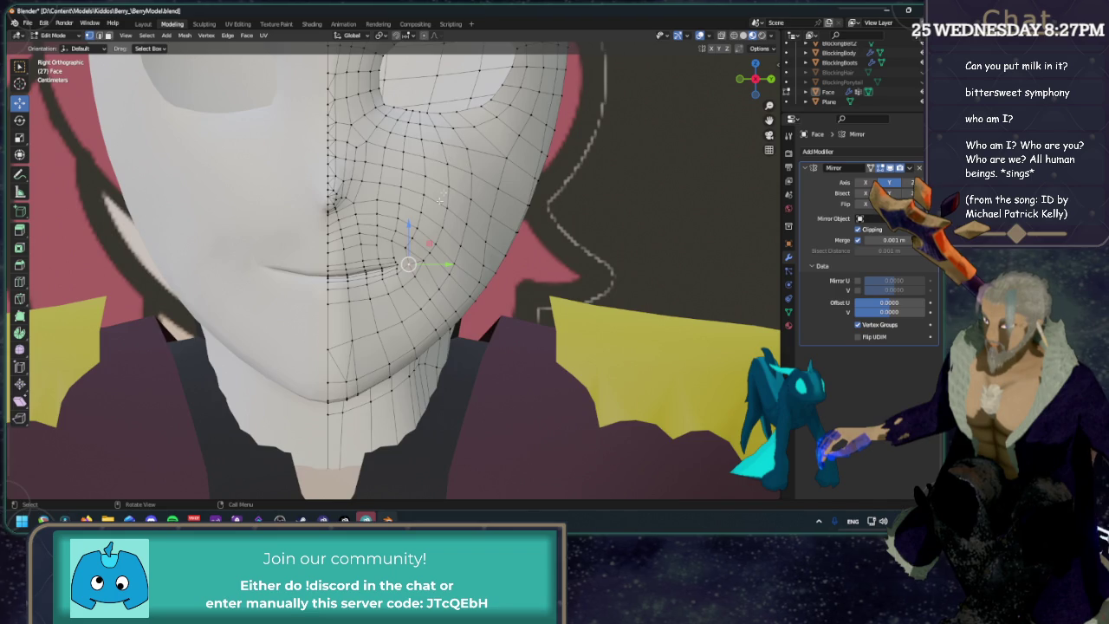
scroll(442, 191, "up", 3)
scroll(450, 174, "up", 3)
scroll(468, 143, "up", 2)
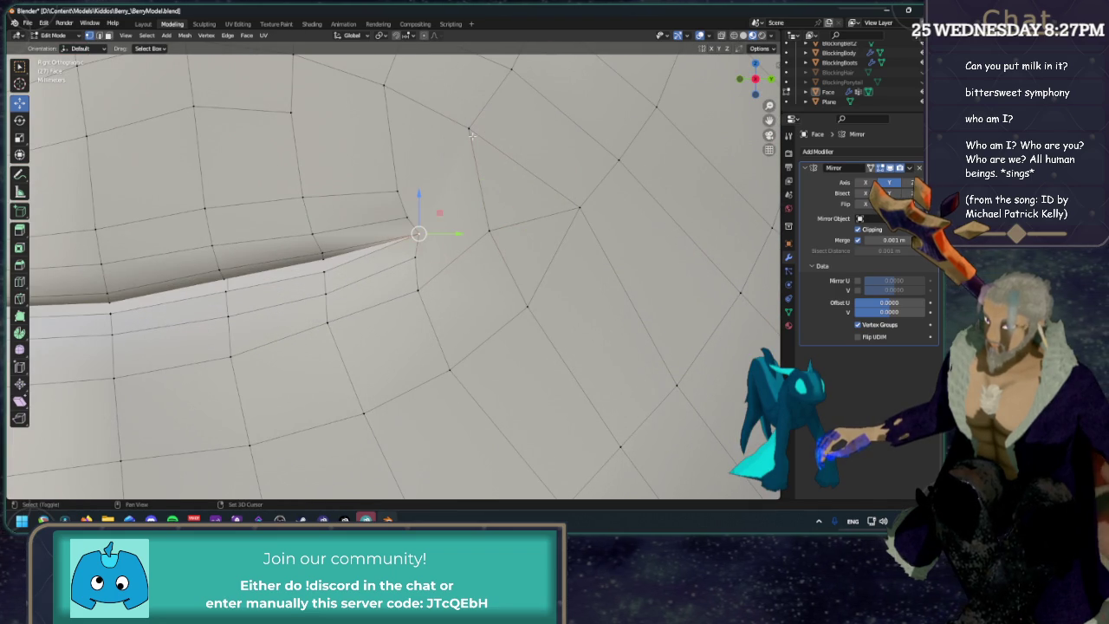
scroll(472, 135, "down", 3)
middle_click_drag(474, 147, 488, 190)
left_click(488, 190)
scroll(426, 229, "up", 3)
left_click(435, 196)
left_click(229, 36)
left_click(258, 90)
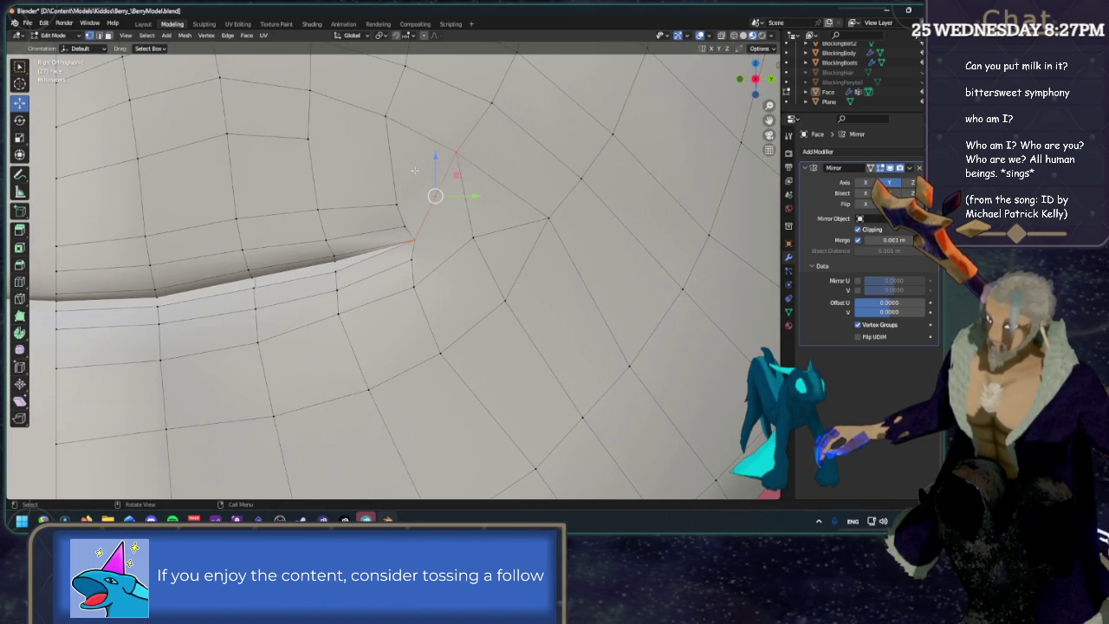
key("g")
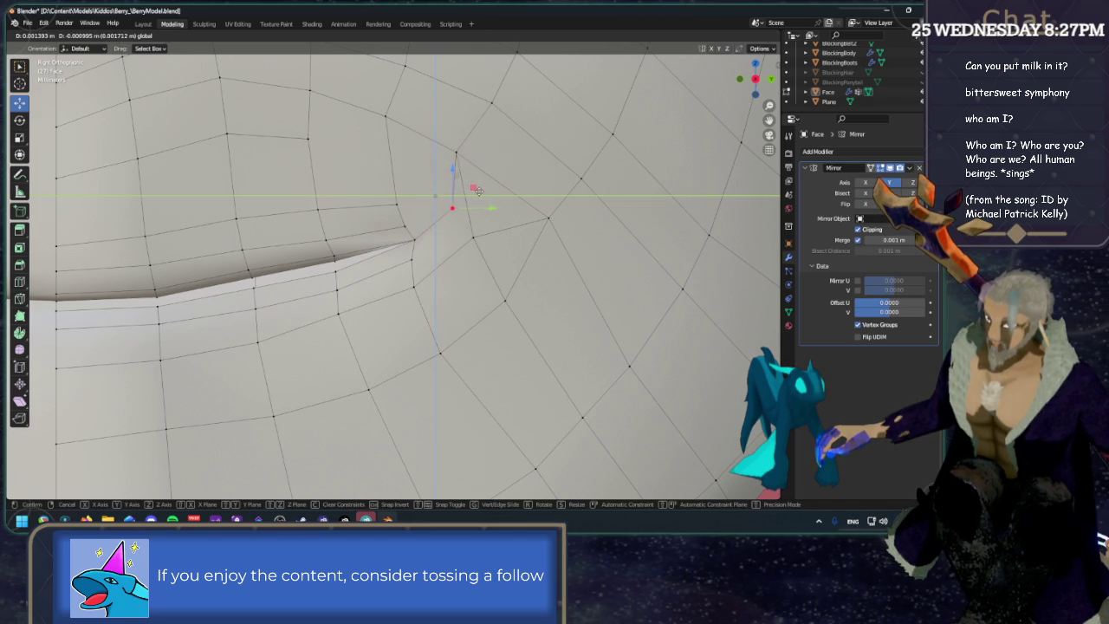
left_click(476, 193)
Shift the new vertex along Y and bring up the edge menu for a nearby edge.
key("g")
key("y")
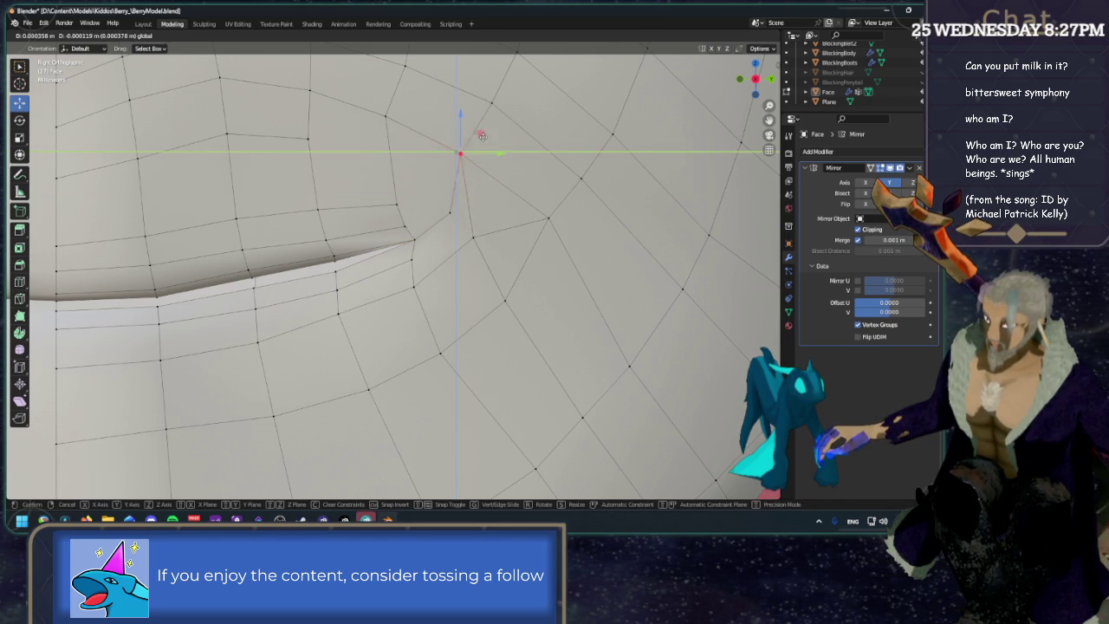
left_click(496, 143)
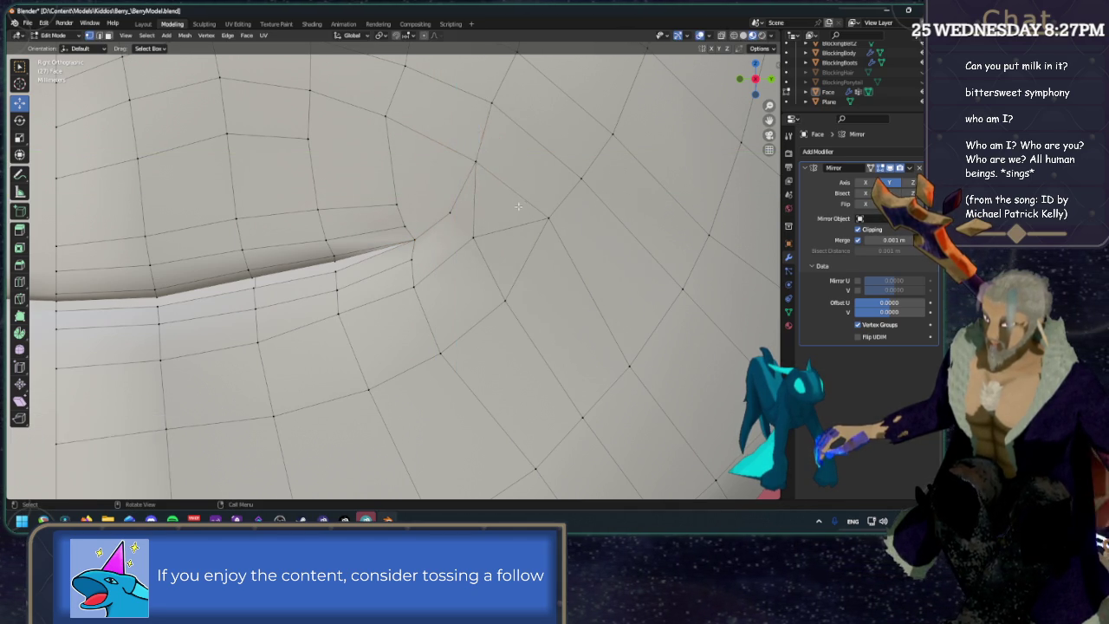
middle_click_drag(496, 143, 493, 209)
left_click(461, 219)
right_click(460, 217)
left_click(460, 217)
Slide the vertex just above the mouth corner, then nudge it along Y.
key("1")
left_click(441, 224)
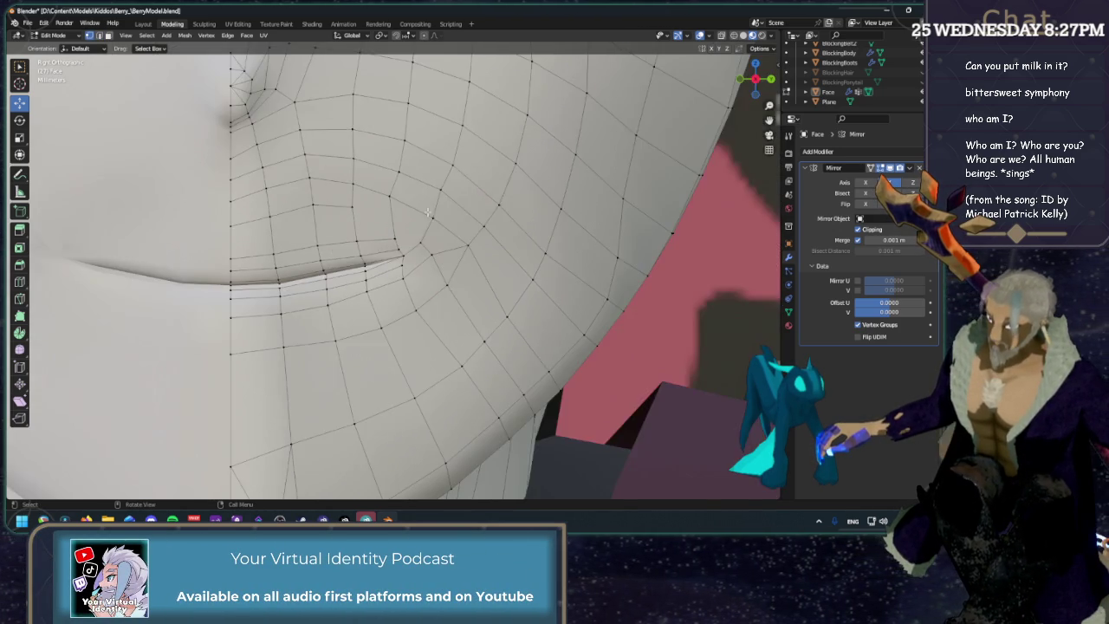
key("g")
key("g")
left_click(486, 216)
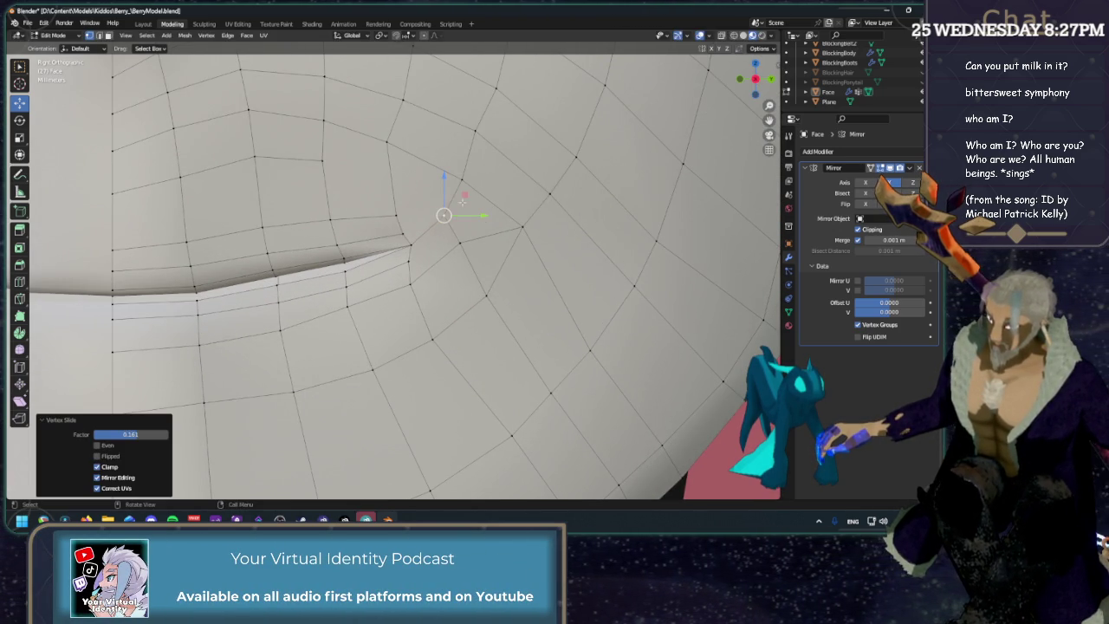
key("g")
key("y")
left_click(474, 203)
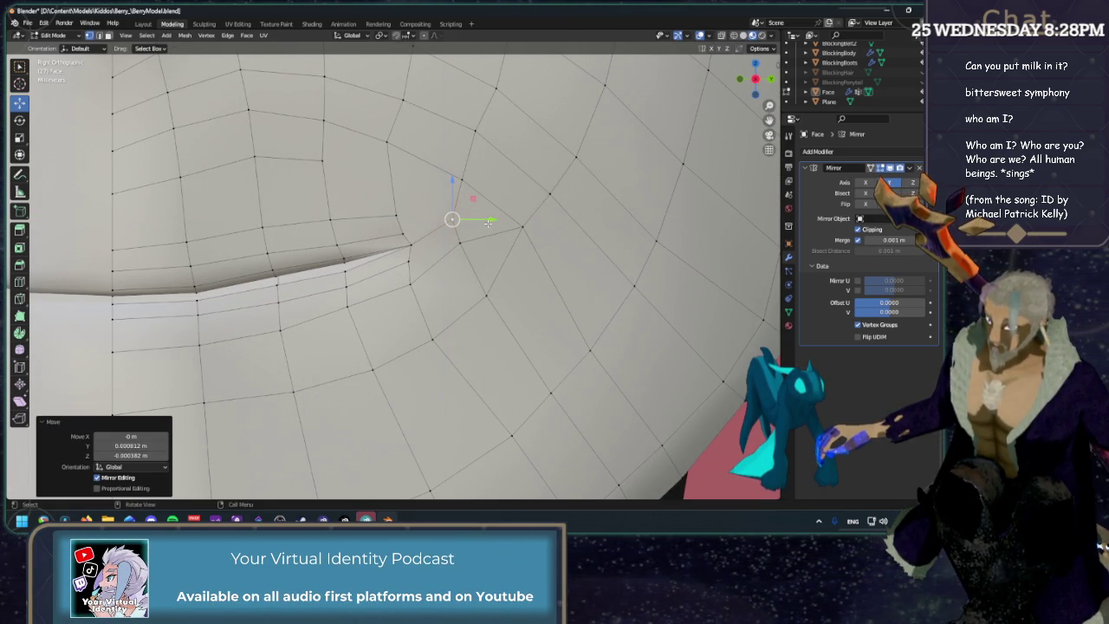
Move the vertex right of the corner along Y, then clear the selection.
left_click(461, 244)
key("g")
key("y")
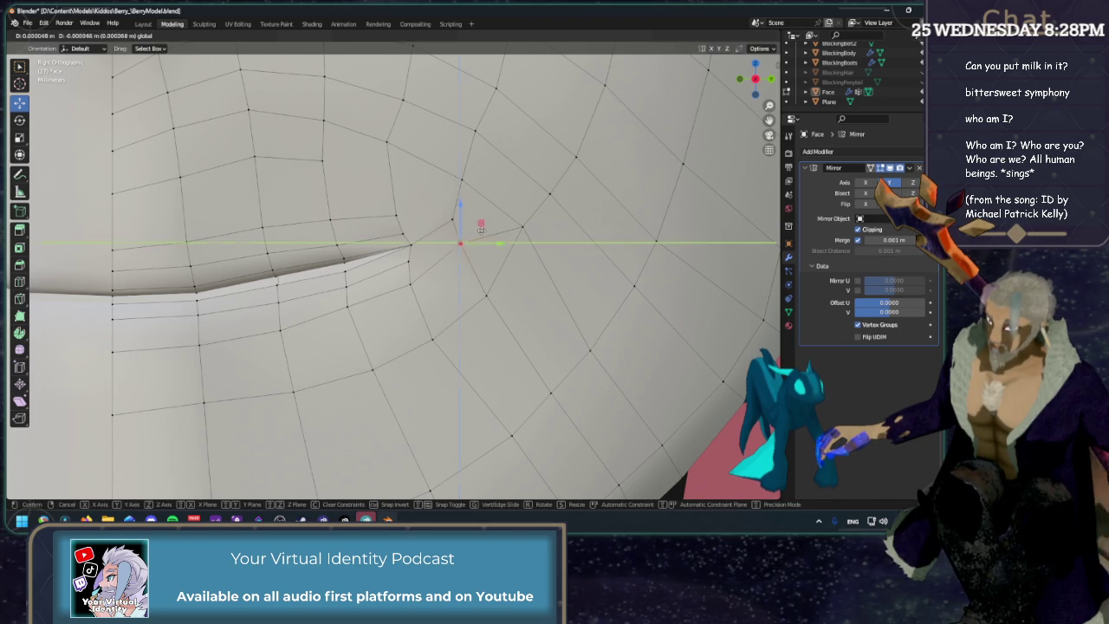
left_click(490, 254)
middle_click_drag(490, 254, 636, 209)
left_click(636, 209)
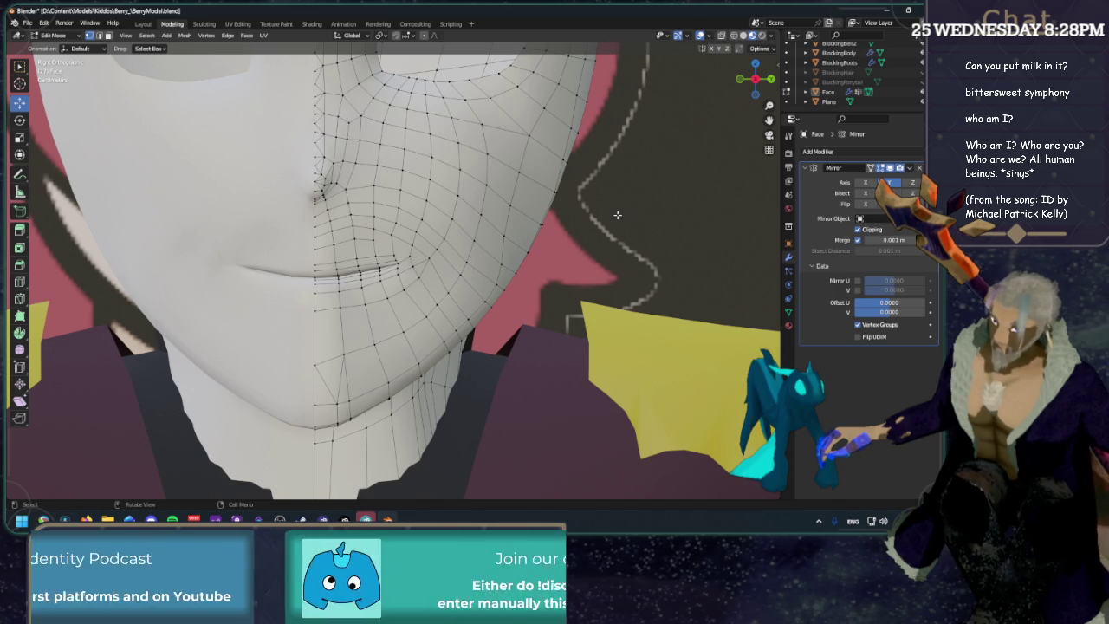
Dissolve the edge path along the lip line at the mouth corner.
scroll(512, 218, "up", 3)
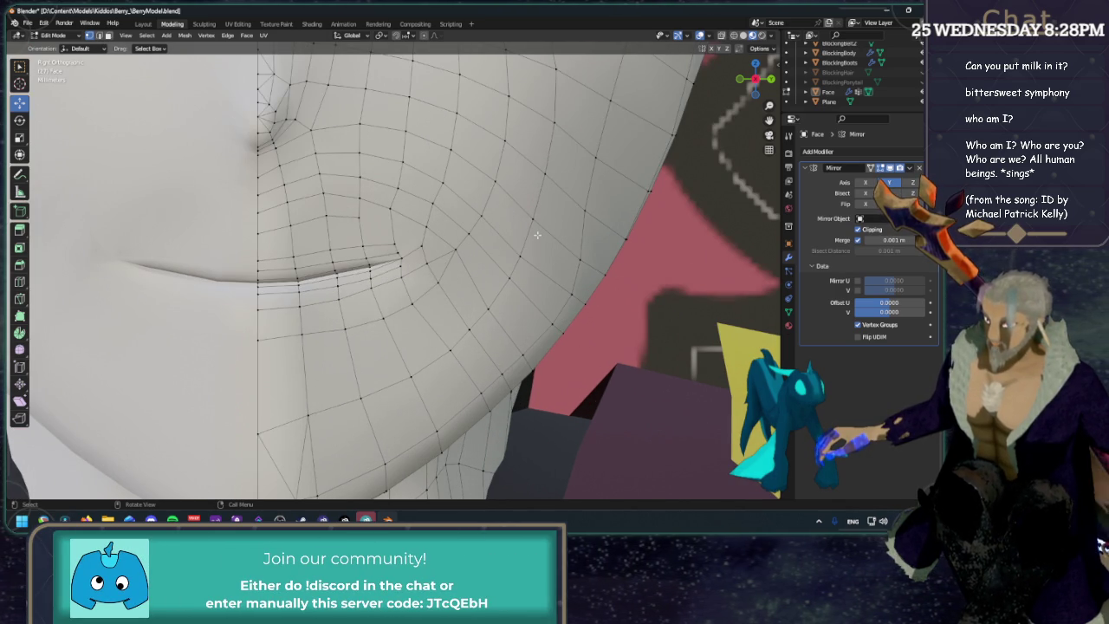
key("2")
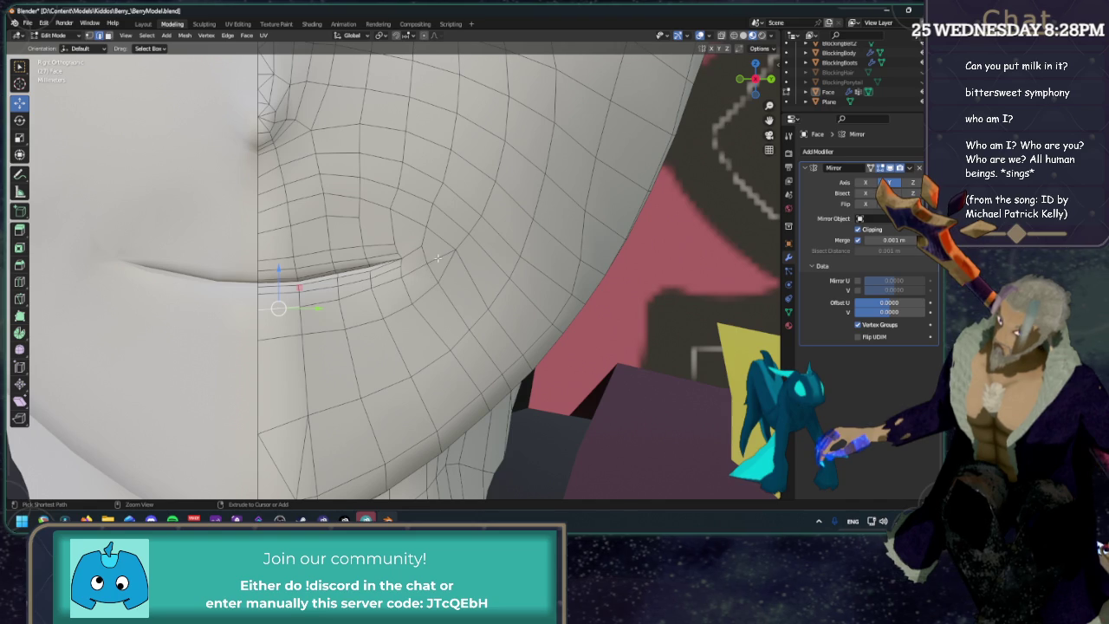
left_click(437, 258, "ctrl")
key("x")
left_click(438, 258)
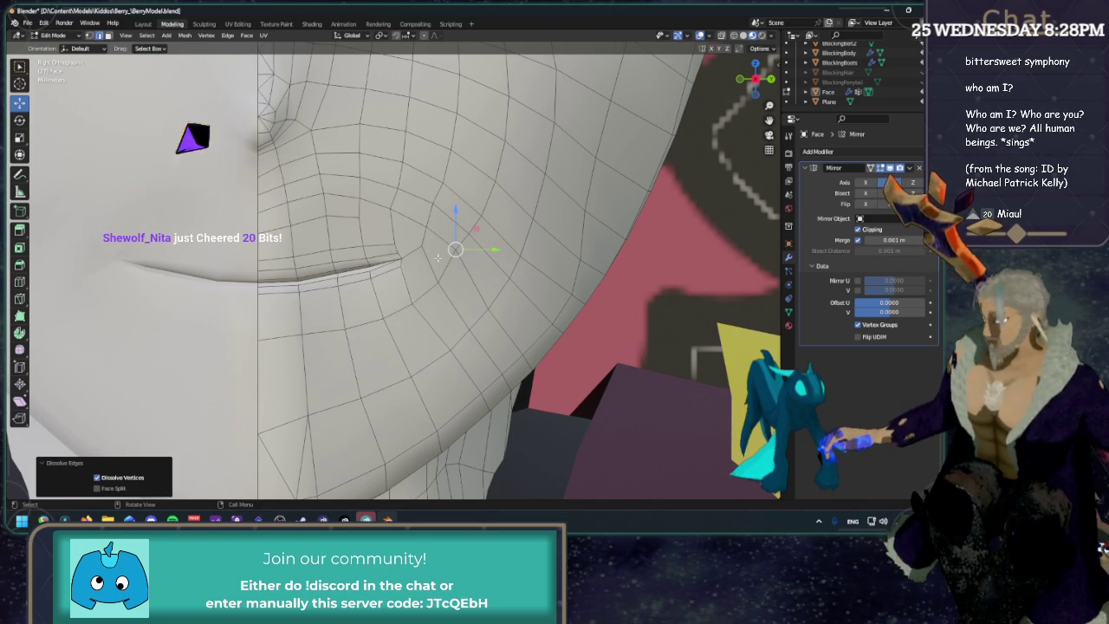
Dissolve the redundant edges above the lip corner.
left_click(357, 310)
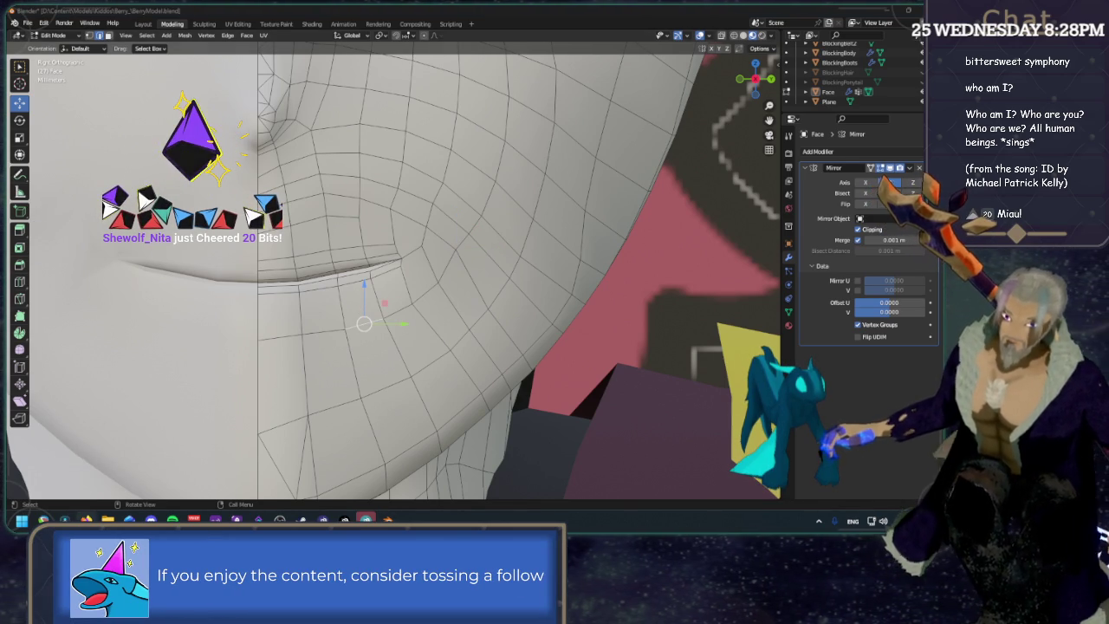
left_click(350, 209)
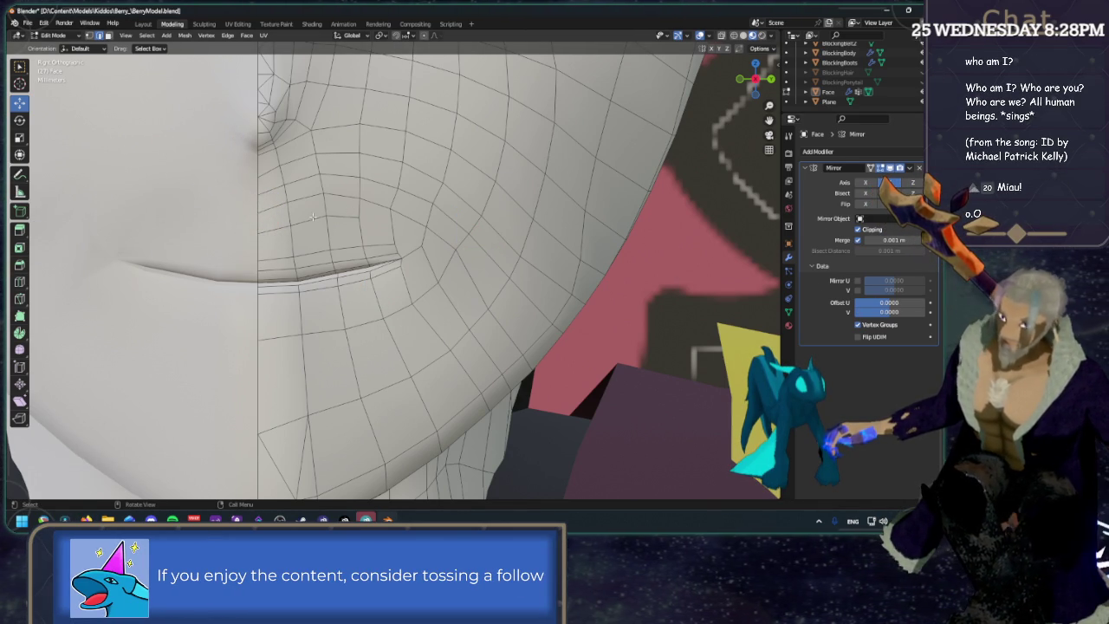
middle_click_drag(336, 218, 312, 218)
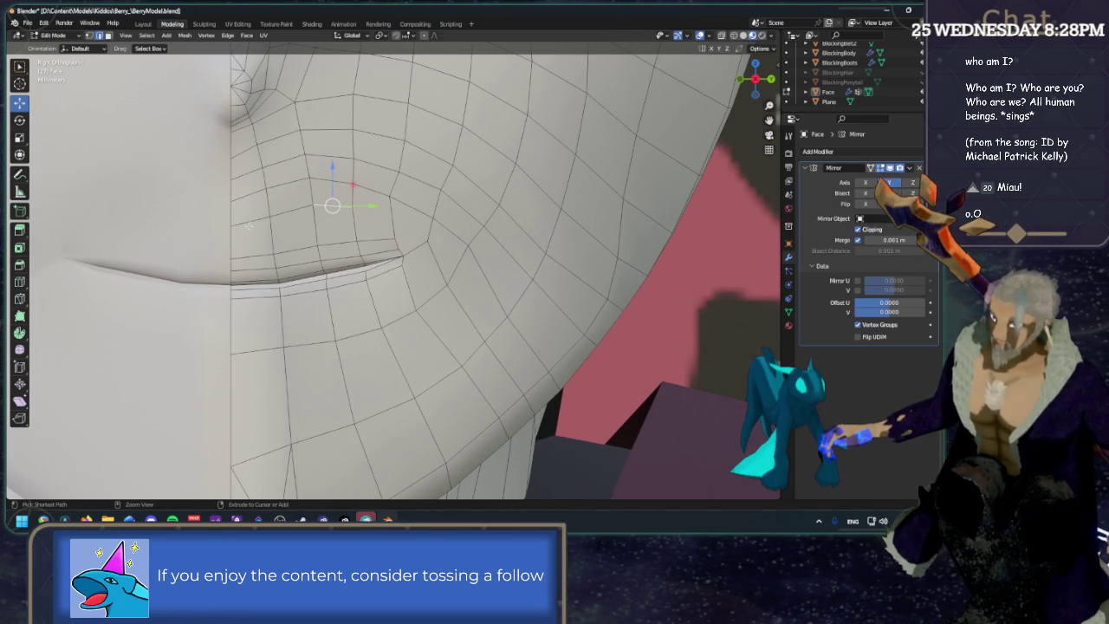
left_click(293, 211, "ctrl")
key("x")
left_click(249, 225)
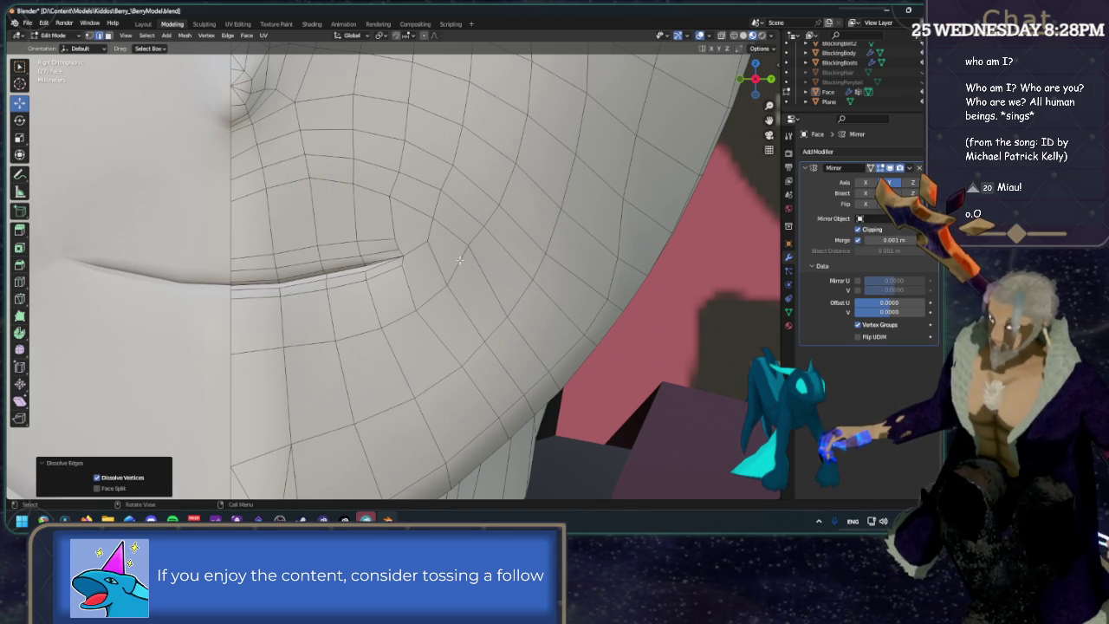
scroll(441, 254, "up", 2)
scroll(433, 238, "up", 2)
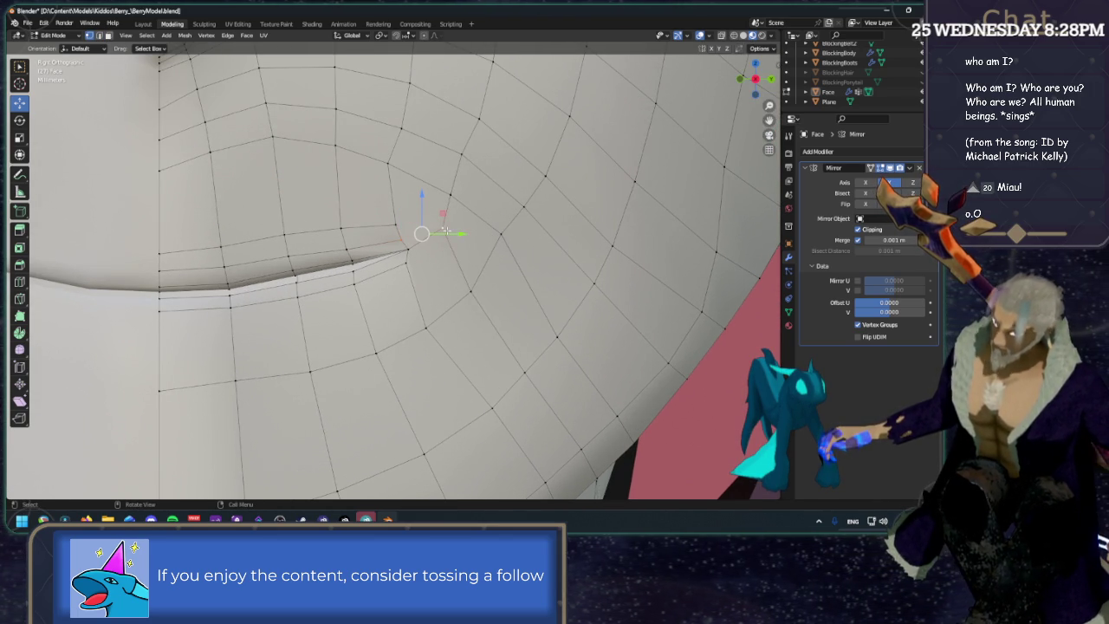
left_click(440, 232, "shift")
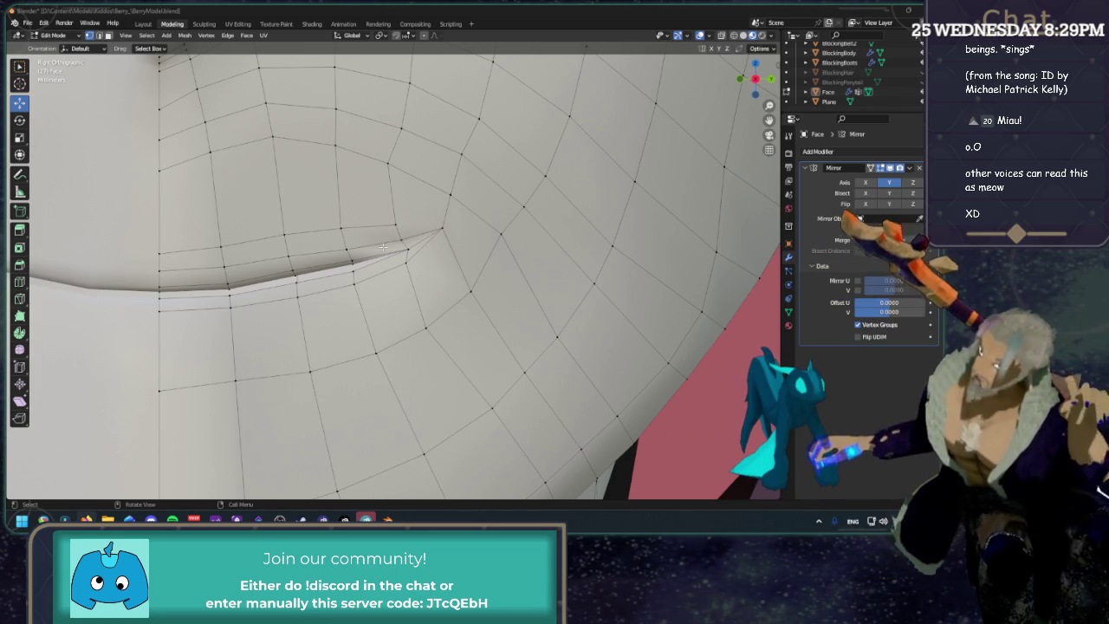
Pull two vertices toward the mouth corner and dissolve the extra corner edge.
left_click(424, 245)
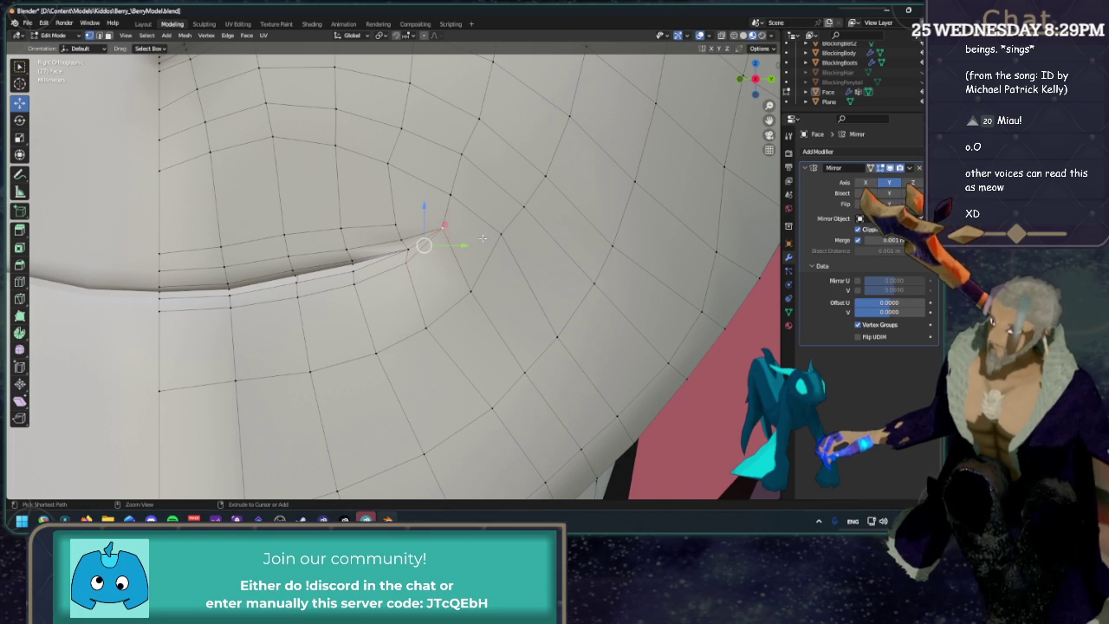
key("g")
left_click(482, 238)
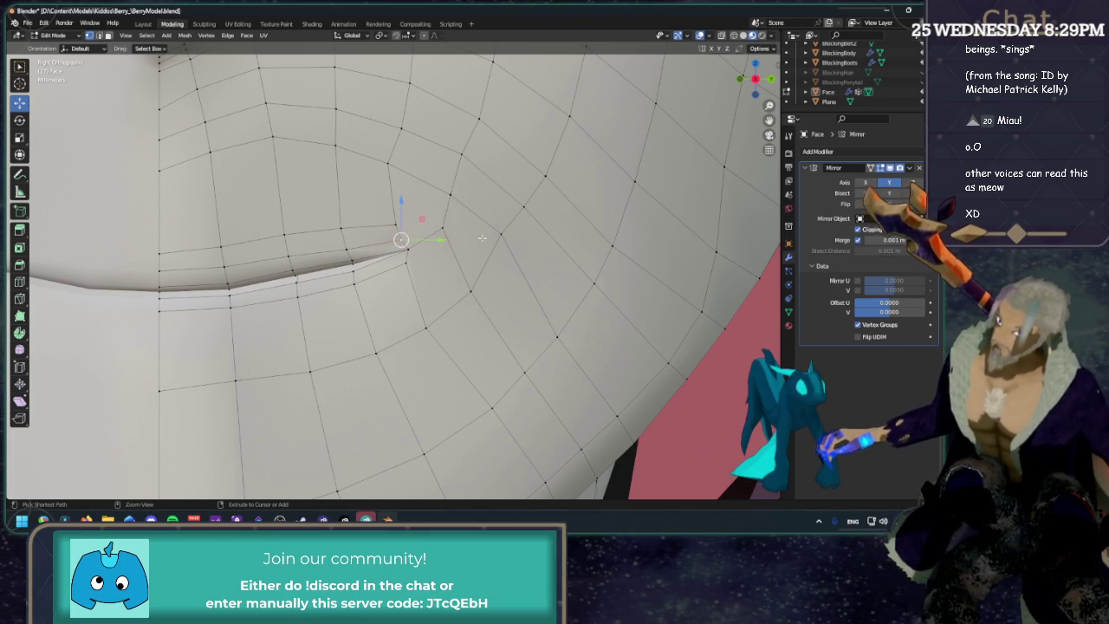
left_click(485, 237)
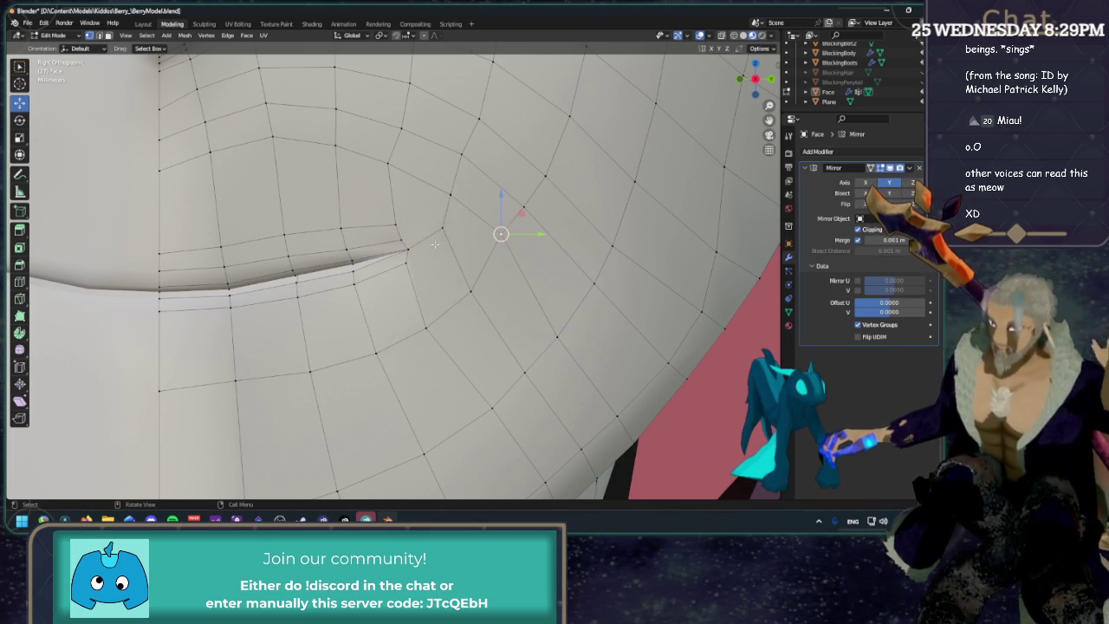
key("g")
left_click(279, 247)
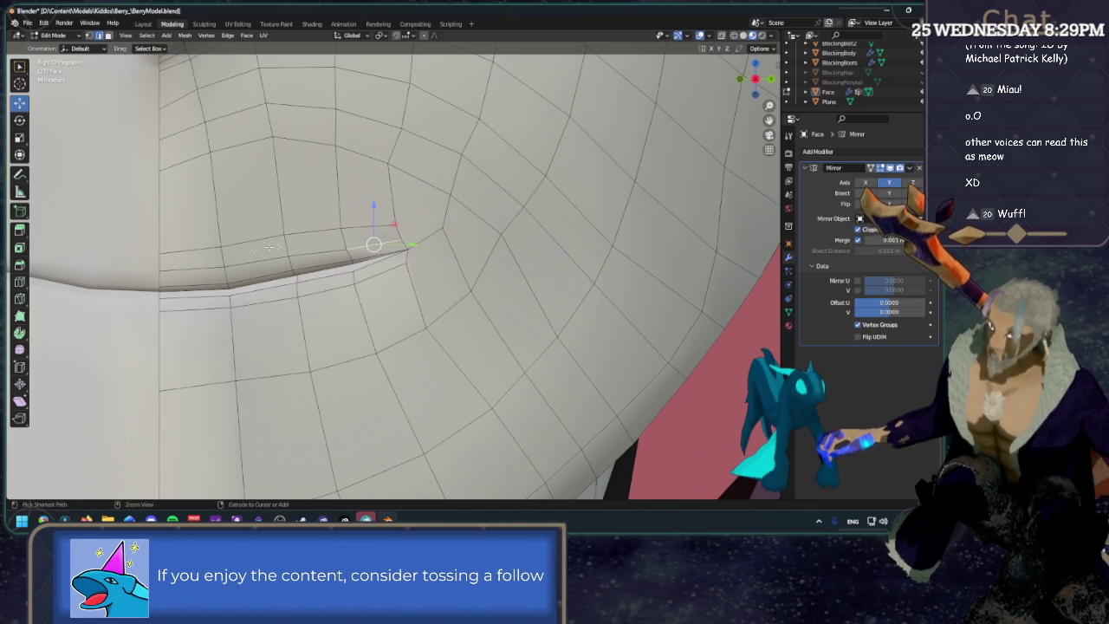
key("x")
left_click(278, 251)
key("x")
left_click(206, 265)
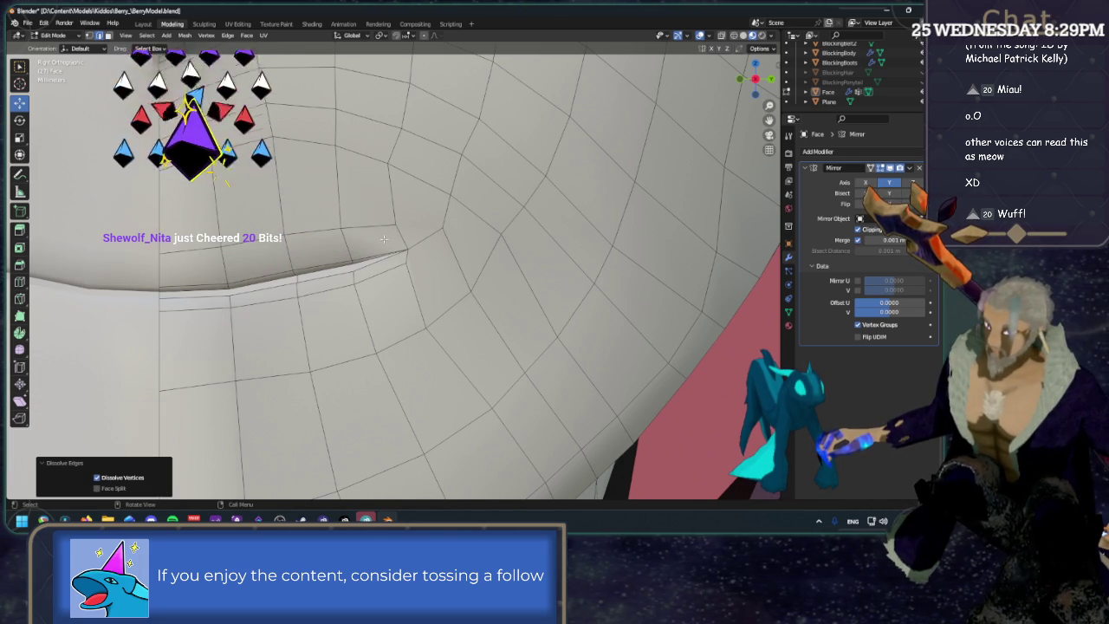
Slide the vertex above the corner (factor 0.152) and move it higher up the cheek.
left_click(391, 164)
key("shift+v")
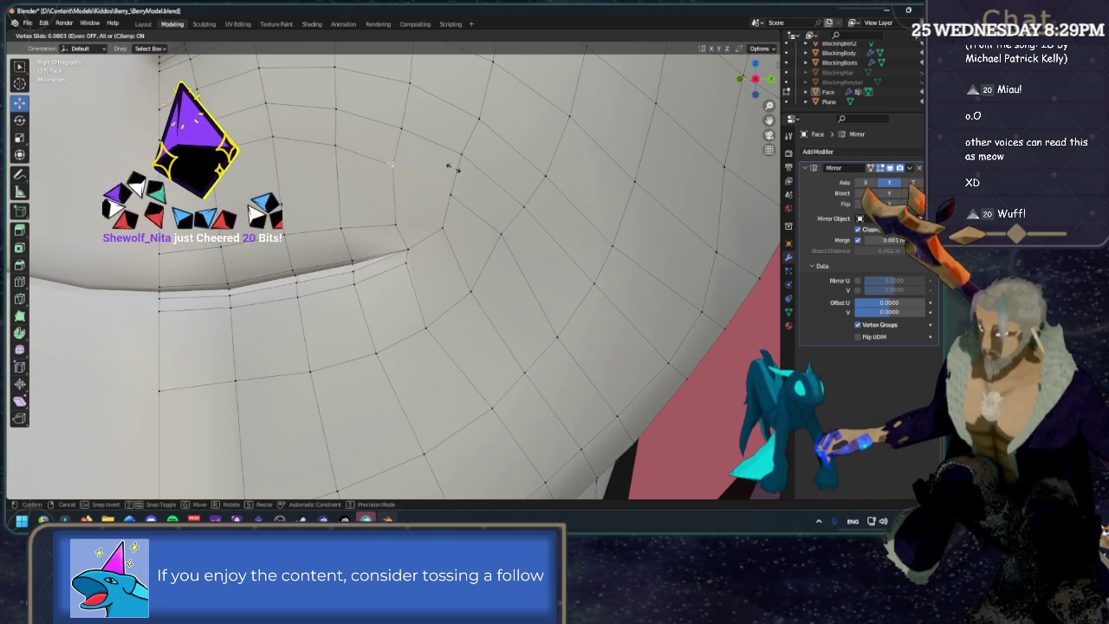
left_click(451, 168)
key("g")
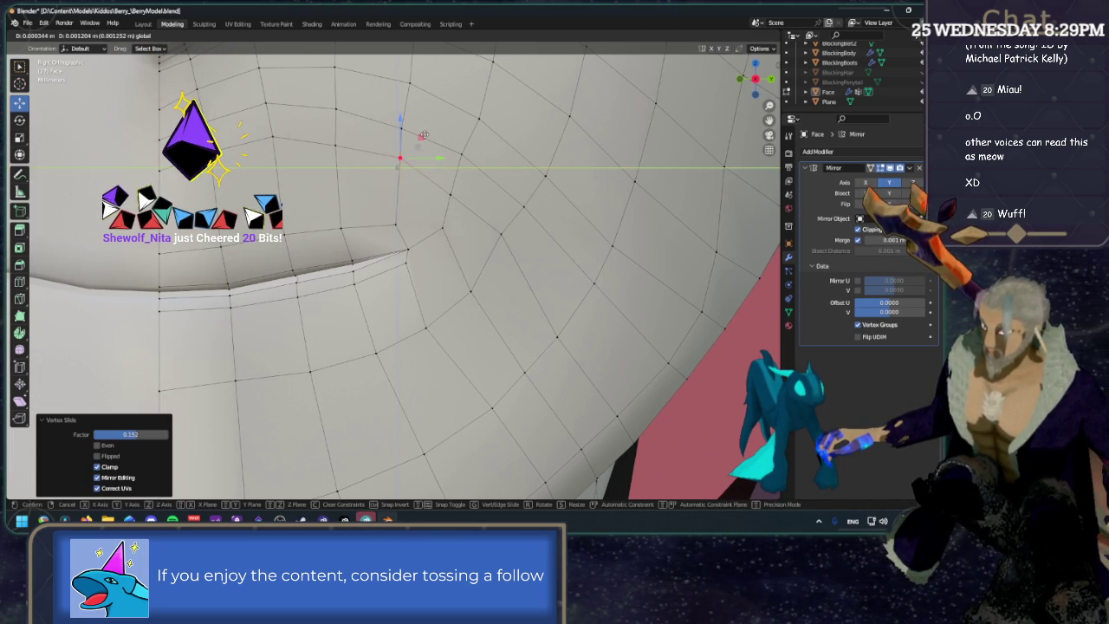
left_click(422, 136)
key("g")
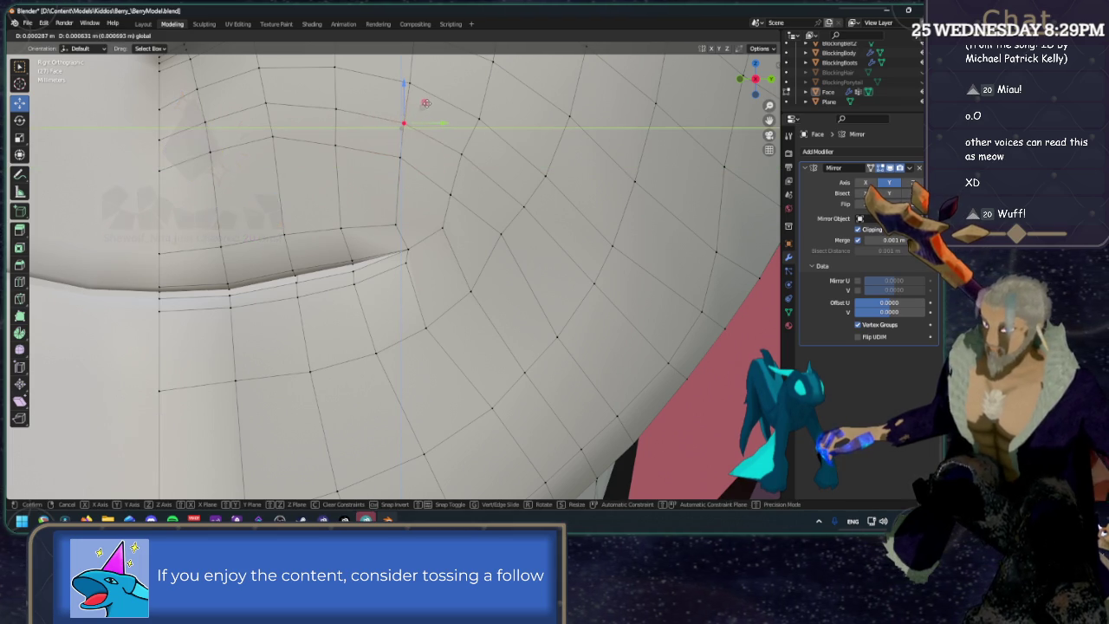
left_click(448, 122)
left_click(479, 116)
scroll(479, 116, "down", 3)
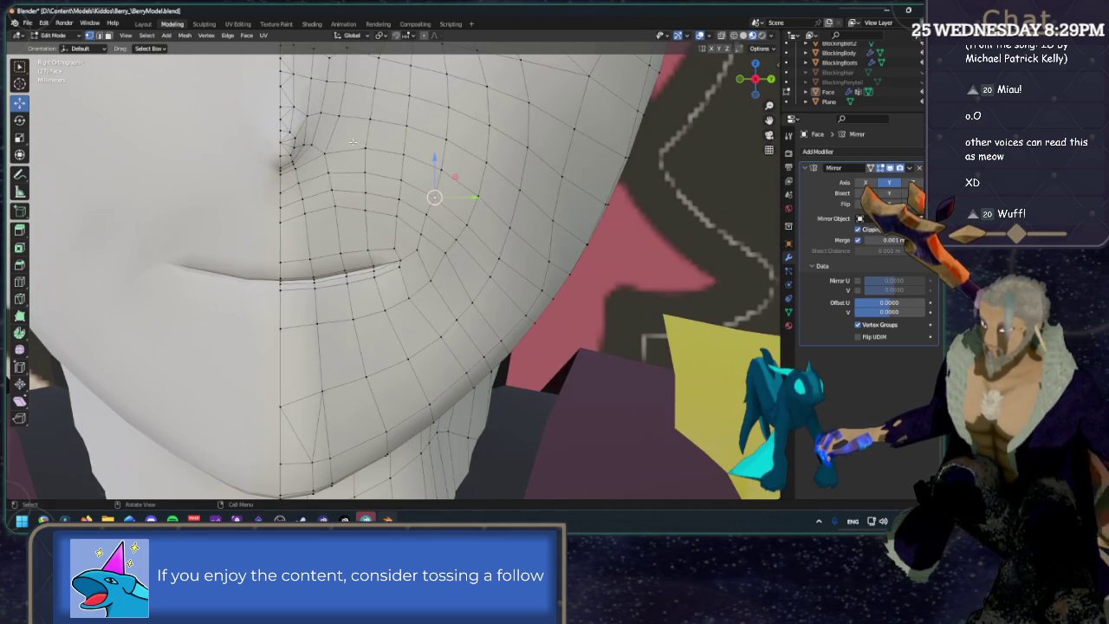
Shift two vertices near the mouth corner by small Y offsets, sliding one along its edge.
scroll(563, 190, "up", 2)
scroll(605, 229, "up", 1)
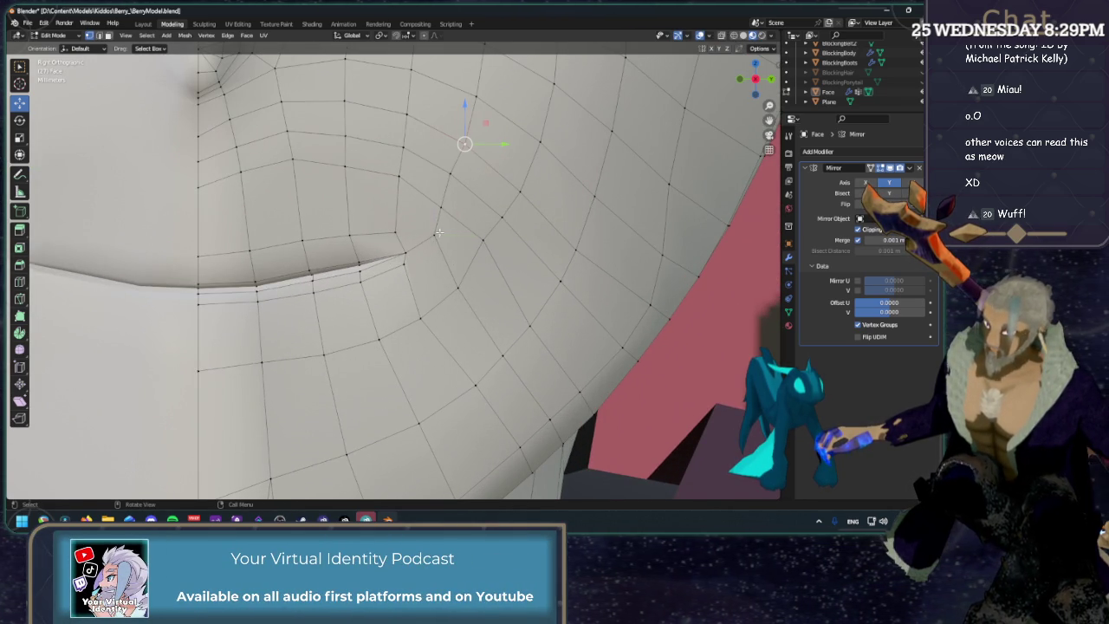
key("g")
key("y")
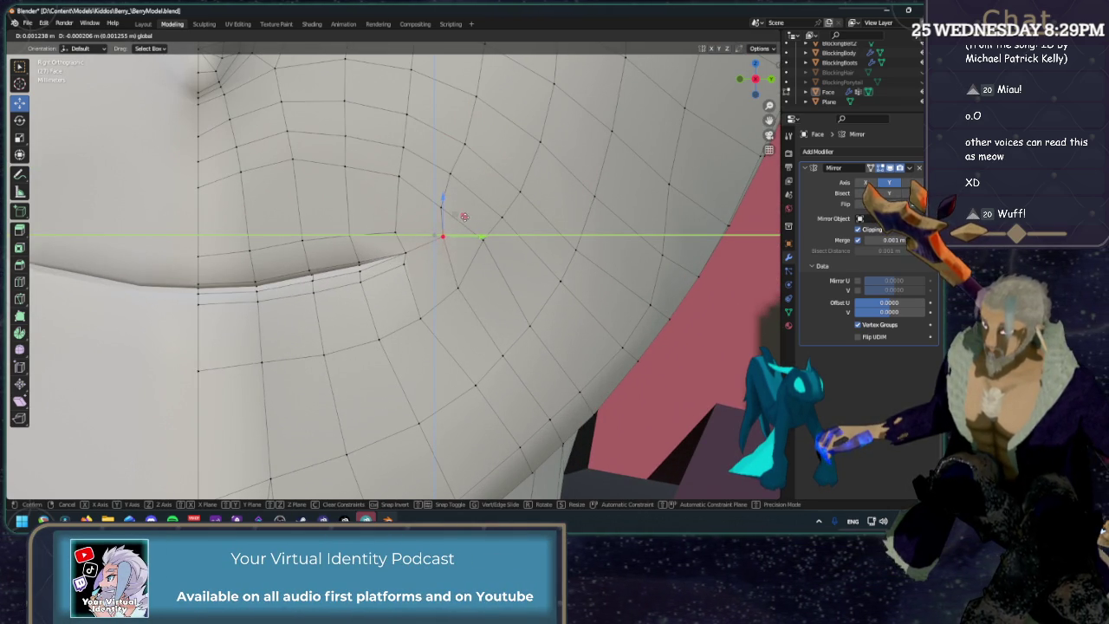
left_click(464, 220)
left_click(443, 197)
key("g")
key("g")
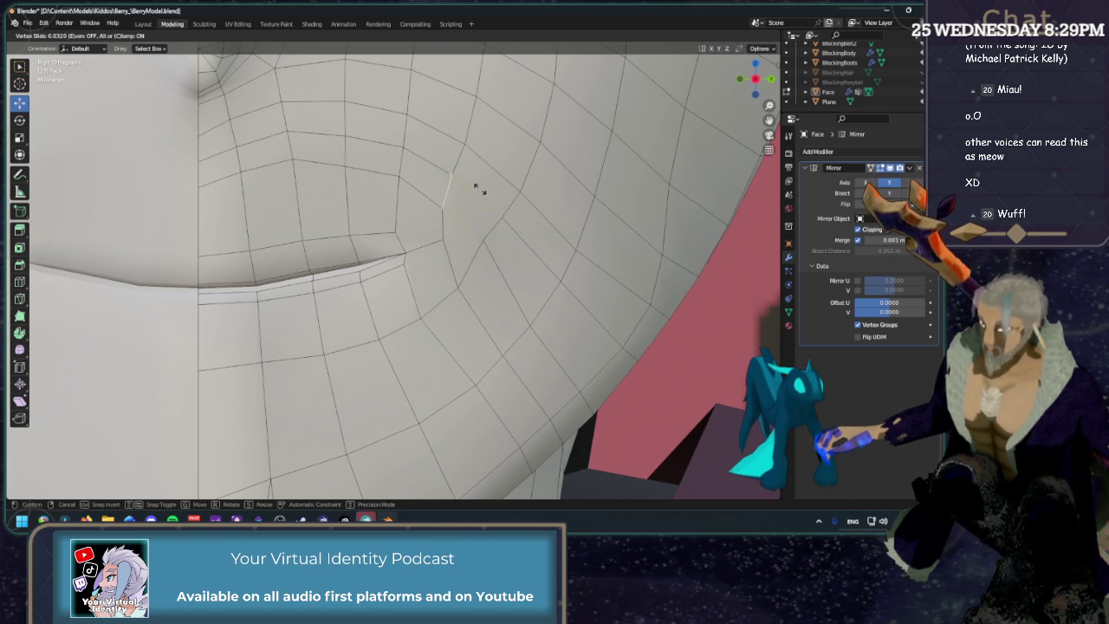
left_click(485, 182)
key("g")
key("y")
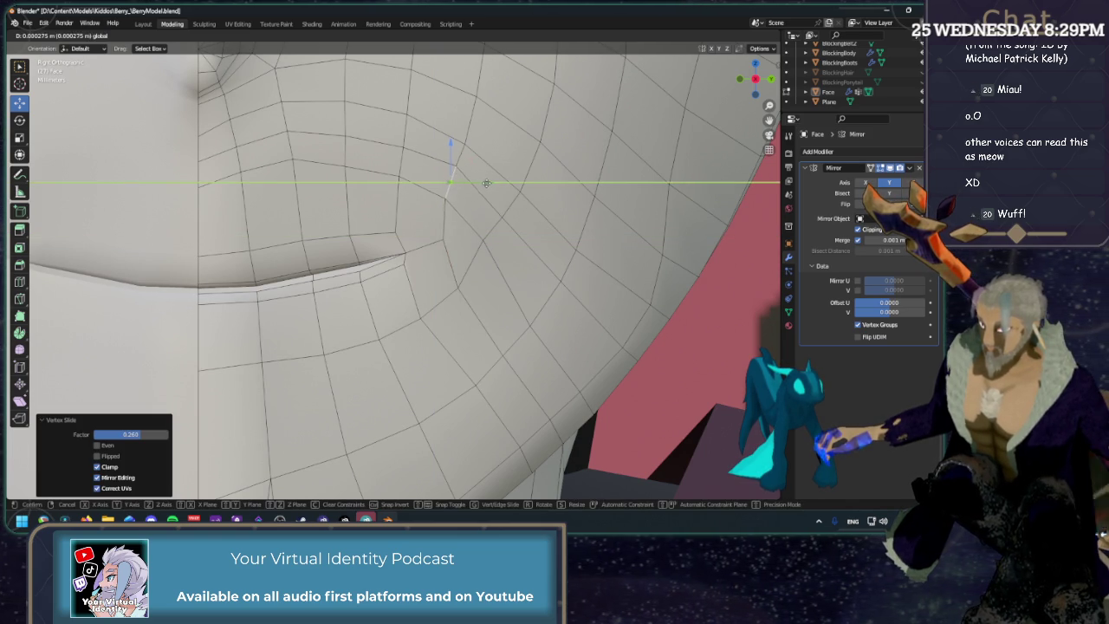
left_click(459, 165)
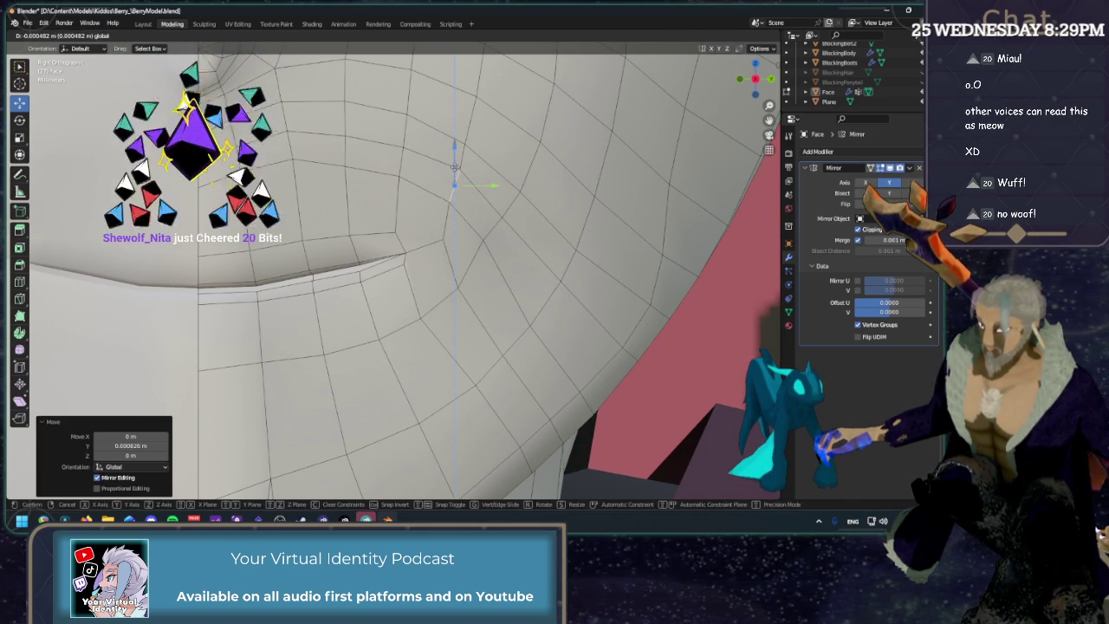
Nudge the vertices above the corner and slide an outer cheek vertex along its edge.
key("1")
left_click(459, 168)
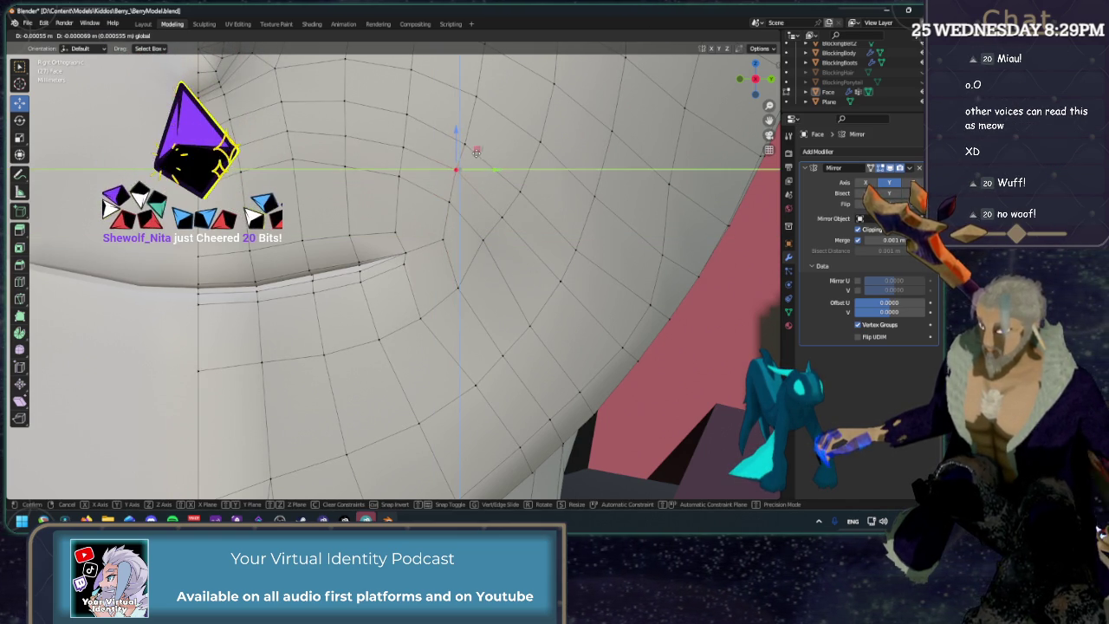
left_click_drag(459, 169, 455, 167)
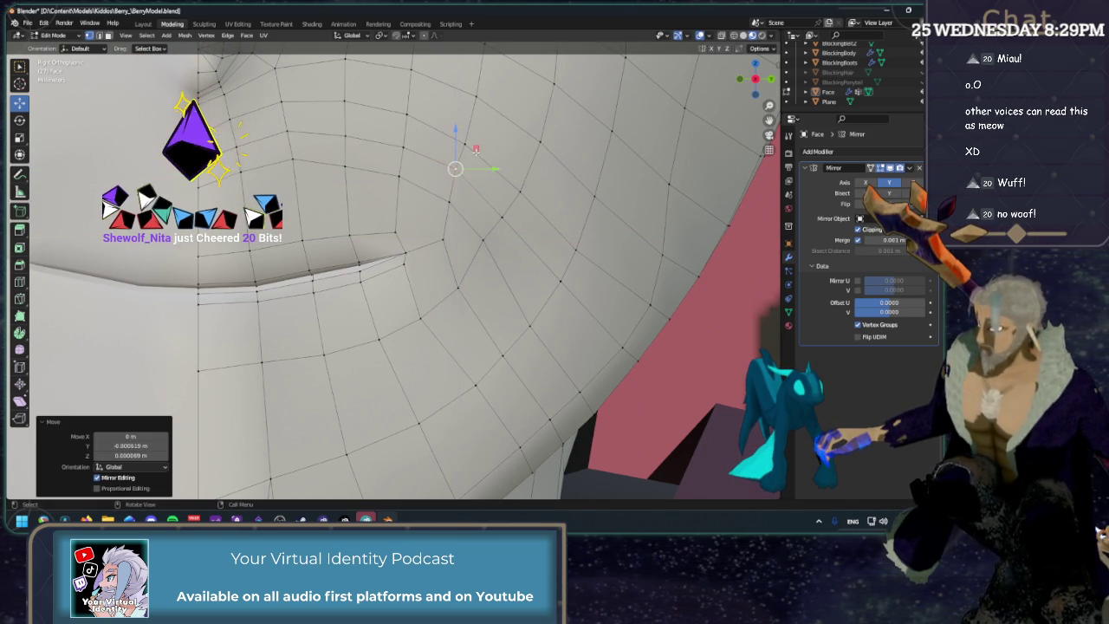
left_click(452, 198)
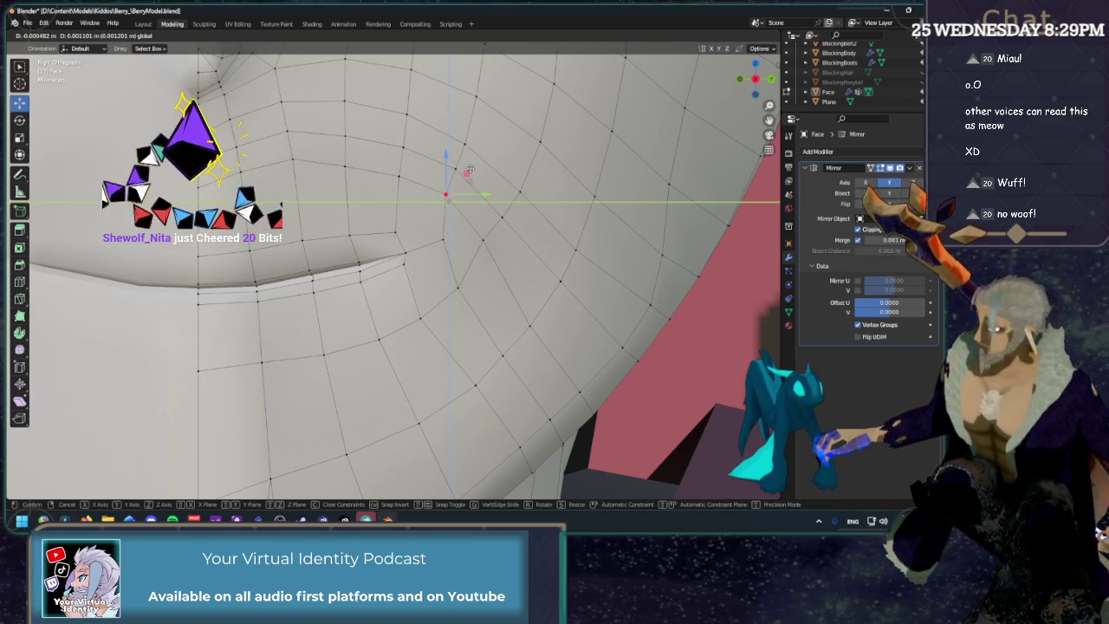
left_click_drag(449, 202, 445, 194)
left_click(492, 229)
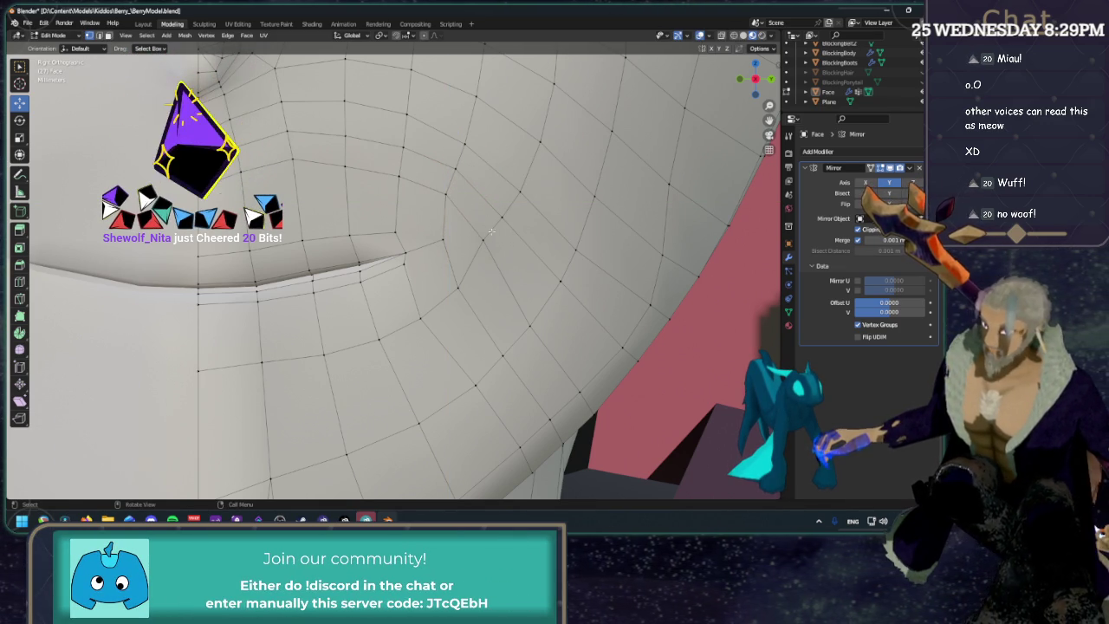
key("shift+v")
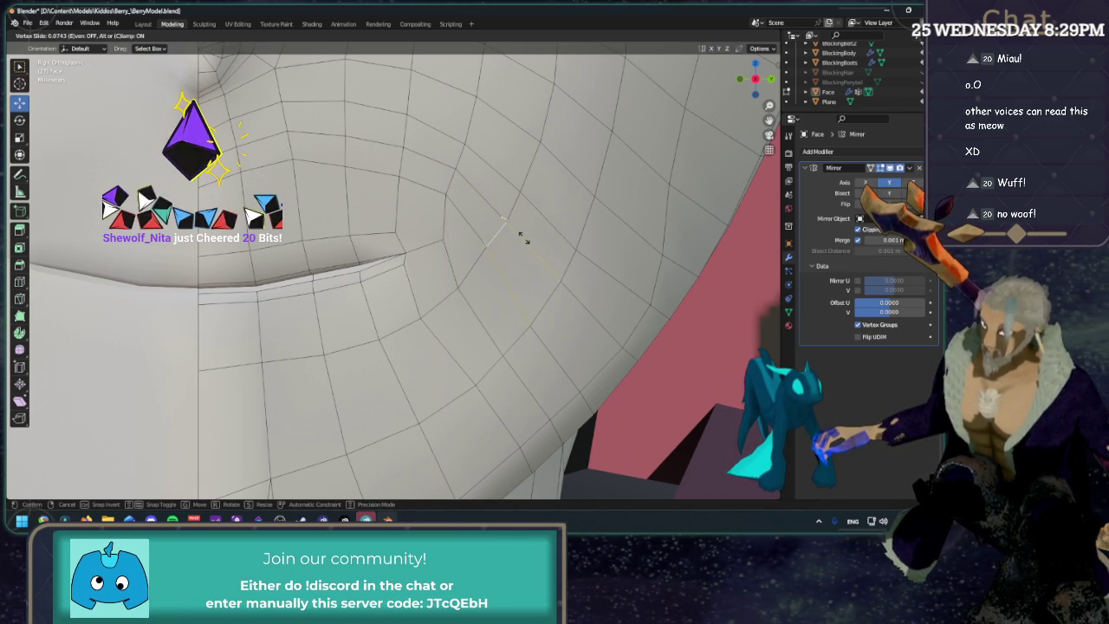
left_click(523, 242)
left_click(443, 217)
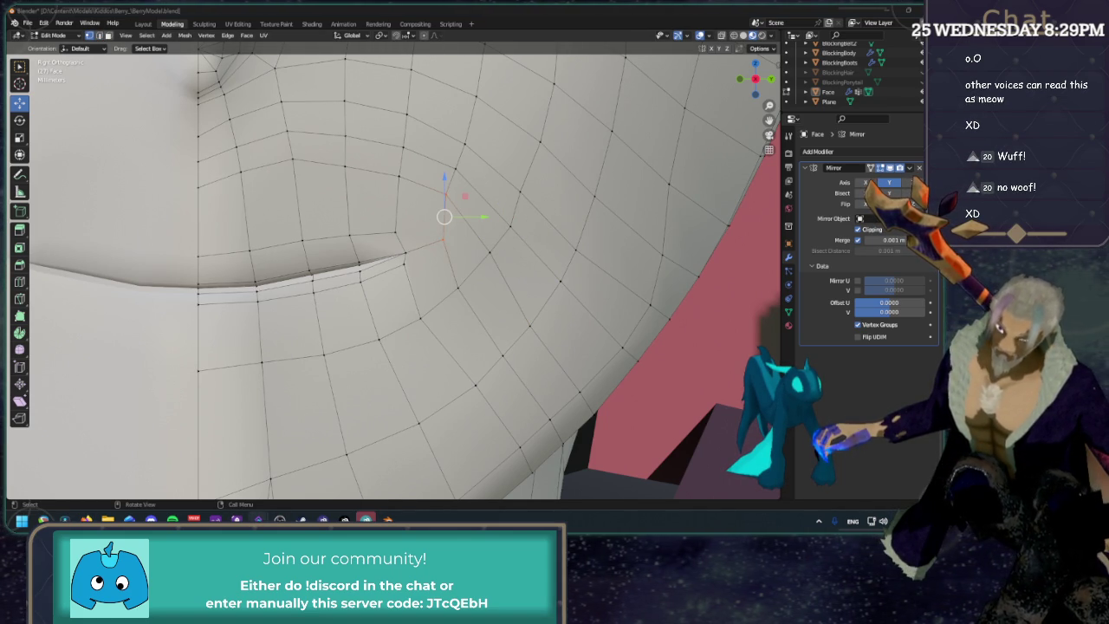
Save the model and orbit to the front of the face.
key("ctrl+s")
middle_click_drag(427, 214, 452, 208)
scroll(445, 190, "up", 3)
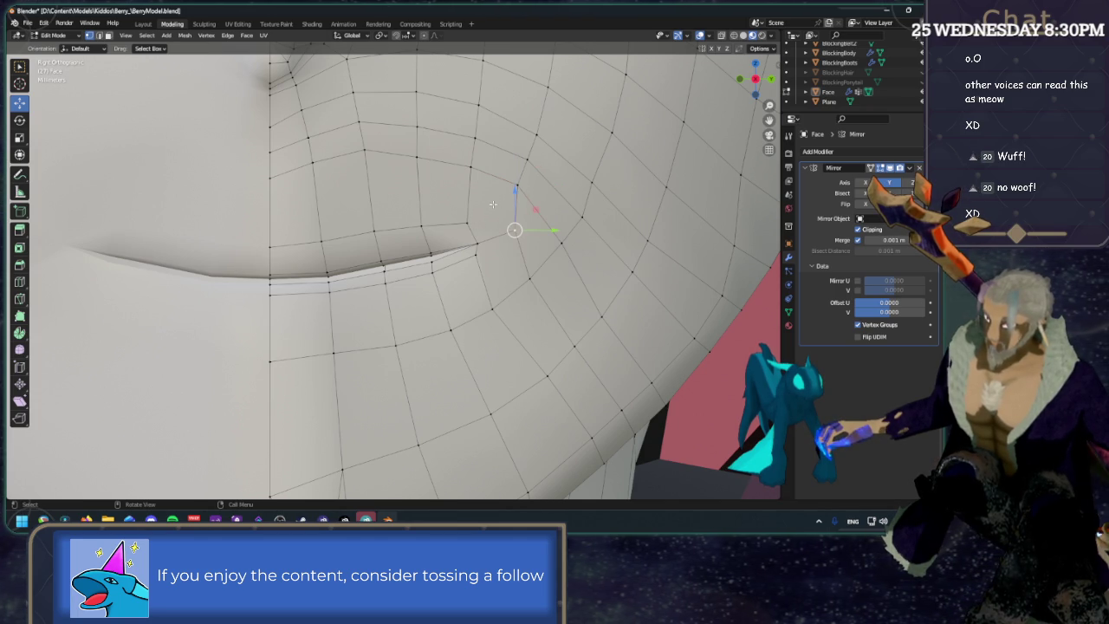
Knife-cut a new edge into the mouth corner and reposition its new vertices.
left_click(19, 299)
left_click(468, 222)
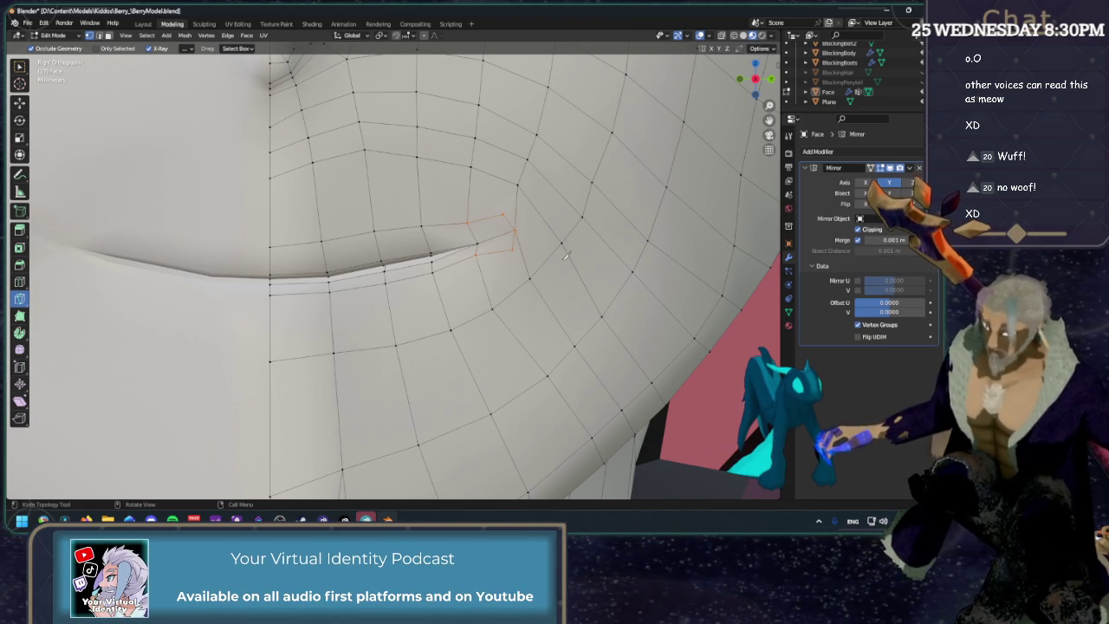
key("Return")
left_click_drag(494, 233, 515, 208)
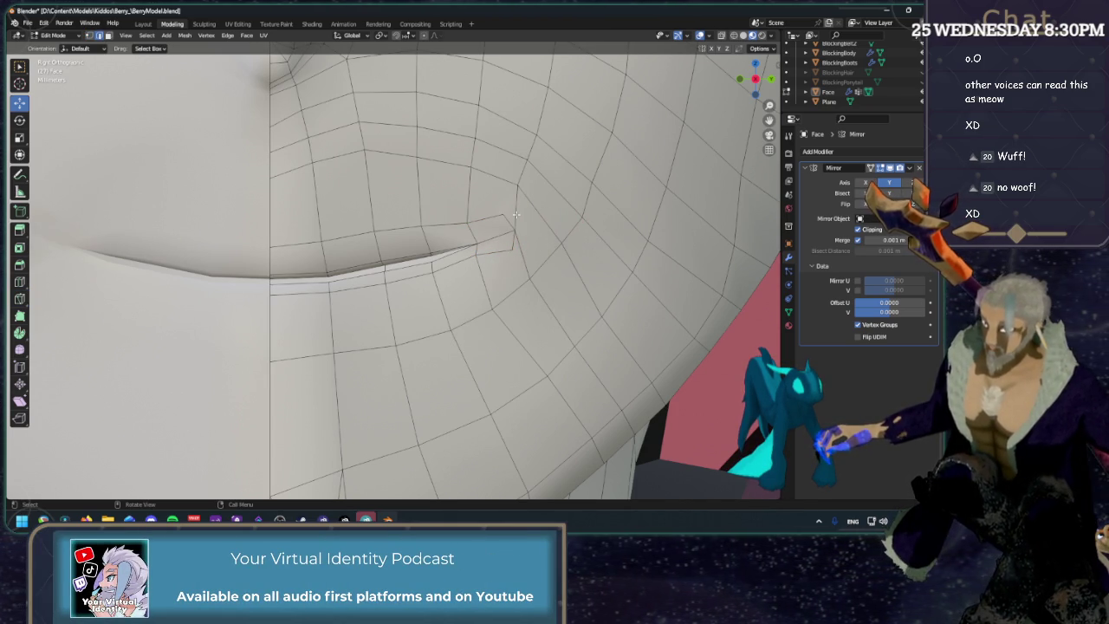
right_click(515, 208)
left_click(481, 218)
Apply another vertex-menu operation and Y-move the corner vertex into the mouth corner.
left_click(522, 253)
right_click(521, 254)
left_click(524, 253)
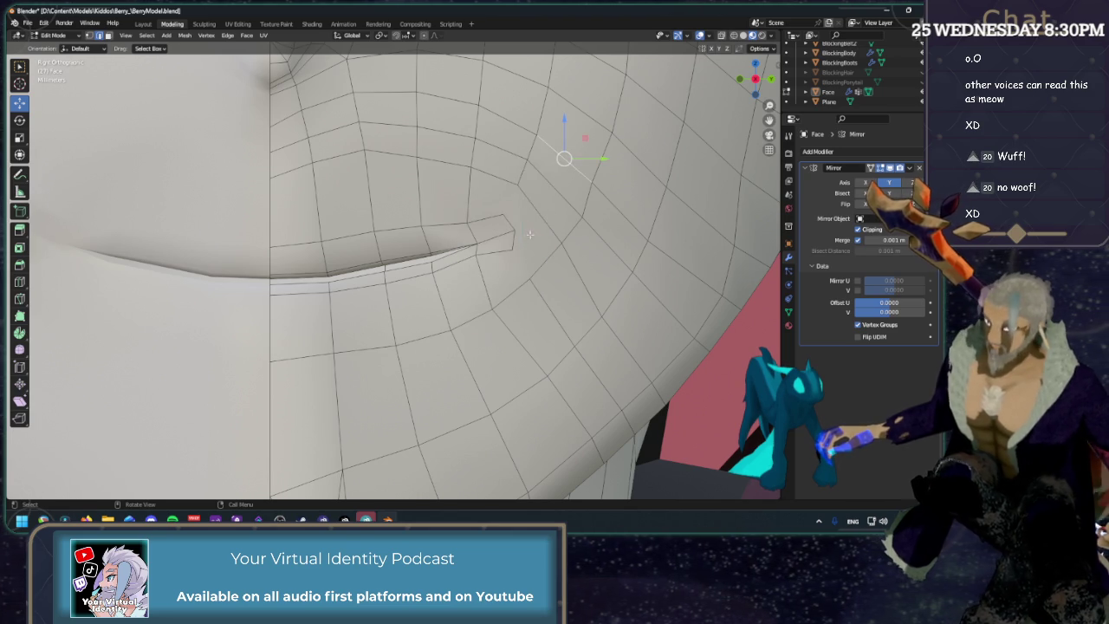
left_click_drag(529, 197, 530, 219)
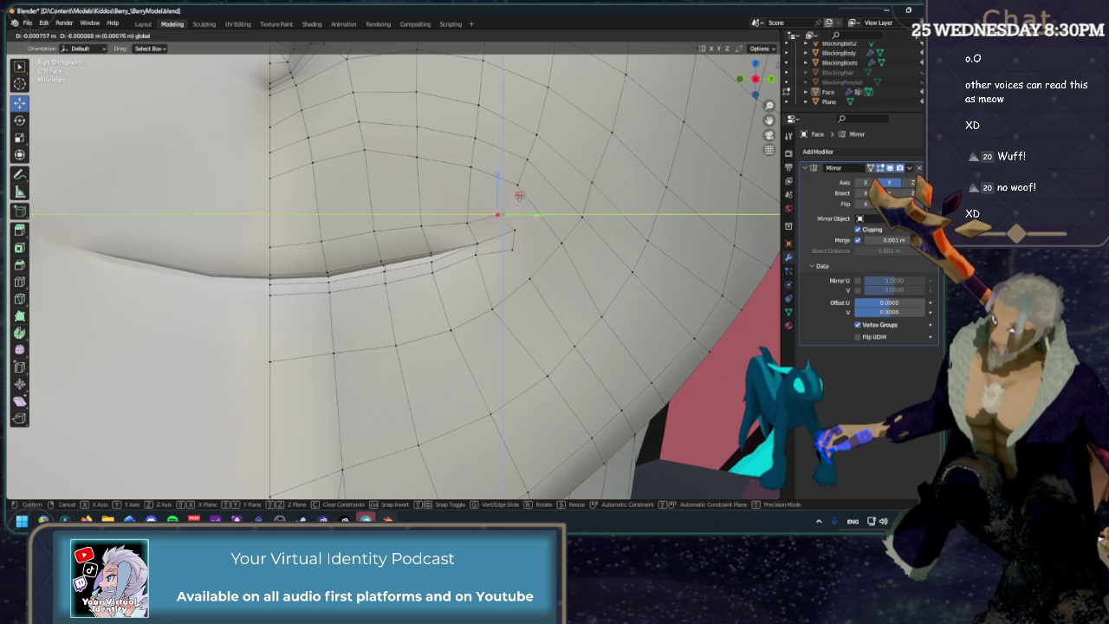
key("g")
key("y")
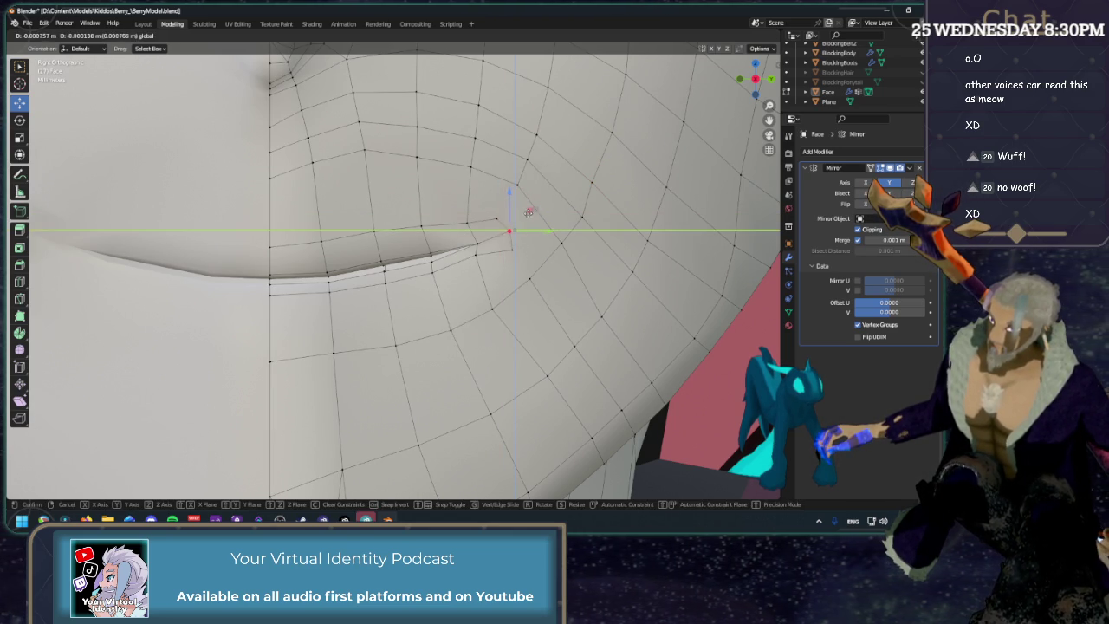
left_click(525, 213)
key("g")
key("y")
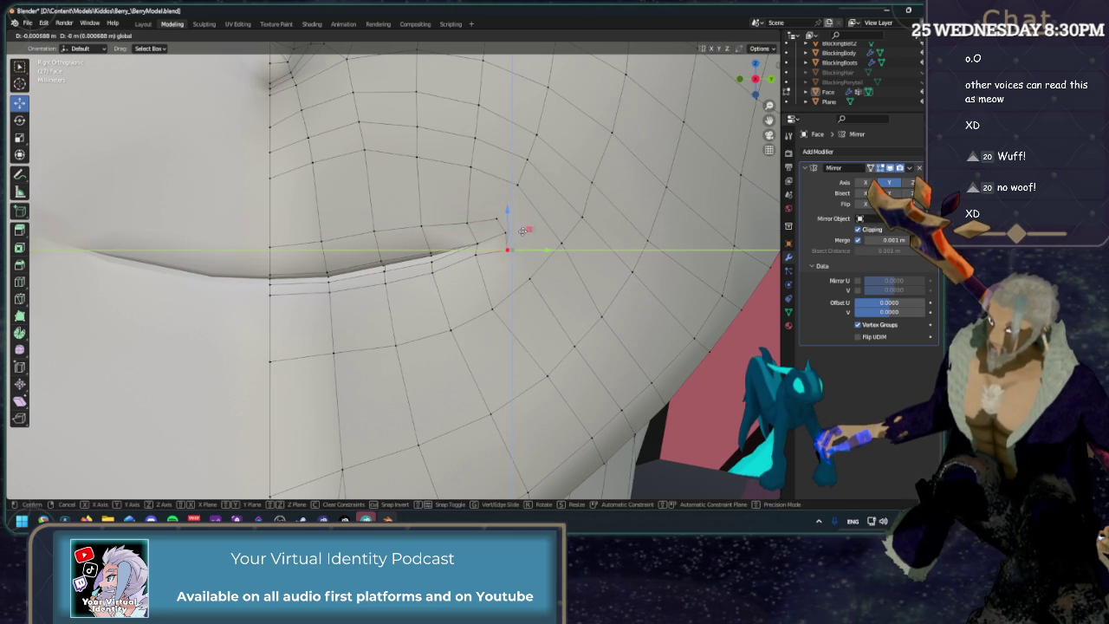
left_click(522, 228)
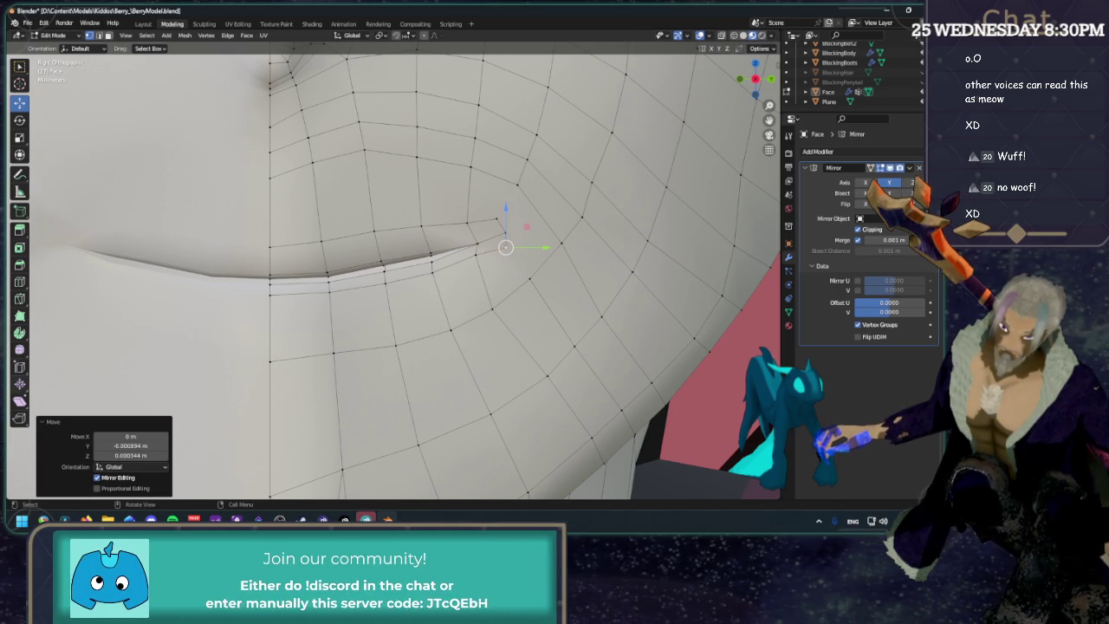
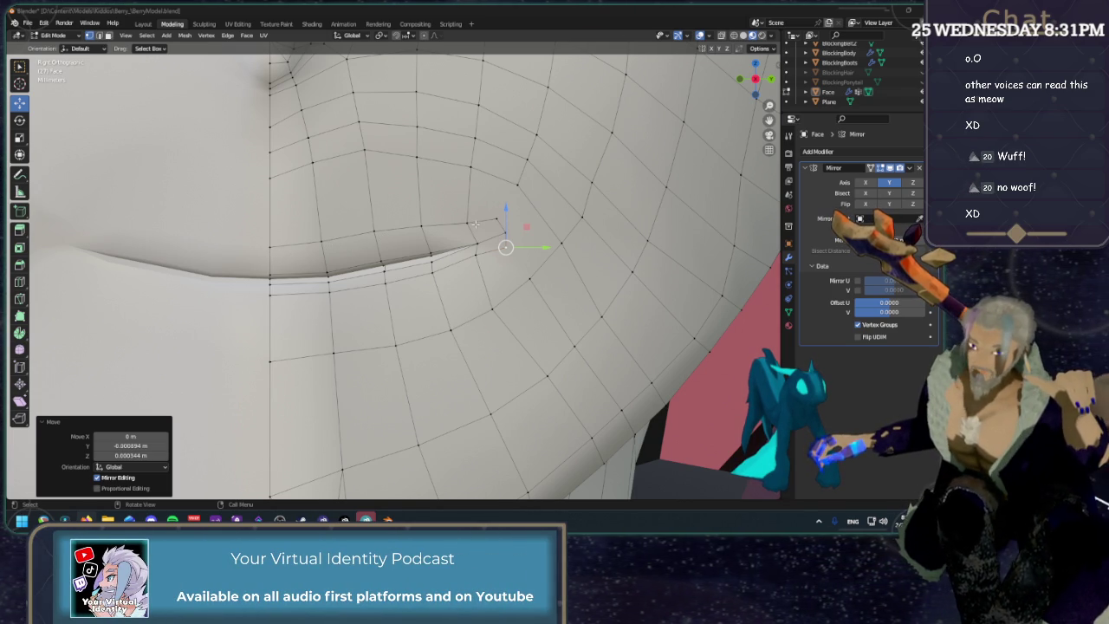
Cut a new edge loop through the mouth corner of the face mesh.
scroll(475, 225, "down", 2)
scroll(475, 224, "down", 3)
scroll(475, 225, "down", 2)
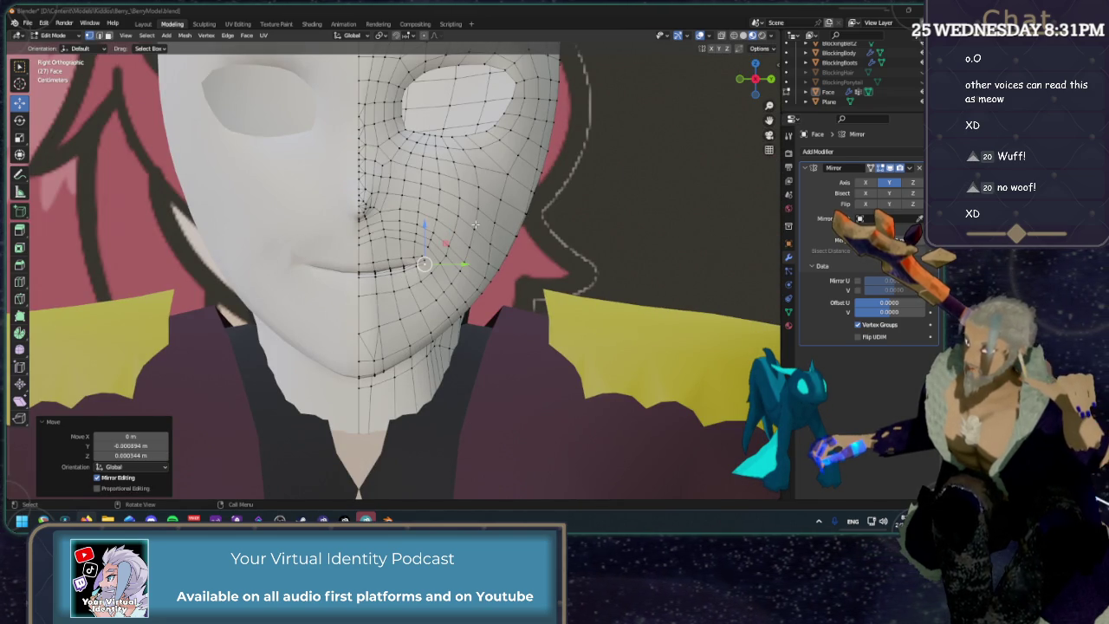
scroll(475, 224, "up", 2)
scroll(475, 224, "up", 1)
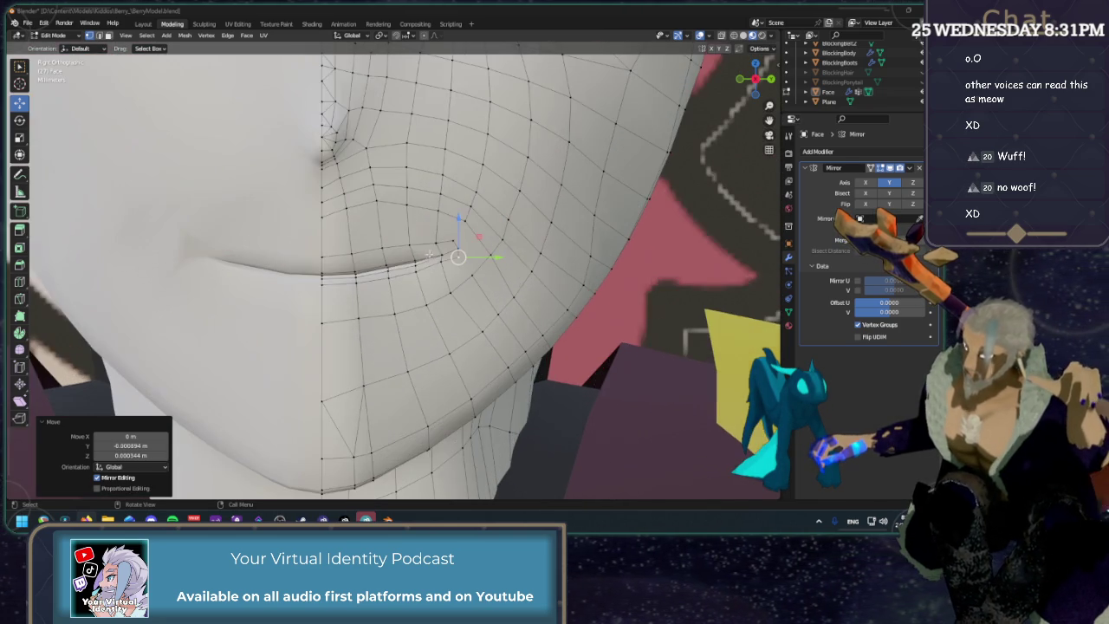
scroll(474, 225, "up", 2)
left_click(20, 284)
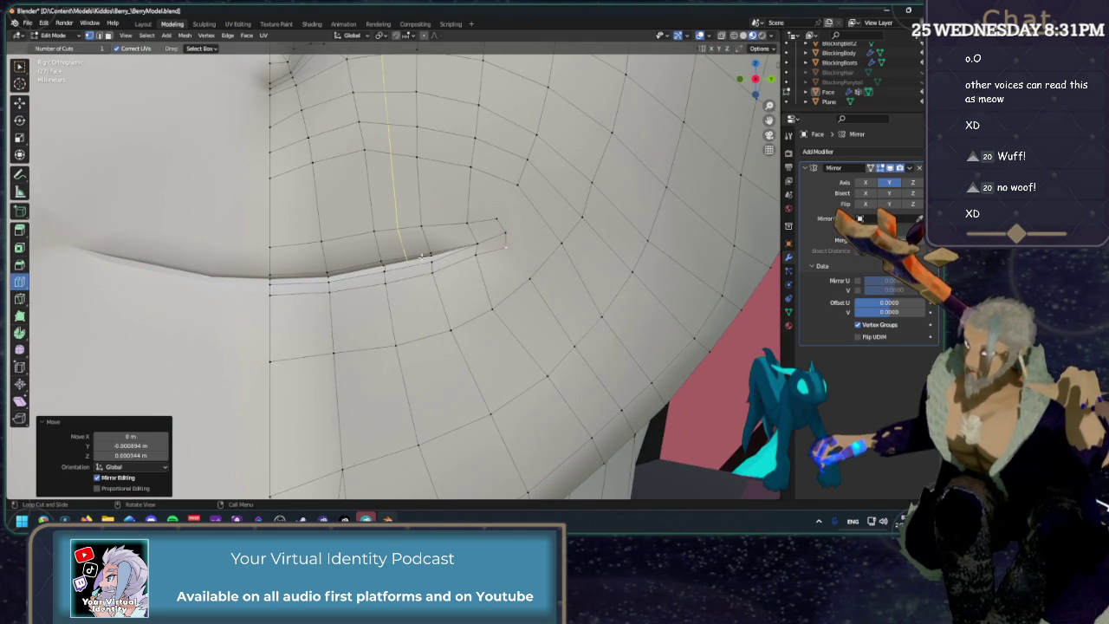
scroll(419, 252, "down", 2)
scroll(419, 251, "down", 2)
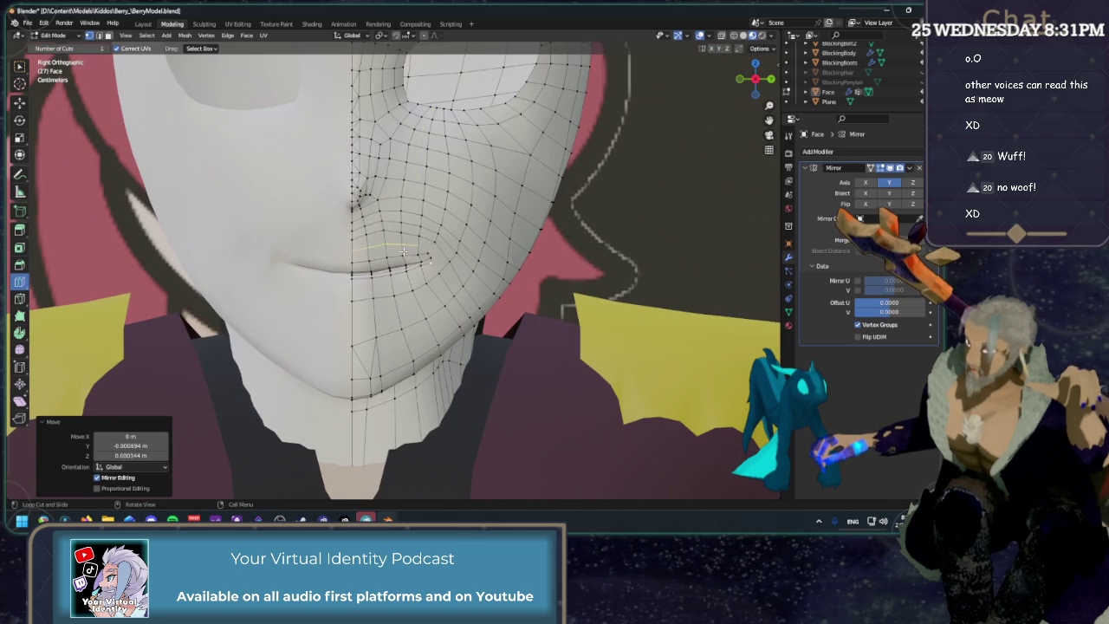
left_click(399, 268)
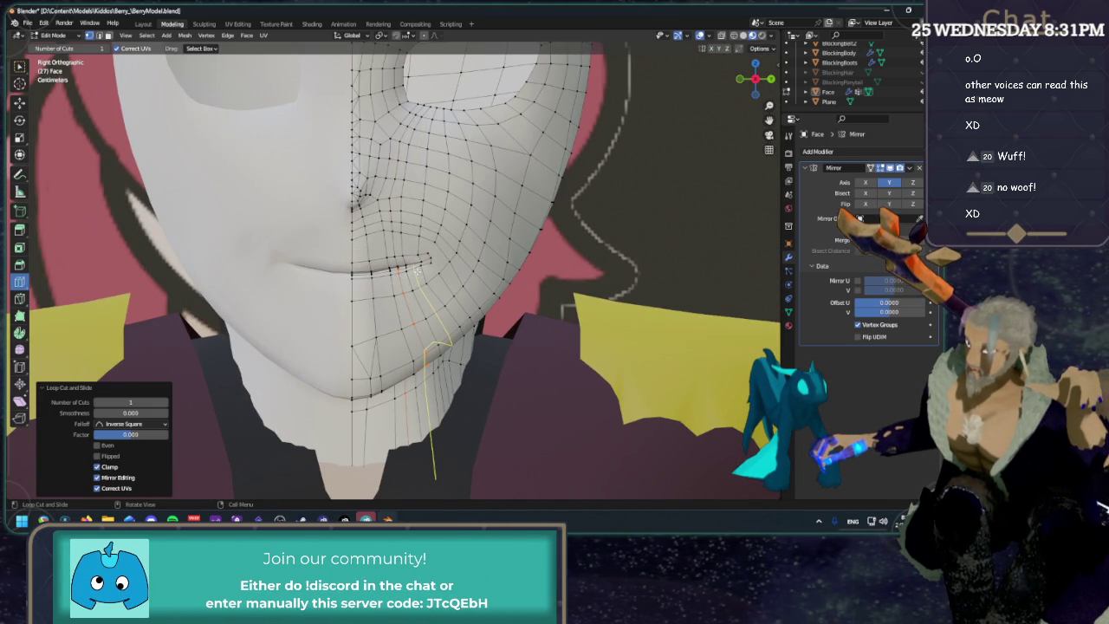
Add two more edge loops, one across the lower face and one down the chin.
left_click(416, 270)
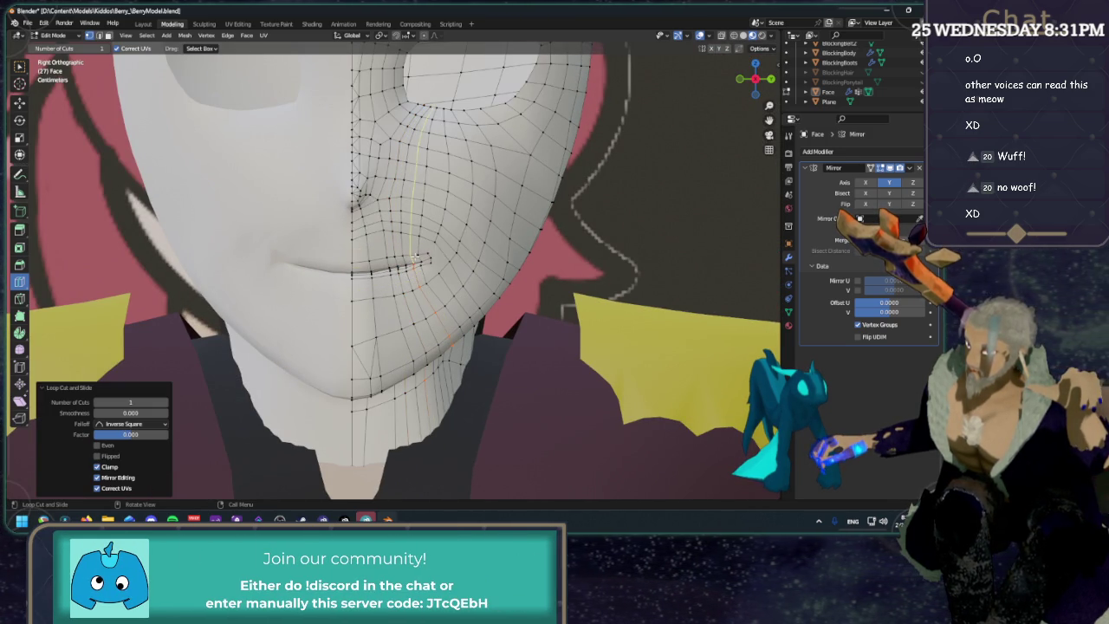
scroll(416, 259, "up", 2)
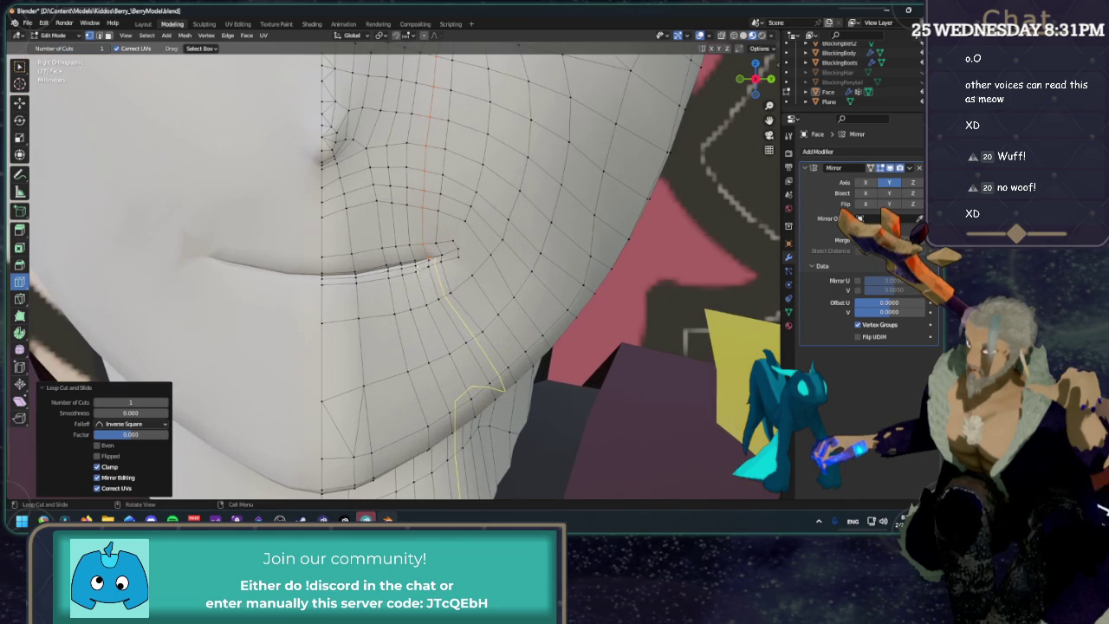
left_click(373, 277)
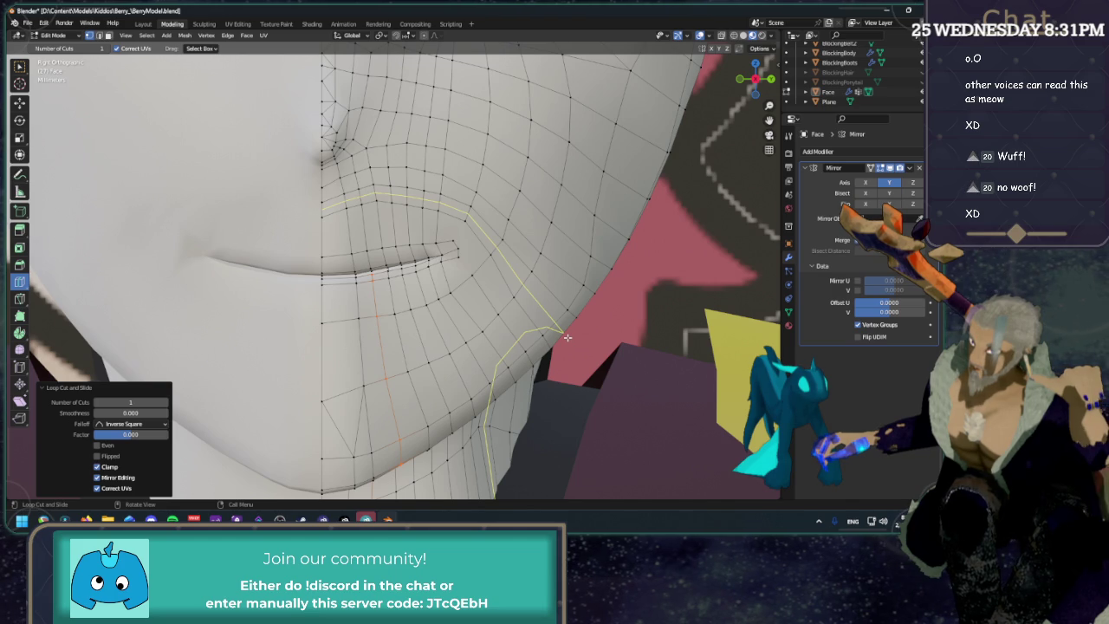
key("shift+space")
In edge select mode, dissolve the unneeded lower-cheek loop with Dissolve Edges.
key("g")
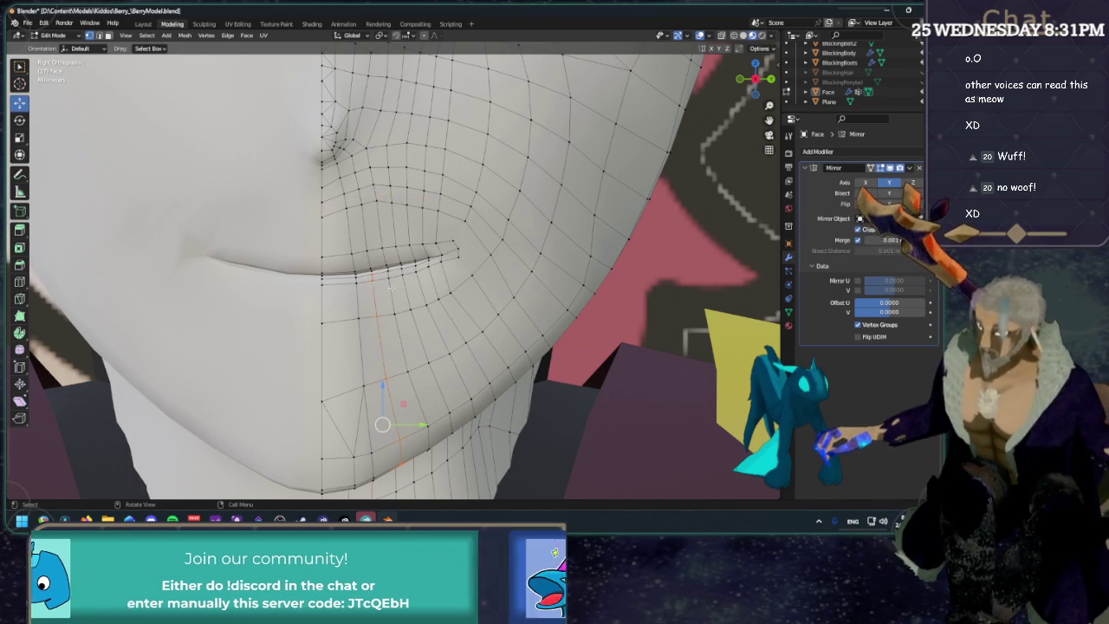
scroll(469, 248, "up", 2)
scroll(468, 249, "up", 3)
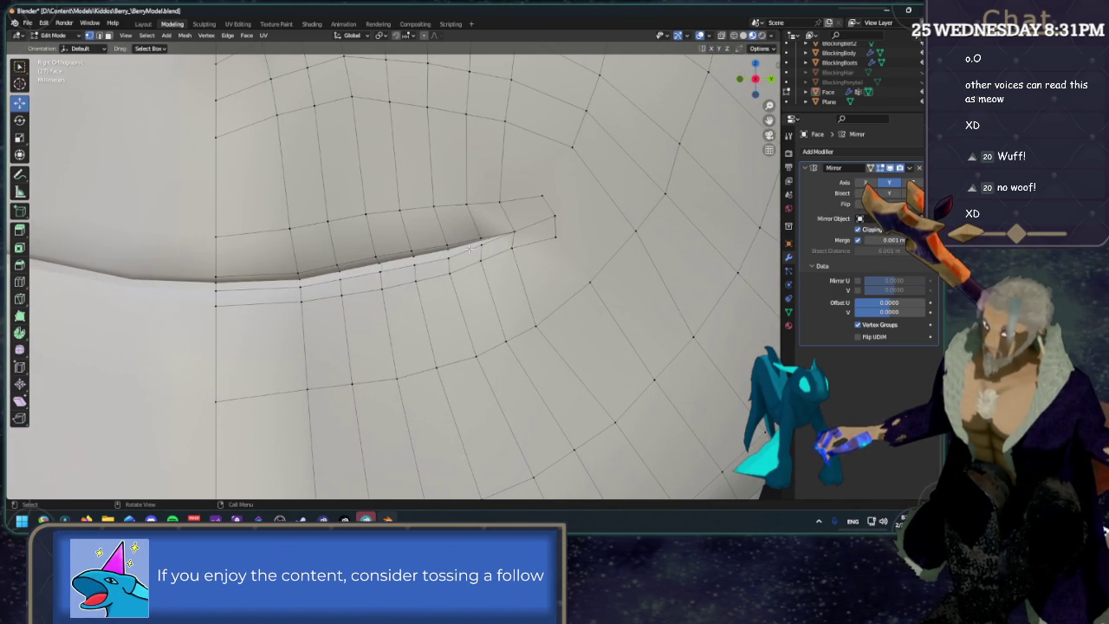
scroll(469, 248, "down", 3)
scroll(468, 249, "down", 1)
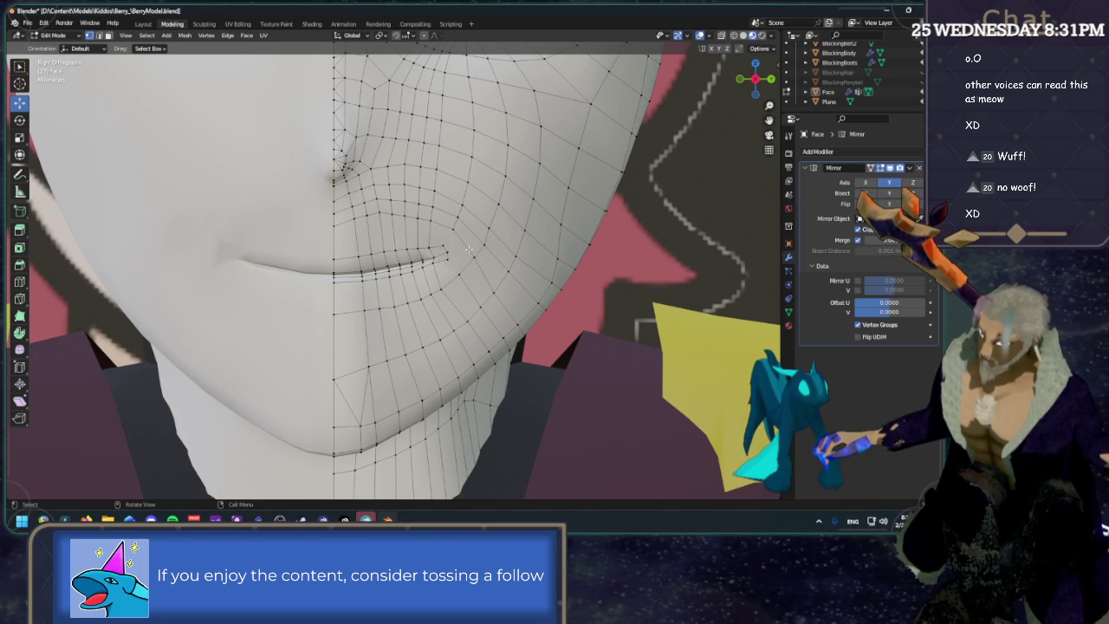
key("2")
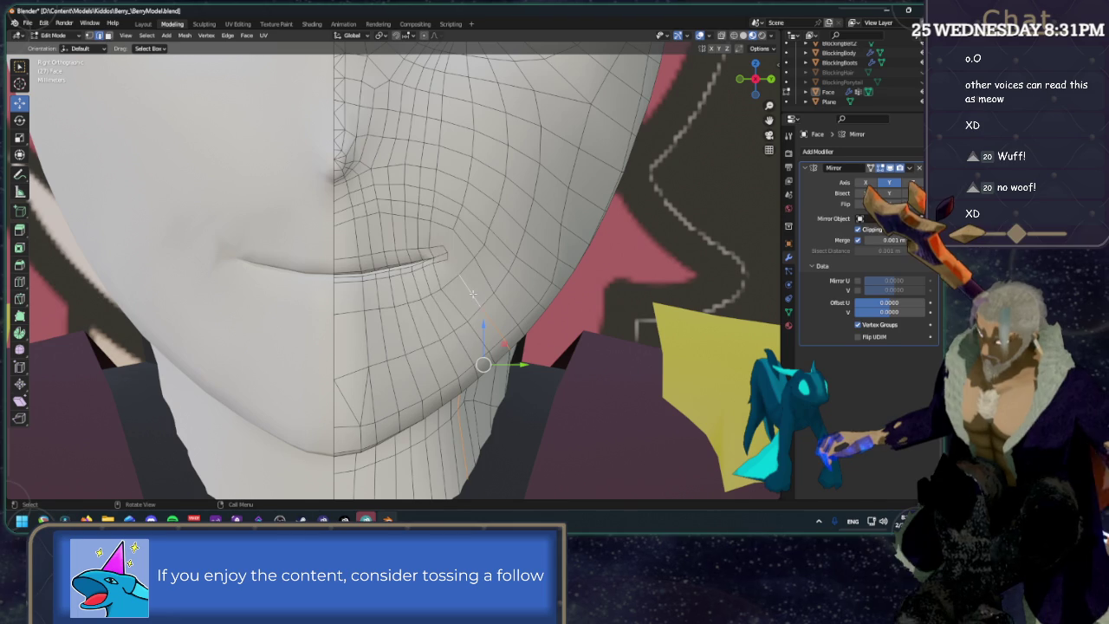
key("x")
left_click(474, 297)
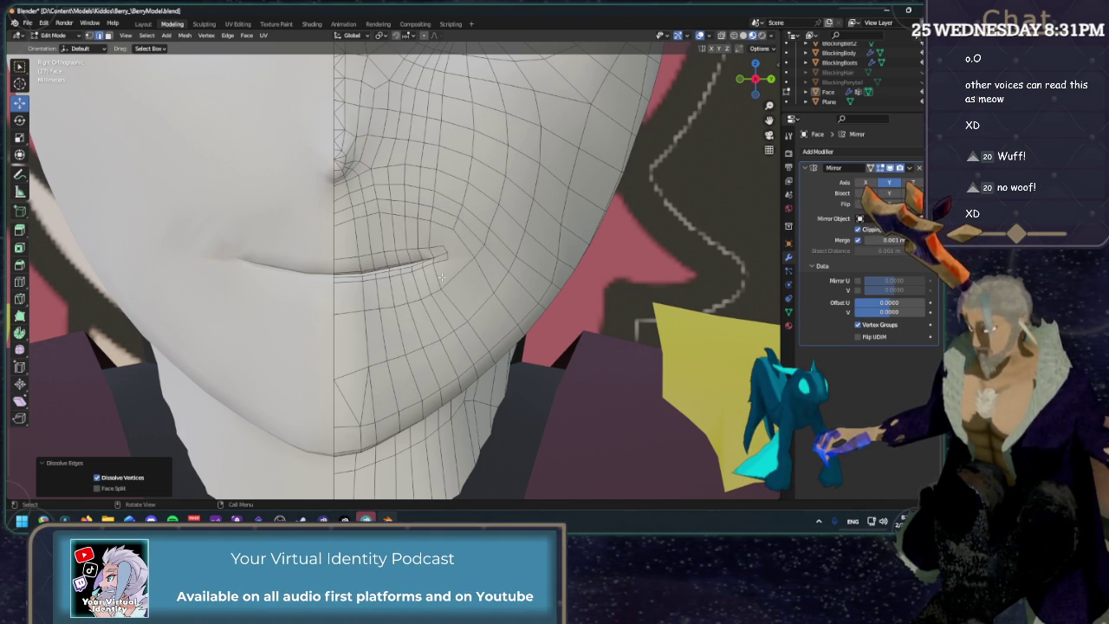
Select the lower and upper cheek edge loops in turn to inspect their flow.
left_click(436, 277)
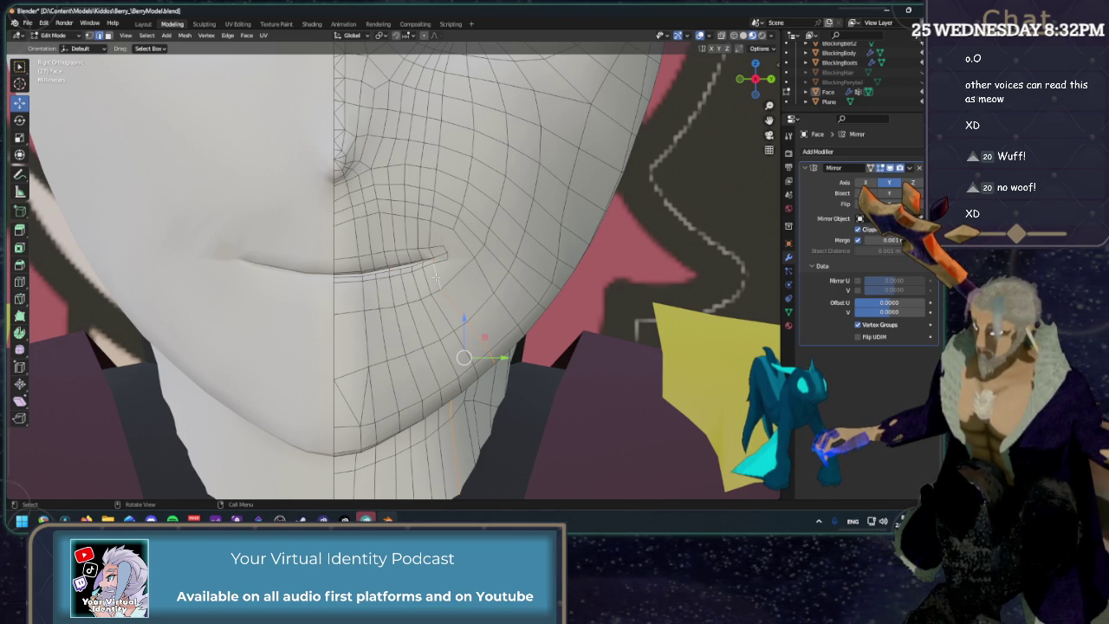
left_click(505, 313, "alt")
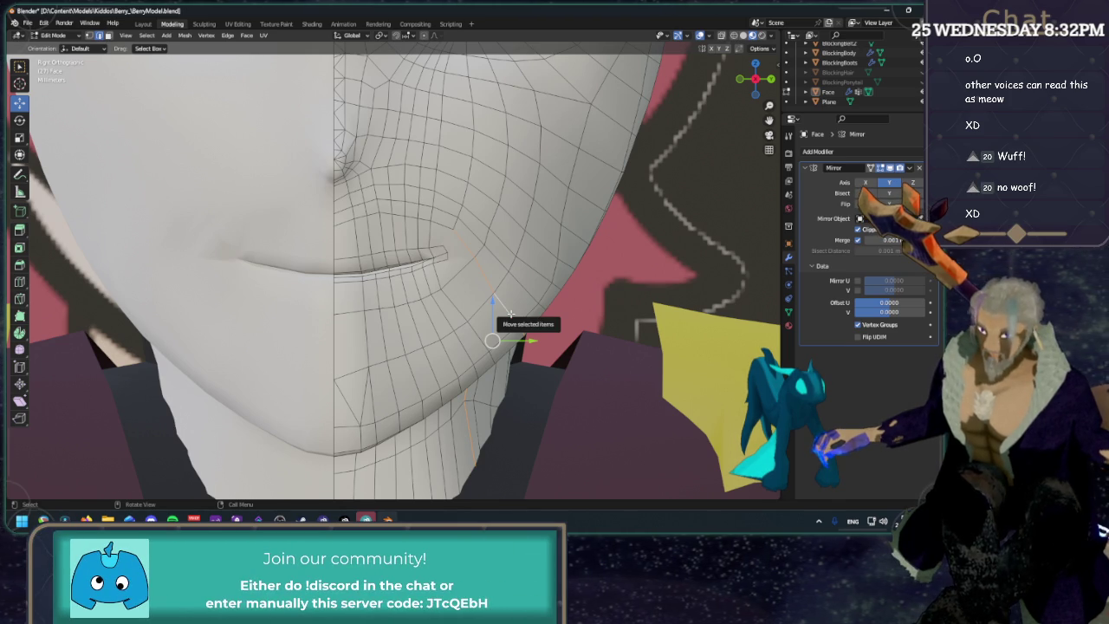
left_click(542, 271, "alt")
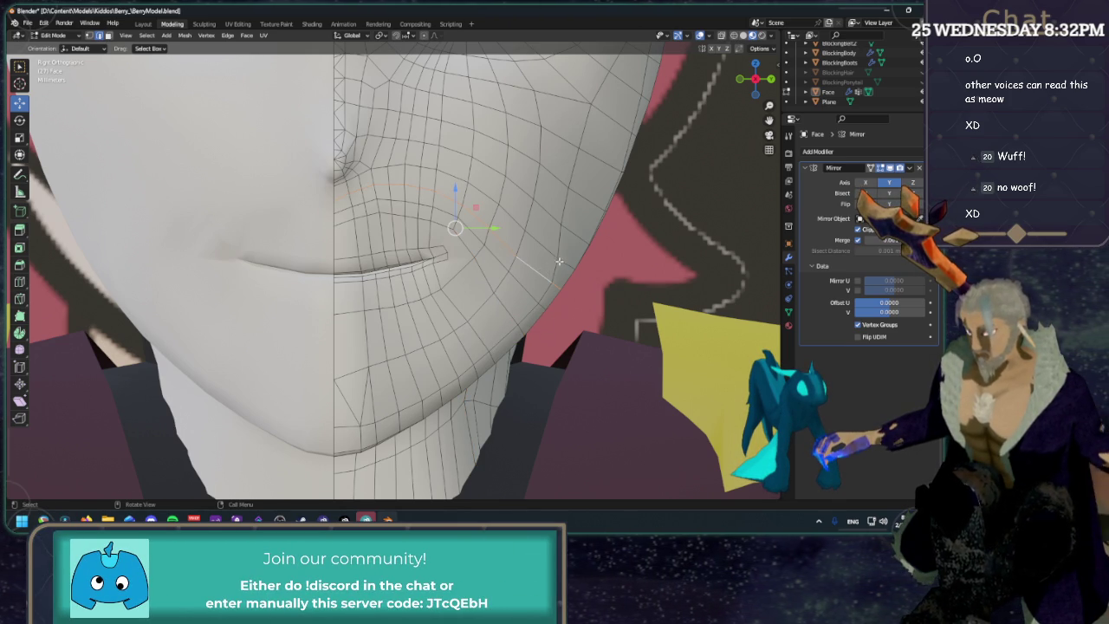
left_click(541, 246, "alt")
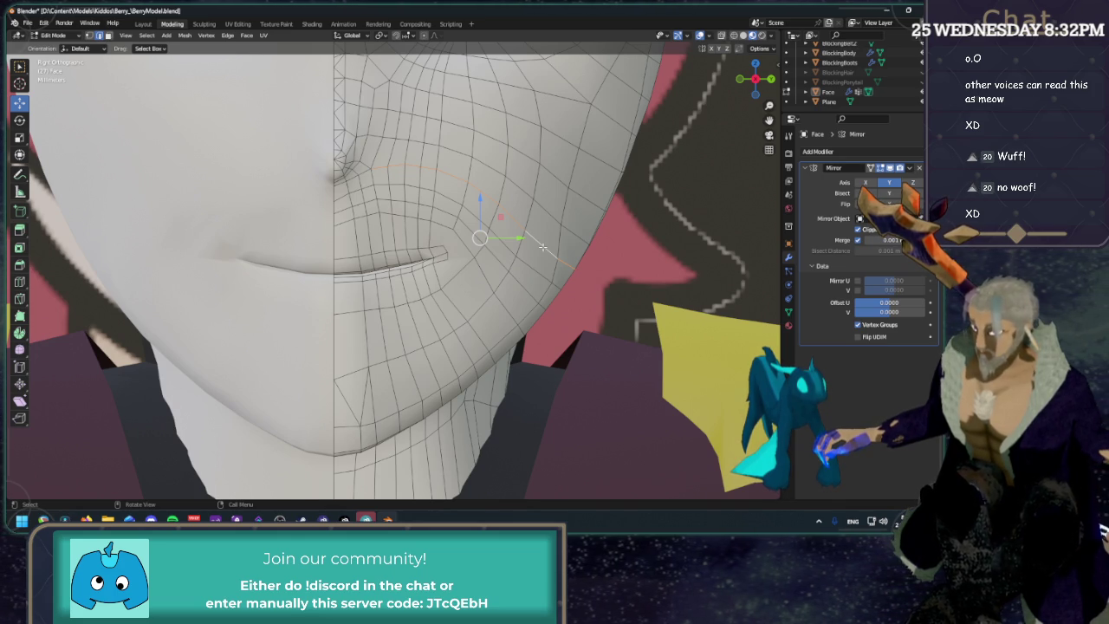
scroll(590, 221, "down", 3)
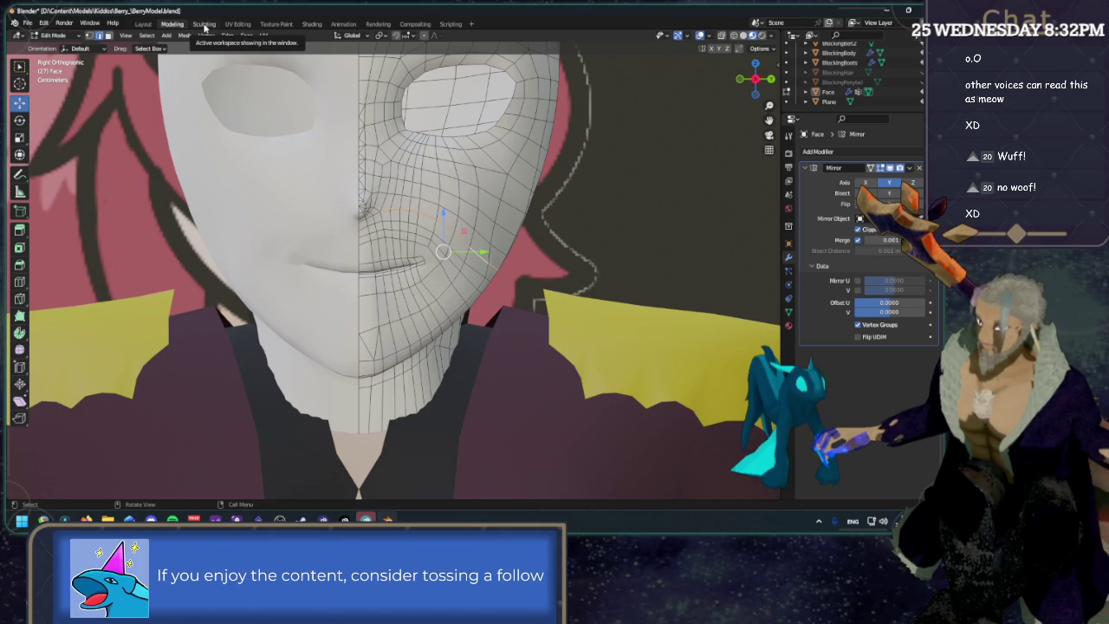
Enter Sculpting with Face Orientation shown and an orthographic view centred on the face.
left_click(204, 24)
left_click(700, 37)
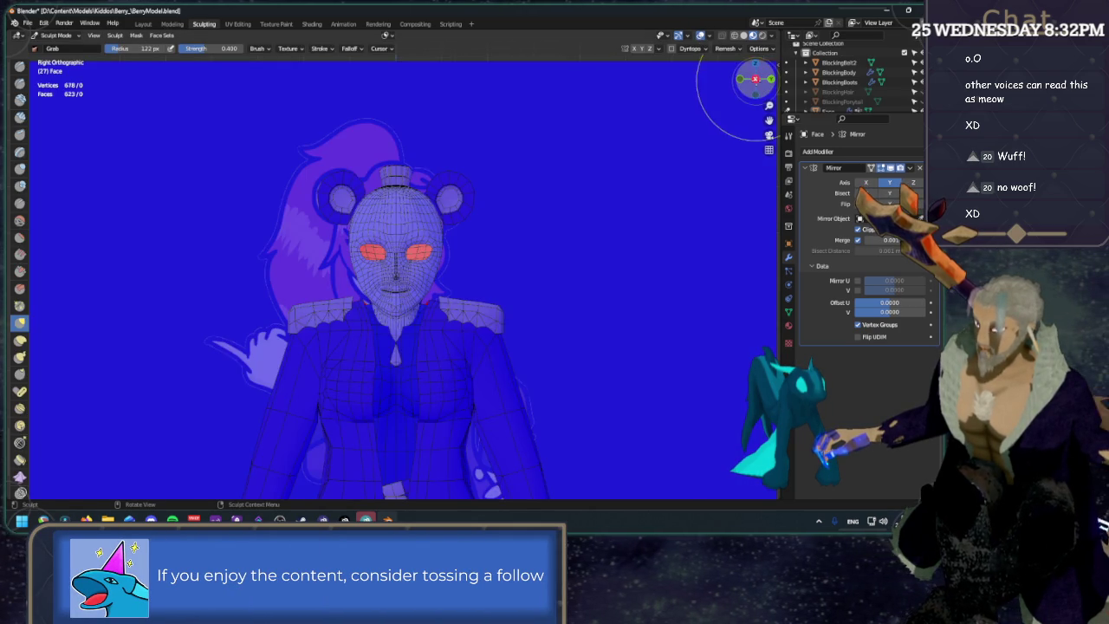
left_click(755, 77)
left_click(755, 78)
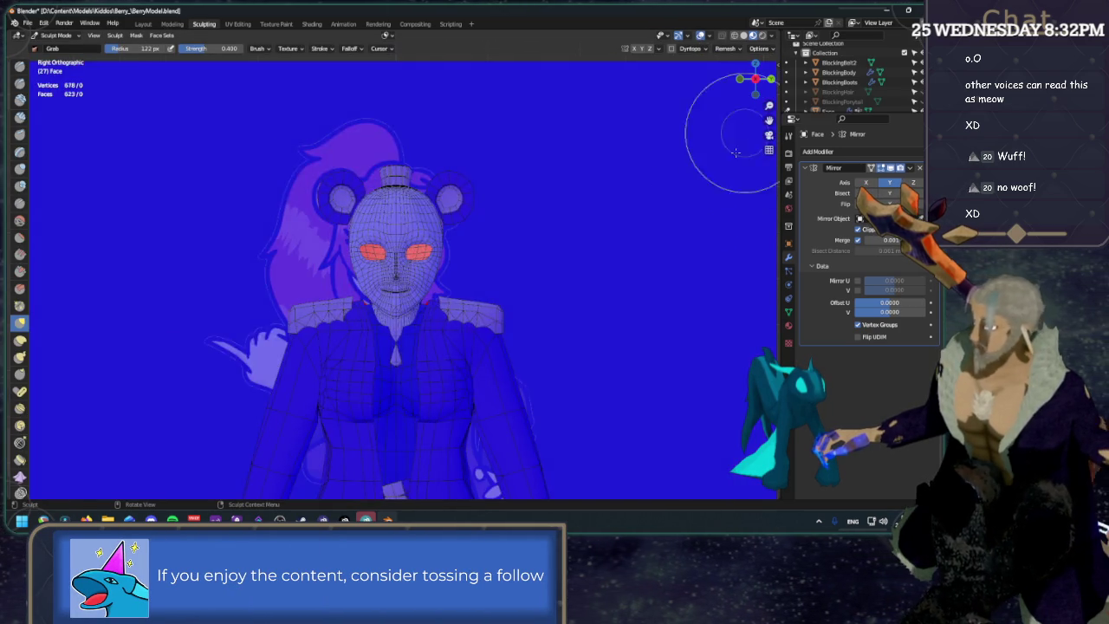
scroll(532, 228, "up", 3)
scroll(532, 279, "up", 3)
middle_click_drag(532, 280, 353, 198, "shift")
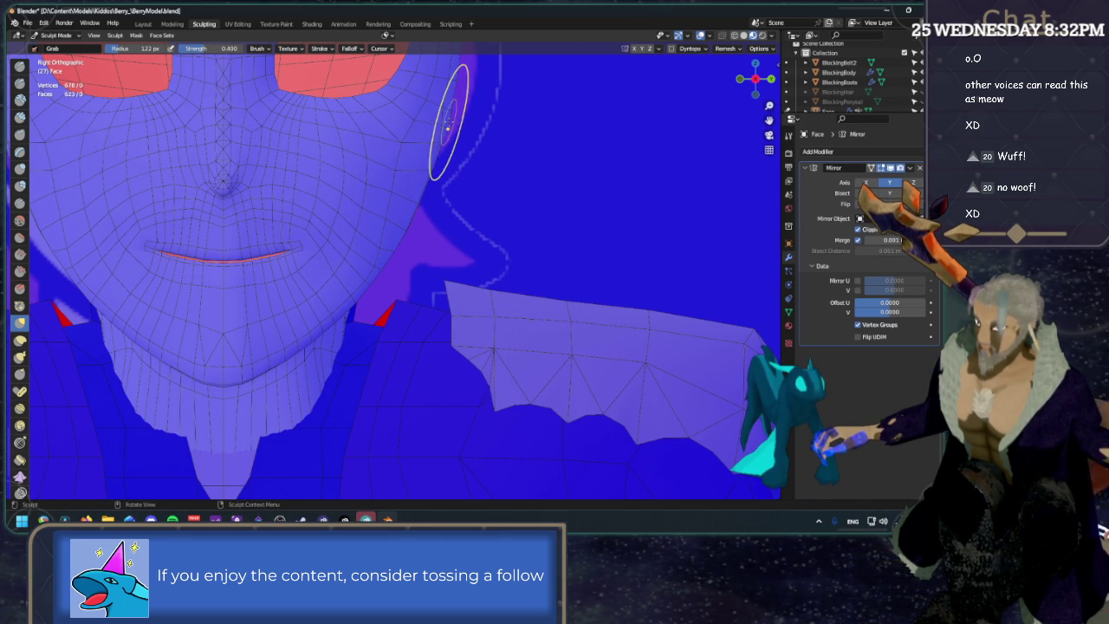
middle_click_drag(450, 111, 286, 72)
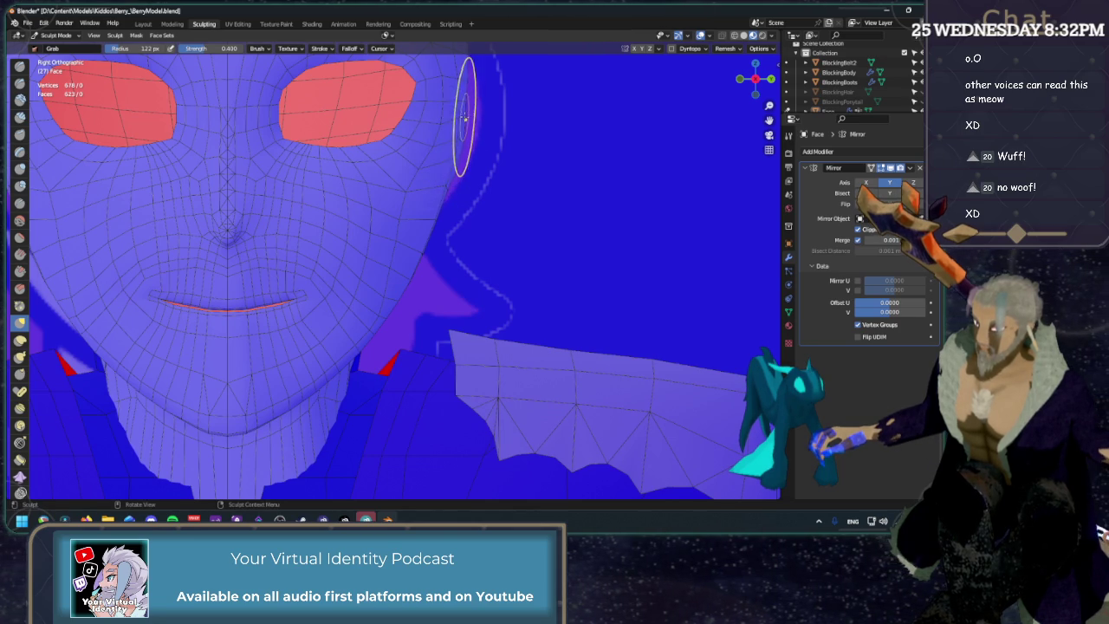
Grab-drag the upper face edge, cheek contour and lower cheek into a rounder outline.
left_click_drag(403, 203, 418, 232)
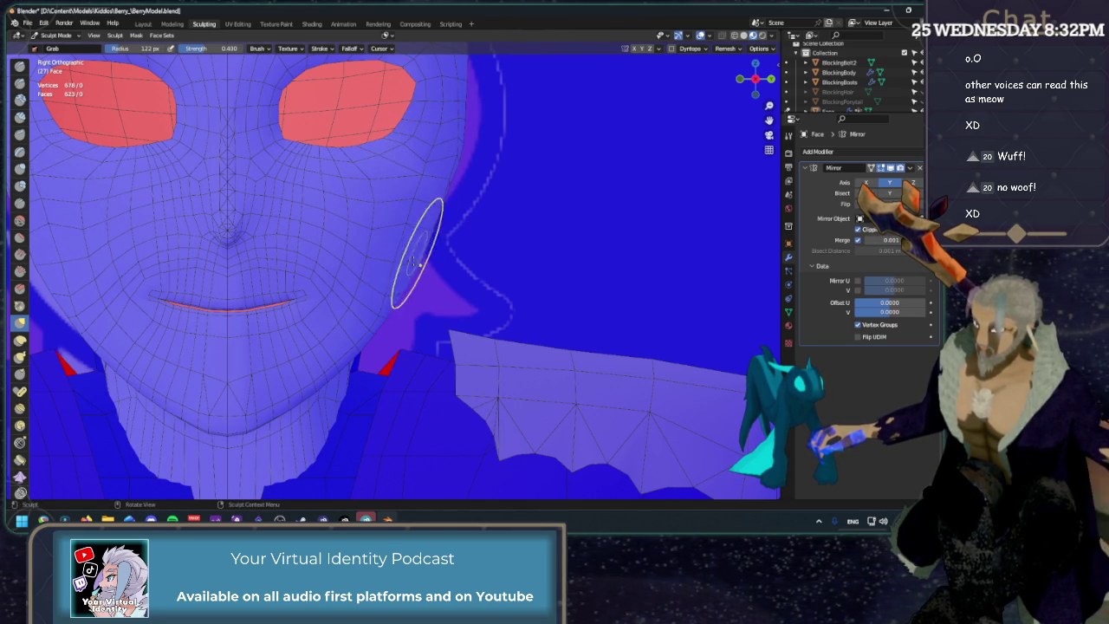
mouse_move(400, 279)
left_mouse_down()
mouse_move(394, 288)
mouse_move(383, 272)
mouse_move(407, 277)
mouse_move(354, 338)
left_mouse_up()
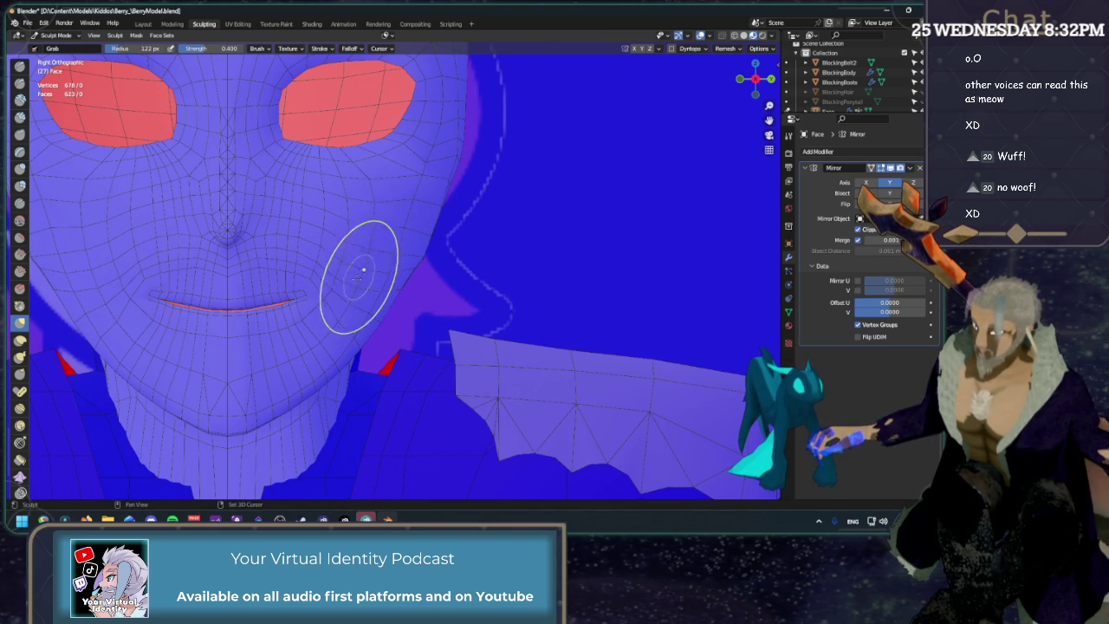
mouse_move(354, 265)
left_mouse_down()
mouse_move(329, 245)
mouse_move(383, 260)
mouse_move(369, 227)
mouse_move(401, 232)
left_mouse_up()
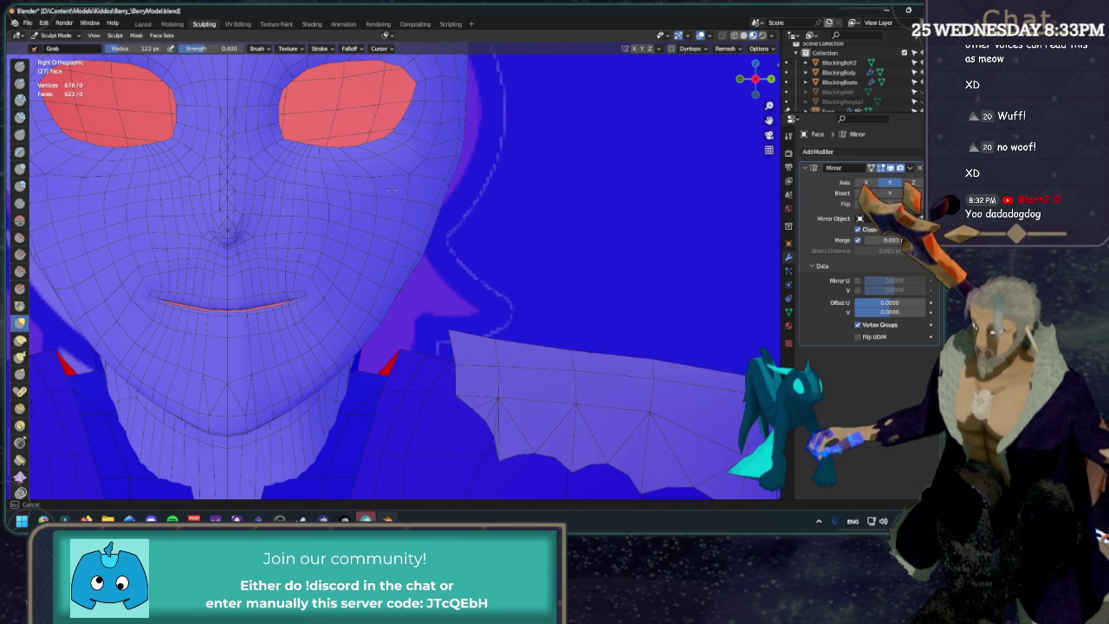
mouse_move(470, 151)
left_mouse_down()
mouse_move(452, 186)
mouse_move(445, 152)
left_mouse_up()
mouse_move(367, 346)
left_mouse_down()
mouse_move(416, 267)
mouse_move(386, 247)
mouse_move(308, 228)
left_mouse_up()
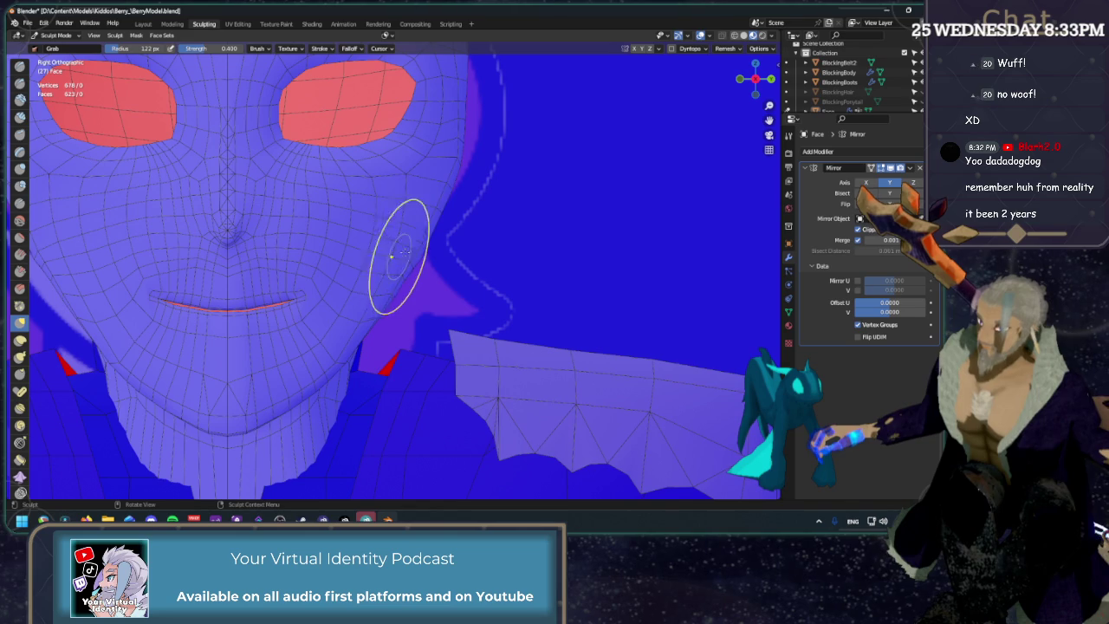
scroll(436, 190, "up", 4, "ctrl")
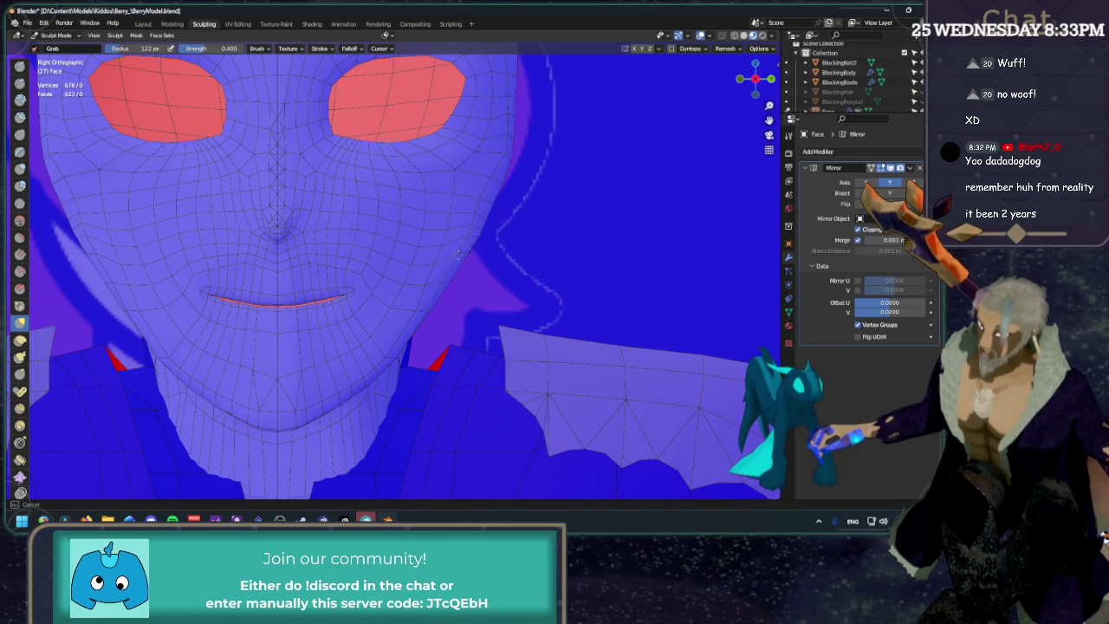
middle_click_drag(494, 261, 545, 247)
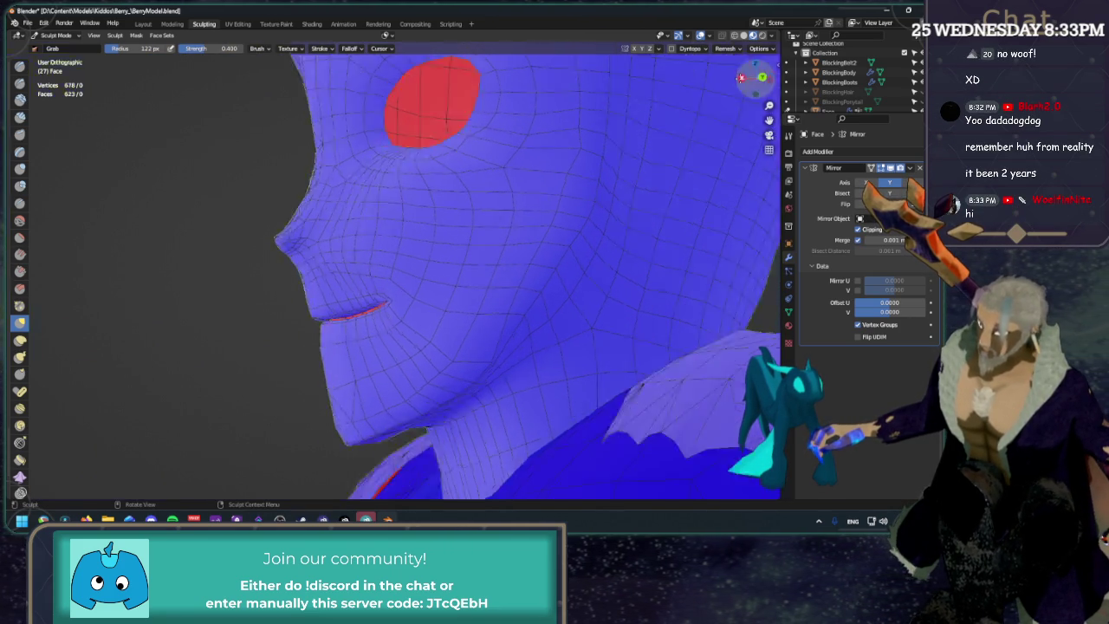
Grab-reshape the jaw beside the mouth and the chin, then shrink the brush radius to 114 px.
key("KP_3")
middle_click_drag(492, 341, 532, 285, "shift")
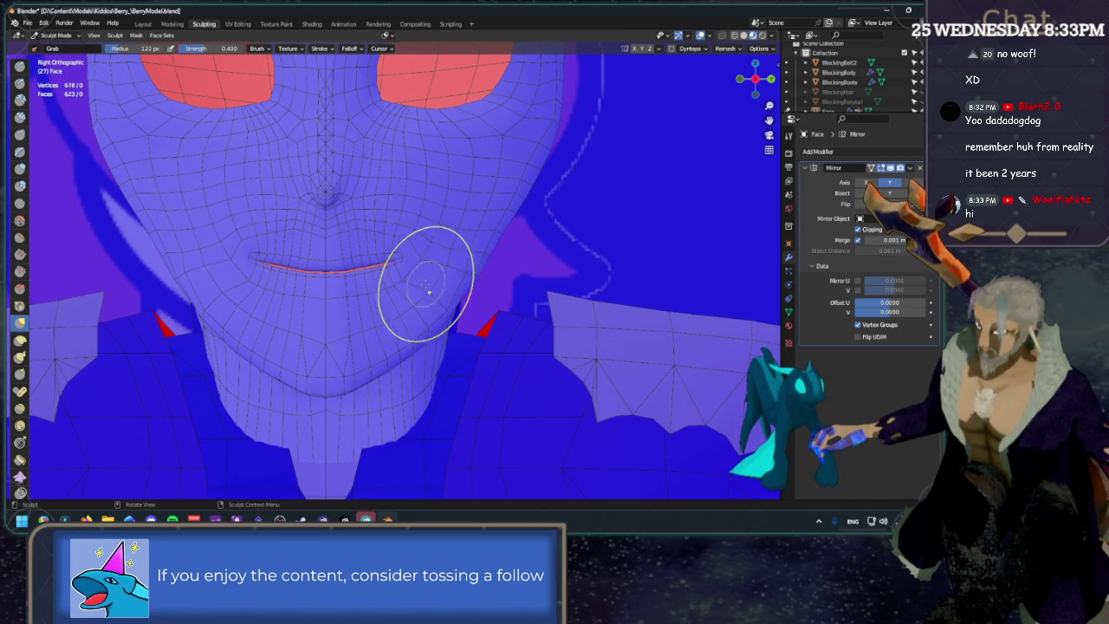
left_click_drag(410, 275, 459, 296)
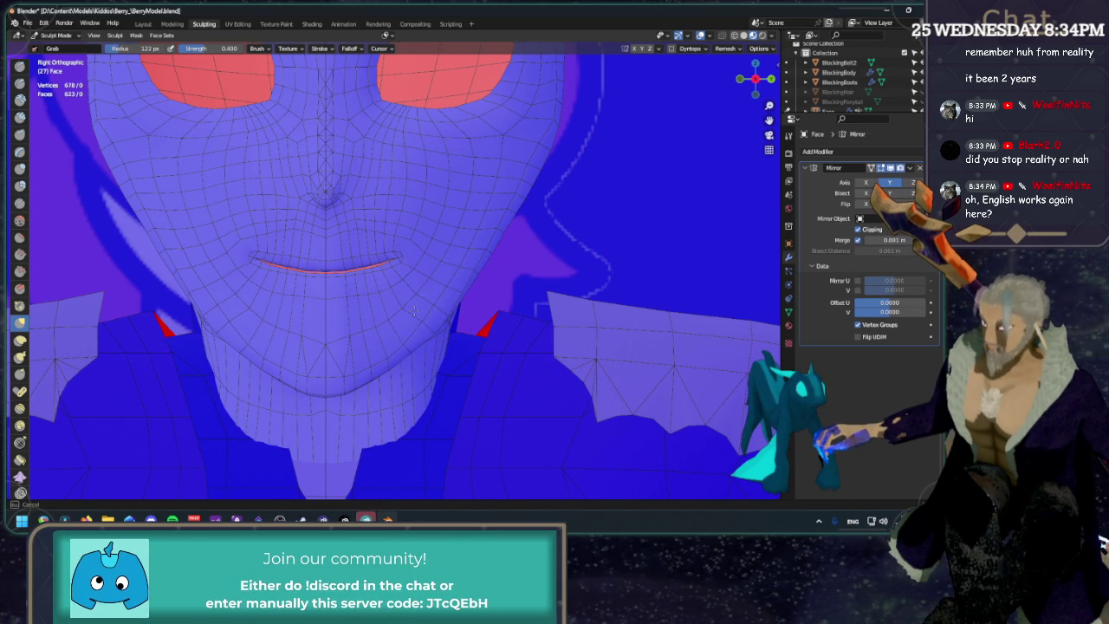
left_click_drag(390, 370, 395, 361)
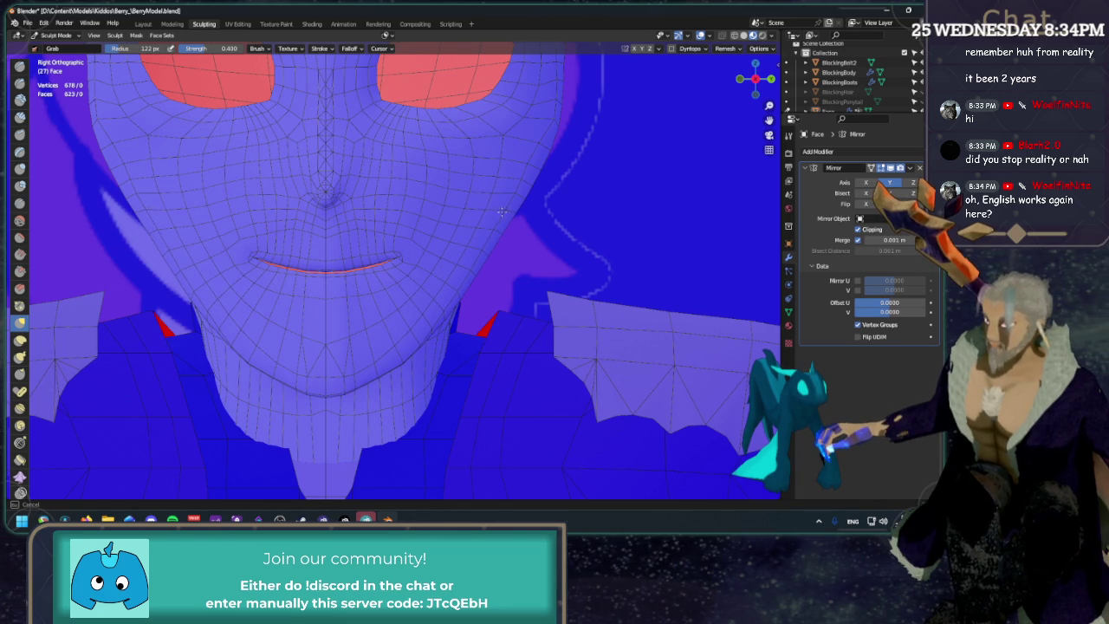
left_click_drag(547, 111, 569, 99)
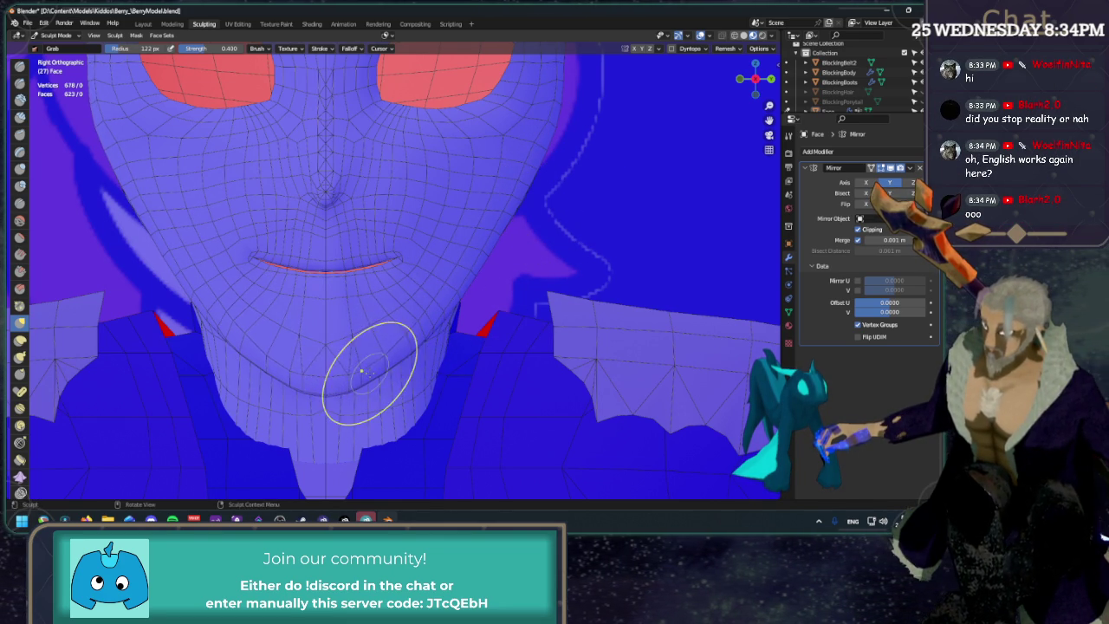
left_click_drag(370, 363, 372, 342)
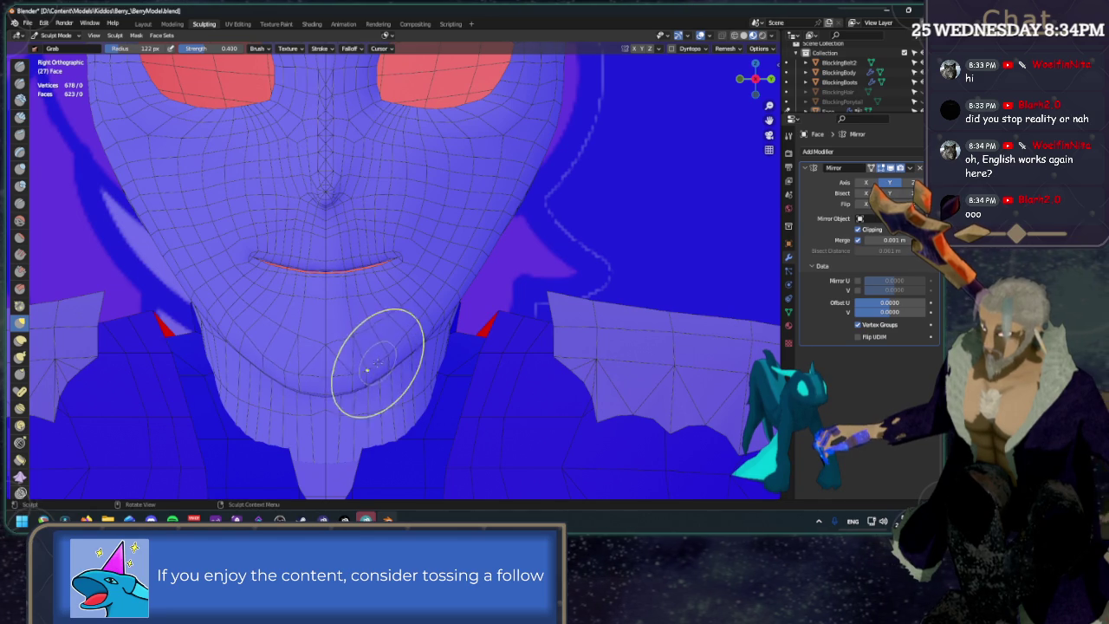
mouse_move(351, 351)
left_mouse_down()
mouse_move(326, 375)
mouse_move(350, 370)
left_mouse_up()
left_click_drag(143, 48, 135, 49)
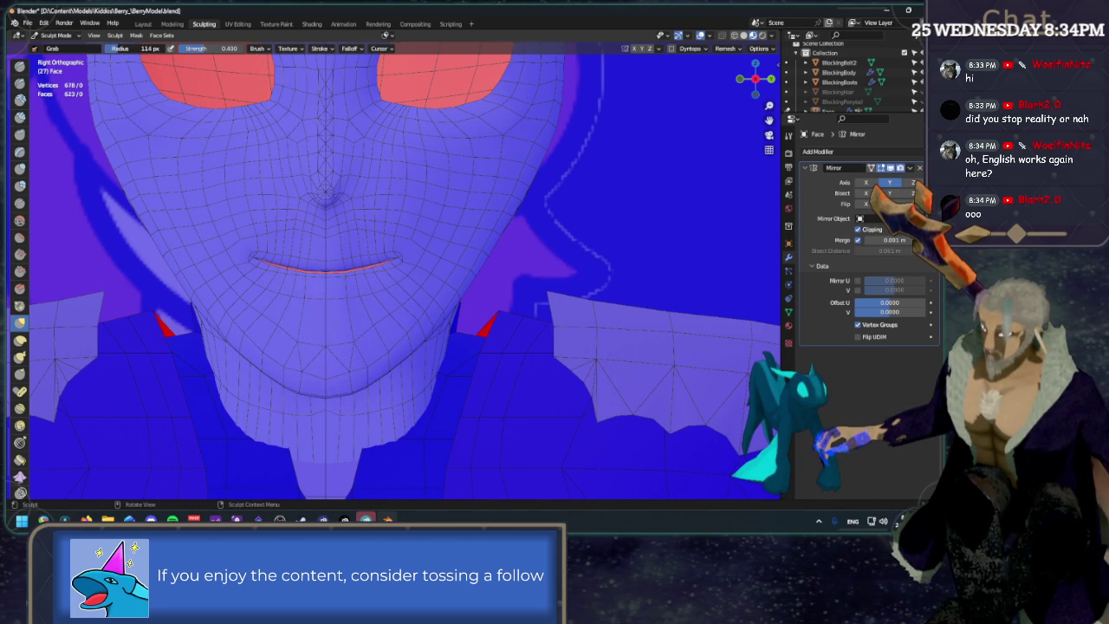
Reshape the chin below the mouth and pull its surface upward with the Grab brush.
left_click_drag(368, 366, 353, 374)
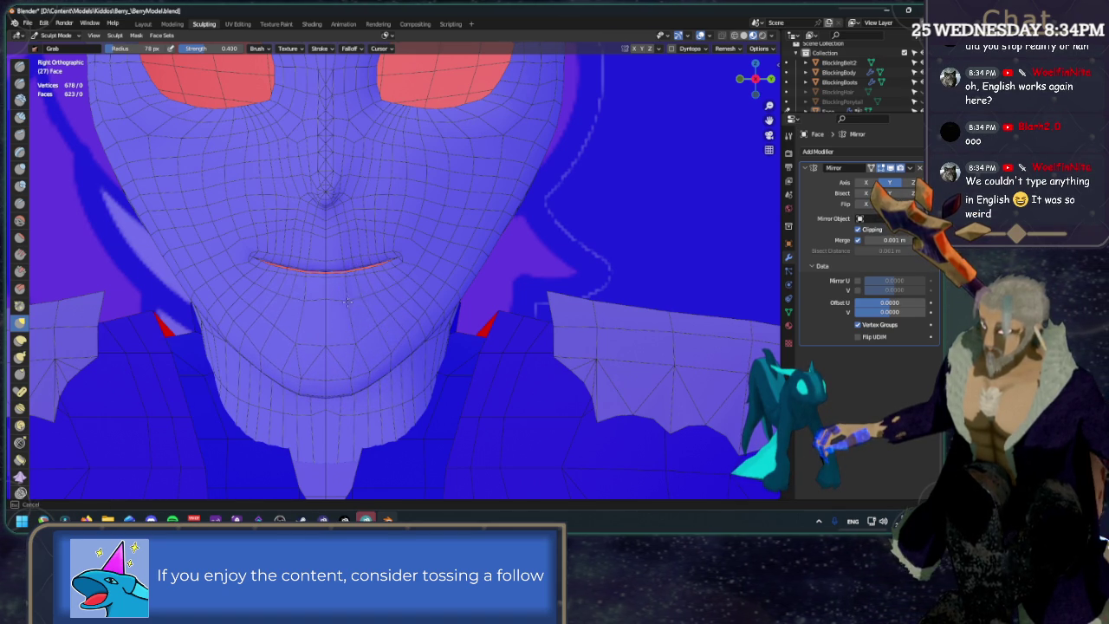
left_click_drag(351, 305, 337, 293)
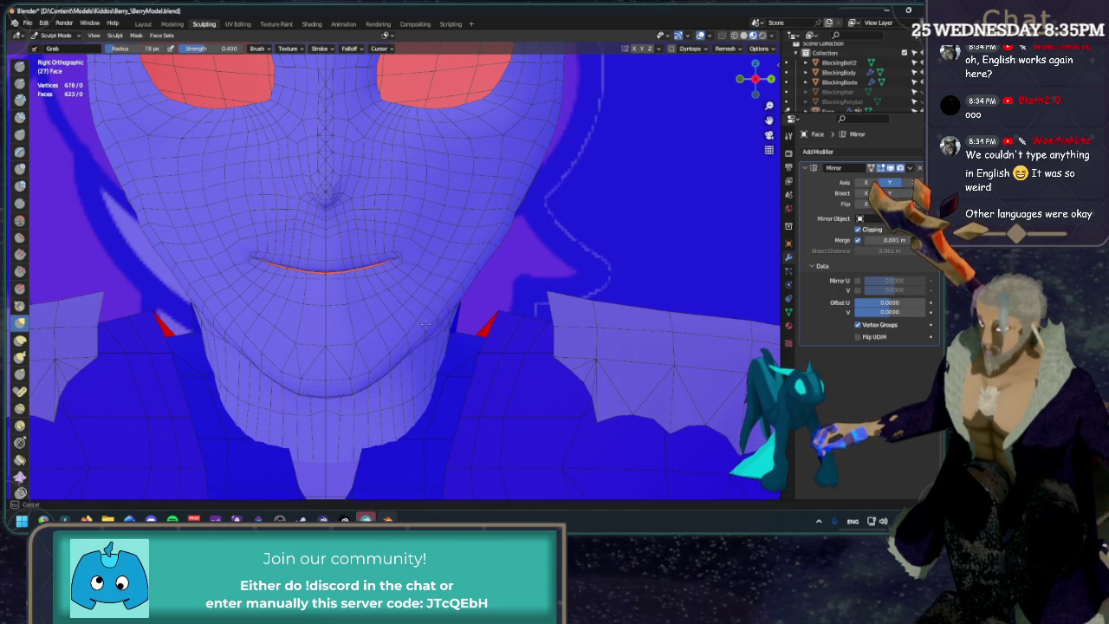
scroll(511, 347, "down", 3)
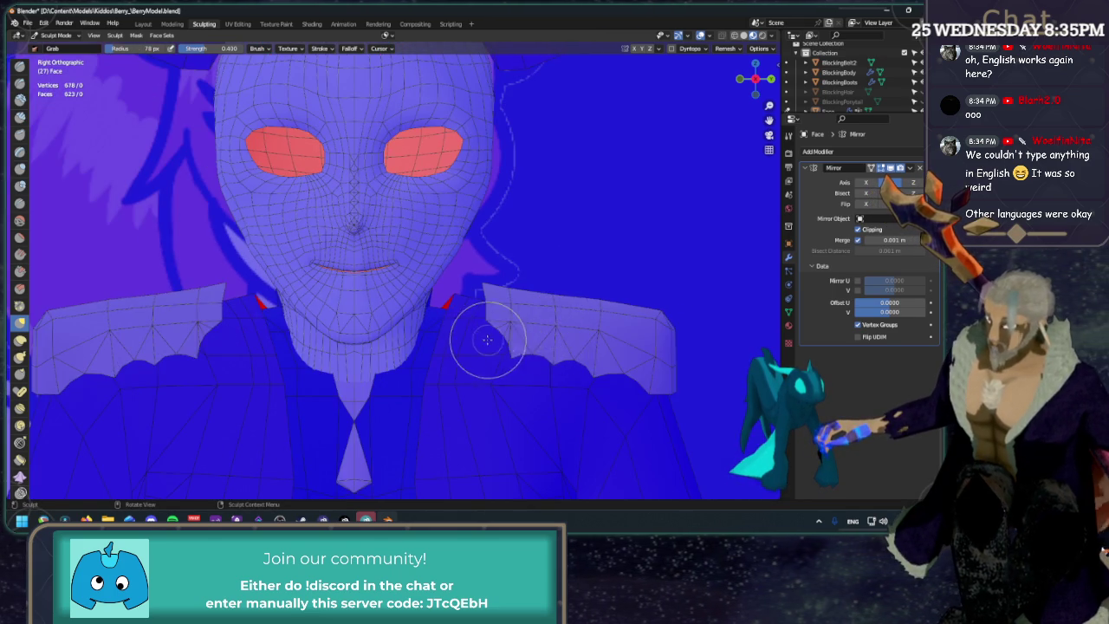
scroll(459, 338, "up", 2)
scroll(390, 399, "up", 2)
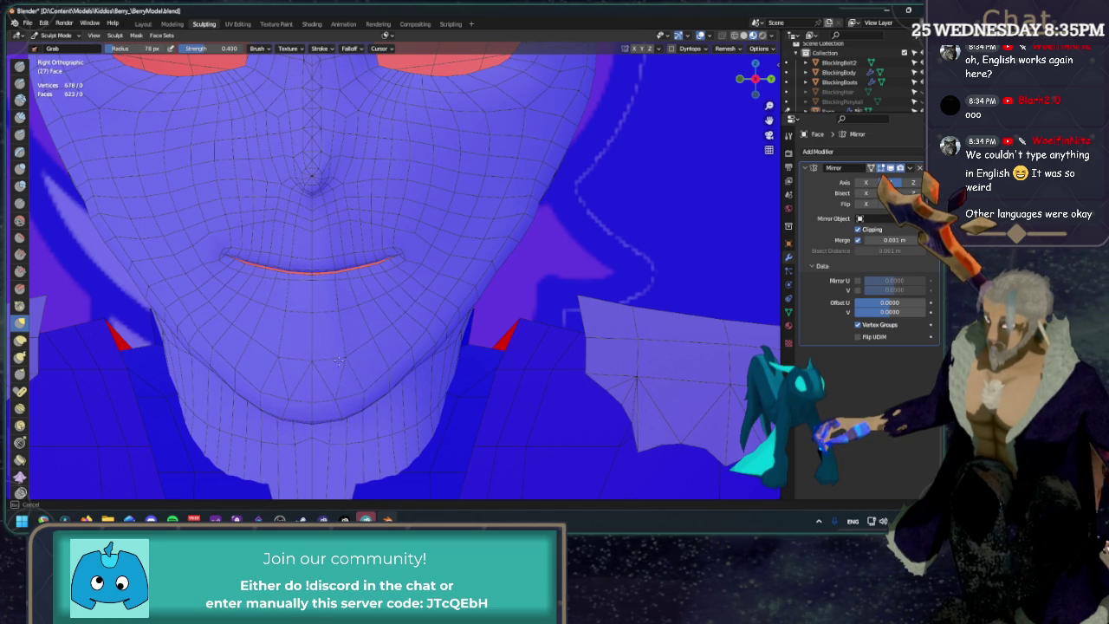
left_click_drag(349, 340, 342, 312)
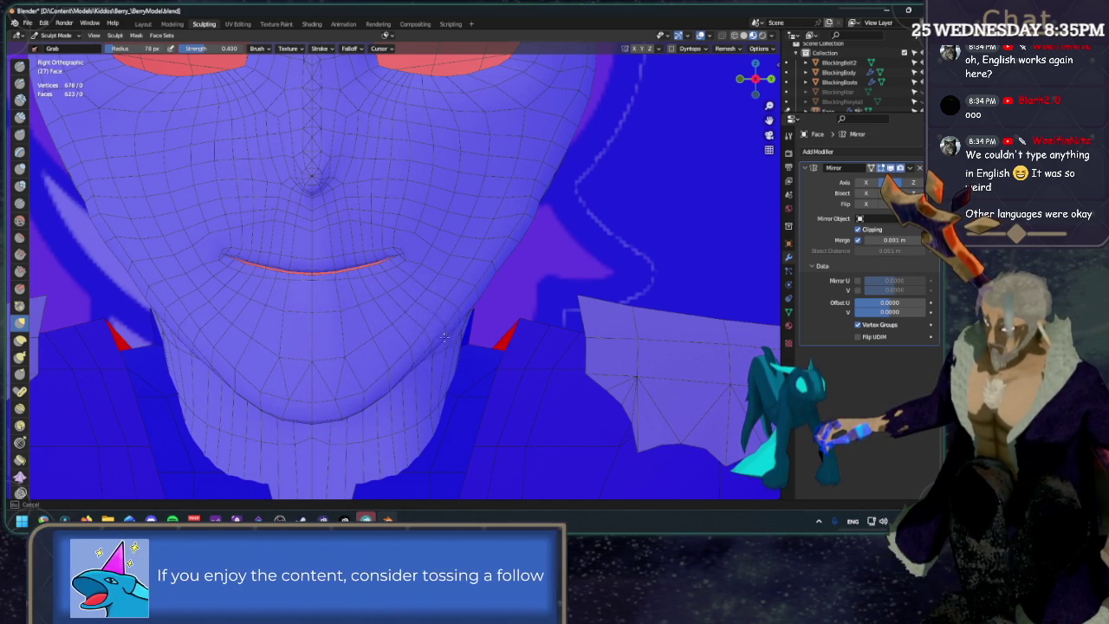
Adjust the right jaw edge and cheek, nudging the right jawline.
mouse_move(525, 270)
left_mouse_down()
mouse_move(540, 204)
mouse_move(542, 250)
left_mouse_up()
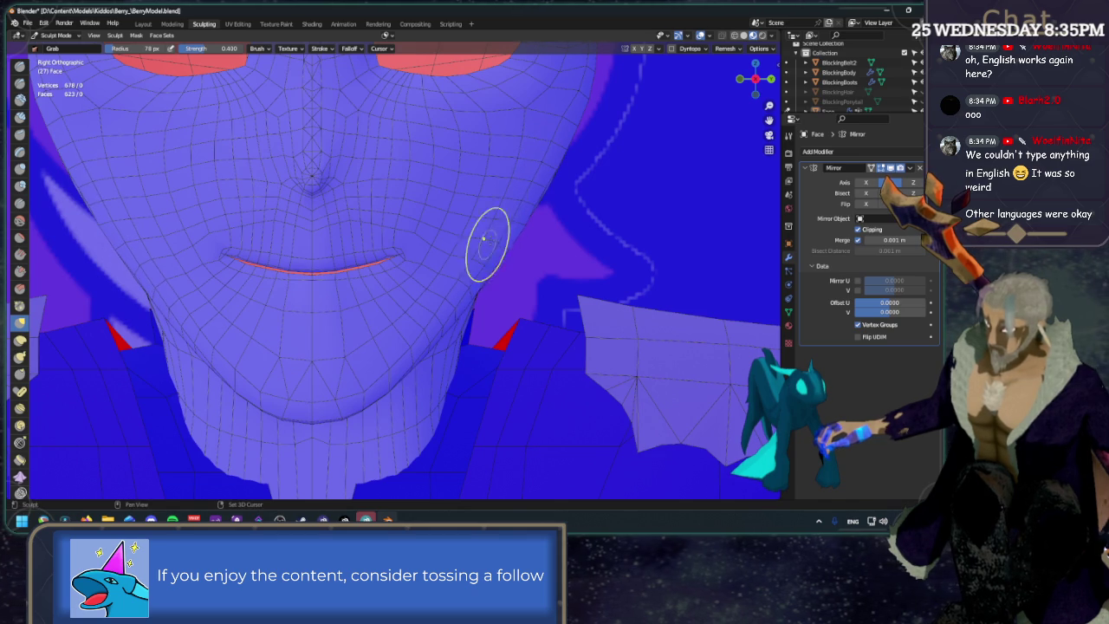
left_click_drag(438, 296, 441, 295)
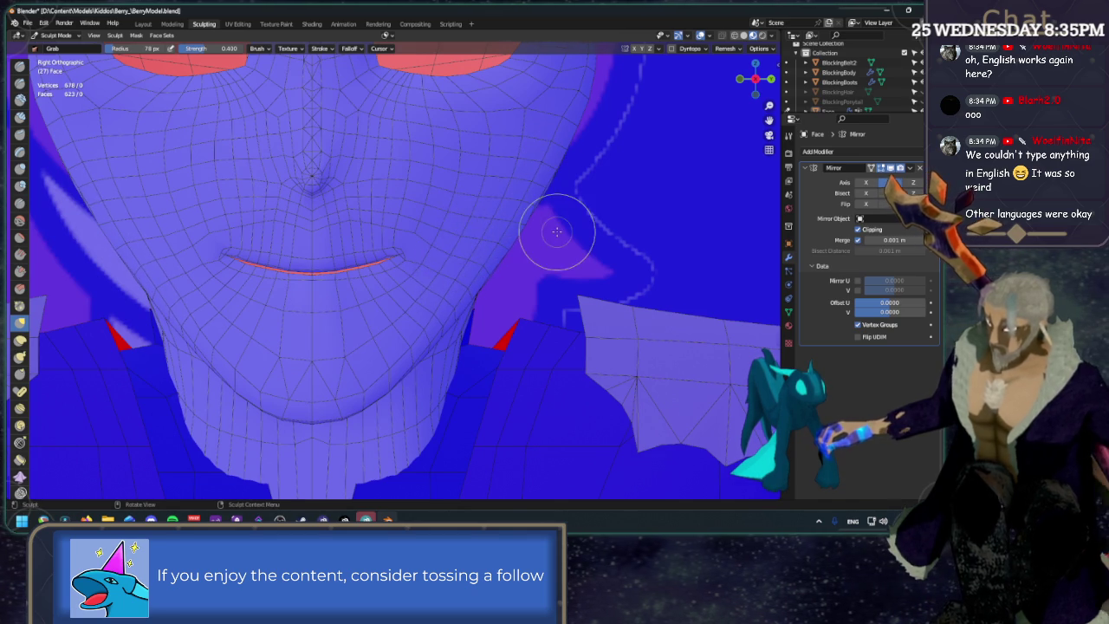
scroll(557, 235, "down", 3)
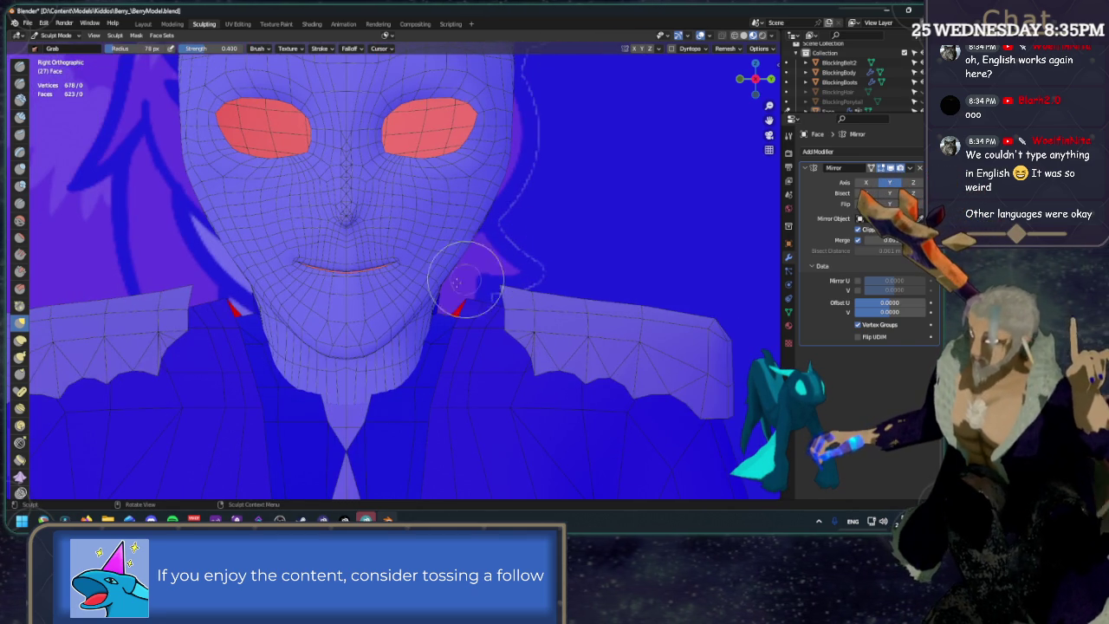
scroll(433, 281, "up", 2)
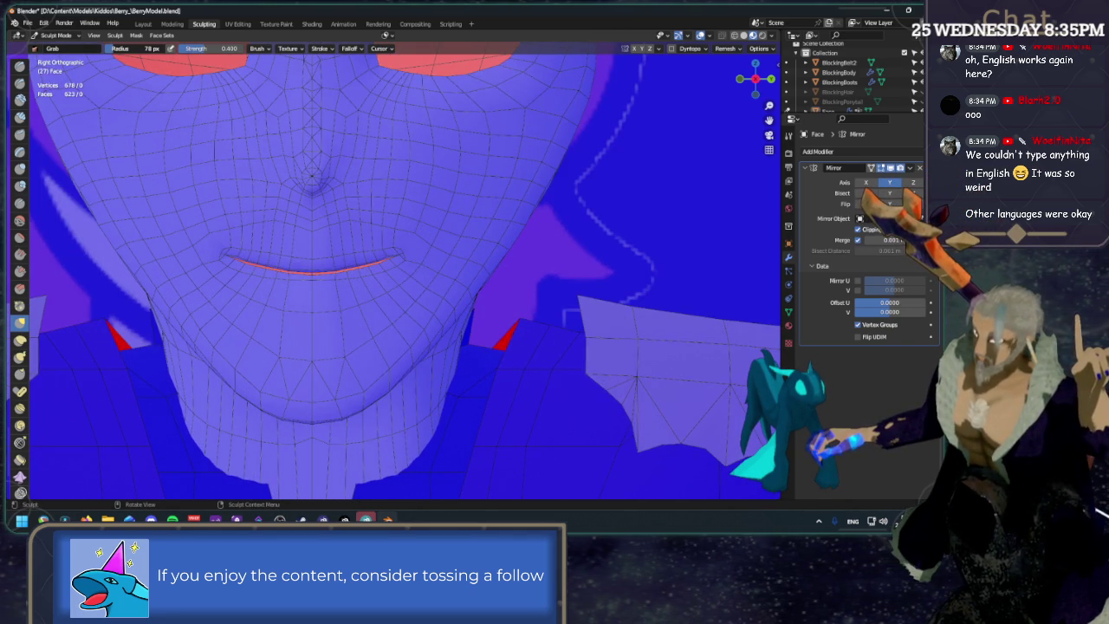
left_click_drag(449, 299, 508, 248)
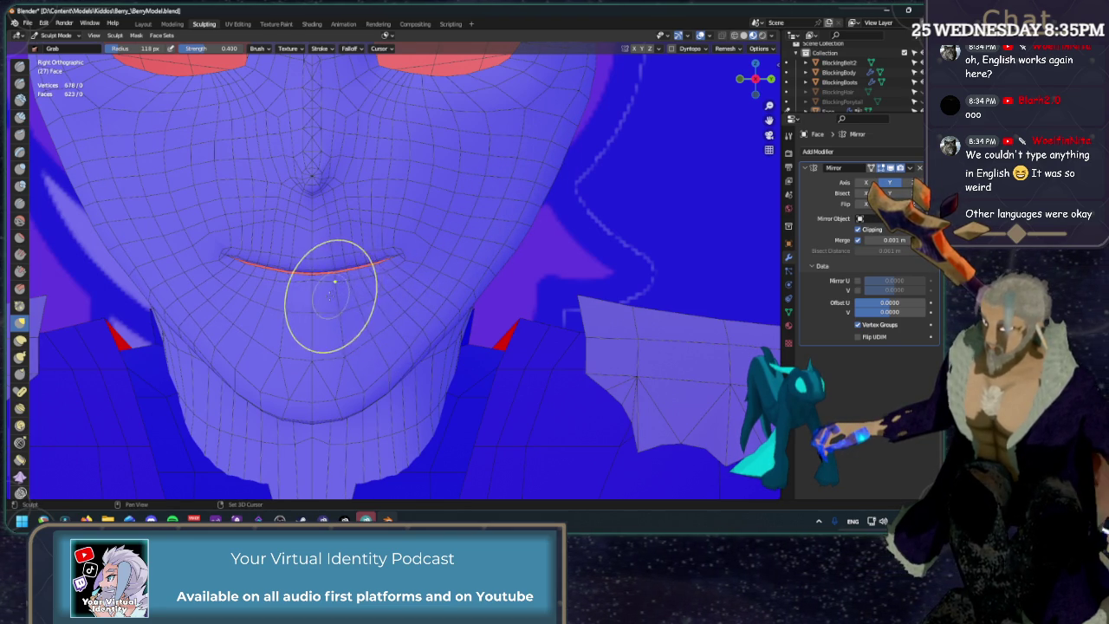
Raise the middle and right side of the mouth line, then pull the right jawline up and inward.
mouse_move(309, 277)
left_mouse_down()
mouse_move(320, 278)
mouse_move(314, 250)
mouse_move(355, 220)
left_mouse_up()
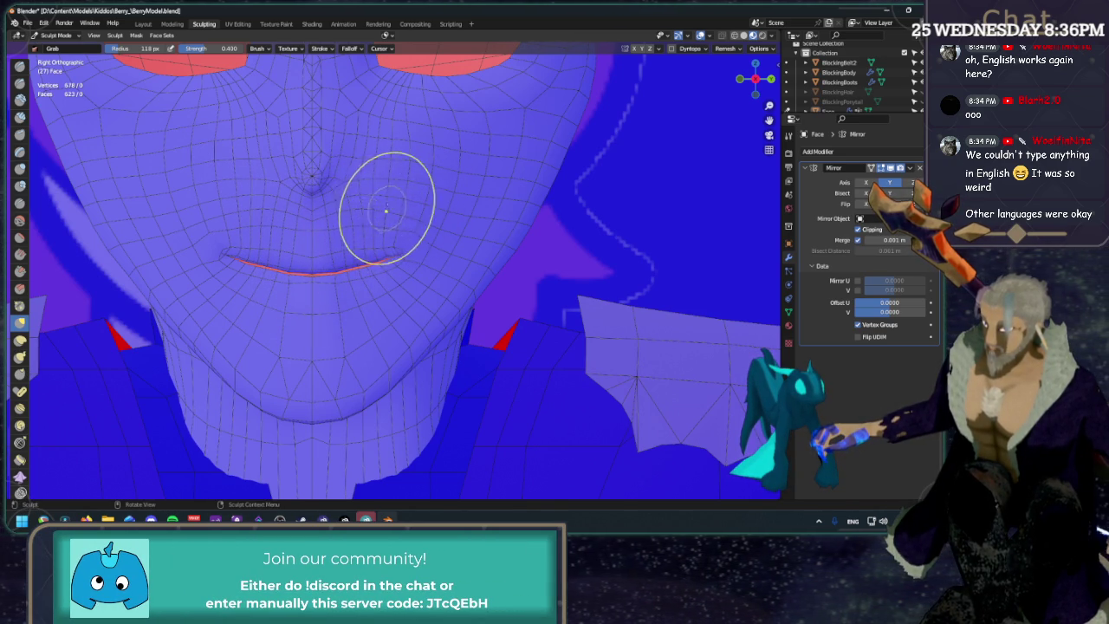
left_click_drag(400, 197, 418, 208)
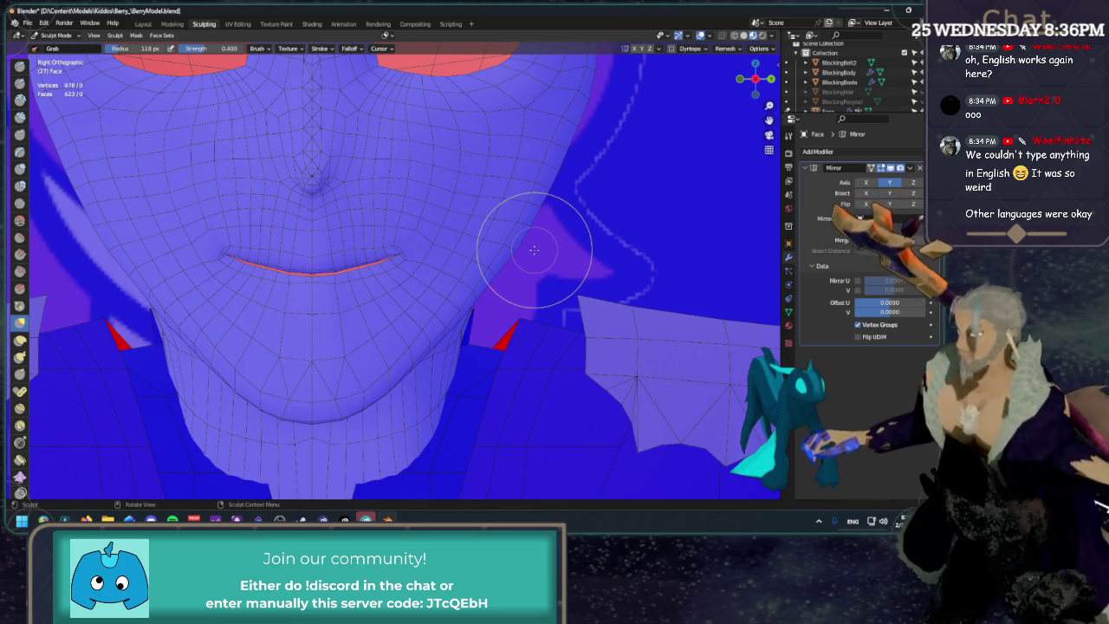
scroll(535, 249, "down", 1)
scroll(495, 285, "down", 3)
middle_click_drag(531, 260, 451, 252)
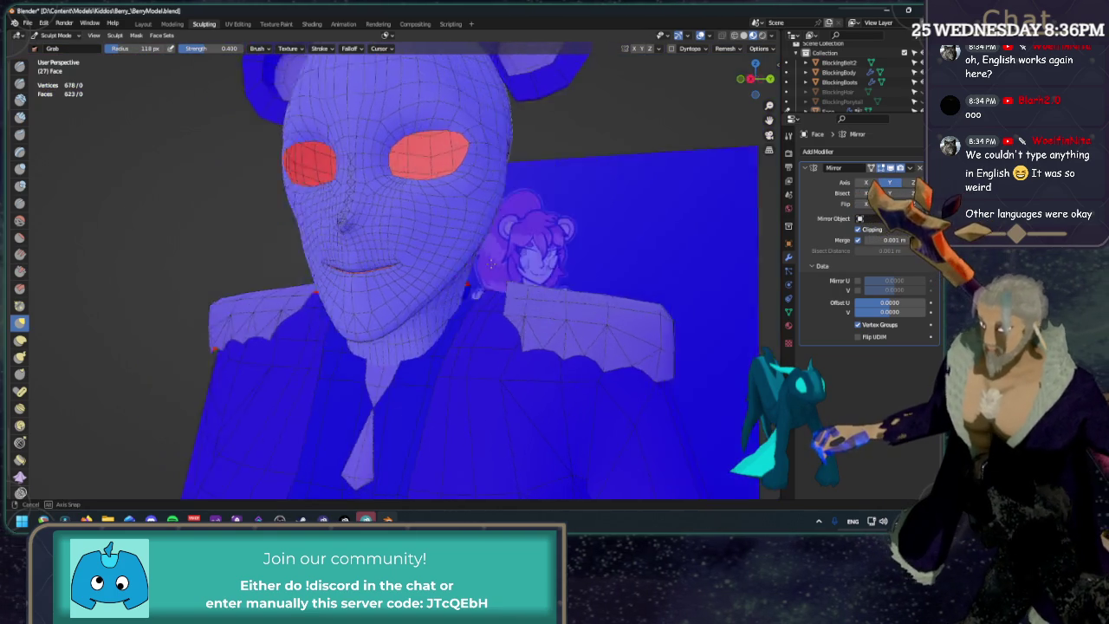
middle_click_drag(520, 216, 540, 166, "alt")
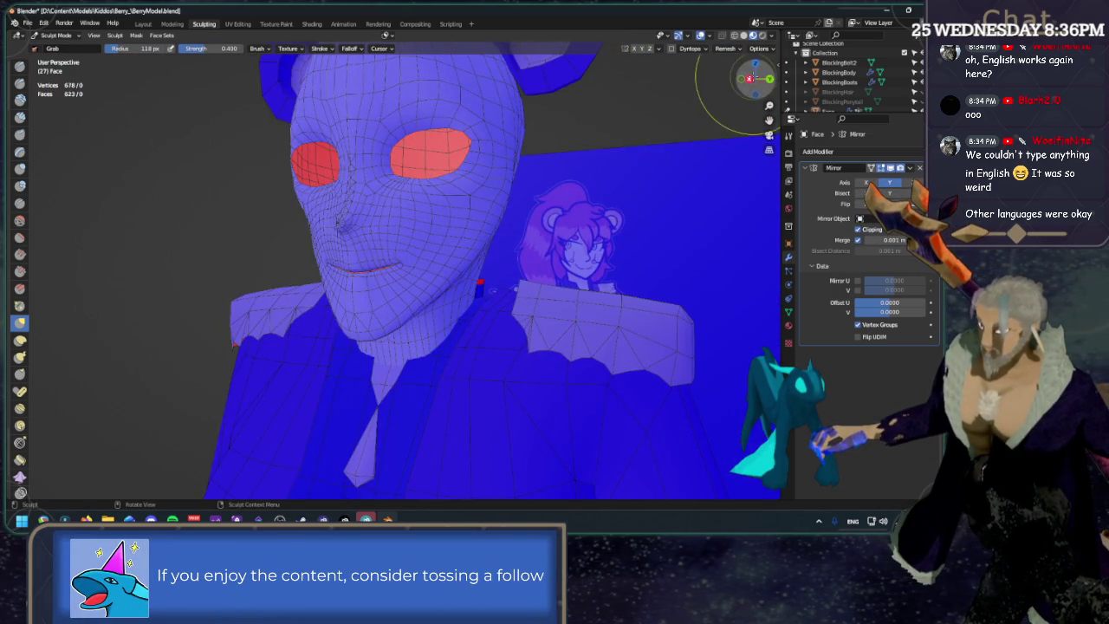
scroll(540, 166, "up", 2)
scroll(408, 347, "up", 2)
scroll(419, 330, "up", 1)
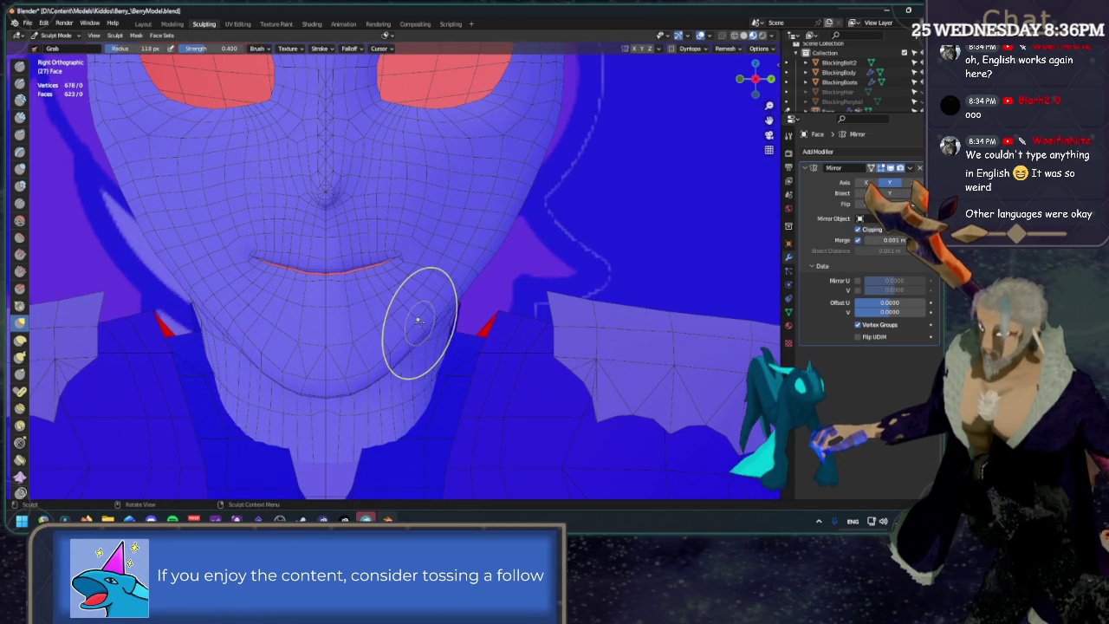
left_click_drag(424, 332, 463, 298)
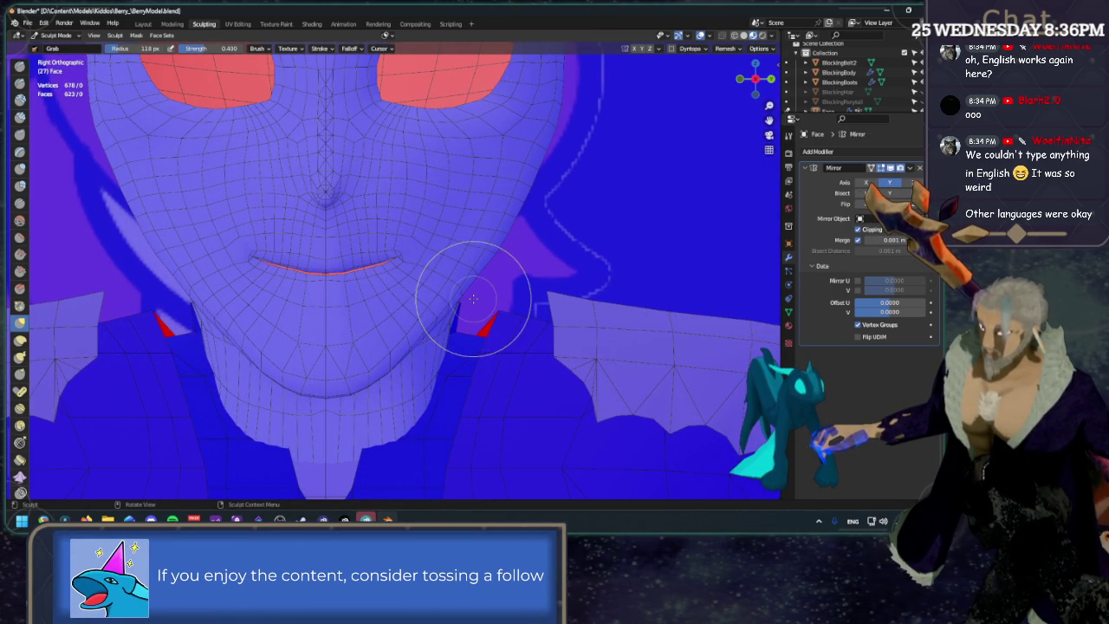
Preview the shaded face with overlays off, then restore overlays and the front orthographic view.
left_click(700, 36)
scroll(619, 198, "down", 2)
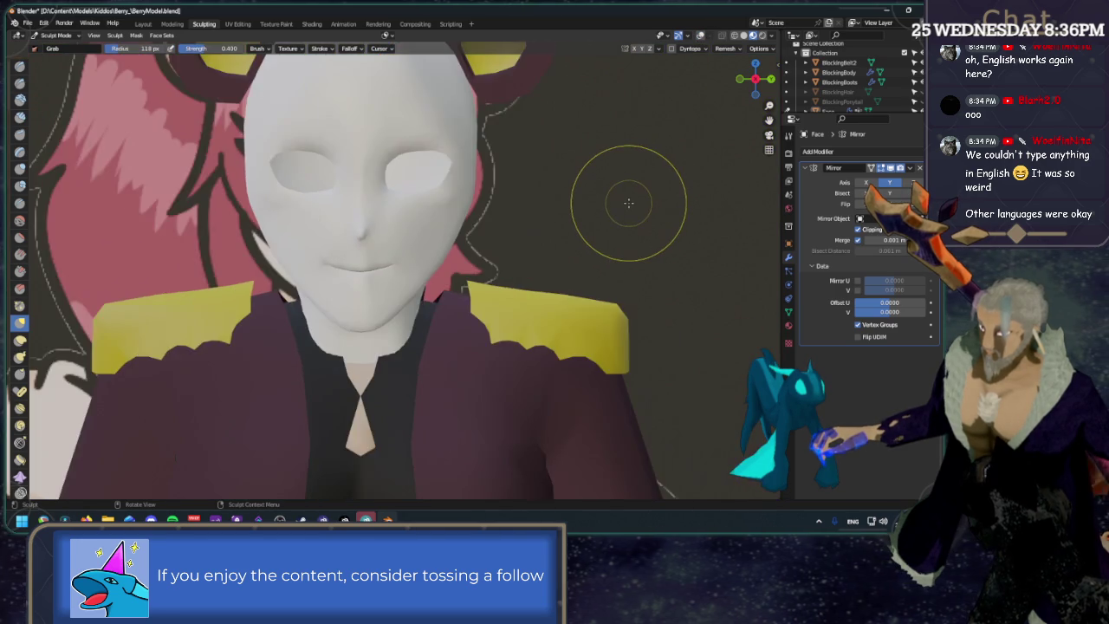
scroll(631, 199, "down", 2)
scroll(468, 273, "up", 4)
scroll(395, 277, "up", 4)
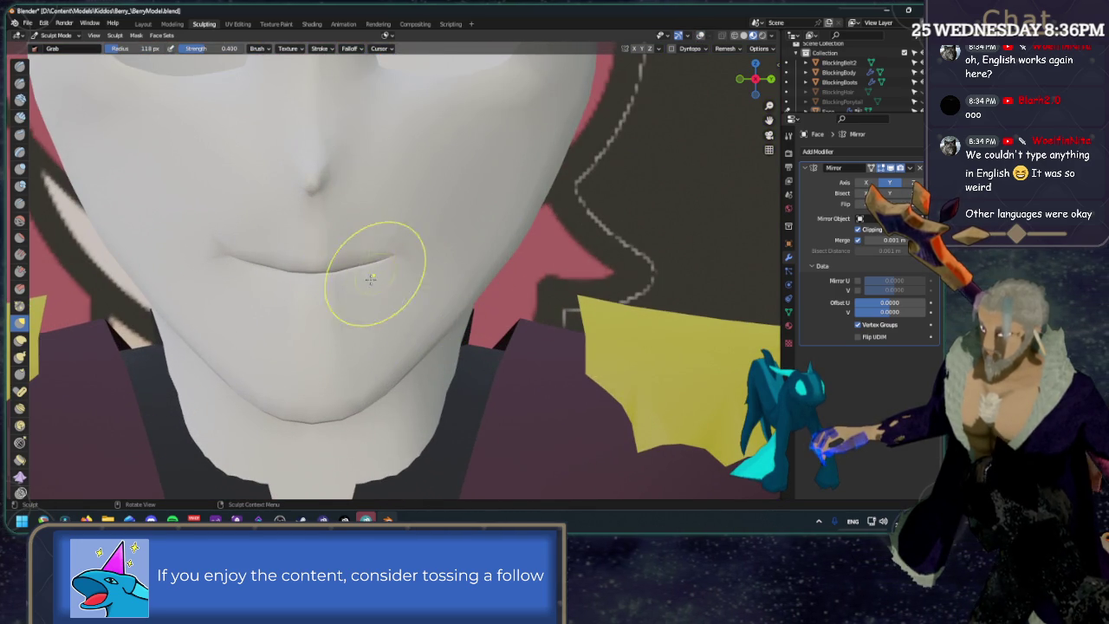
scroll(459, 260, "down", 4)
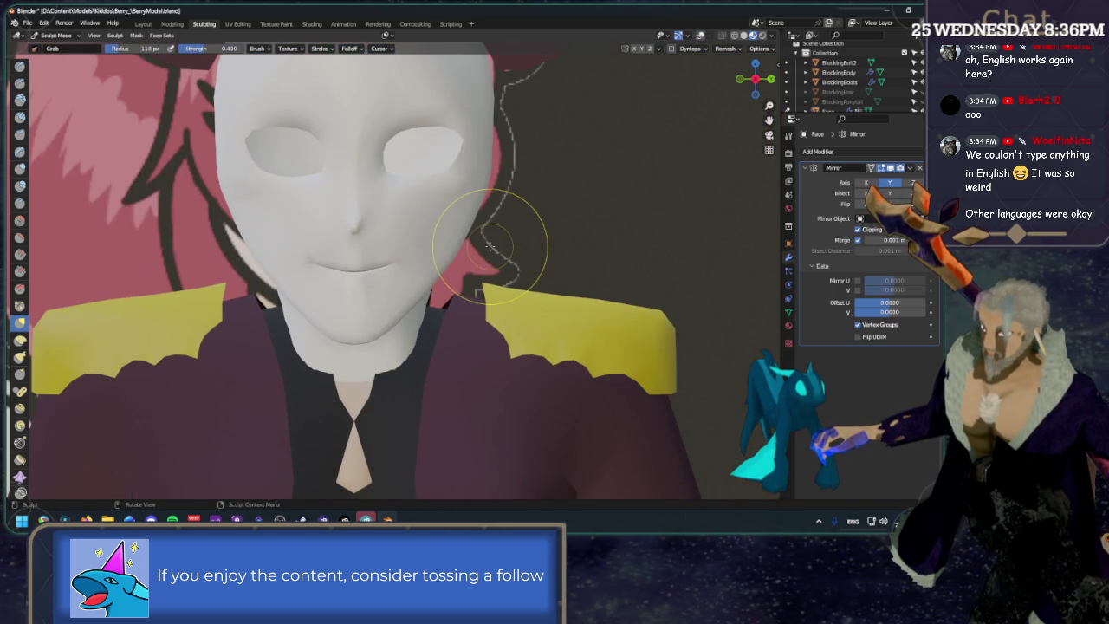
middle_click_drag(390, 285, 450, 286)
key("shift+alt+z")
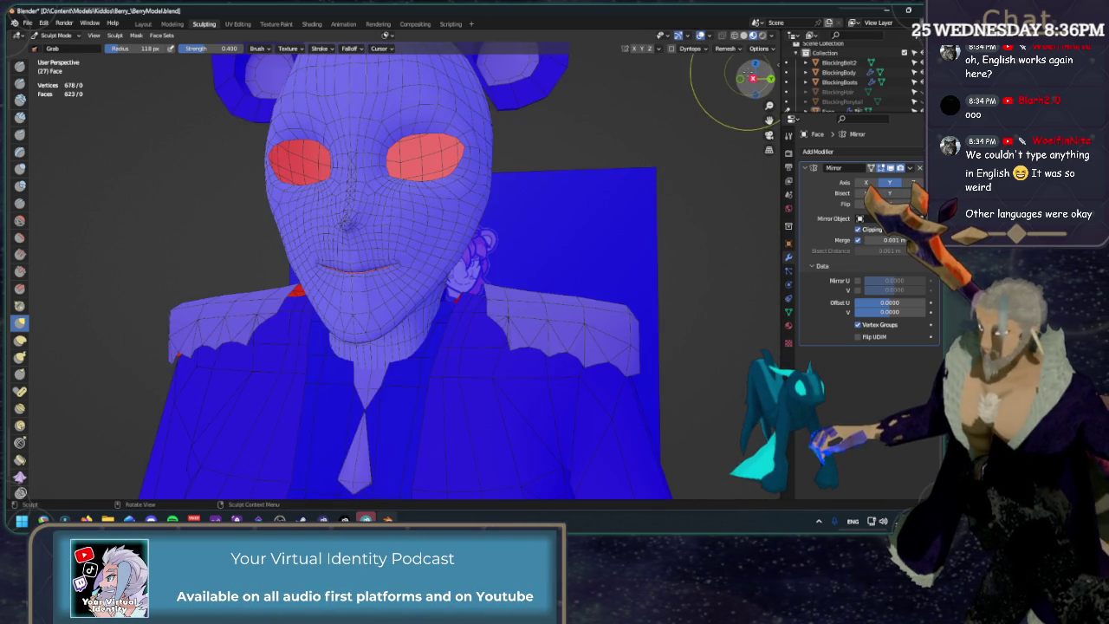
key("KP_3")
scroll(421, 309, "up", 5)
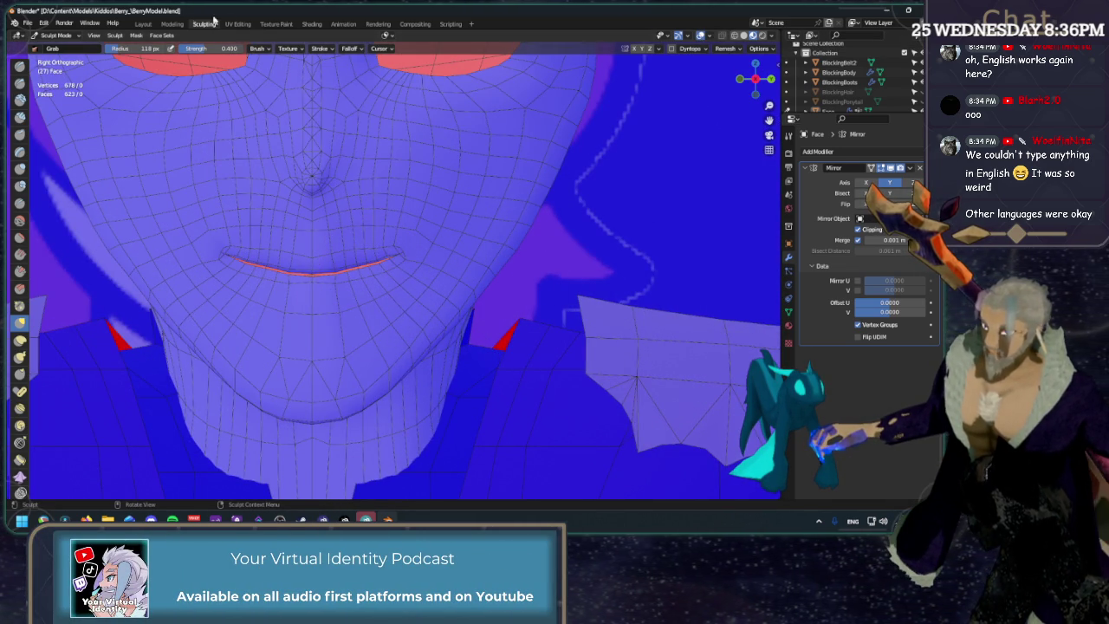
Touch up the skin near the mouth corner with a 70 px Grab brush, then return to Modeling.
scroll(329, 279, "up", 3)
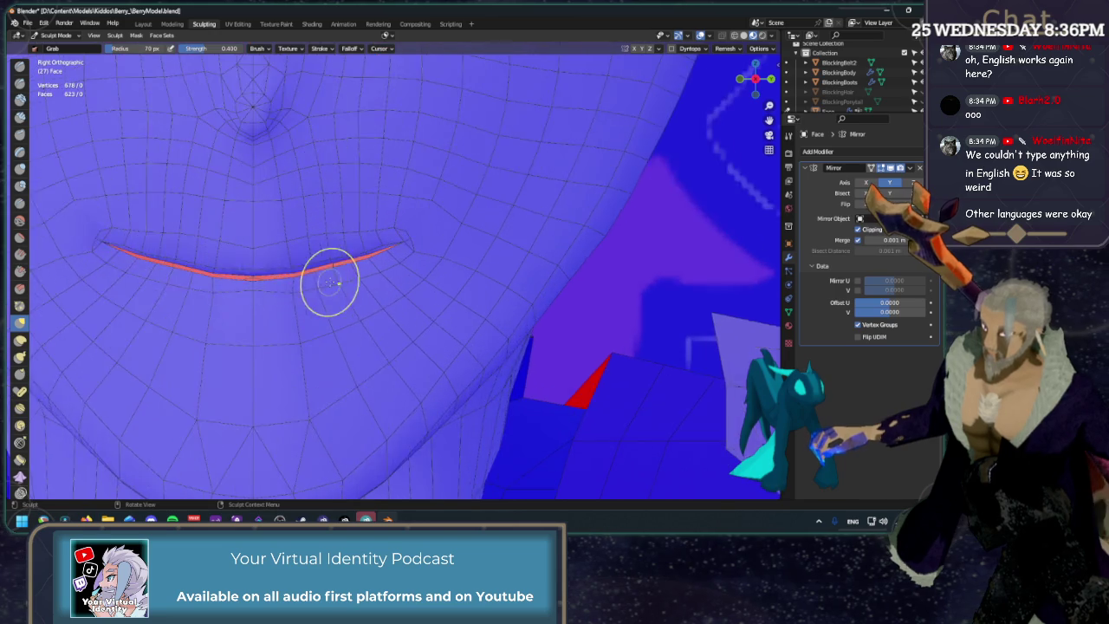
scroll(217, 314, "up", 2)
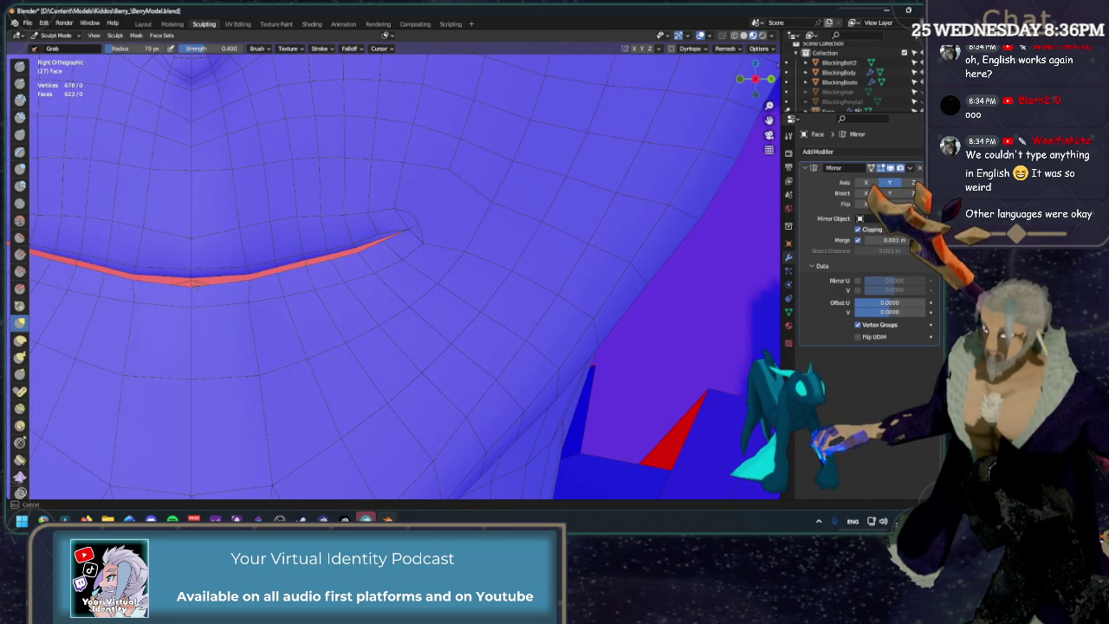
left_click_drag(196, 278, 192, 274)
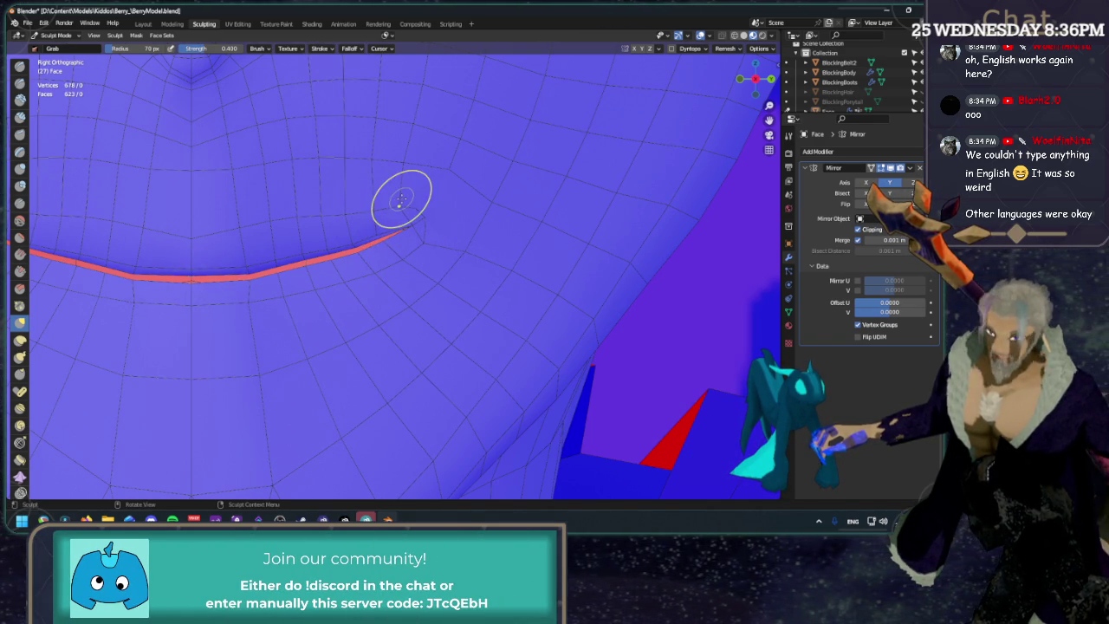
scroll(448, 191, "down", 1)
scroll(451, 192, "down", 3)
scroll(459, 186, "down", 3)
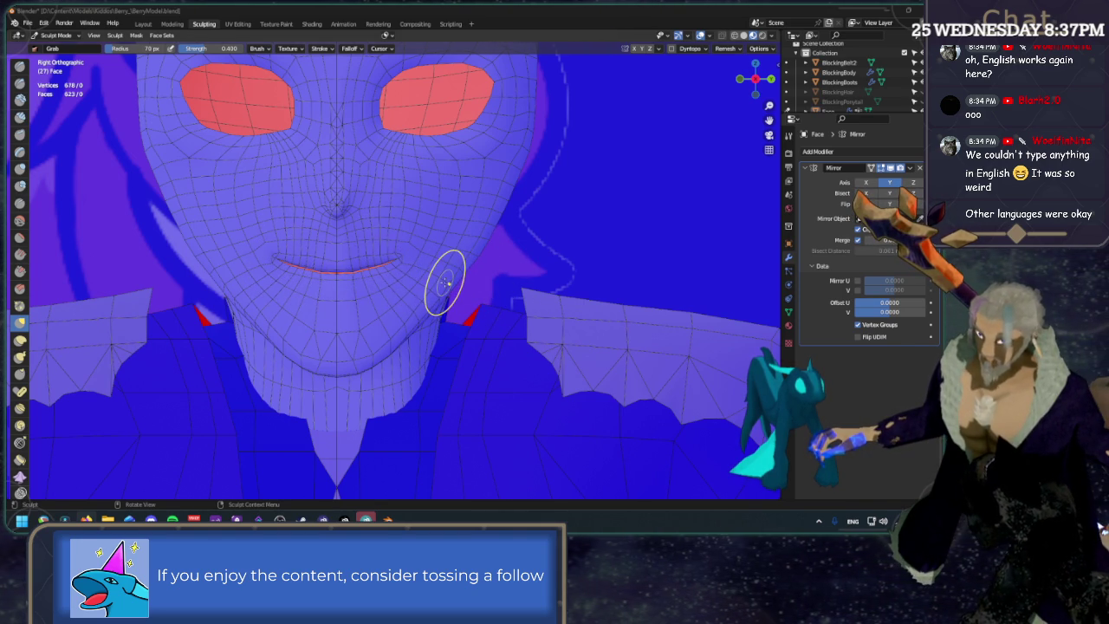
scroll(416, 286, "up", 3)
scroll(424, 277, "up", 3)
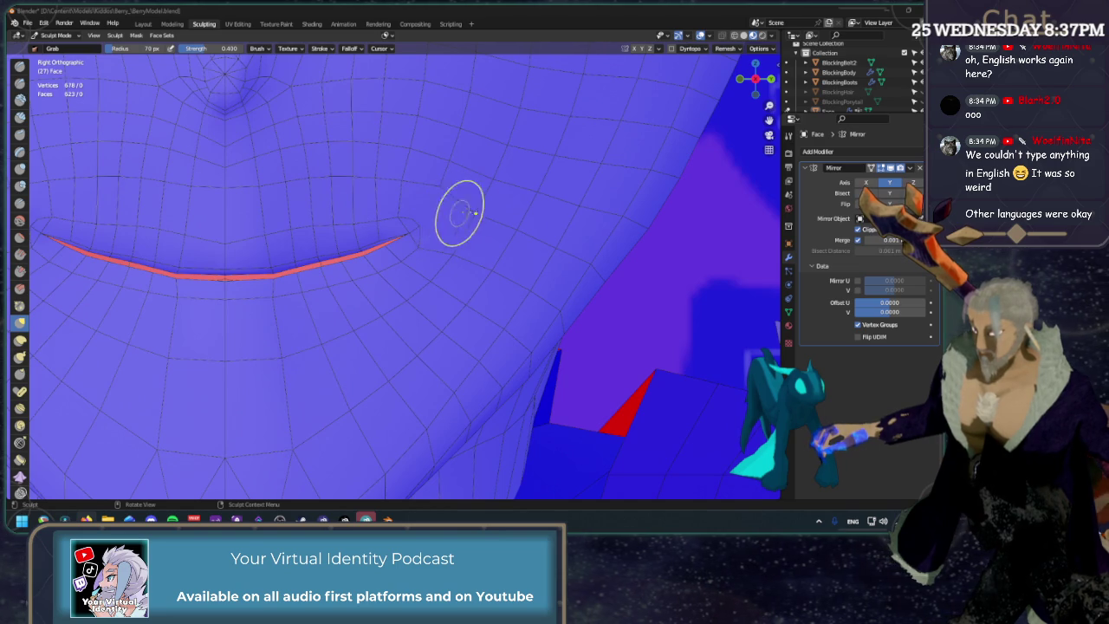
left_click(172, 23)
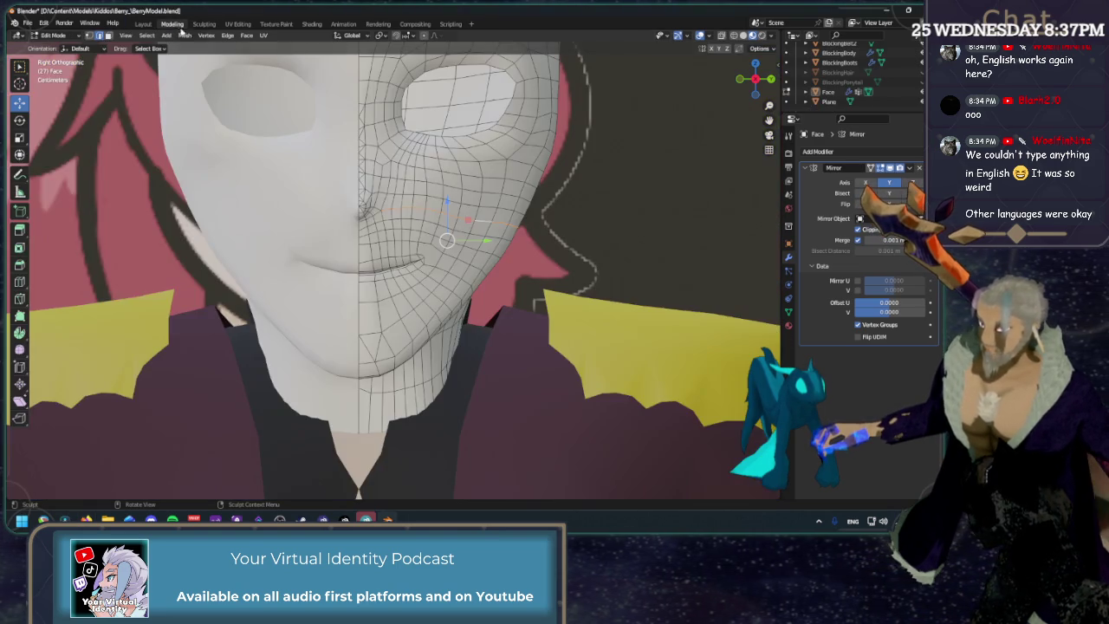
In vertex mode, cut a new edge loop beside the mouth corner.
scroll(416, 243, "up", 2)
scroll(472, 232, "up", 2)
key("1")
scroll(479, 236, "up", 2)
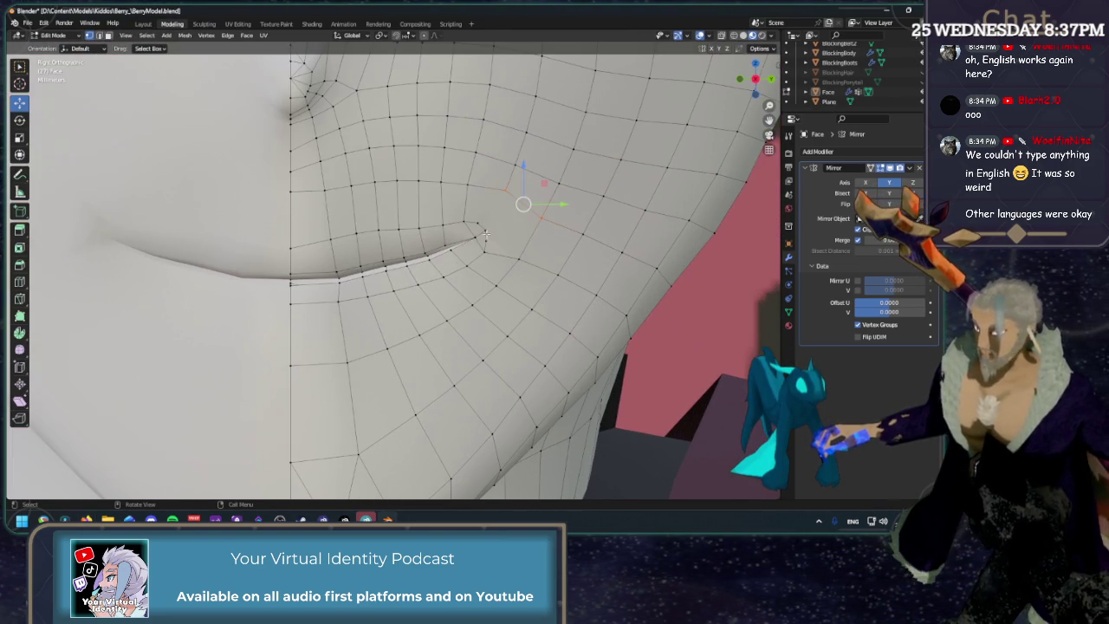
mouse_move(538, 222)
middle_mouse_down()
mouse_move(580, 252)
mouse_move(390, 234)
middle_mouse_up()
scroll(385, 233, "up", 3)
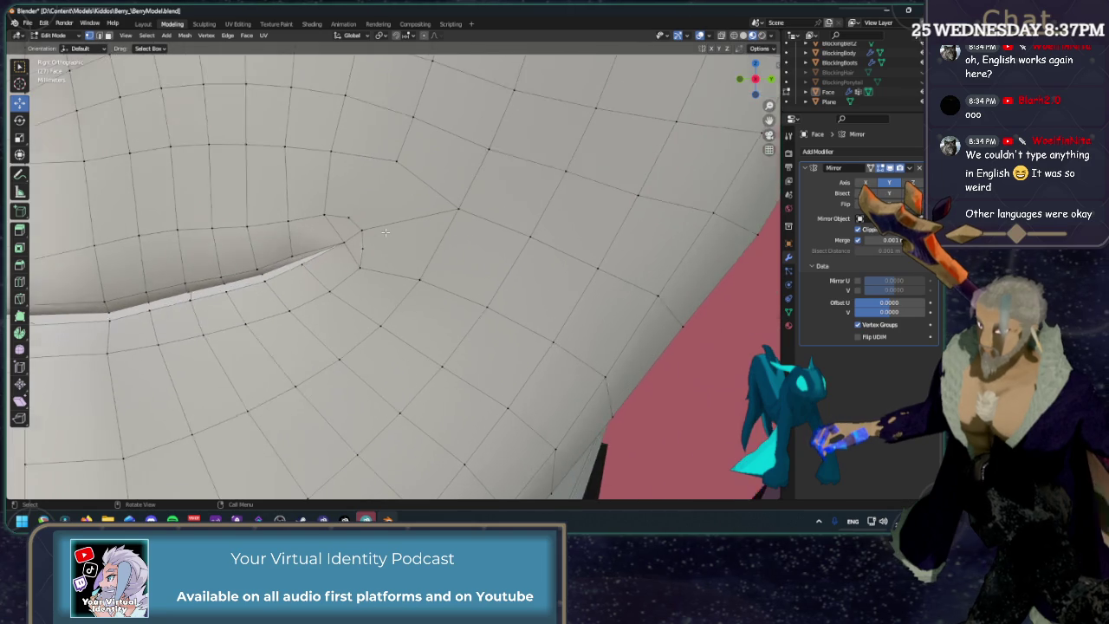
scroll(385, 232, "up", 2)
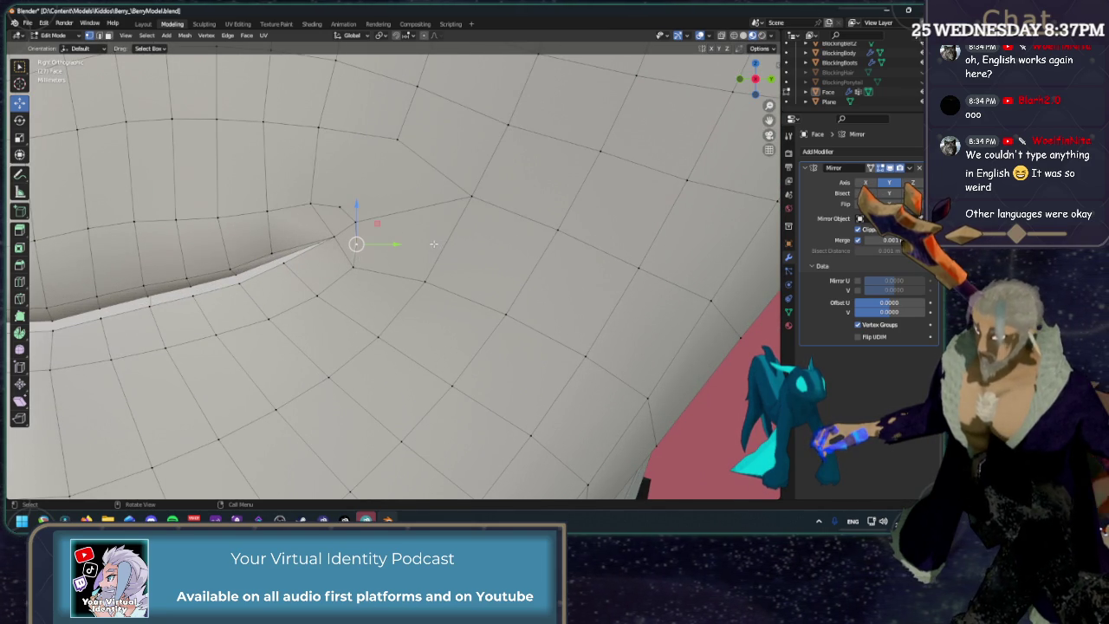
scroll(434, 252, "down", 3)
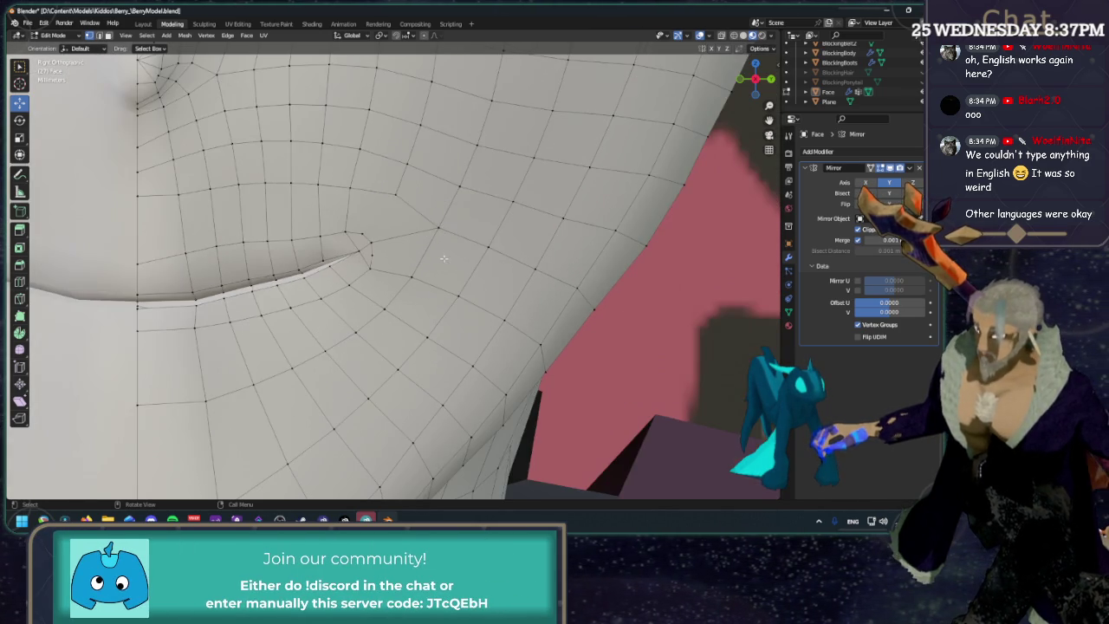
scroll(458, 258, "down", 3)
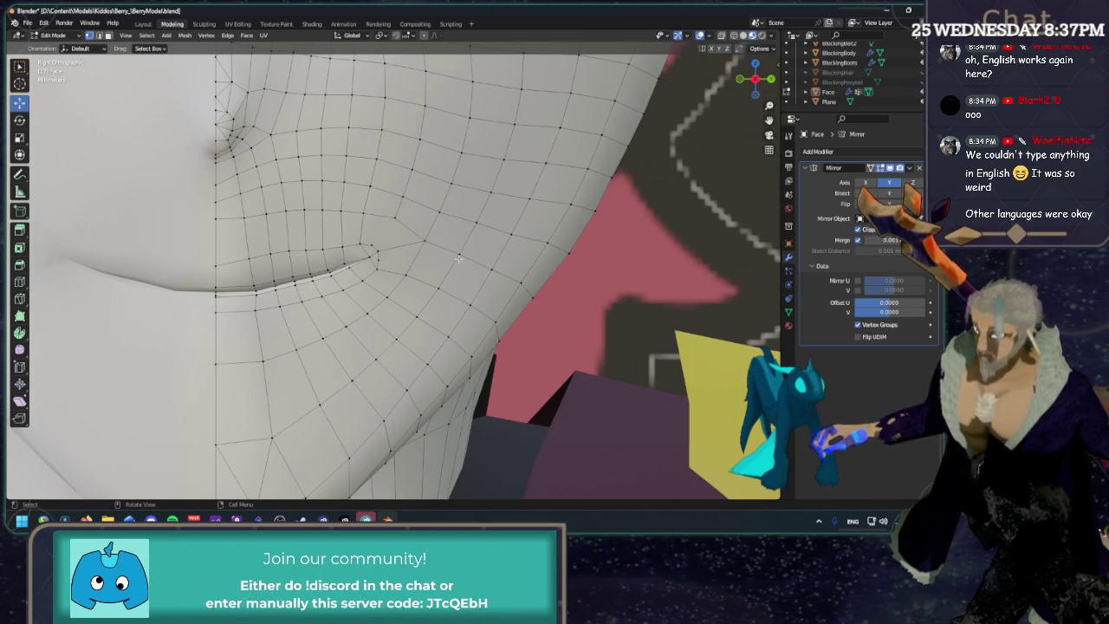
left_click(25, 283)
left_click(458, 274)
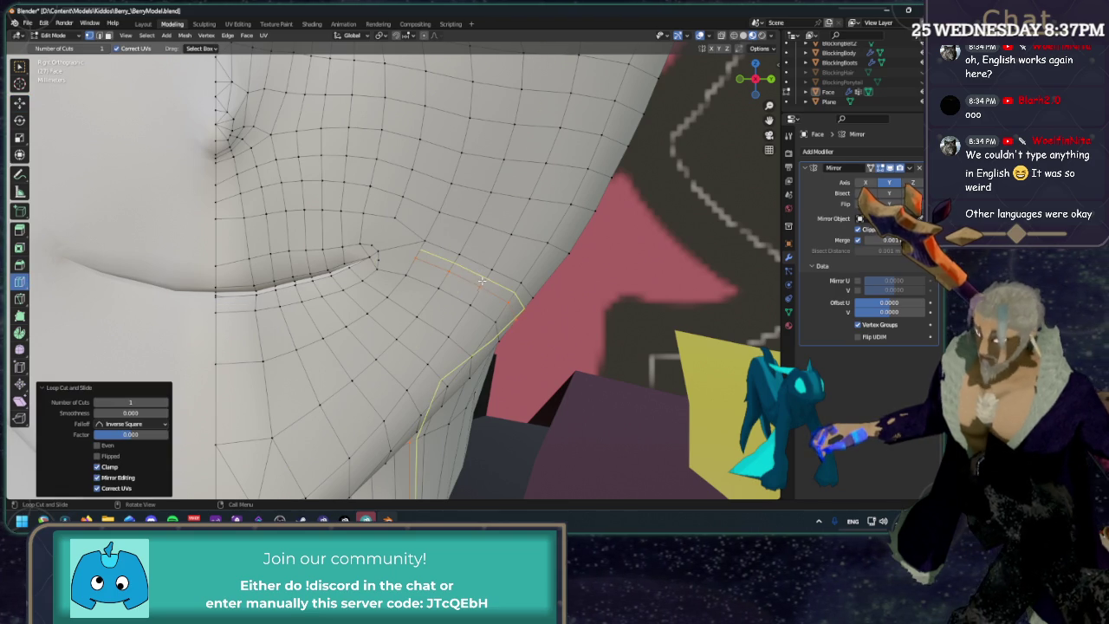
Slide the mouth-corner vertex and the vertices above it along their edges.
key("shift+space")
key("g")
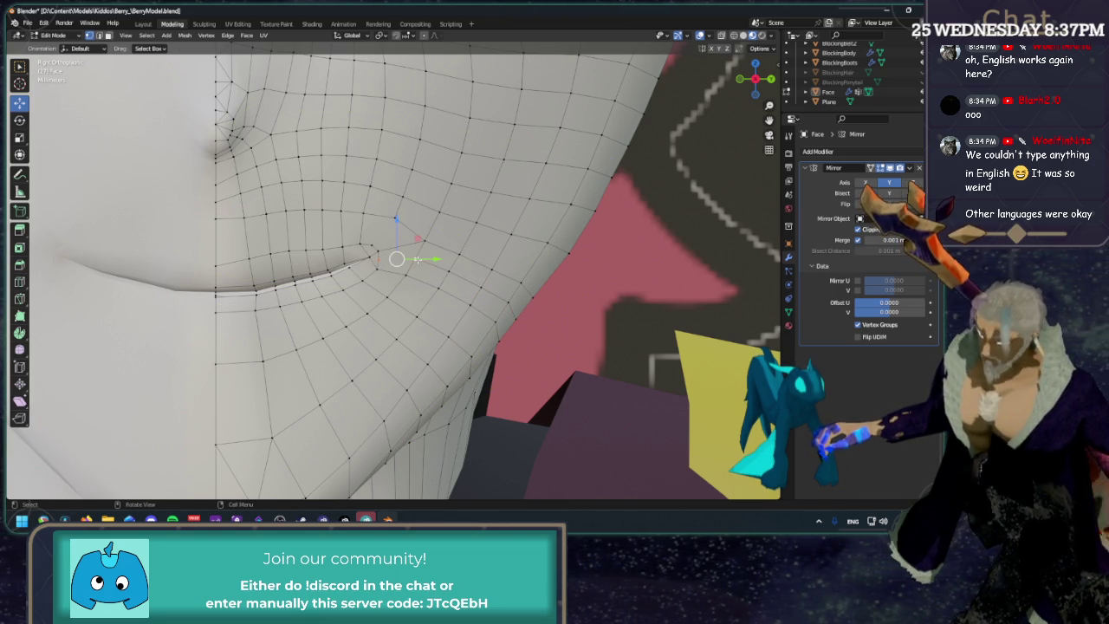
scroll(400, 253, "up", 3)
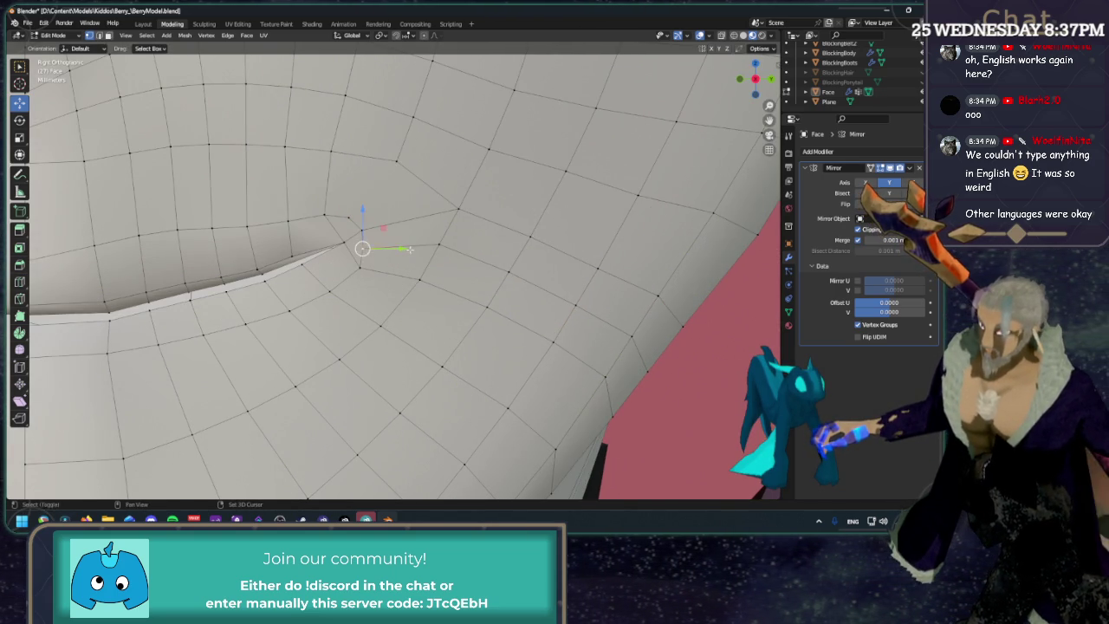
key("shift+v")
left_click(424, 245)
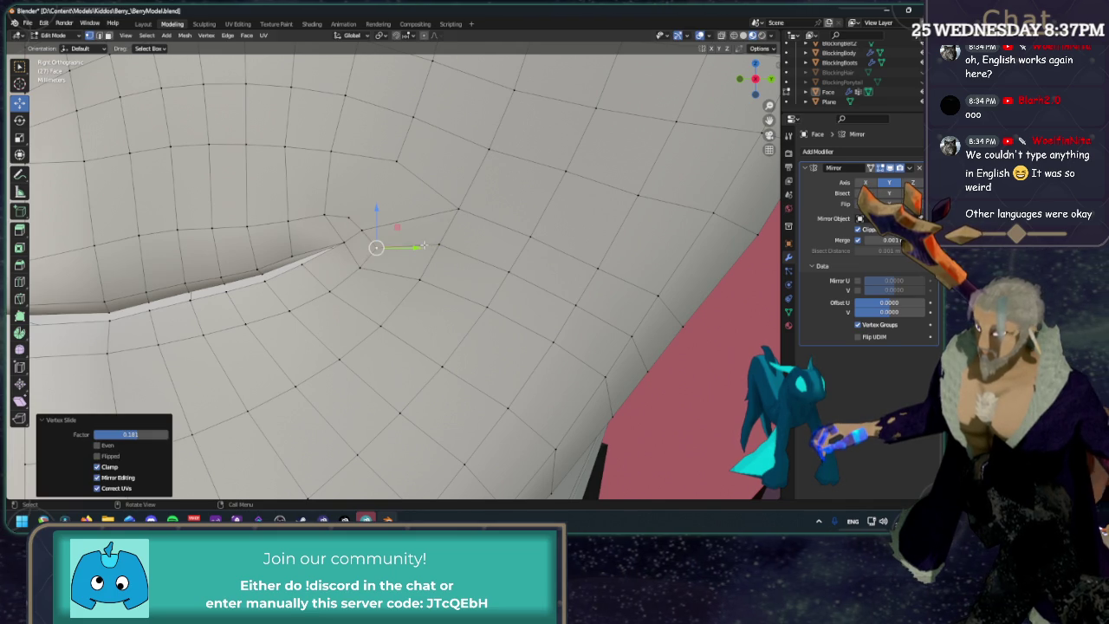
left_click(384, 185)
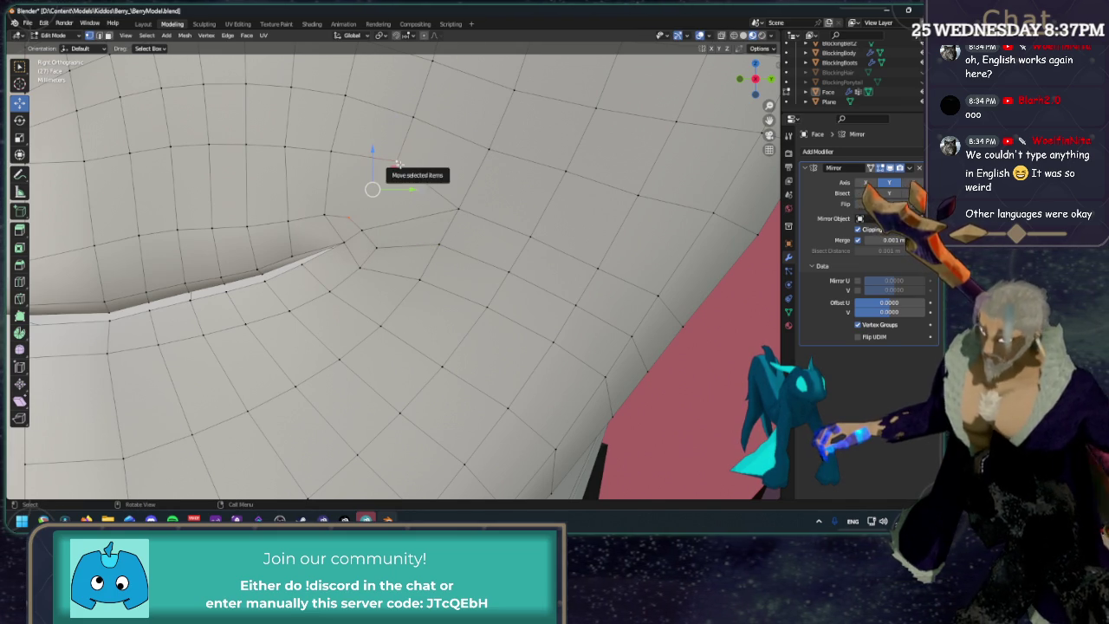
middle_click_drag(376, 186, 374, 218)
key("shift+v")
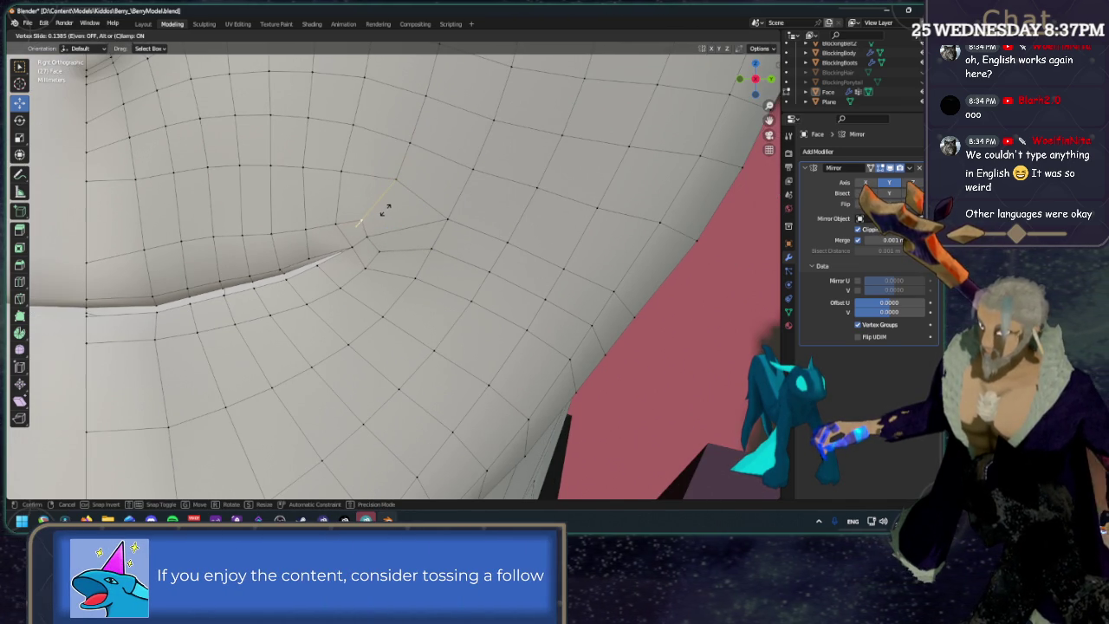
left_click(384, 206)
key("shift+v")
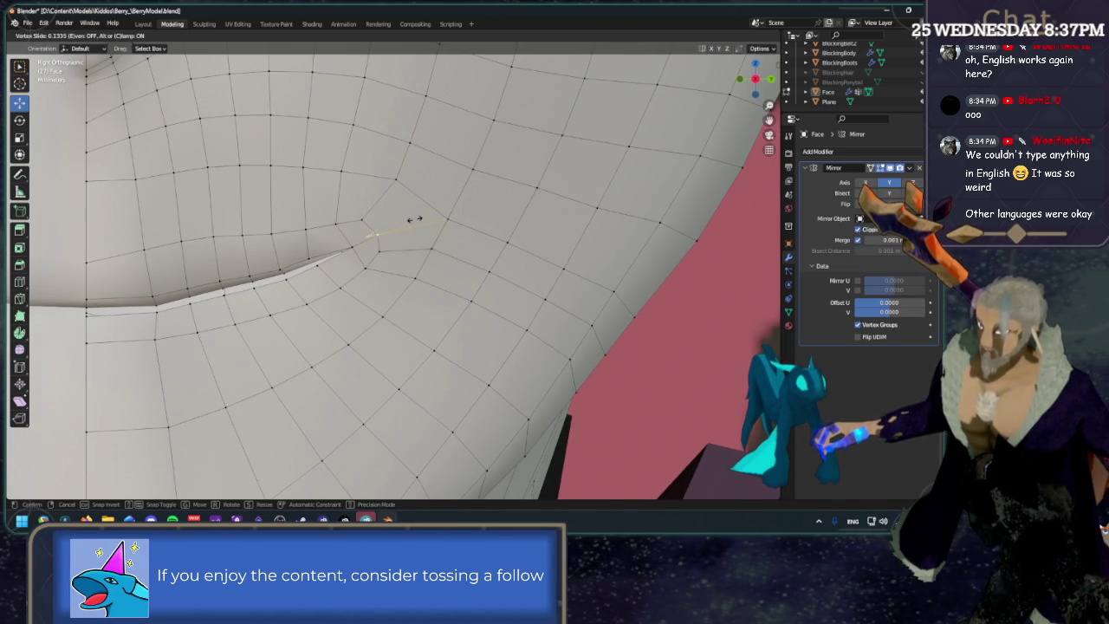
left_click(410, 220)
Slide the remaining nearby vertices to even the spacing, one at factor 0.251.
middle_click_drag(442, 218, 476, 201)
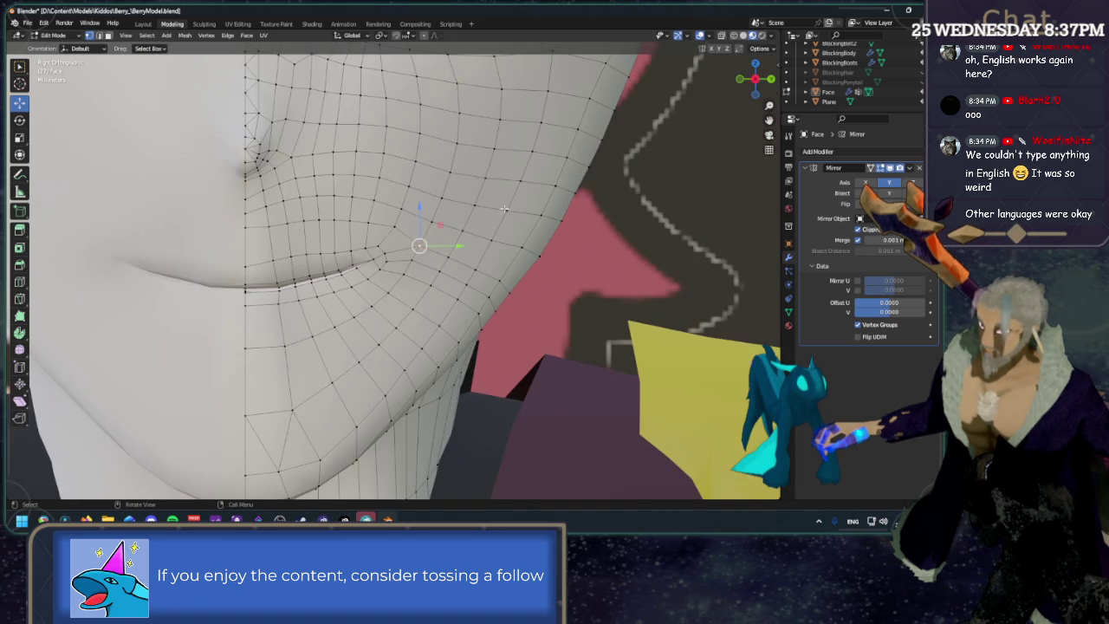
scroll(416, 243, "up", 5)
key("shift+v")
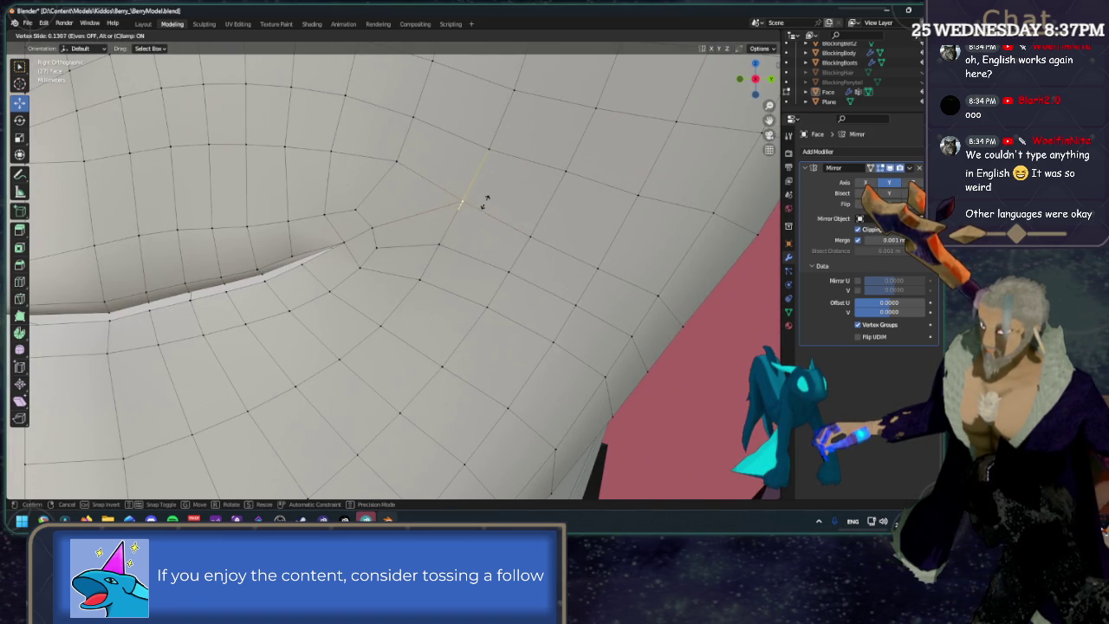
left_click(486, 193)
left_click(387, 245)
key("shift+v")
left_click(399, 242)
left_click(438, 246)
key("shift+v")
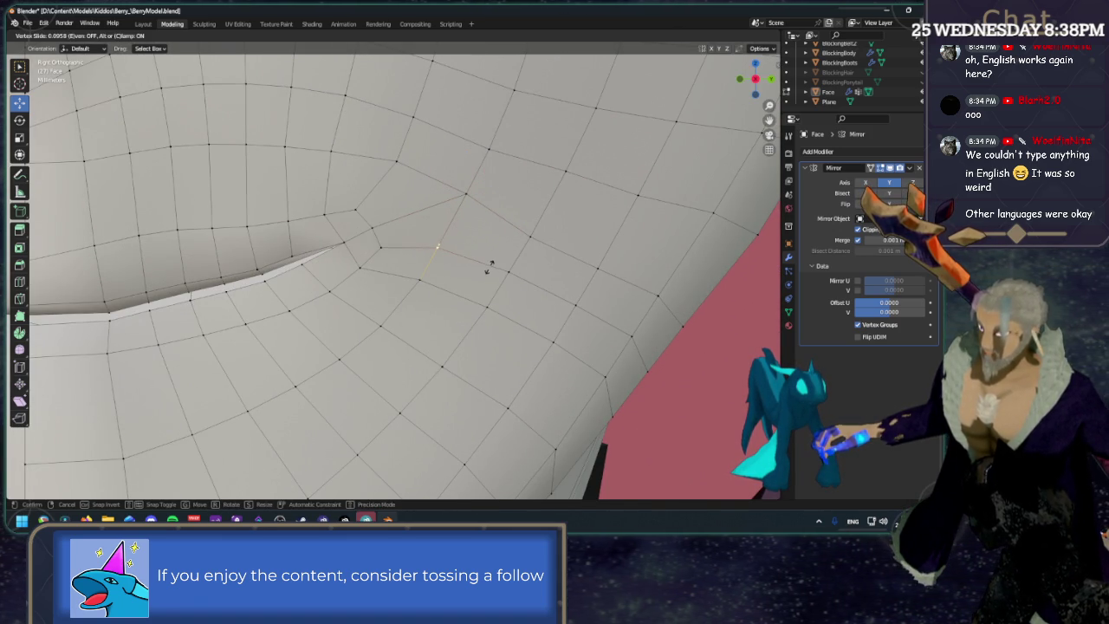
left_click(438, 247)
scroll(438, 248, "down", 5)
scroll(684, 129, "down", 2)
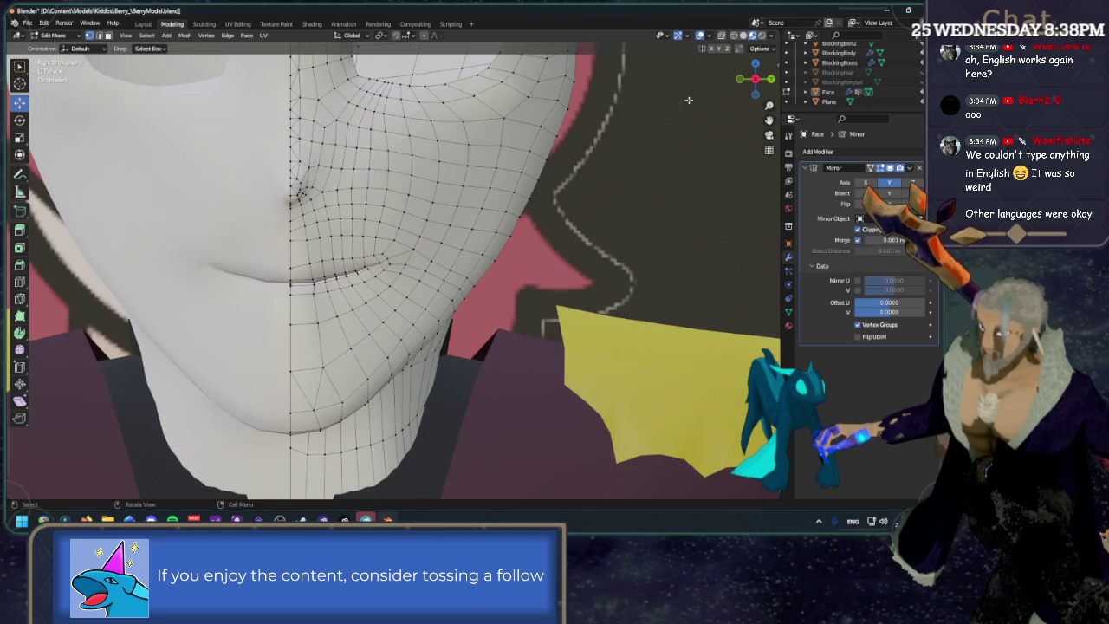
left_click(700, 40)
scroll(591, 188, "down", 3)
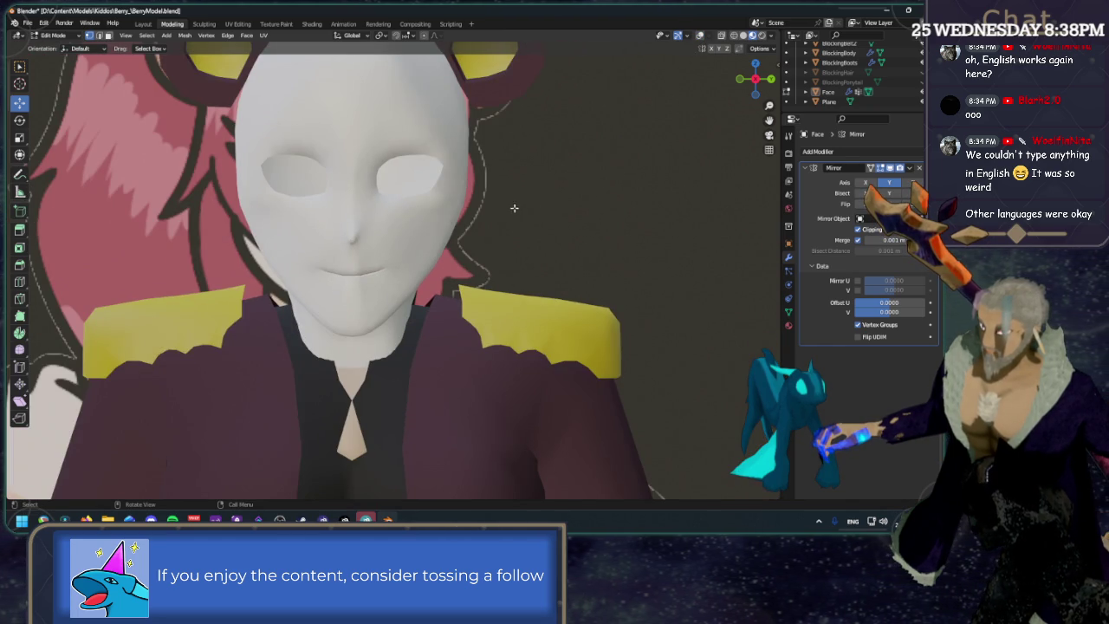
scroll(433, 207, "up", 3)
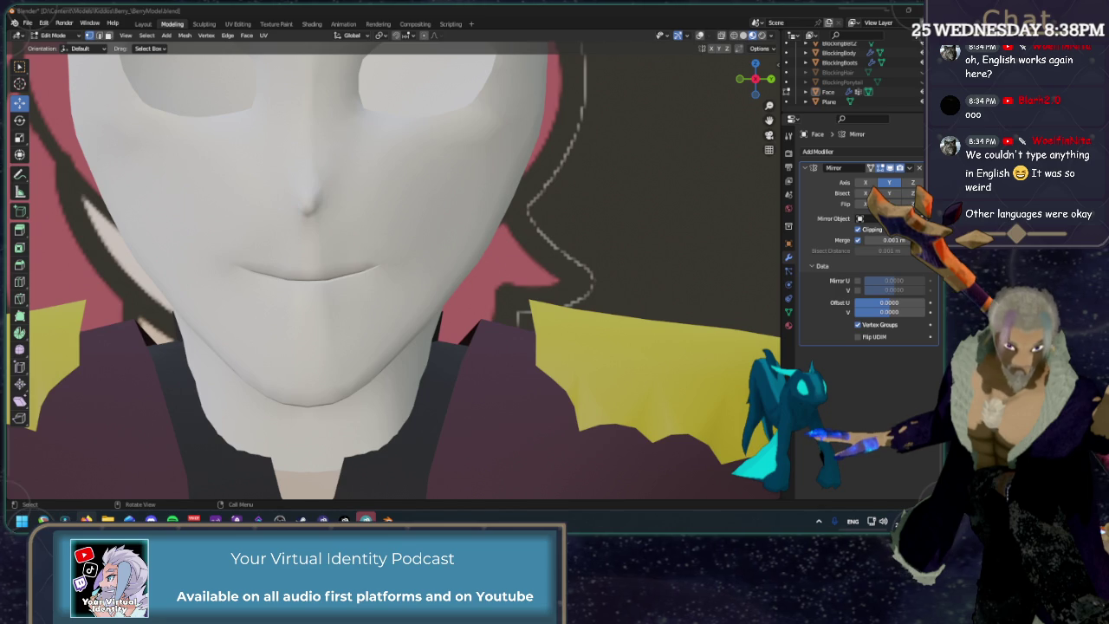
left_click(700, 35)
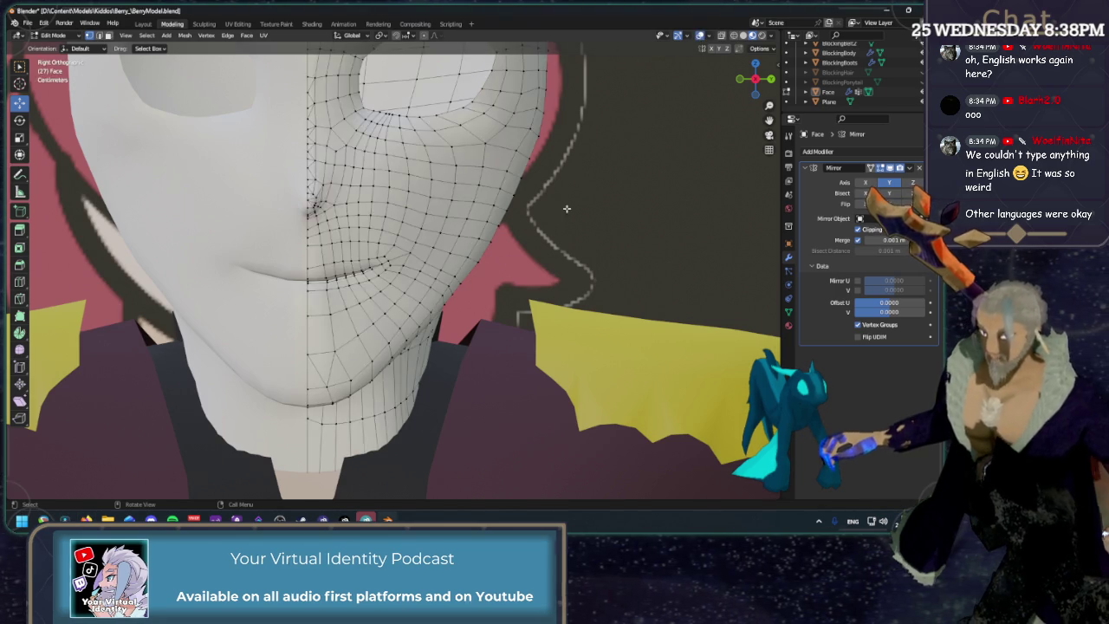
mouse_move(451, 260)
middle_mouse_down()
mouse_move(399, 248)
mouse_move(446, 258)
mouse_move(422, 248)
mouse_move(535, 139)
mouse_move(606, 130)
middle_mouse_up()
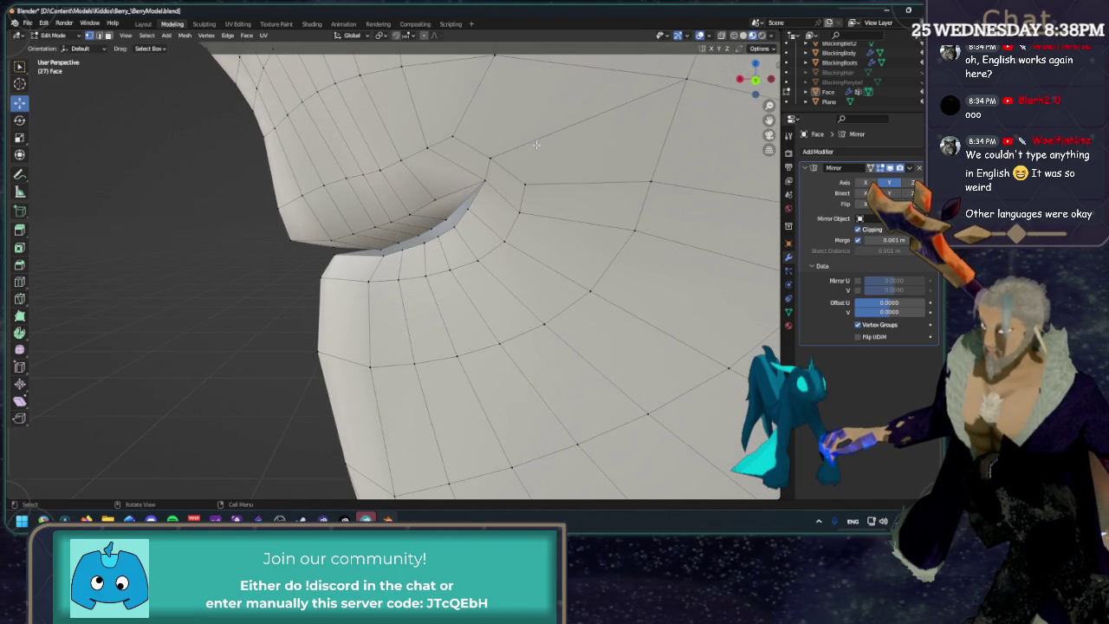
left_click(756, 80)
left_click(755, 79)
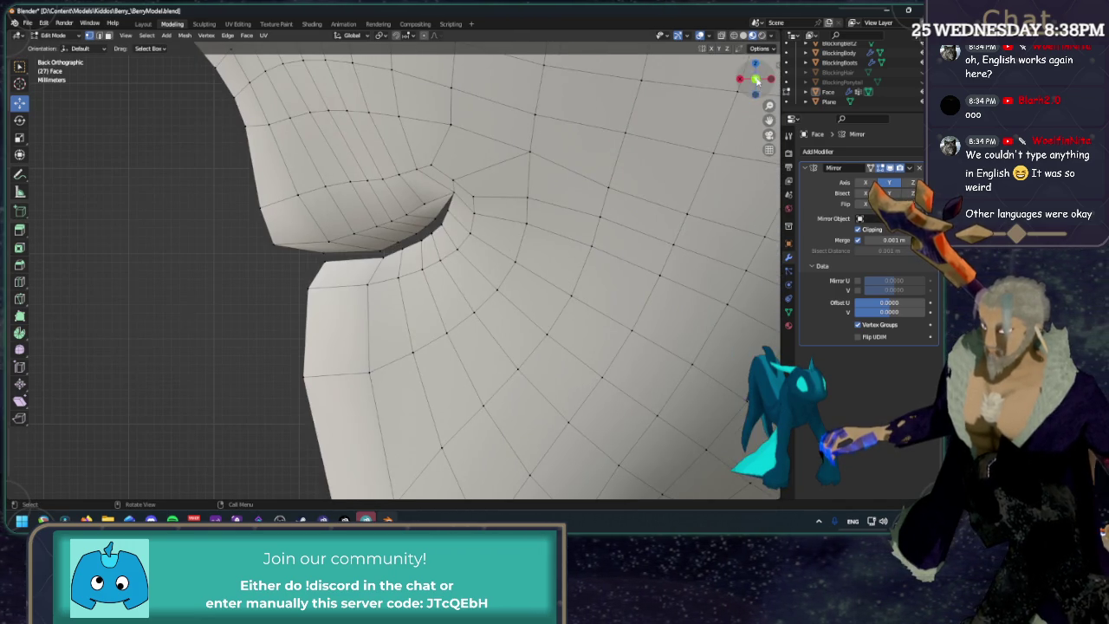
Select the upper lip edge loop and vertex-slide it, leaving it in place.
scroll(320, 216, "up", 1)
scroll(331, 218, "up", 1)
left_click(331, 218, "alt")
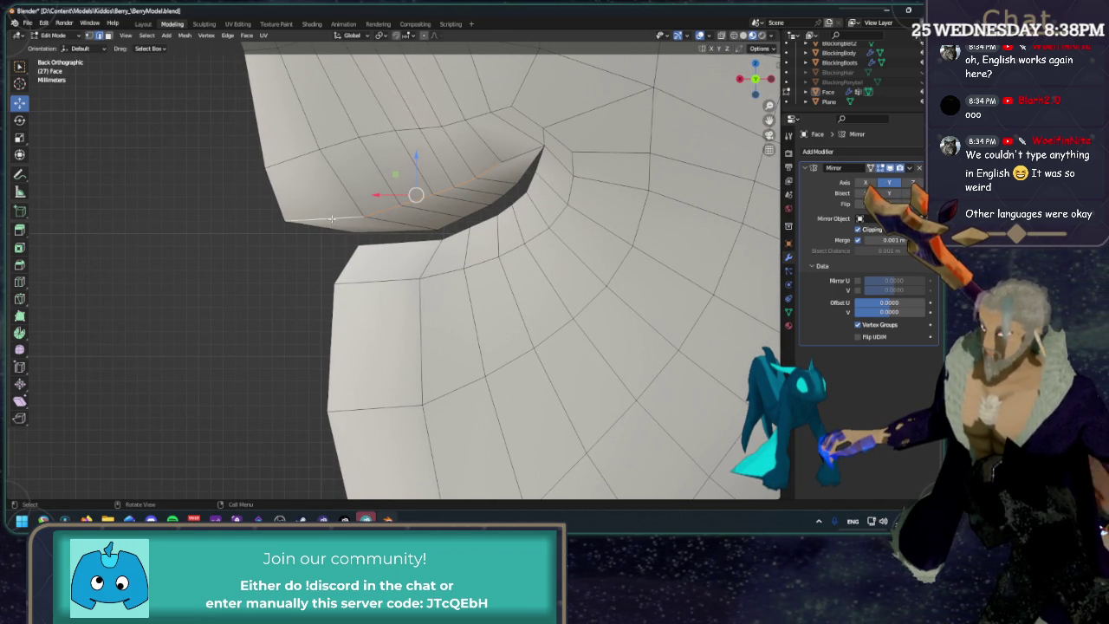
key("shift+v")
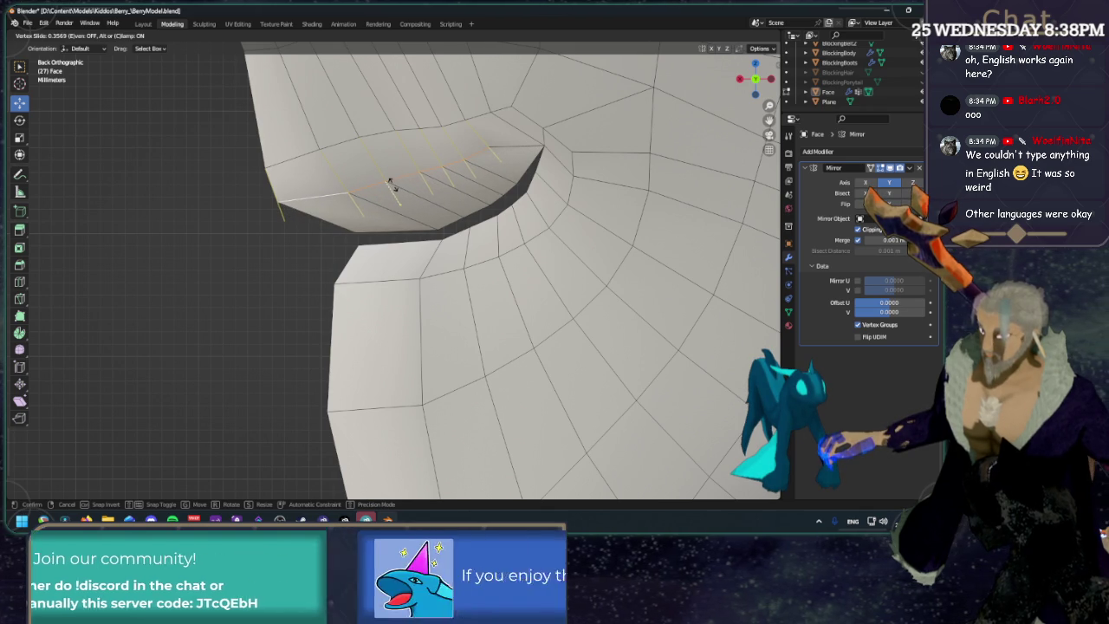
left_click(391, 189)
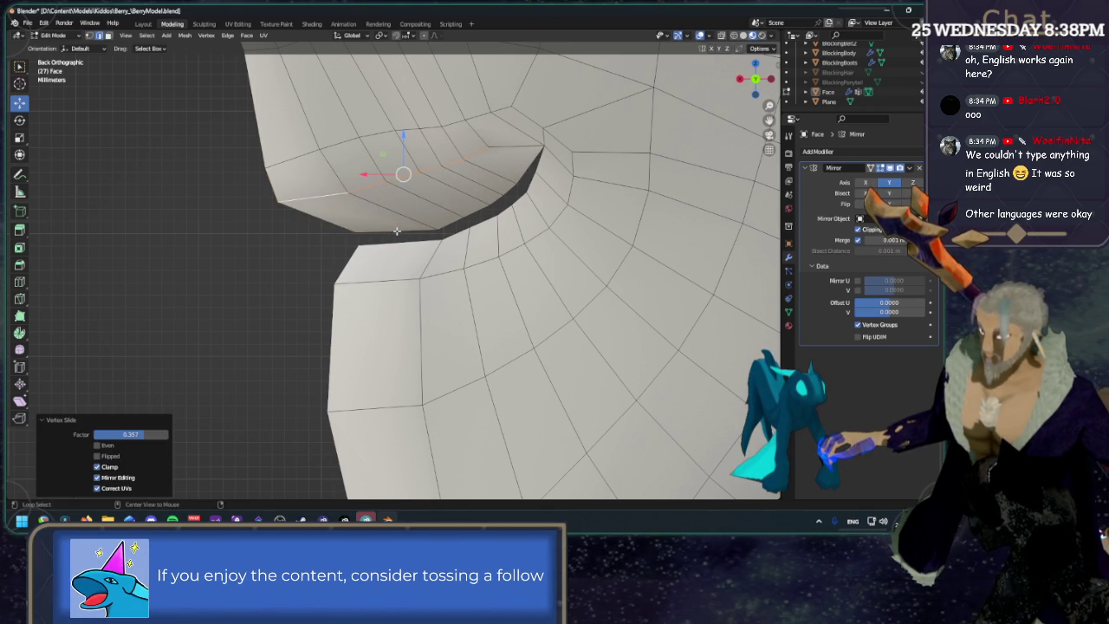
Select the lower lip edge loop and move it along the X axis.
left_click(396, 230, "alt")
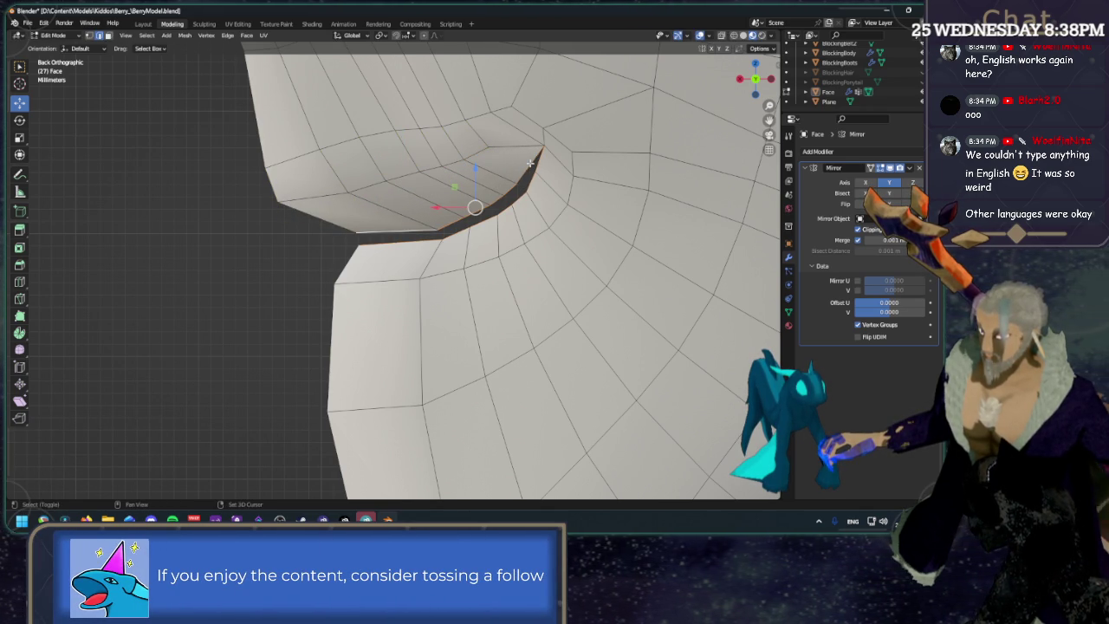
middle_click_drag(537, 163, 426, 218)
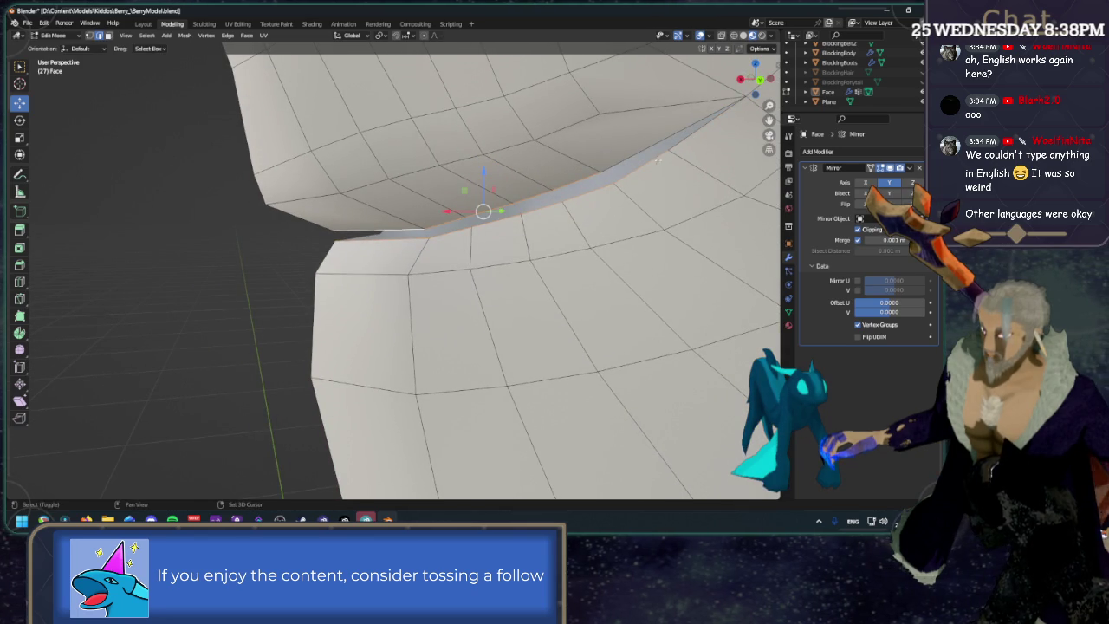
left_click(759, 80)
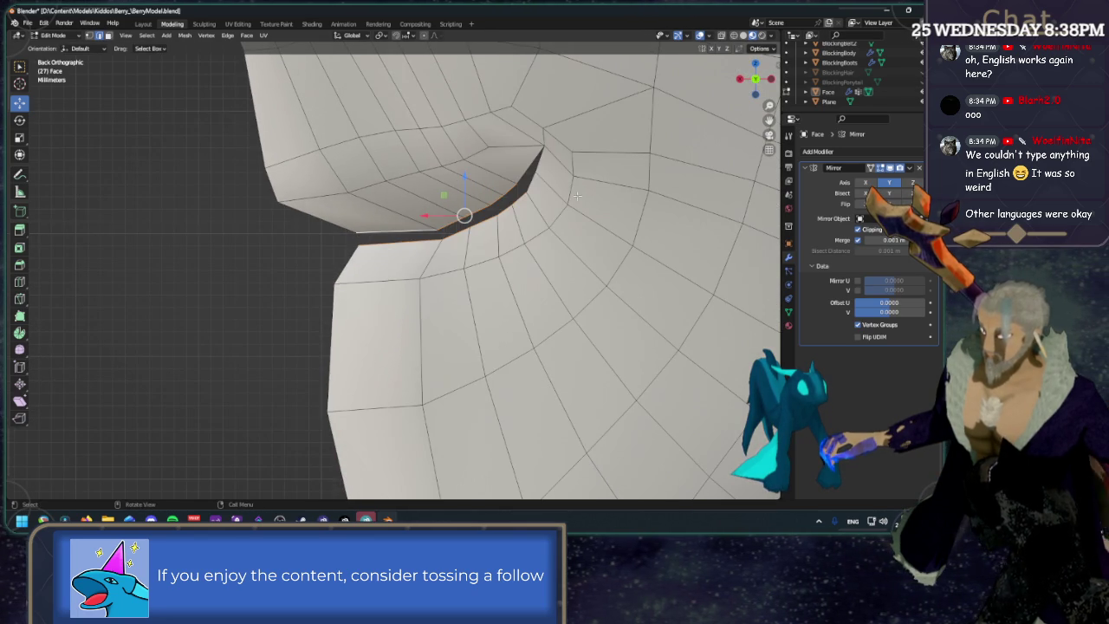
mouse_move(442, 214)
left_mouse_down()
mouse_move(405, 223)
mouse_move(472, 232)
left_mouse_up()
left_click(482, 252)
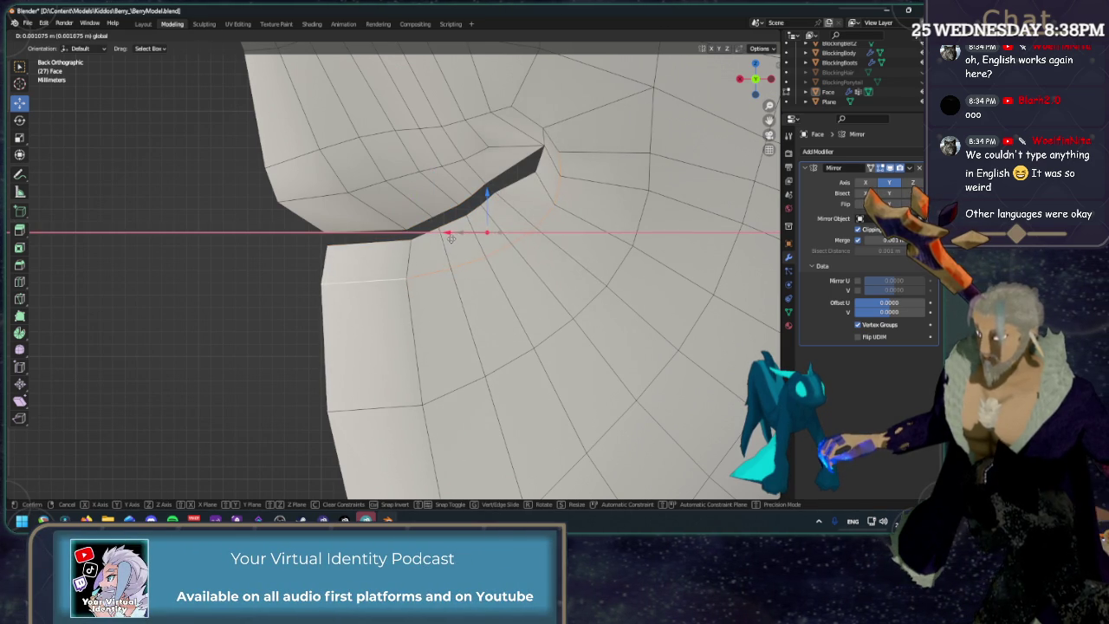
Undo the last move and redo the lip-edge shift along X.
key("ctrl+z")
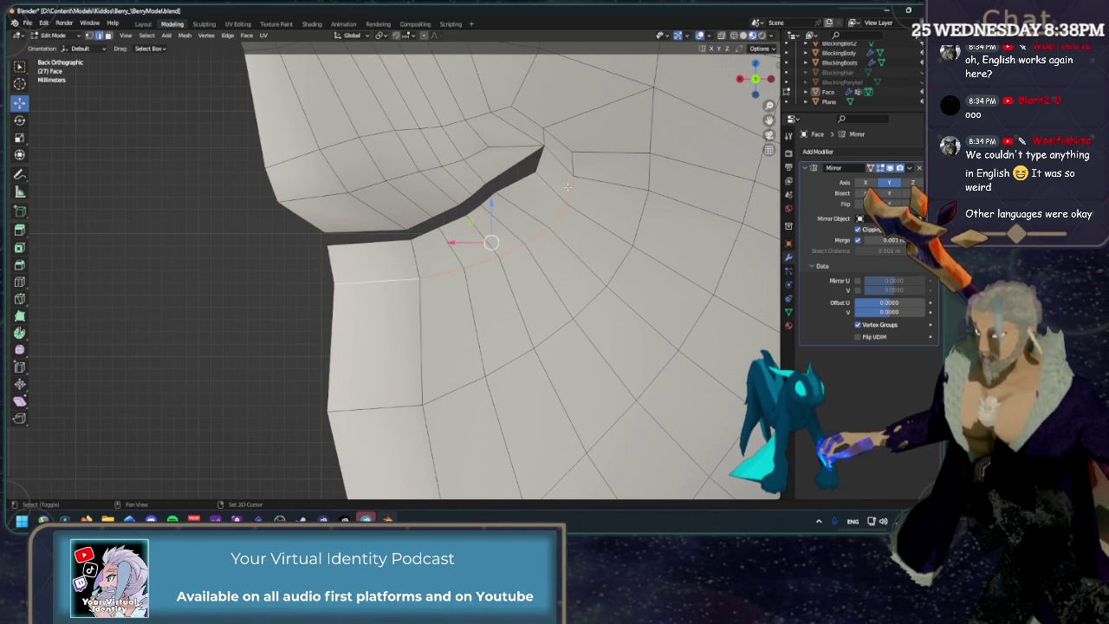
left_click_drag(440, 252, 422, 255)
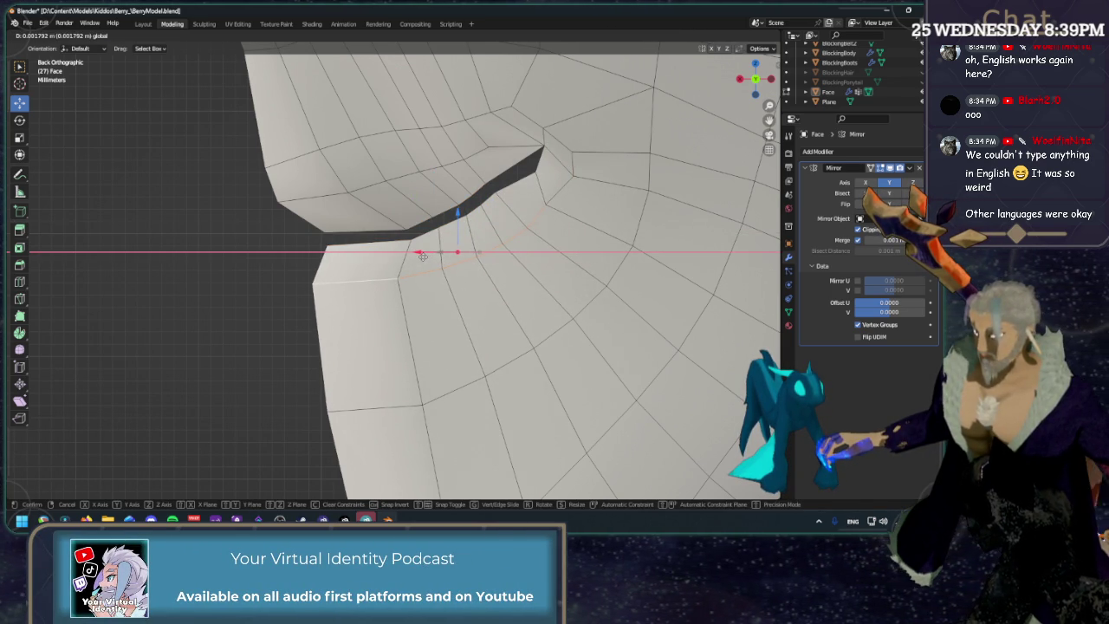
left_click(211, 265)
Shift the mouth-corner vertex and the next two mouth-edge vertices along X.
left_click(491, 190)
key("g")
key("x")
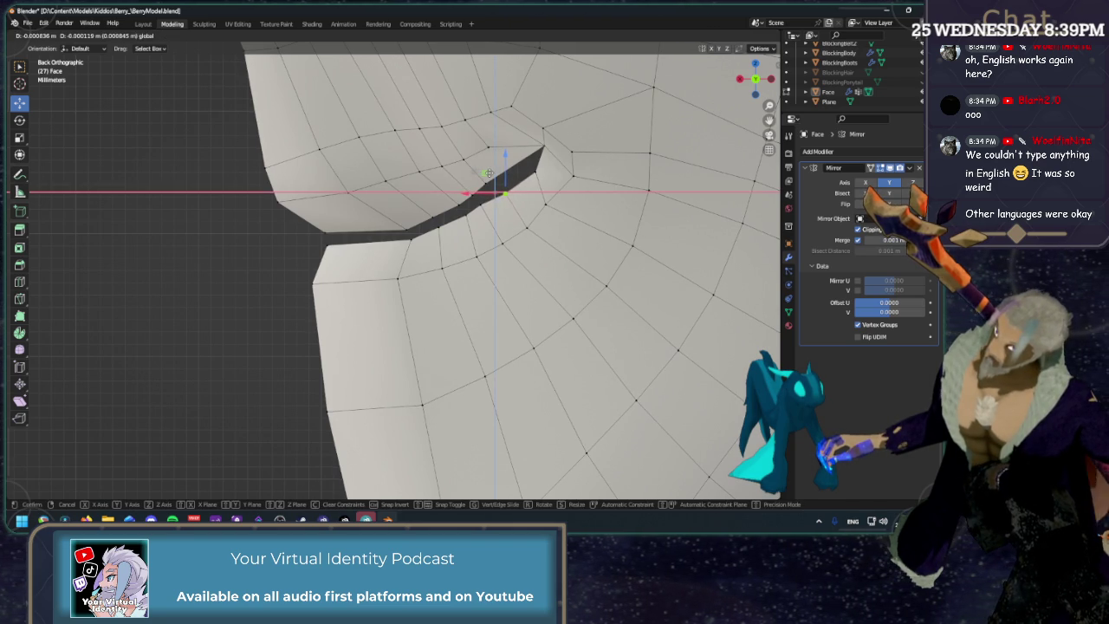
left_click(505, 192)
left_click(479, 206)
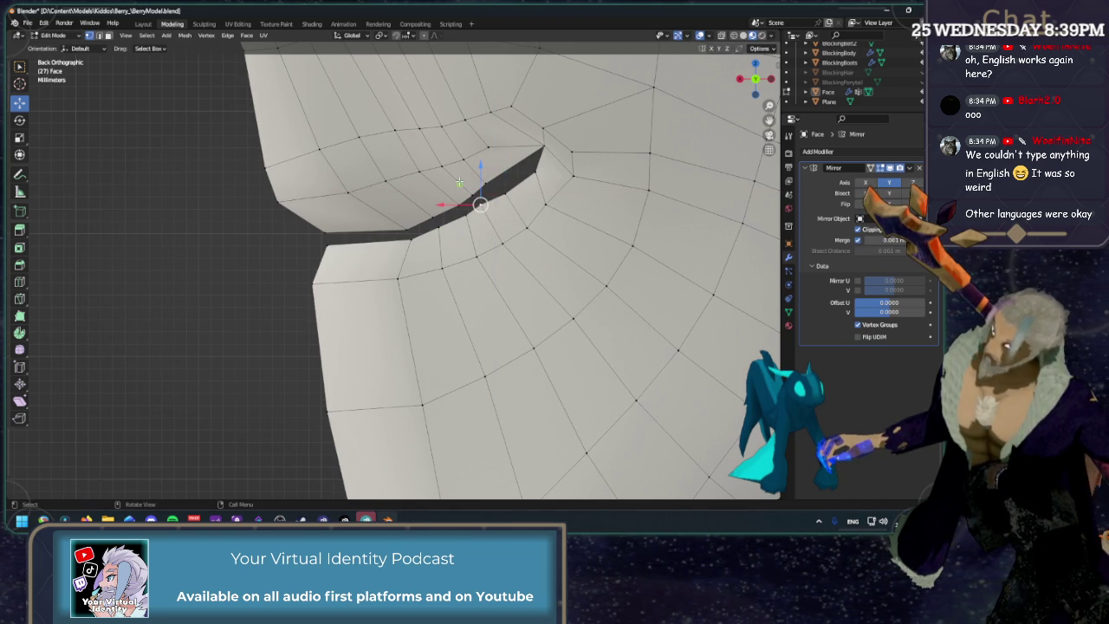
key("g")
key("x")
left_click(460, 202)
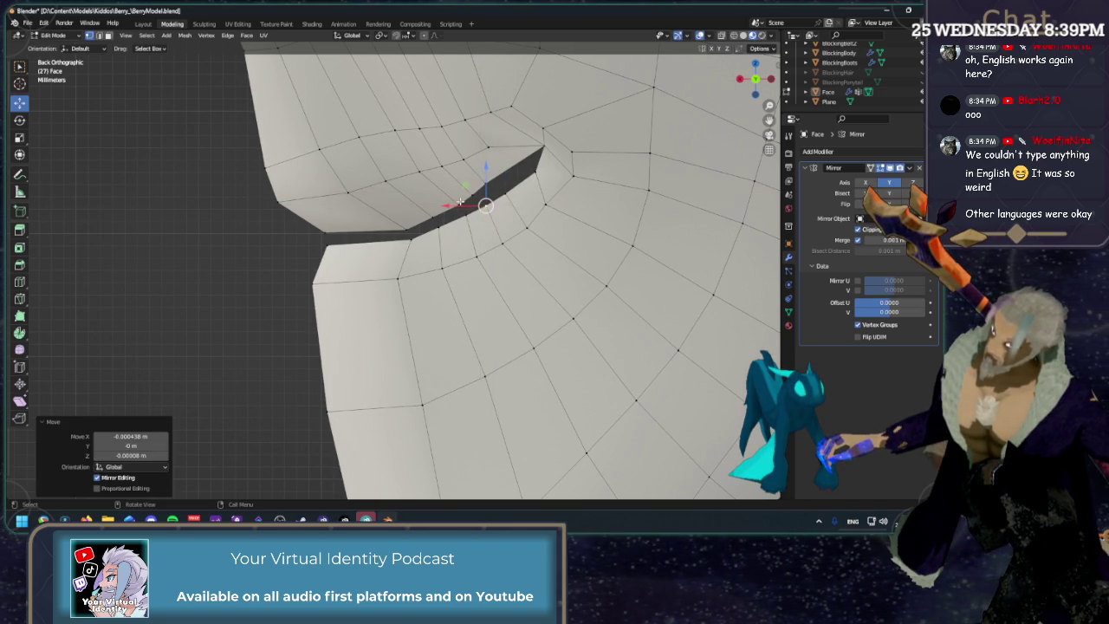
left_click(416, 235)
key("g")
key("x")
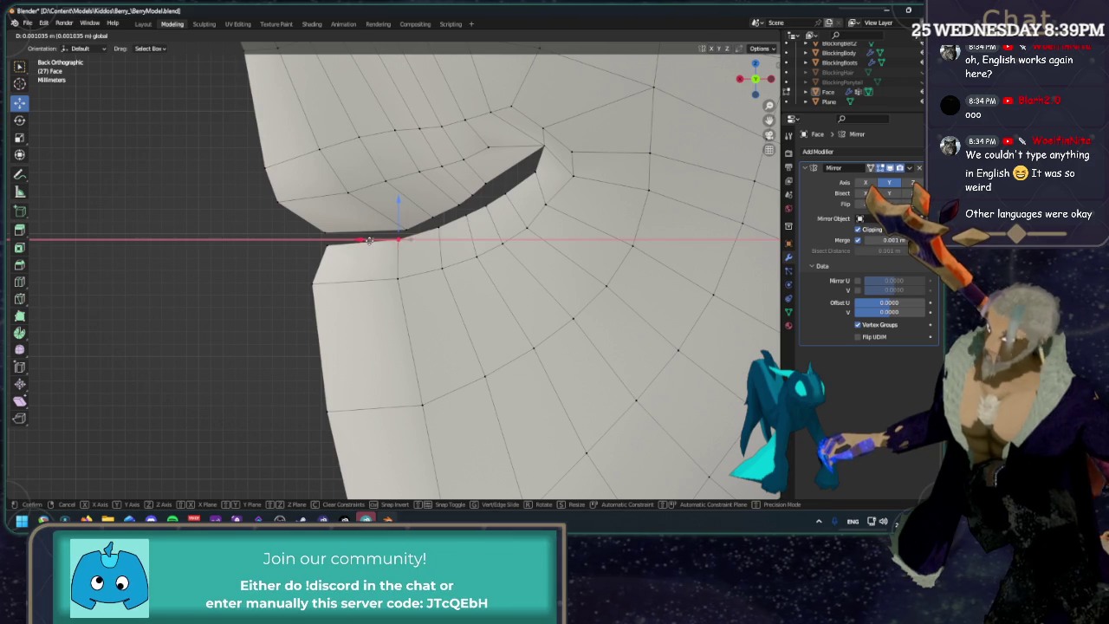
left_click(367, 239)
Shift the next three upper-lip vertices sideways along X toward the mouth corner.
left_click(406, 229)
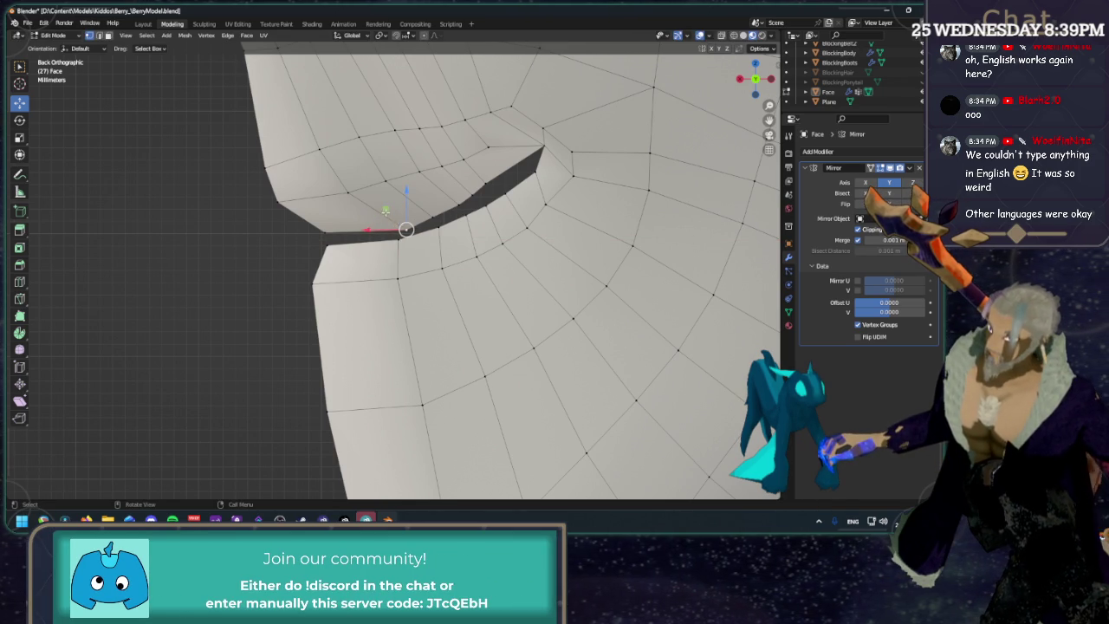
key("g")
key("x")
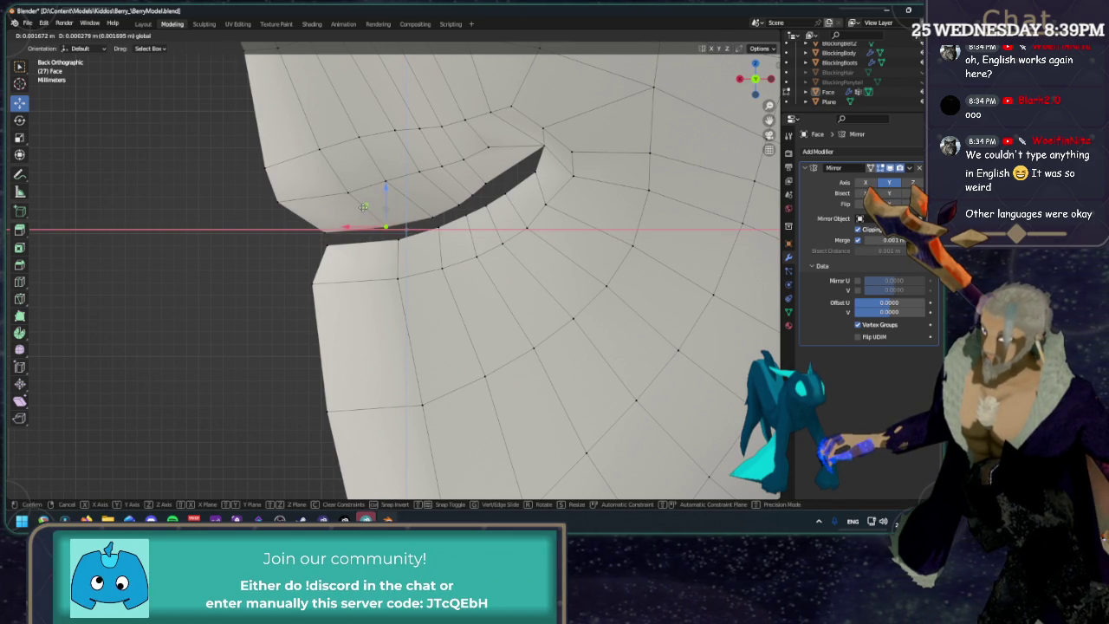
left_click(364, 208)
left_click(433, 217)
key("g")
key("x")
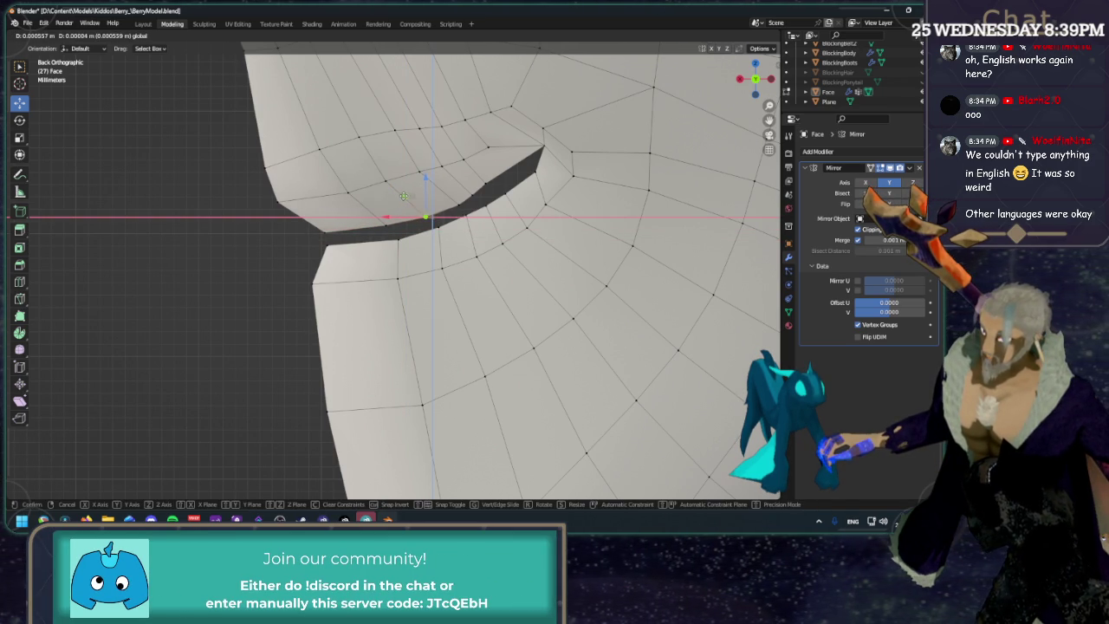
left_click(400, 194)
left_click(458, 205)
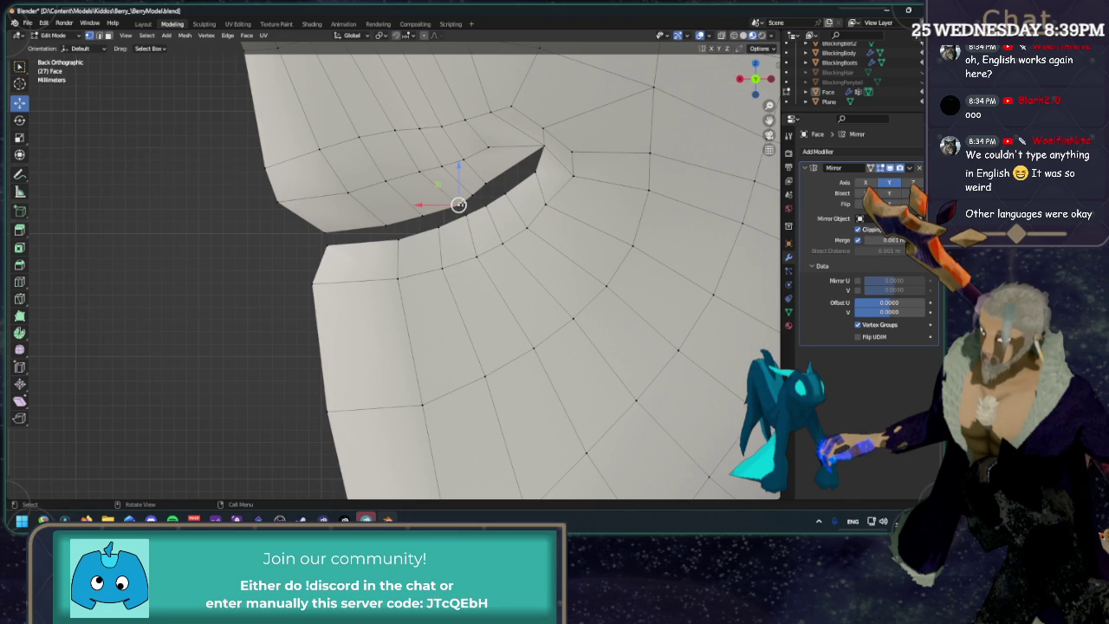
key("g")
key("x")
left_click(430, 183)
Nudge the last two upper-lip vertices along X, then orbit to inspect the mouth.
left_click(473, 198)
key("g")
key("x")
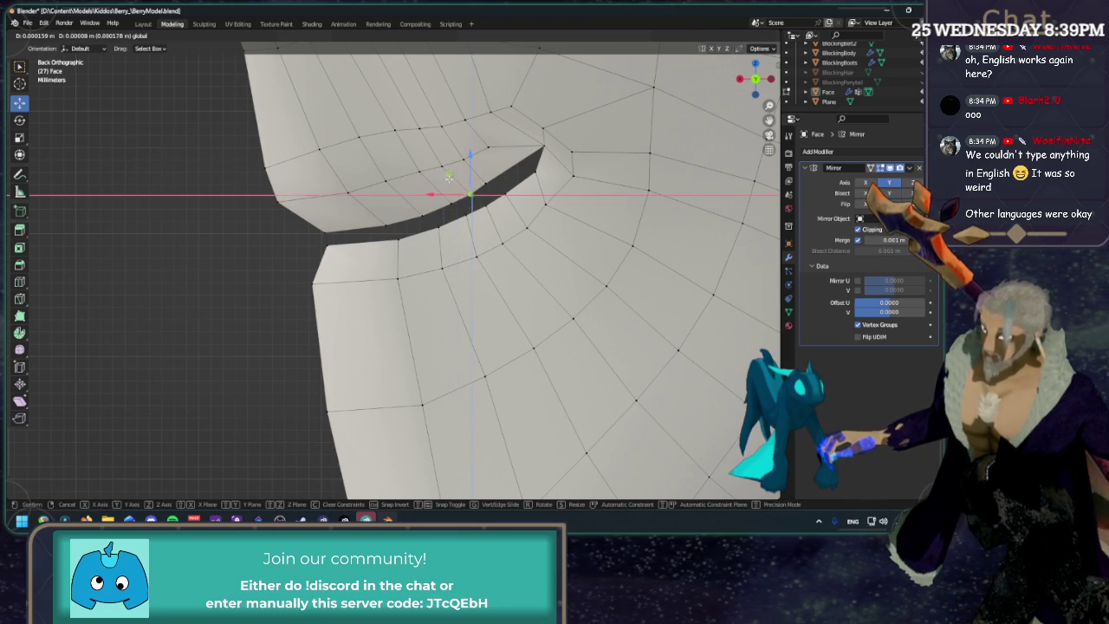
left_click(464, 189)
left_click(485, 182)
key("g")
key("x")
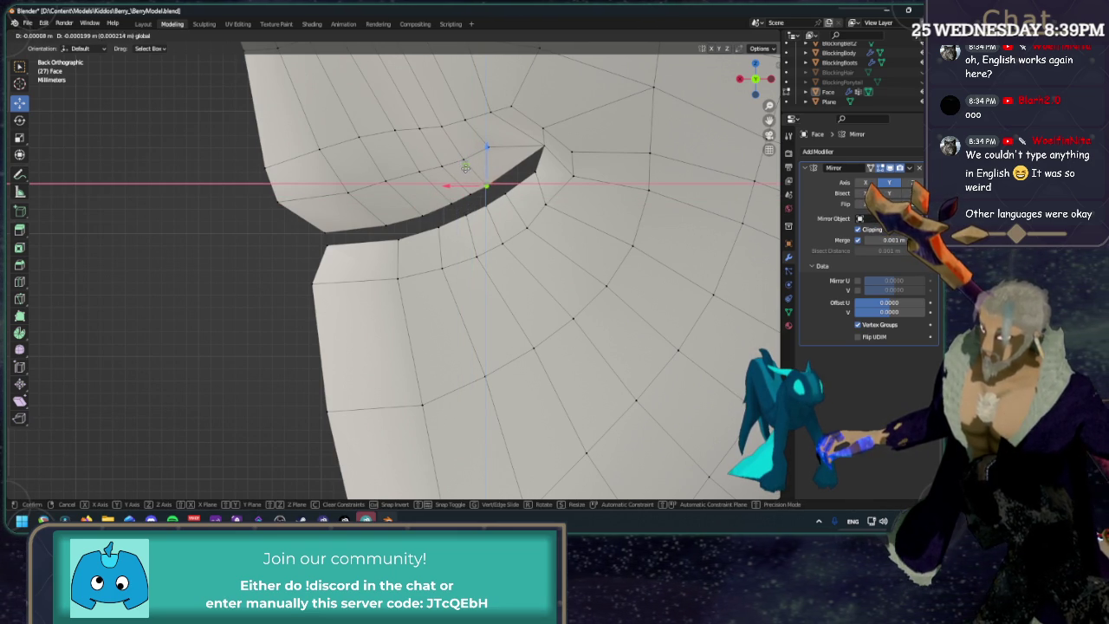
left_click(488, 178)
mouse_move(488, 178)
middle_mouse_down()
mouse_move(529, 150)
mouse_move(638, 148)
mouse_move(487, 195)
middle_mouse_up()
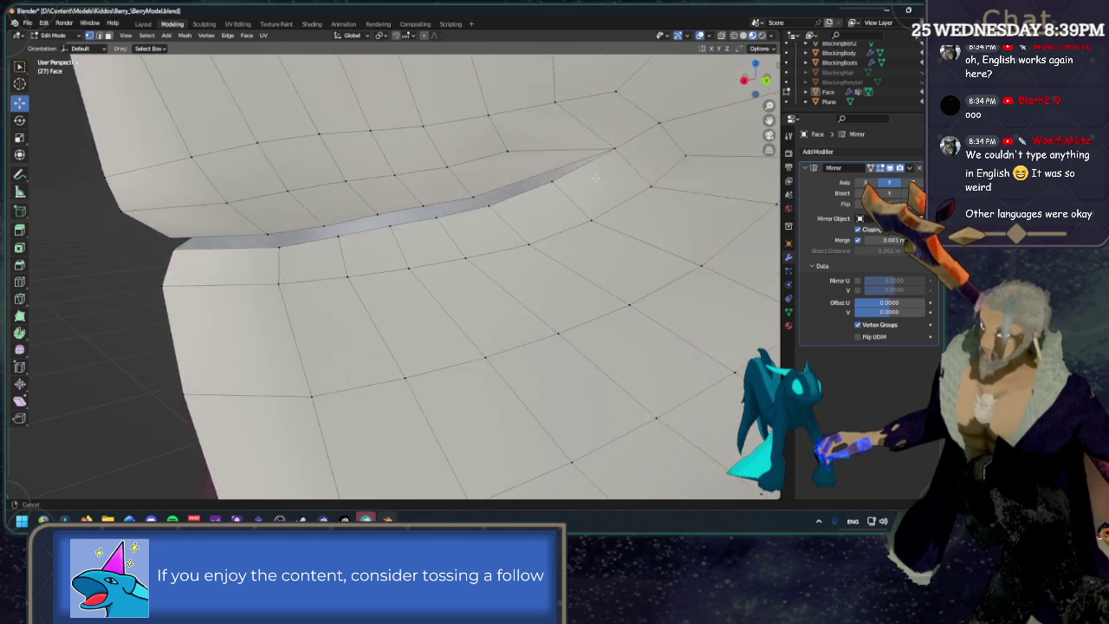
Zoom to inspect the mouth, return to Back Ortho, and nudge the vertex above the mouth corner.
scroll(481, 189, "down", 4)
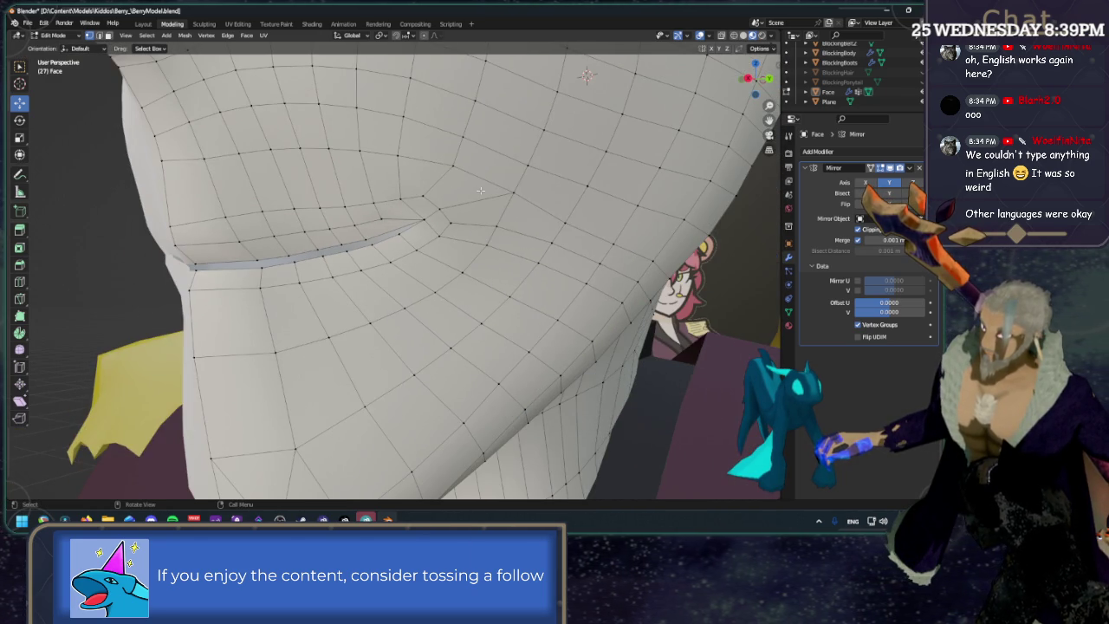
scroll(441, 194, "up", 3)
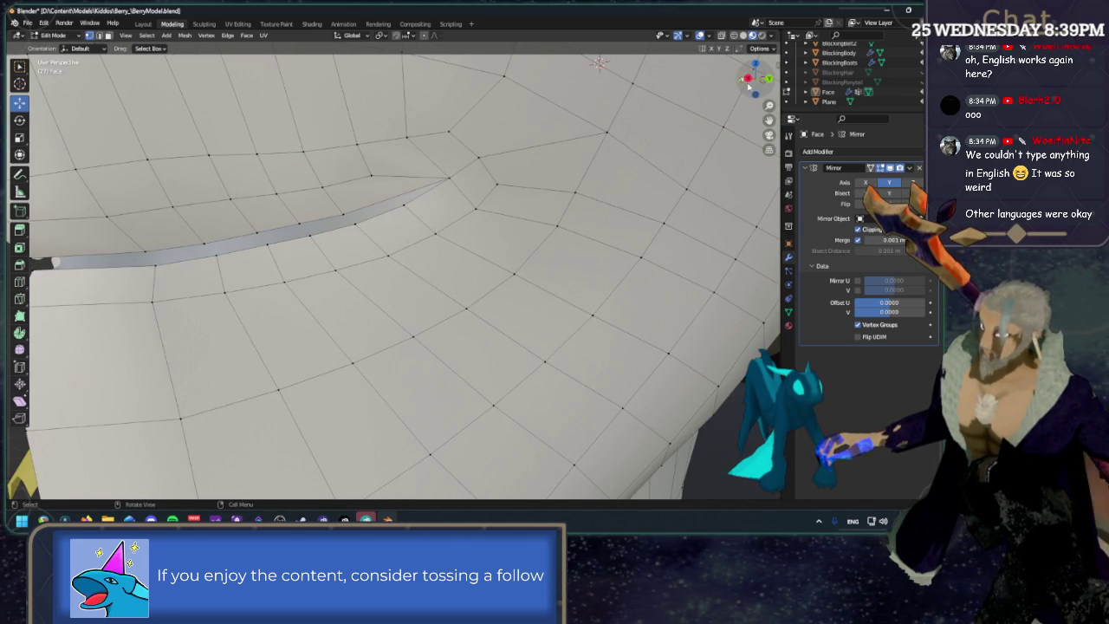
left_click(769, 80)
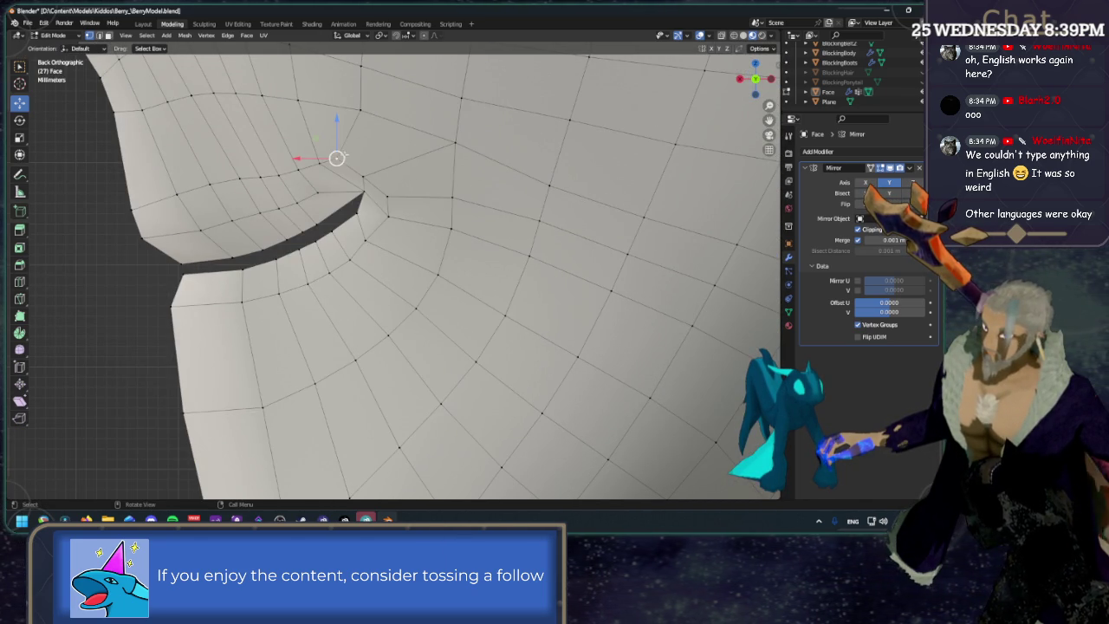
key("g")
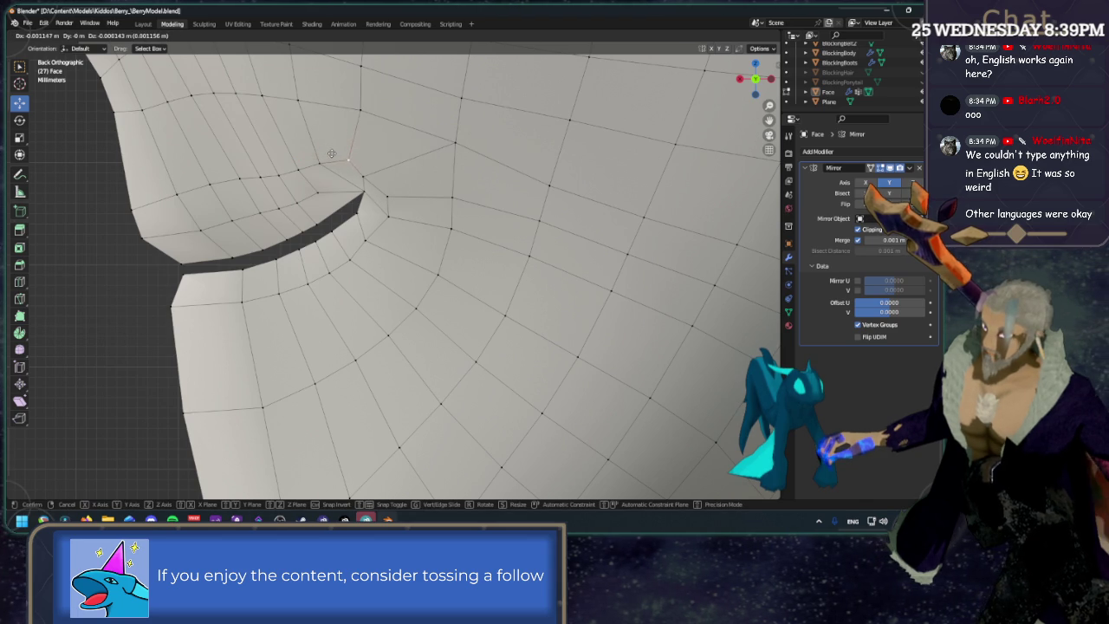
left_click(331, 154)
Vertex-slide four vertices around the mouth corner along their edges, one at factor 0.102.
key("g")
key("g")
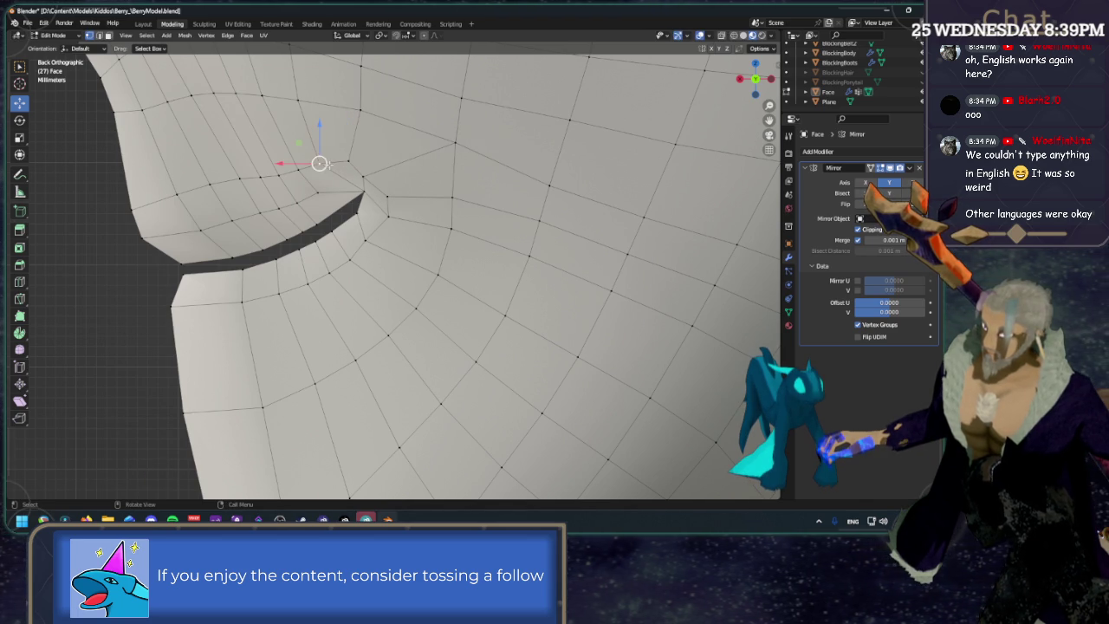
left_click(349, 162)
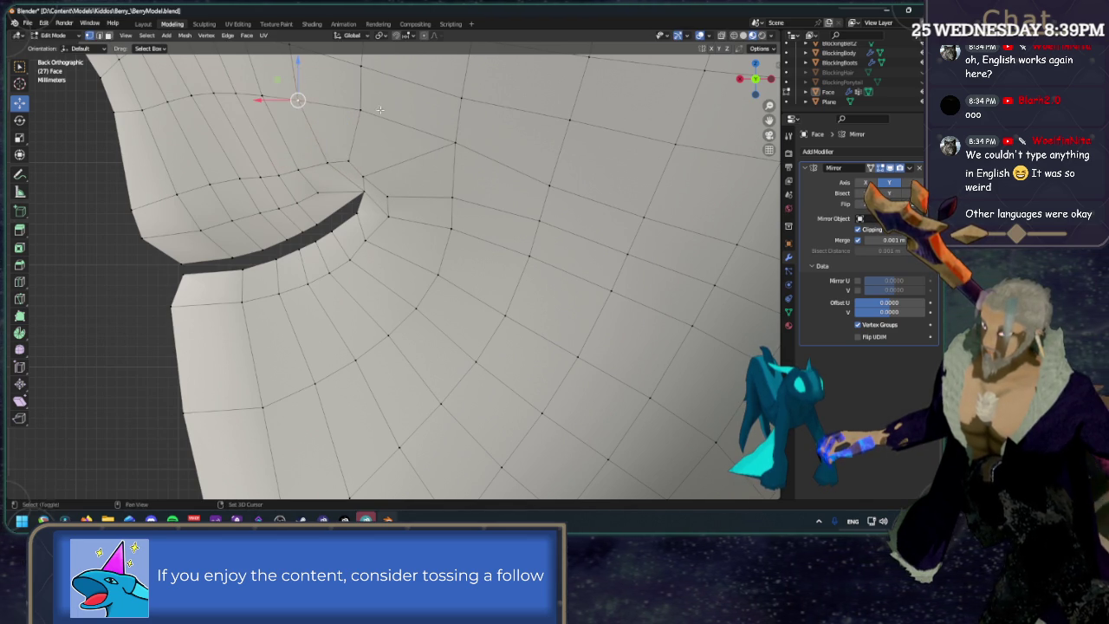
key("g")
key("g")
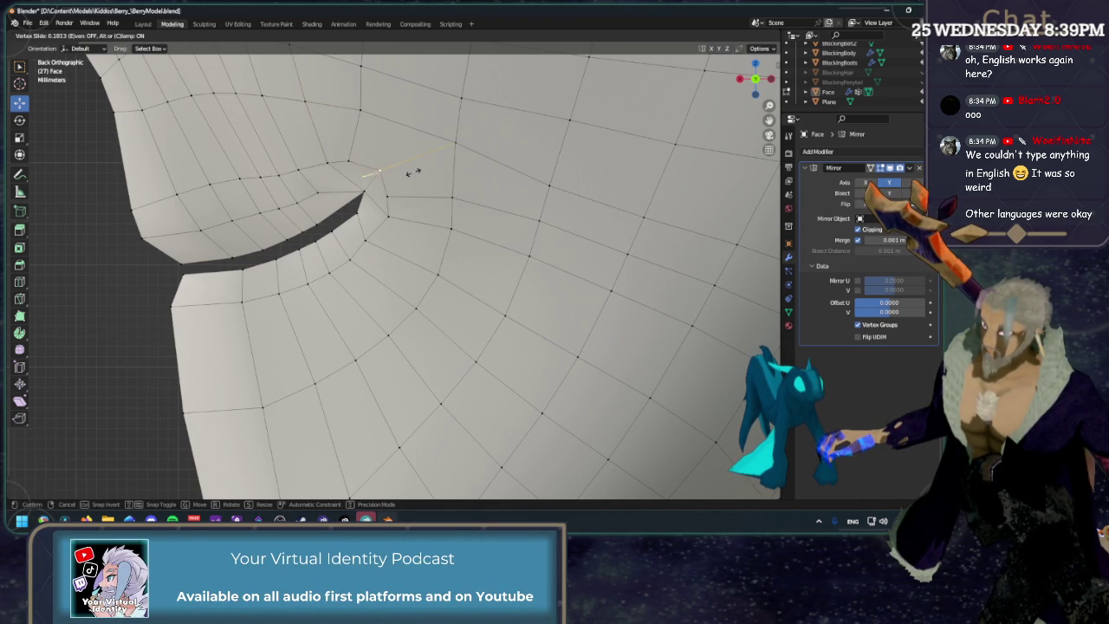
left_click(408, 178)
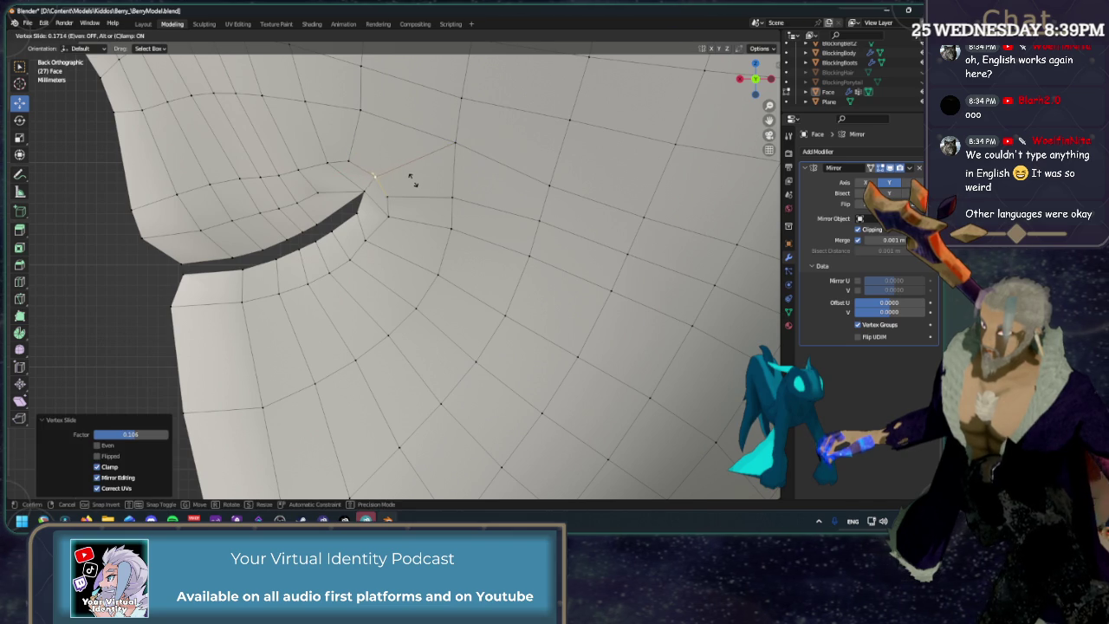
key("g")
key("g")
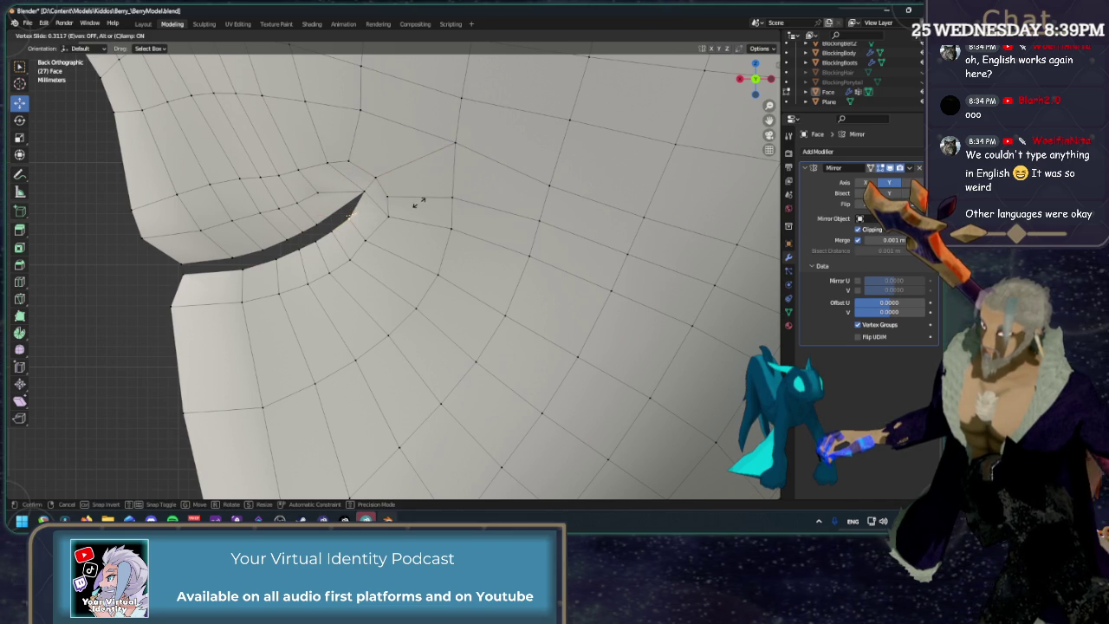
left_click(419, 203)
key("g")
key("g")
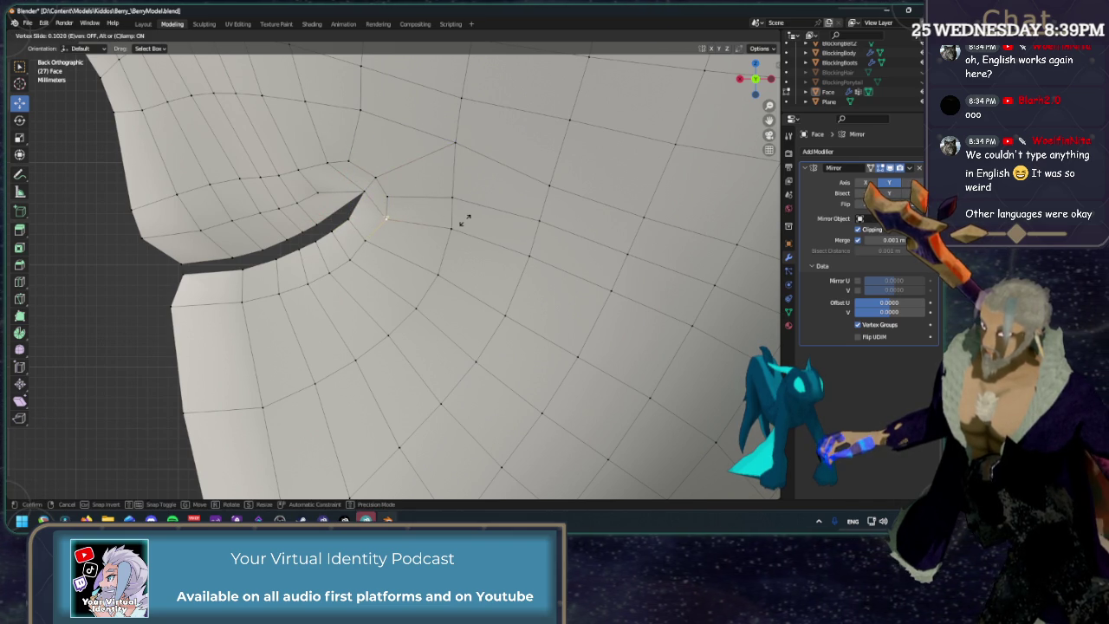
left_click(465, 220)
Slide three more cheek vertices, including one above the mouth corner, along their edges.
key("g")
key("g")
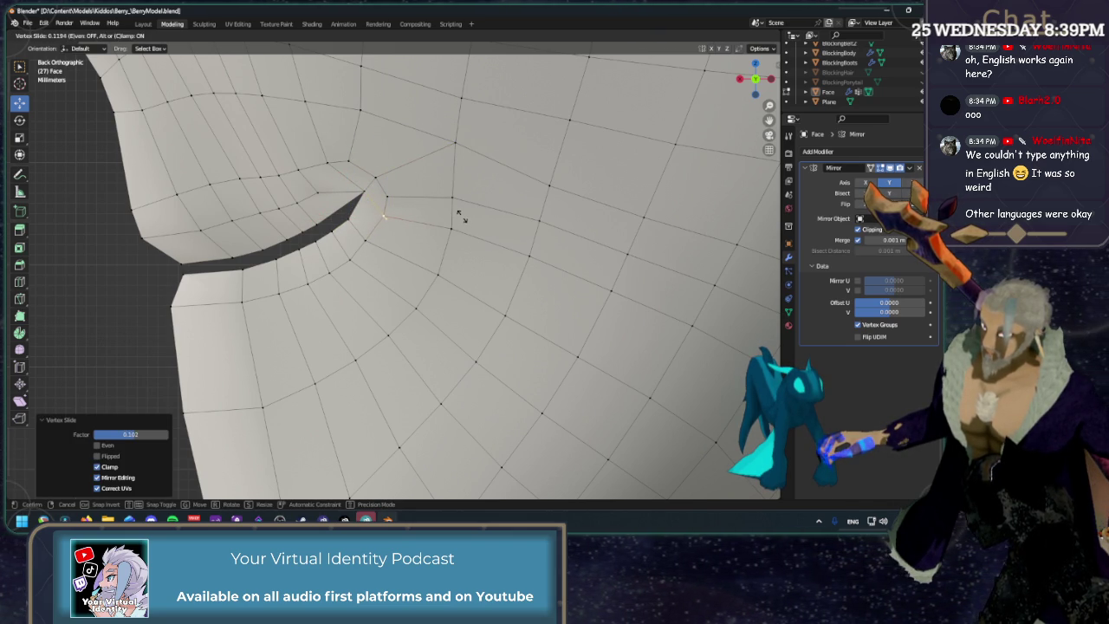
left_click(461, 218)
key("g")
key("g")
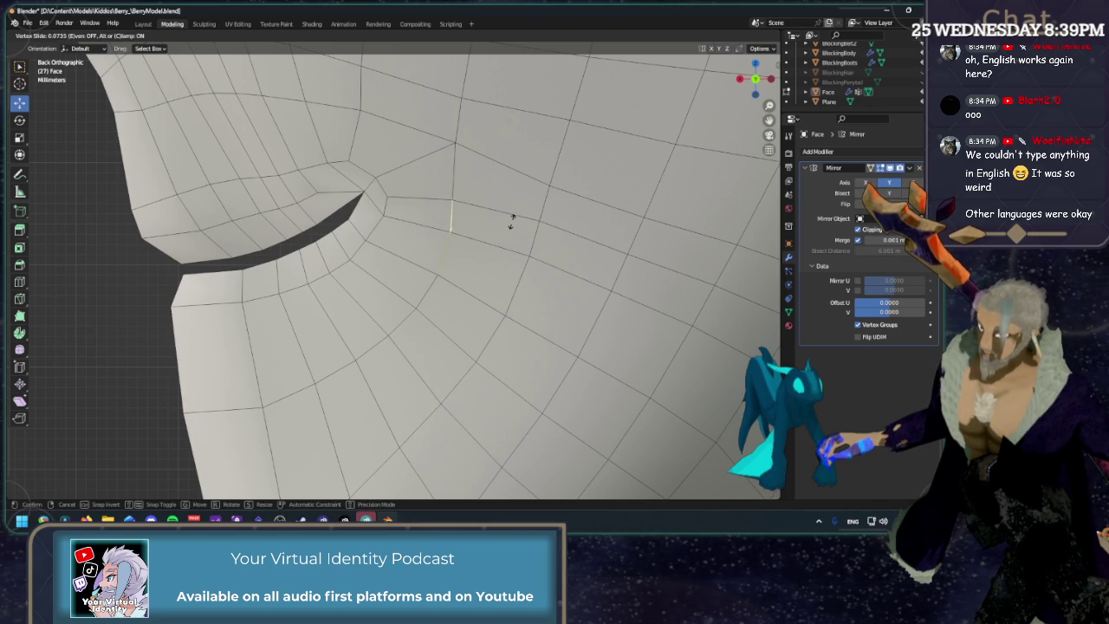
left_click(511, 224)
key("g")
key("g")
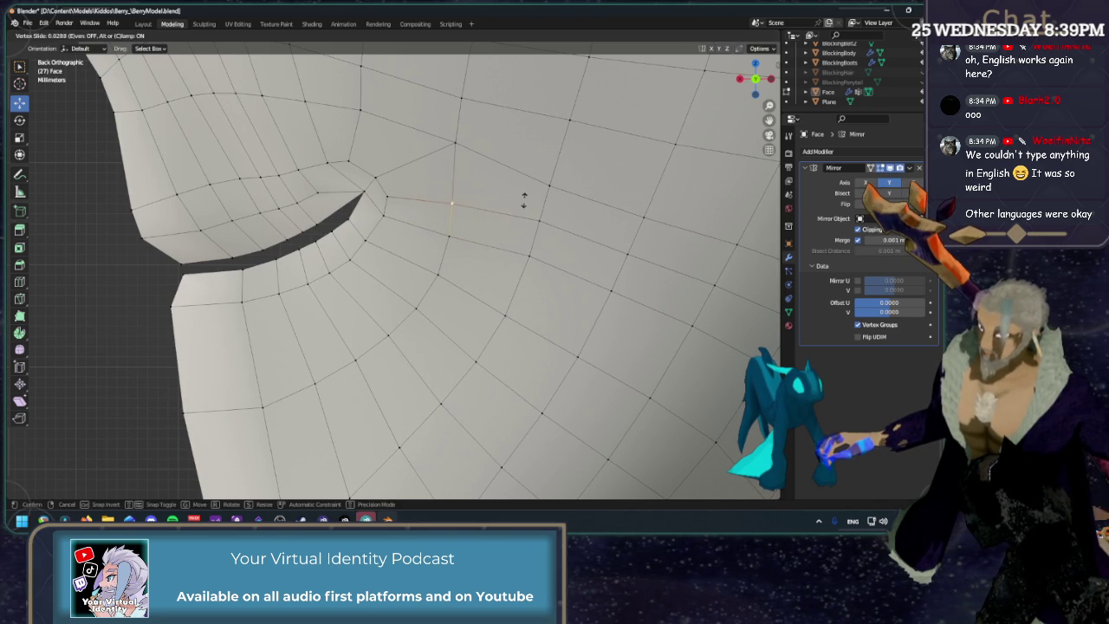
left_click(523, 200)
scroll(451, 208, "down", 1)
scroll(450, 208, "down", 1)
key("g")
key("g")
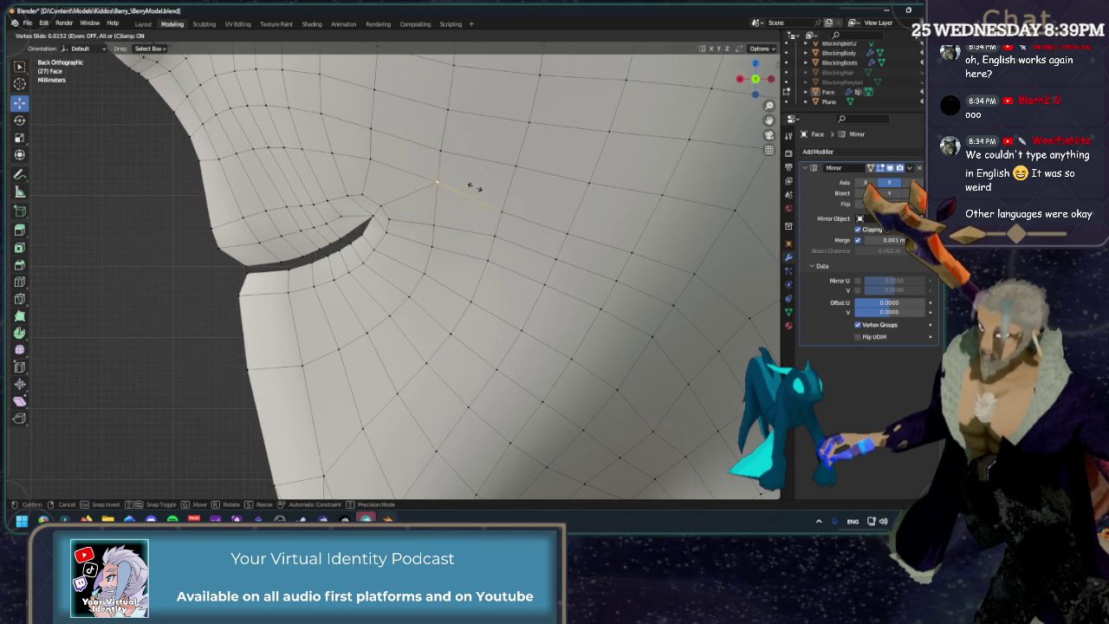
left_click(440, 173)
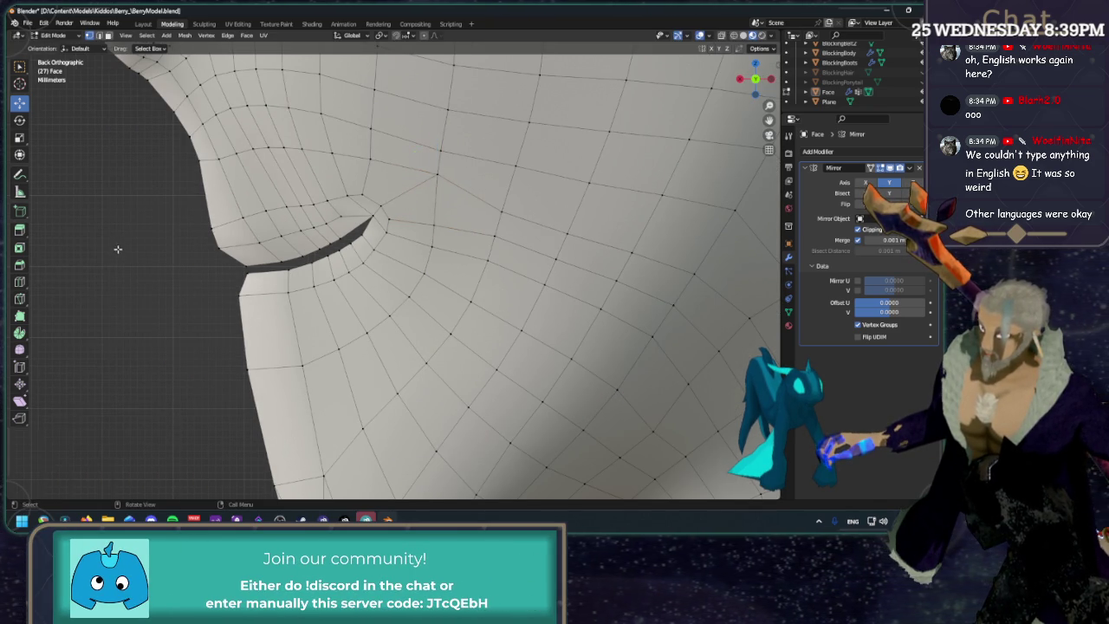
Vertex-slide four vertices near the mouth and cheek along their edges.
scroll(148, 228, "down", 3)
scroll(297, 235, "up", 2)
scroll(303, 221, "up", 2)
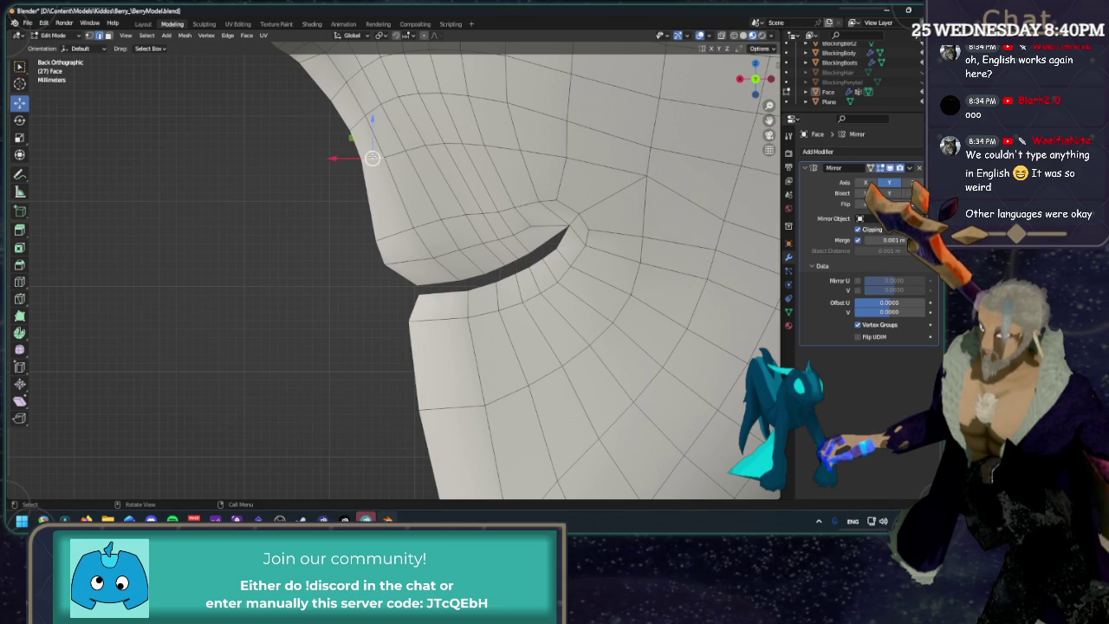
key("g")
key("g")
left_click(304, 229)
key("g")
key("g")
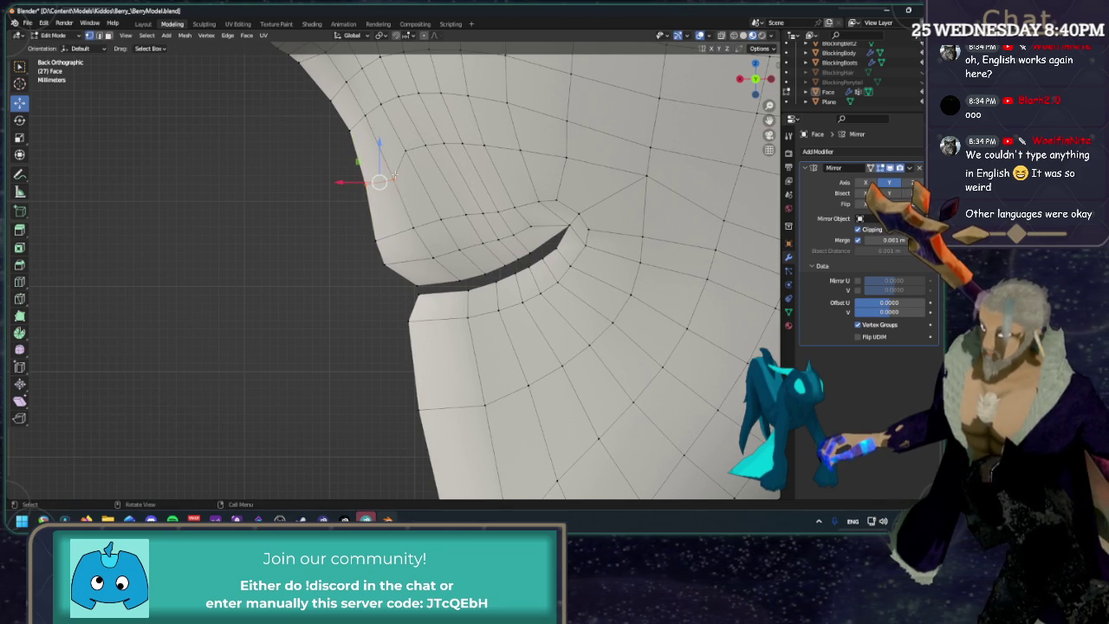
left_click(533, 195)
key("g")
key("g")
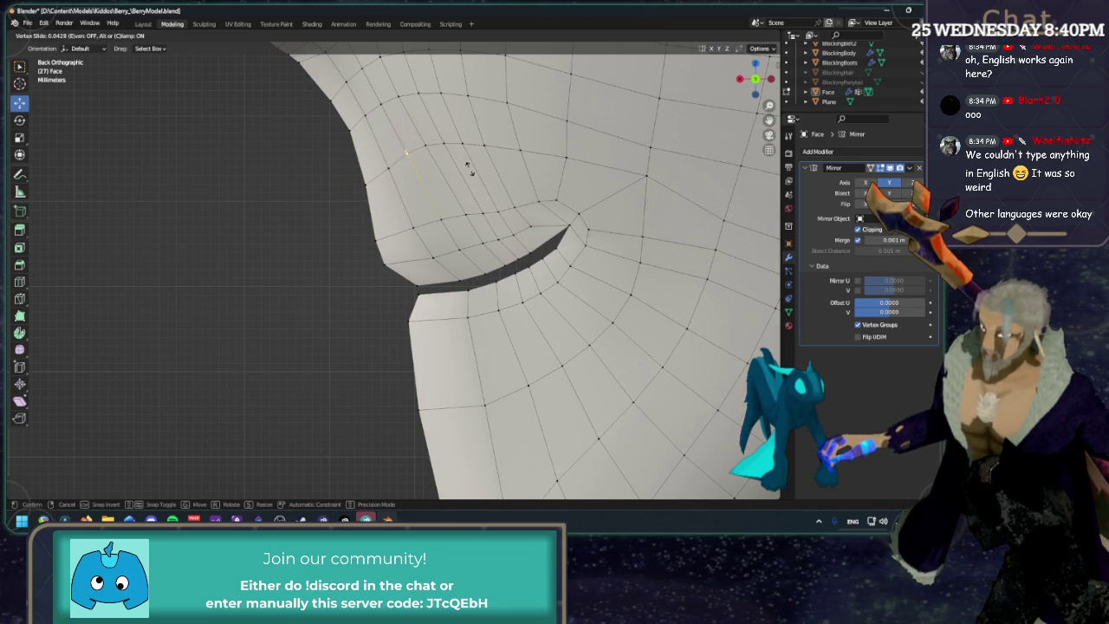
left_click(469, 170)
key("g")
key("g")
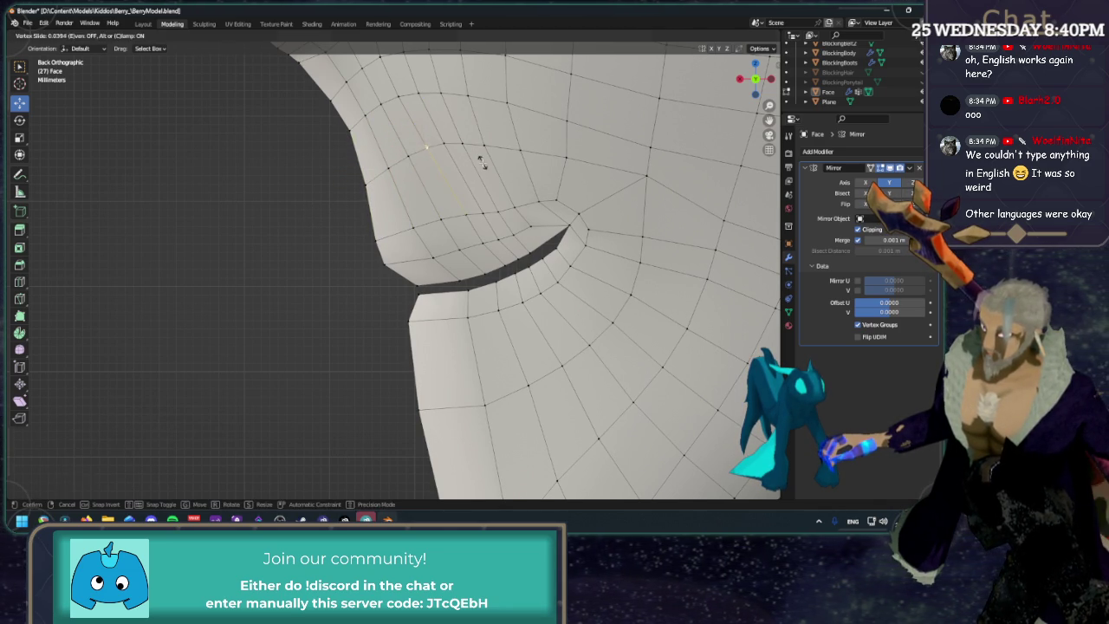
left_click(481, 161)
Slide a vertex near the mouth corner along its edges, then deselect it.
scroll(481, 160, "down", 2)
scroll(223, 218, "down", 3)
scroll(240, 220, "down", 2)
scroll(439, 170, "up", 4)
scroll(439, 171, "up", 2)
left_click(431, 167)
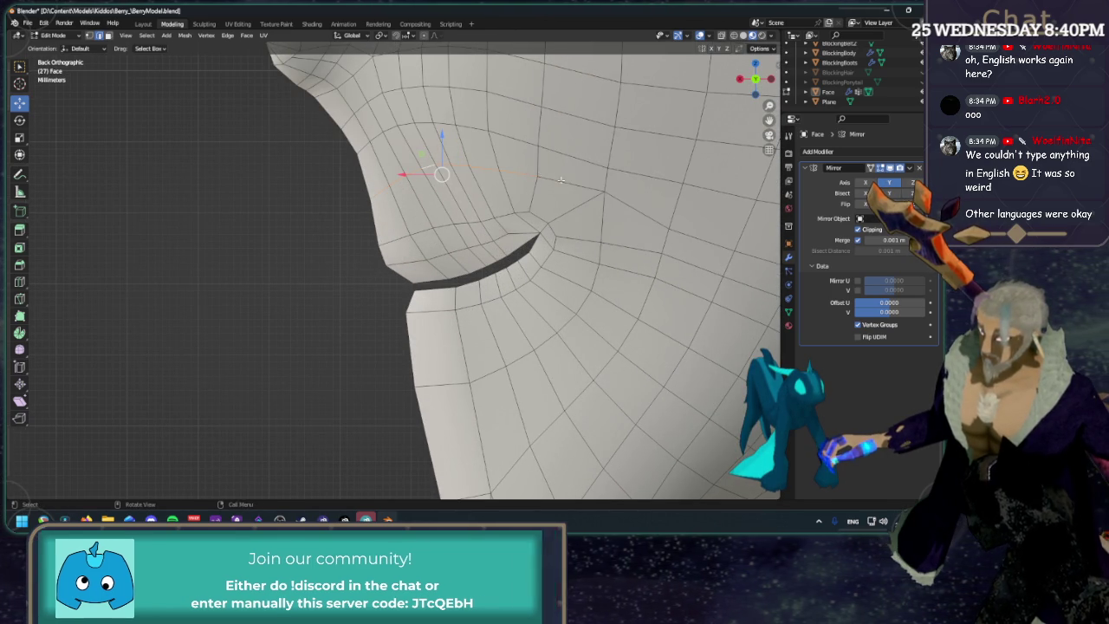
key("g")
key("g")
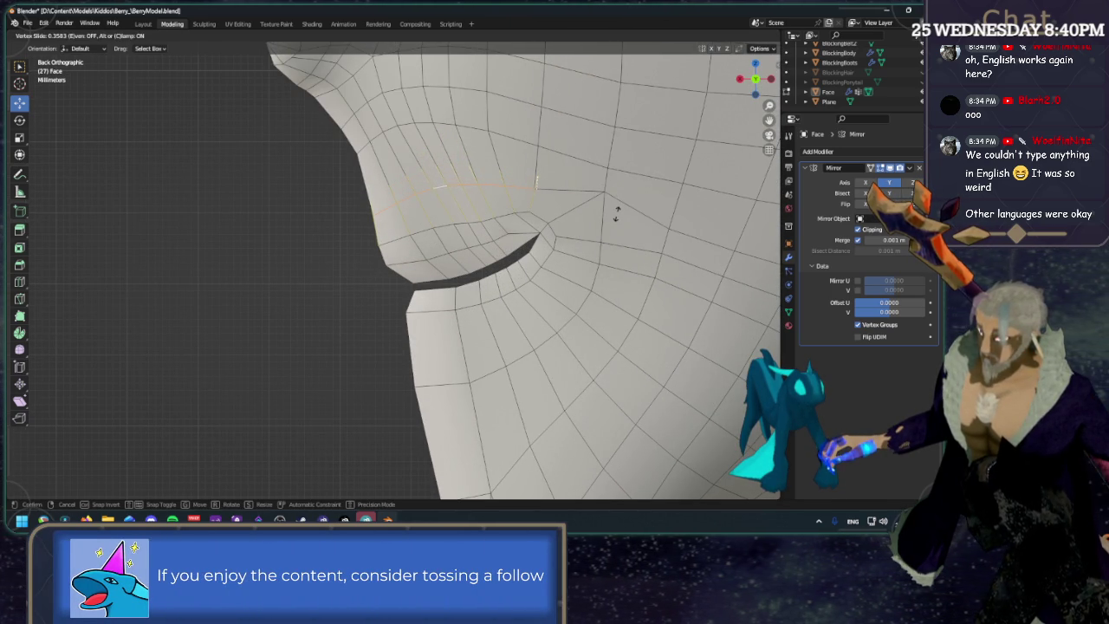
left_click(616, 217)
left_click(272, 248)
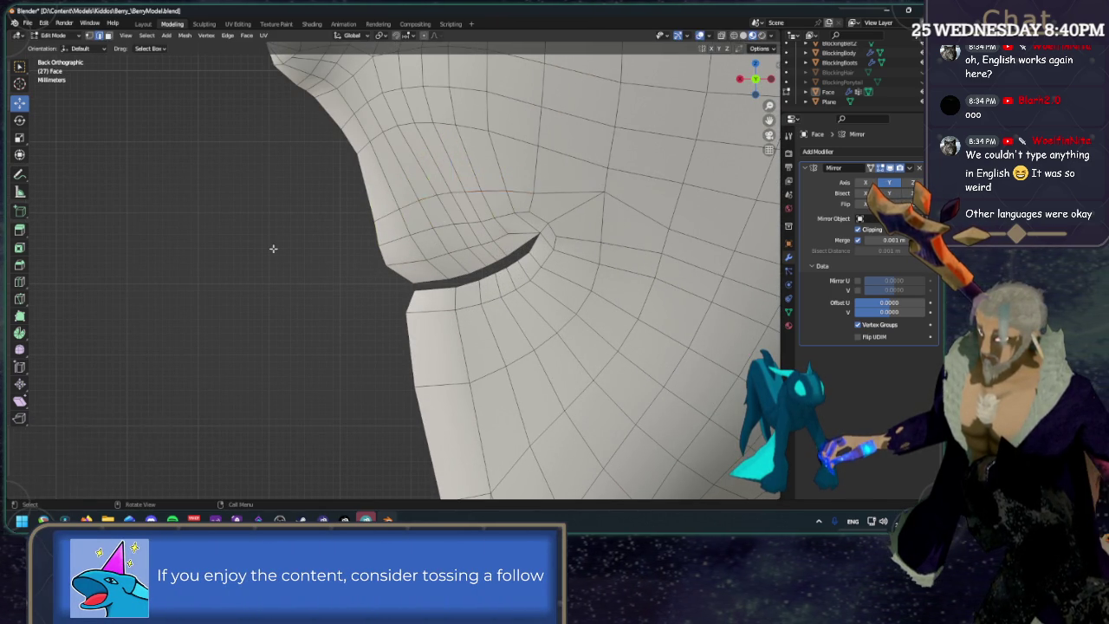
Slide a short vertex path near the nose, then slide another cheek vertex.
scroll(370, 204, "down", 2)
left_click(382, 176, "alt")
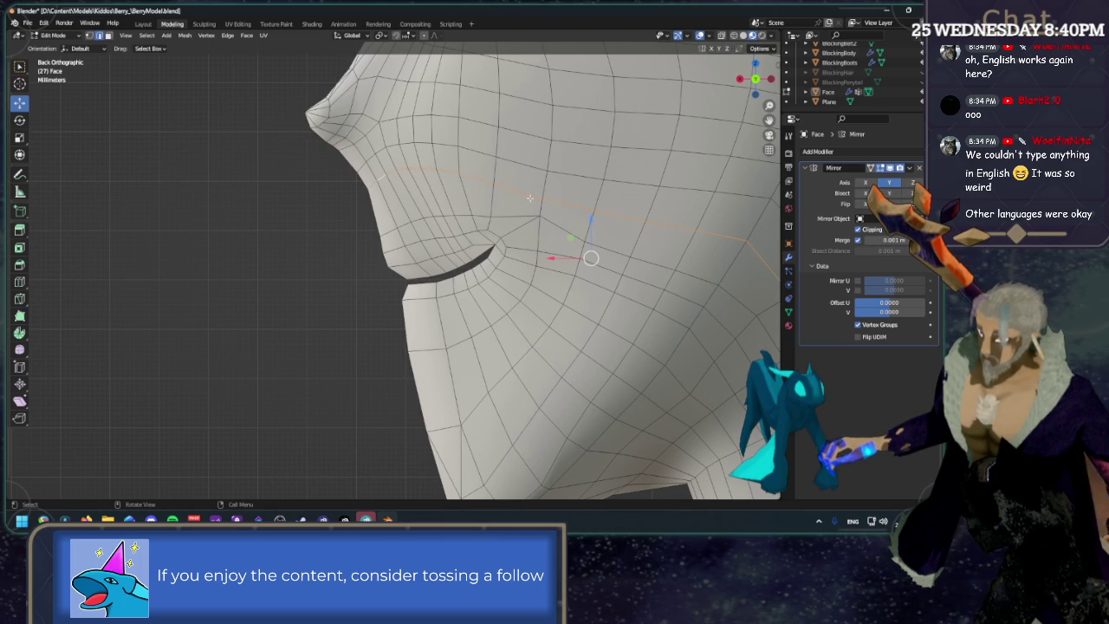
scroll(523, 198, "down", 3)
scroll(465, 214, "up", 3)
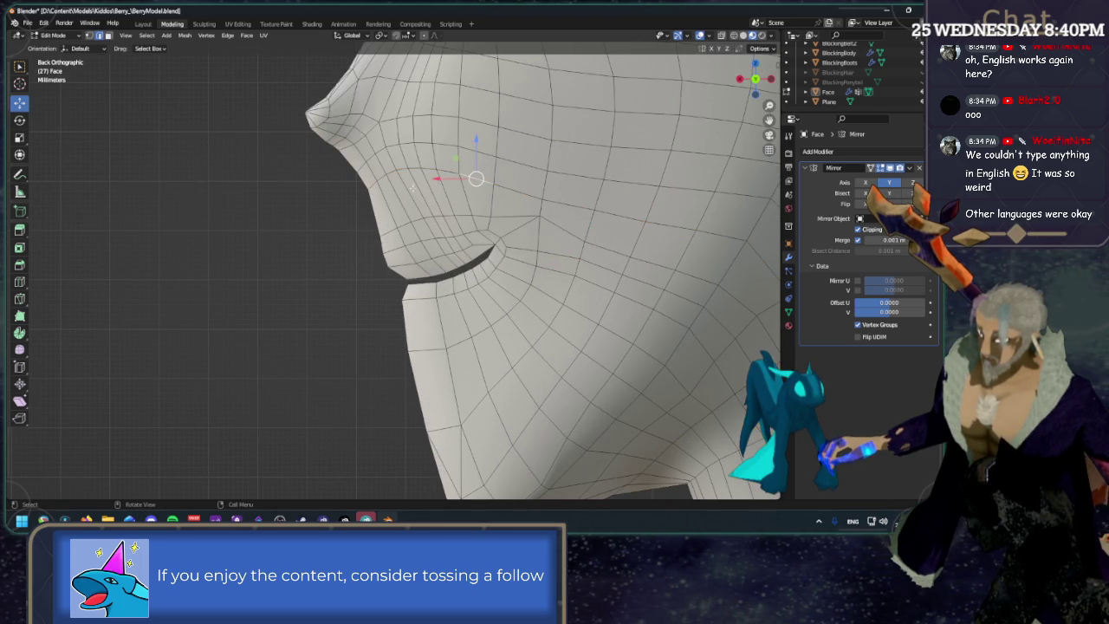
left_click(370, 184, "ctrl")
key("shift+v")
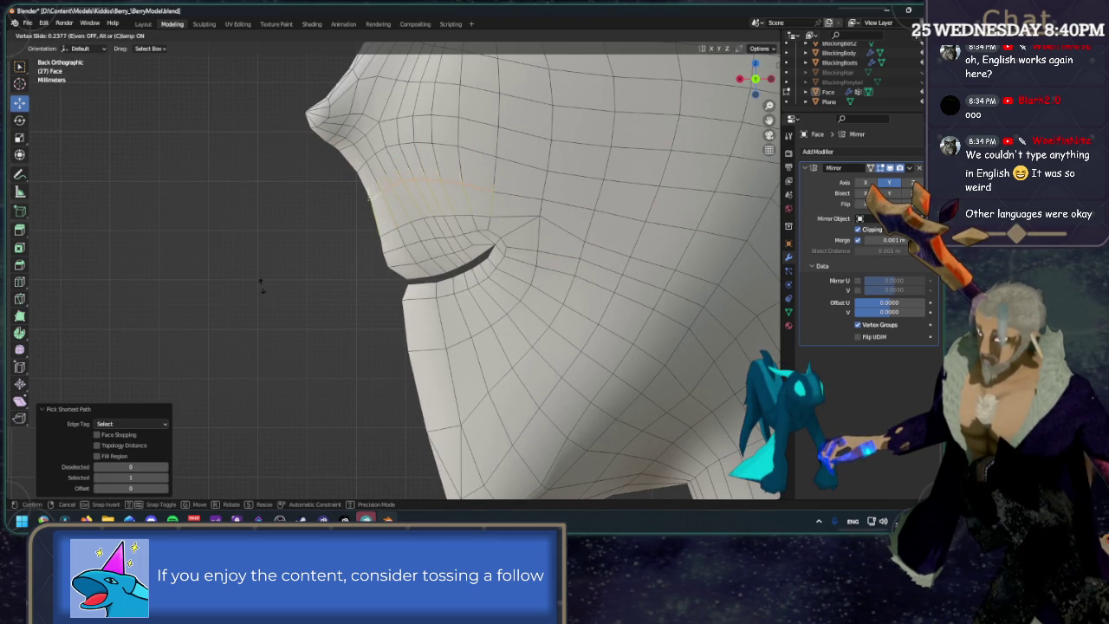
left_click(260, 294)
key("shift+v")
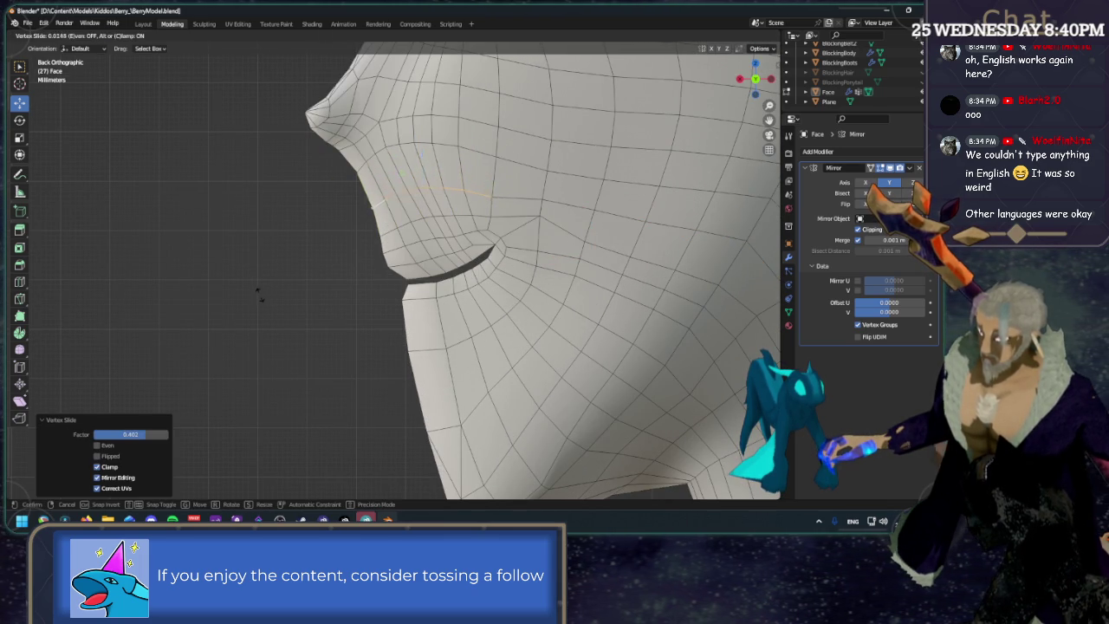
key("Escape")
left_click(491, 193)
key("shift+v")
left_click(608, 205)
left_click(292, 322)
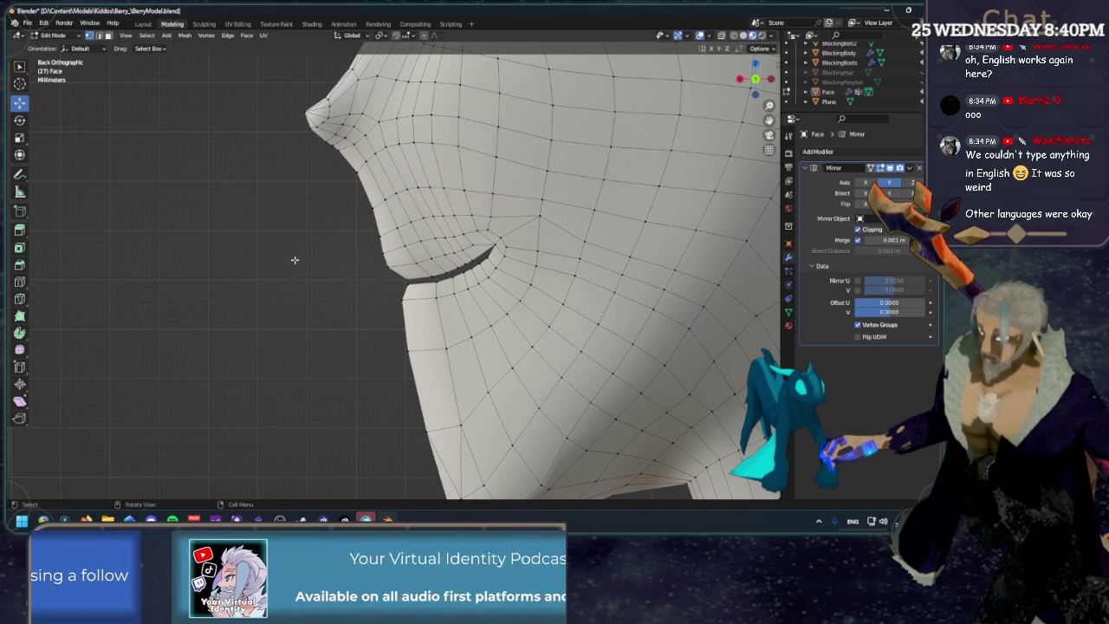
Slide the nose-base vertex path along its edges (factor 0.389) and nudge the nose-base vertex.
left_click(362, 165, "alt")
mouse_move(362, 164)
middle_mouse_down()
mouse_move(681, 246)
mouse_move(471, 180)
middle_mouse_up()
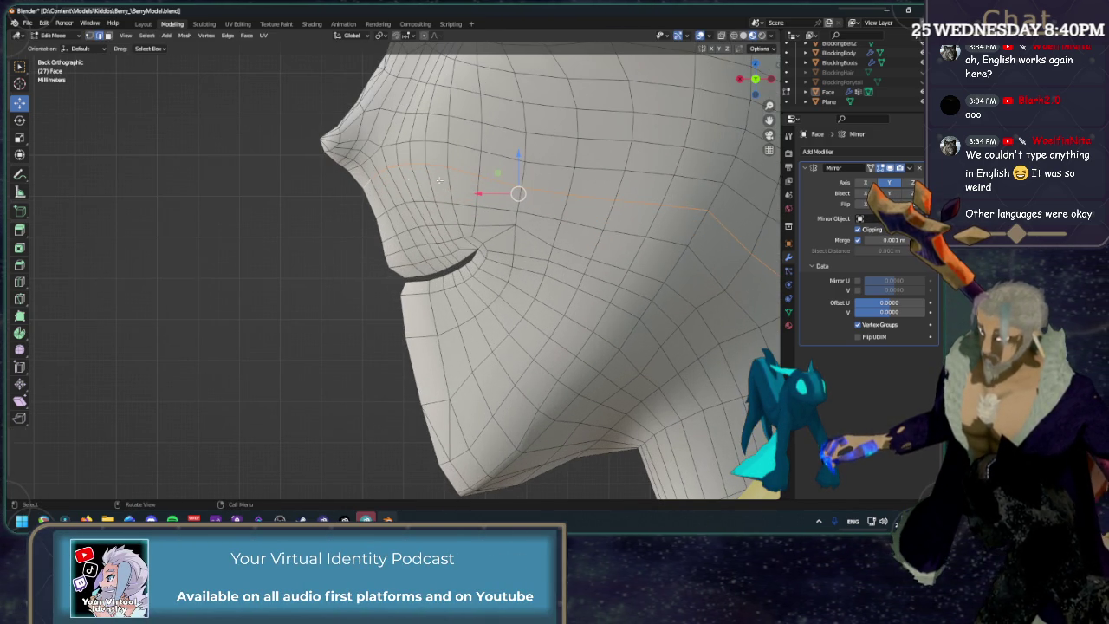
left_click(363, 185)
left_click(469, 175, "ctrl")
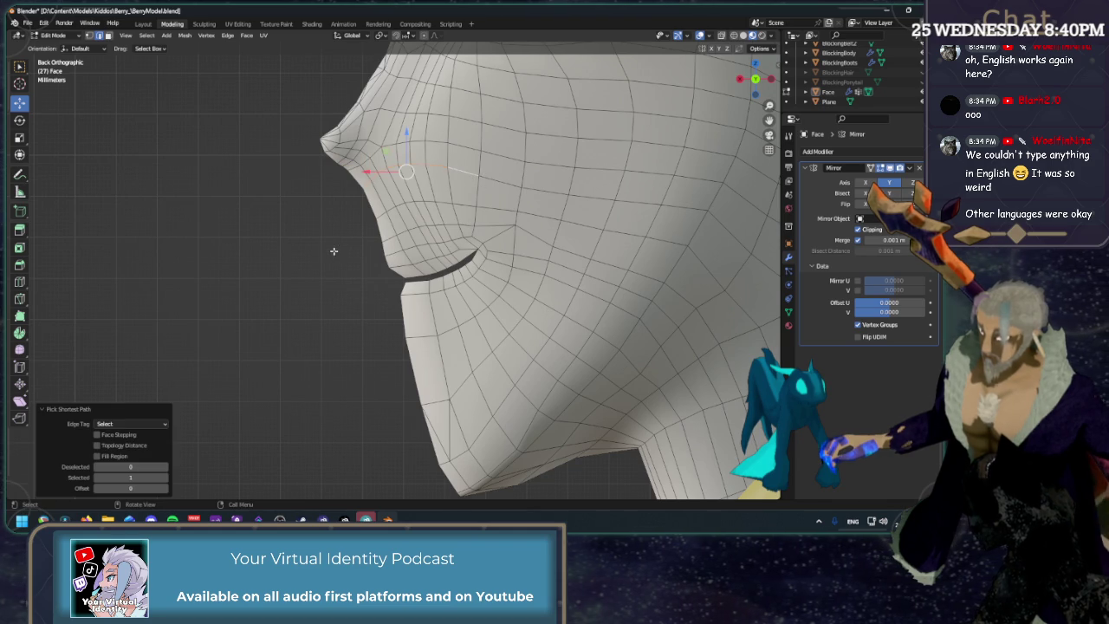
key("shift+v")
left_click(301, 258)
key("shift+v")
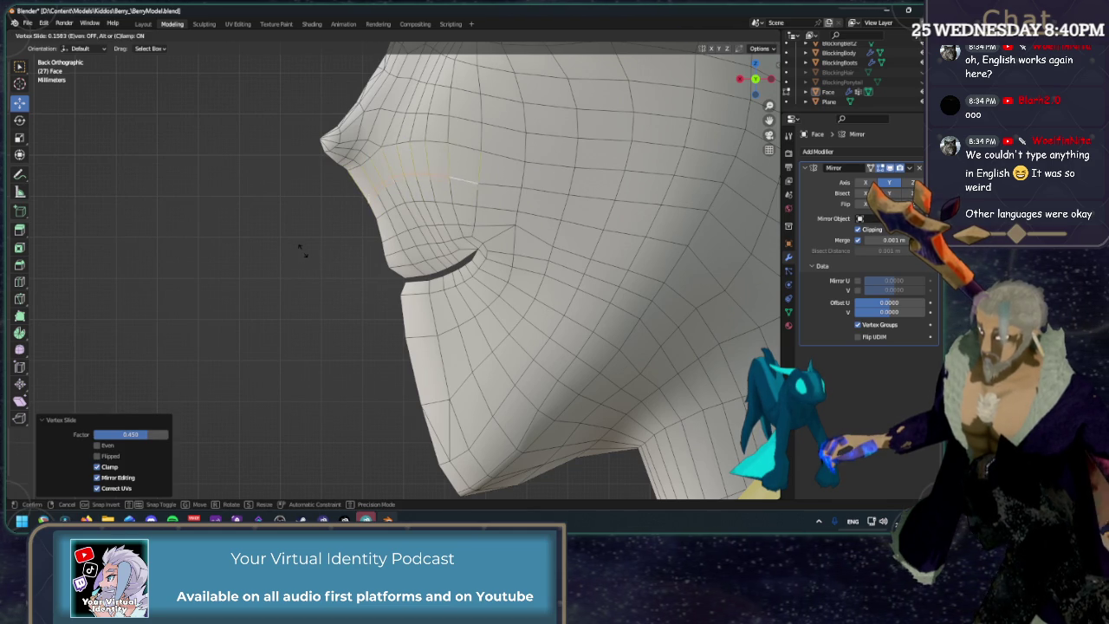
left_click(302, 239)
key("shift+v")
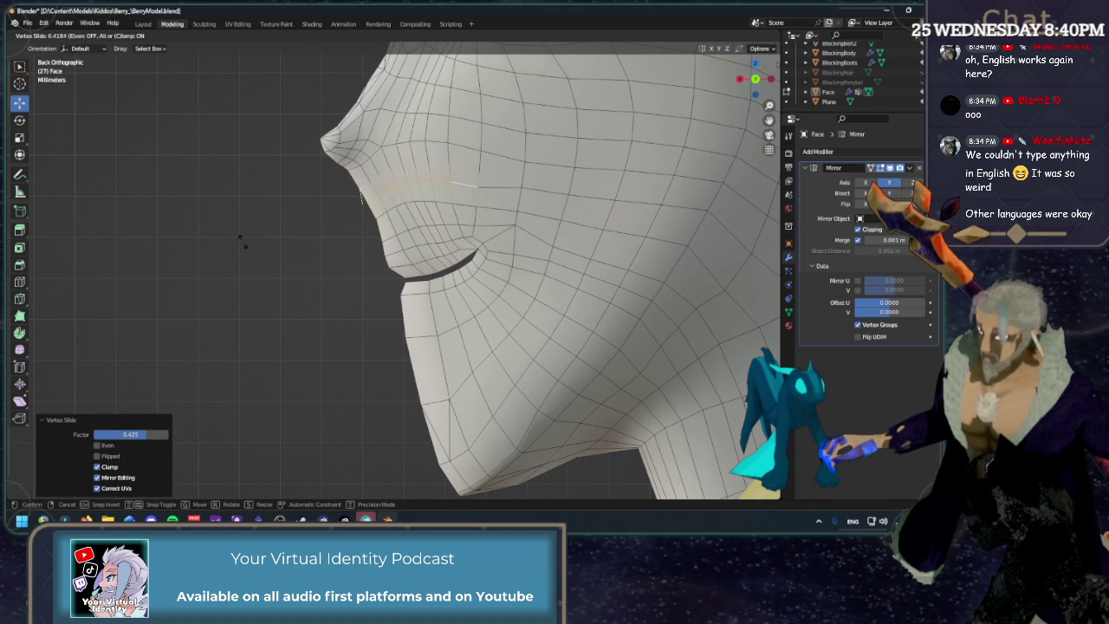
left_click(243, 239)
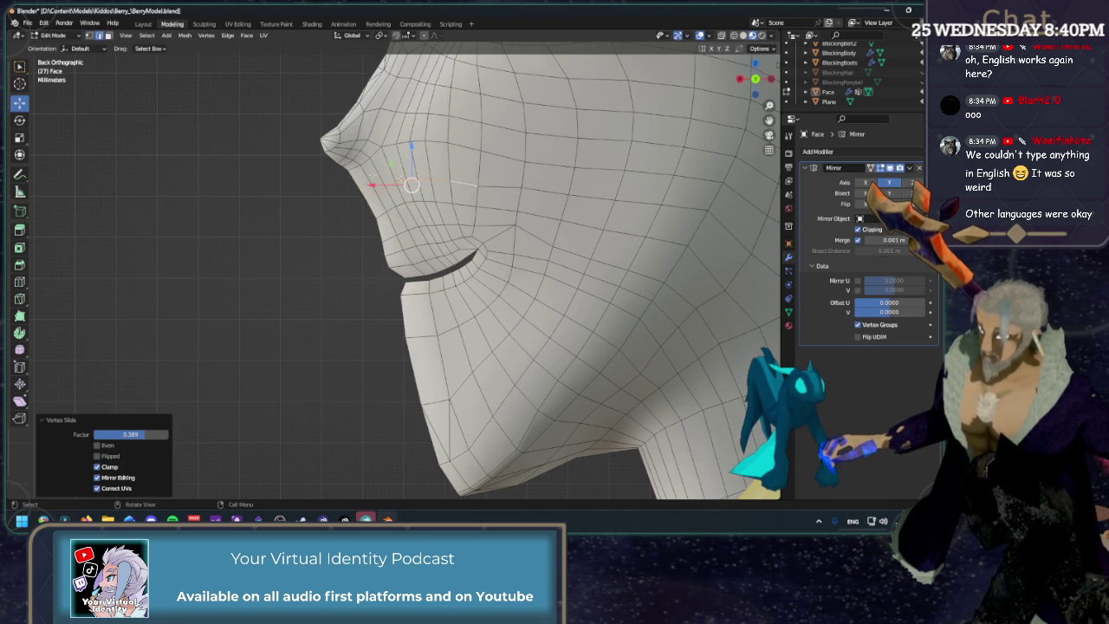
left_click_drag(394, 170, 397, 158)
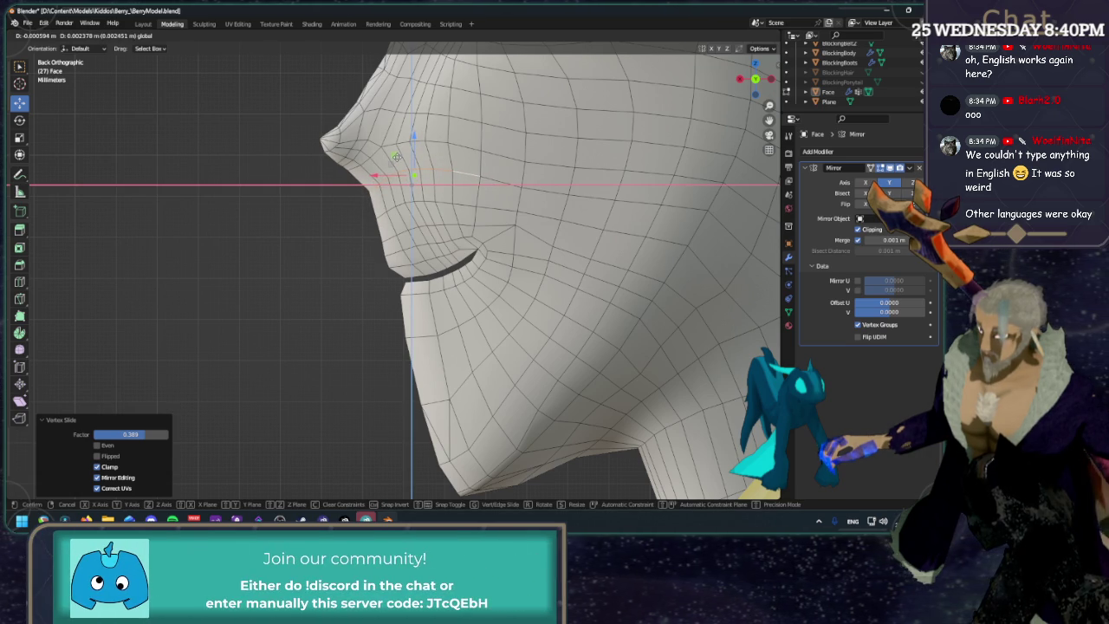
left_click(396, 157)
left_click(288, 224)
Hide the wireframe overlay to preview the smooth face from the front, then restore it.
scroll(289, 225, "down", 3)
scroll(211, 292, "down", 1)
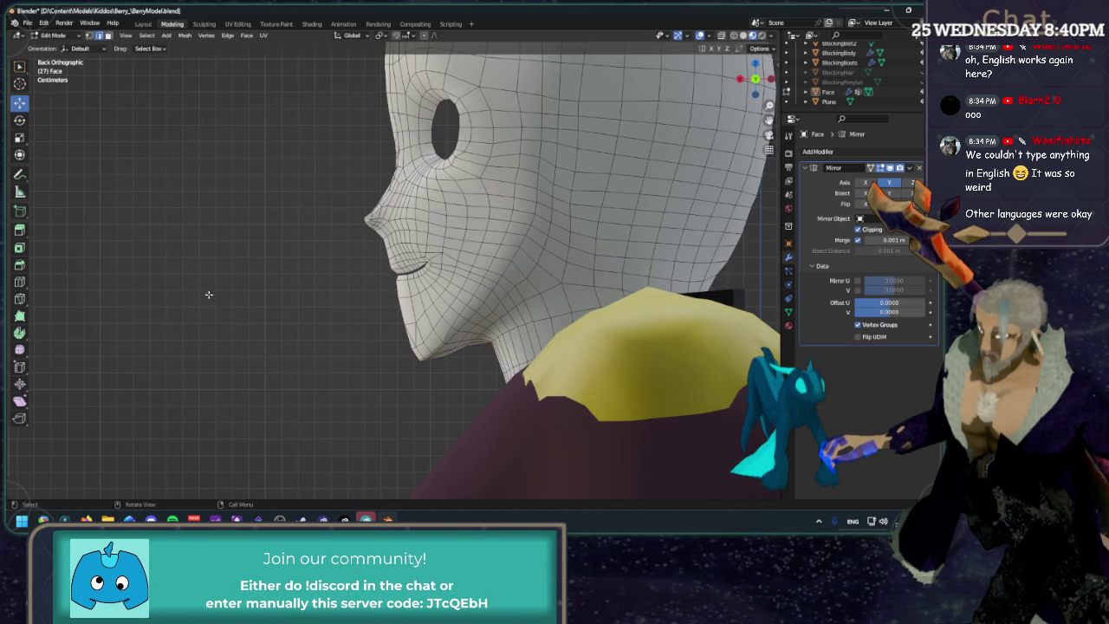
left_click(702, 35)
mouse_move(329, 249)
middle_mouse_down()
mouse_move(444, 243)
mouse_move(244, 308)
middle_mouse_up()
scroll(736, 87, "up", 3)
scroll(737, 87, "up", 2)
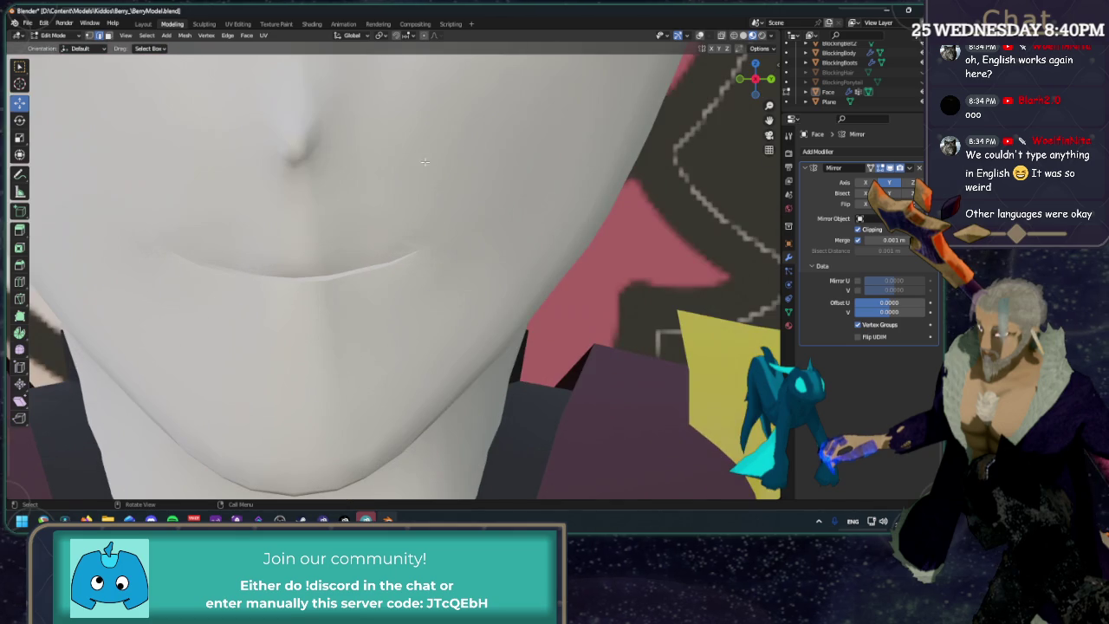
left_click(700, 36)
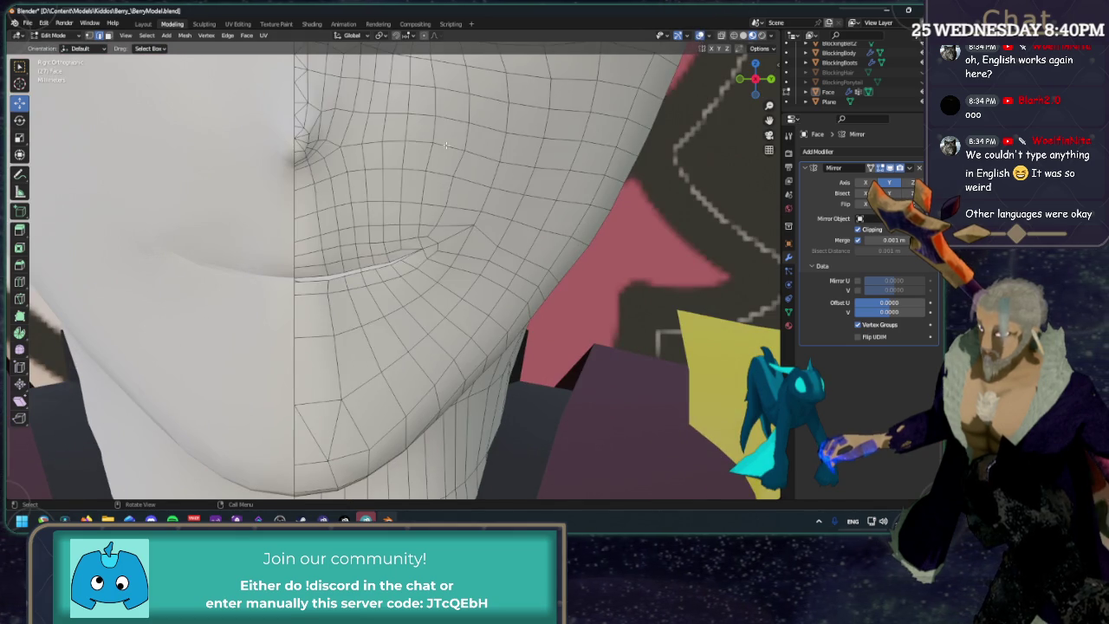
In Right Ortho, move a vertex beside the nose base about 0.0005 m along Y.
middle_click_drag(372, 225, 375, 154, "alt")
scroll(375, 153, "up", 3)
key("1")
left_click(426, 123)
key("g")
key("y")
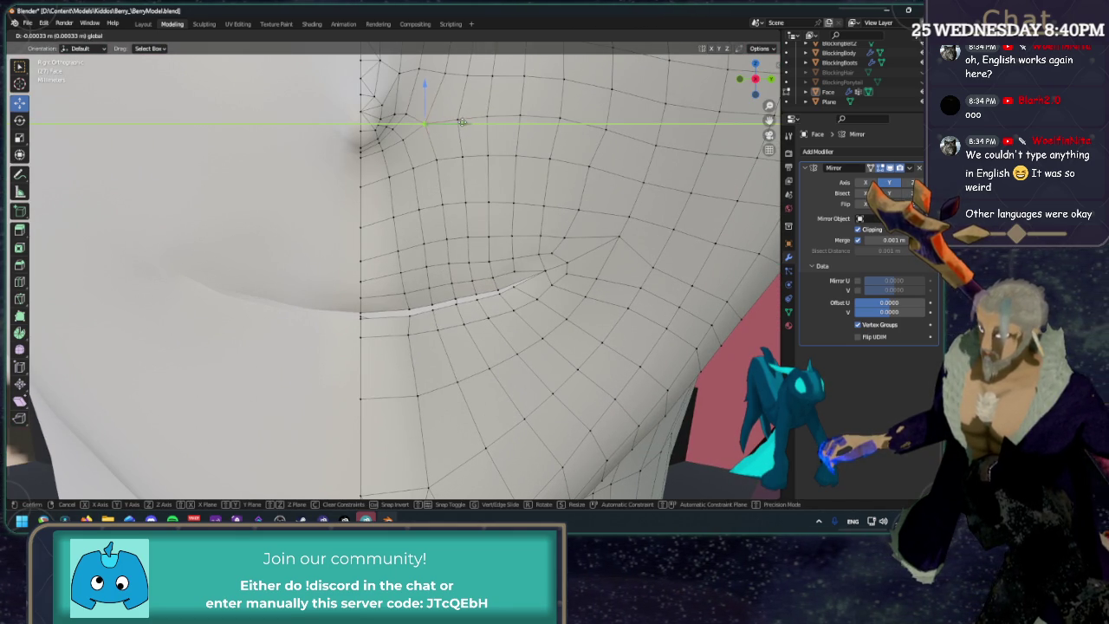
left_click(461, 123)
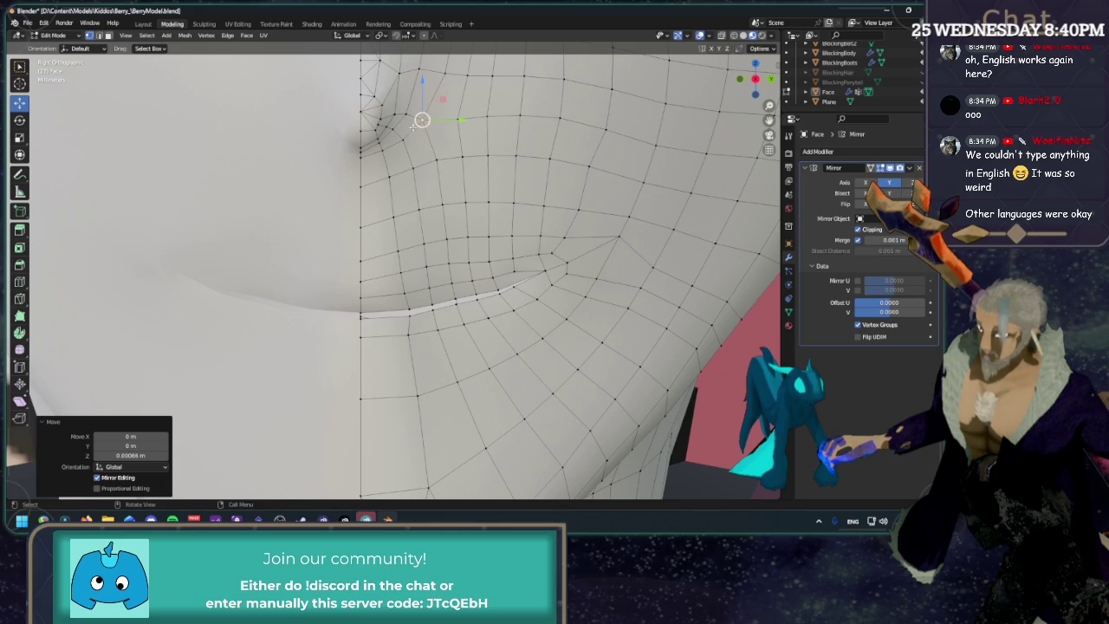
Shift seam faces near the nose slightly along Y, then inspect the head without overlays.
middle_click_drag(408, 131, 409, 208, "shift")
key("3")
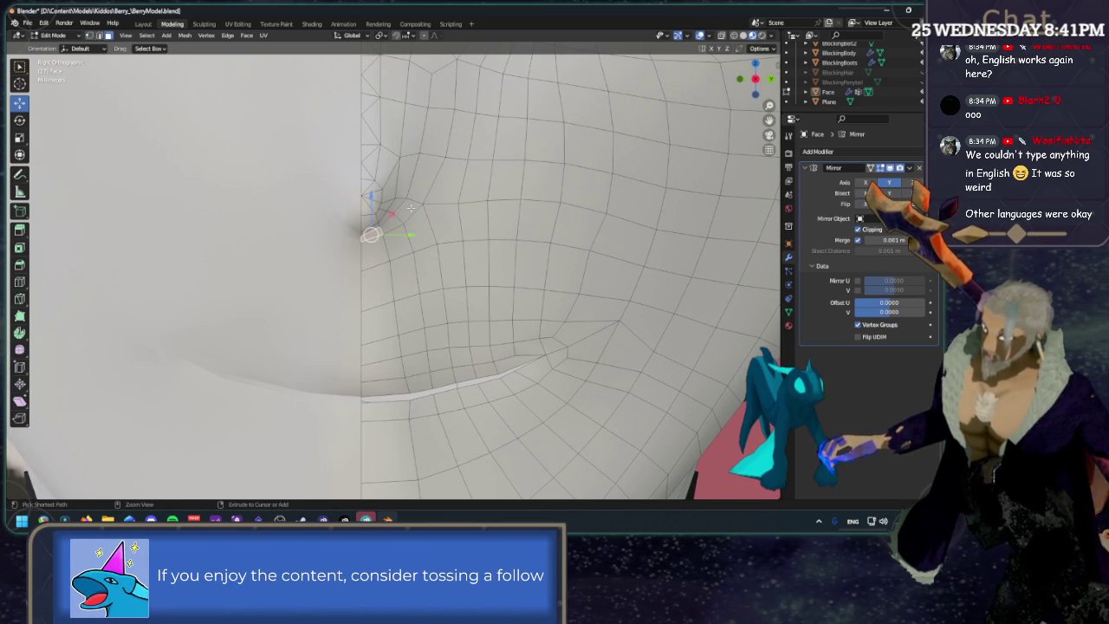
left_click(406, 207, "ctrl")
middle_click_drag(415, 189, 412, 191, "shift")
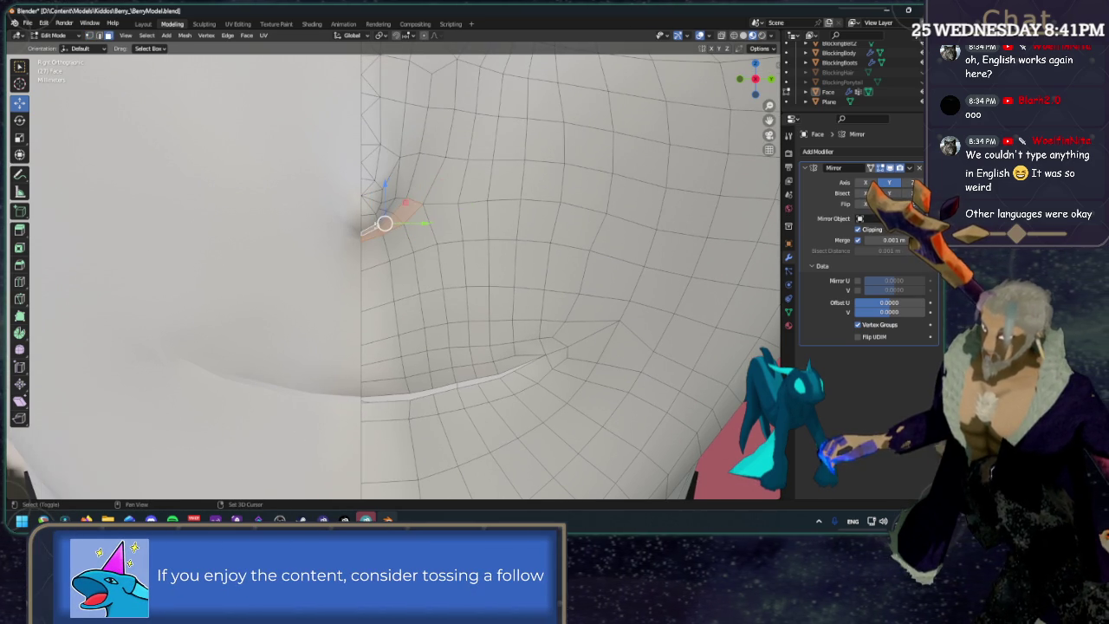
left_click(395, 202, "ctrl")
mouse_move(425, 218)
left_mouse_down()
mouse_move(453, 221)
mouse_move(421, 208)
left_mouse_up()
left_click(395, 177, "ctrl")
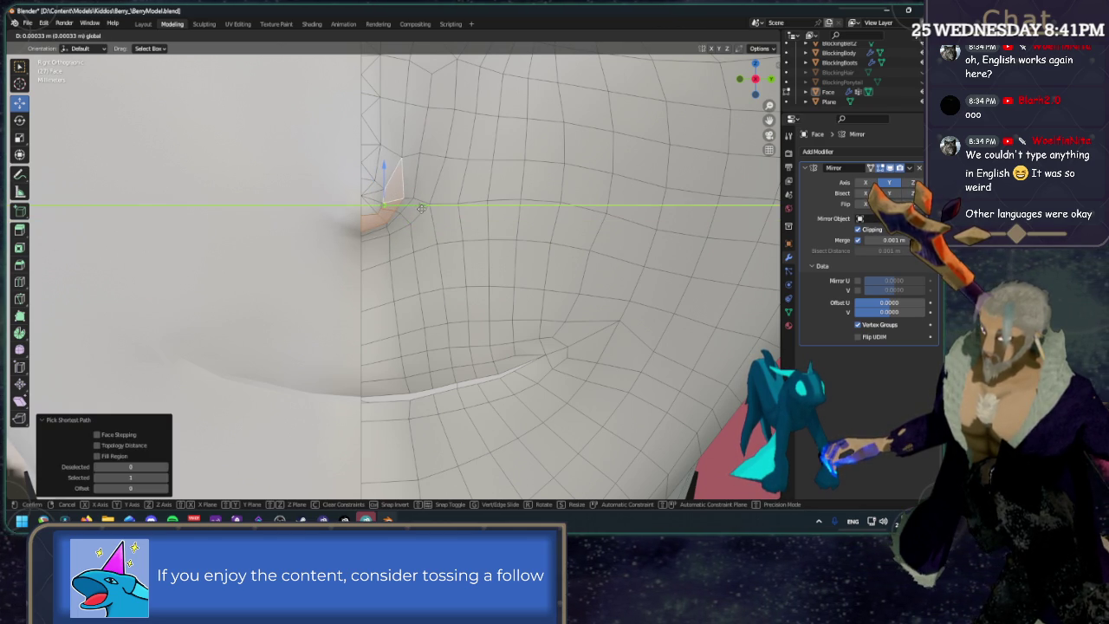
left_click(422, 208)
left_click(299, 237)
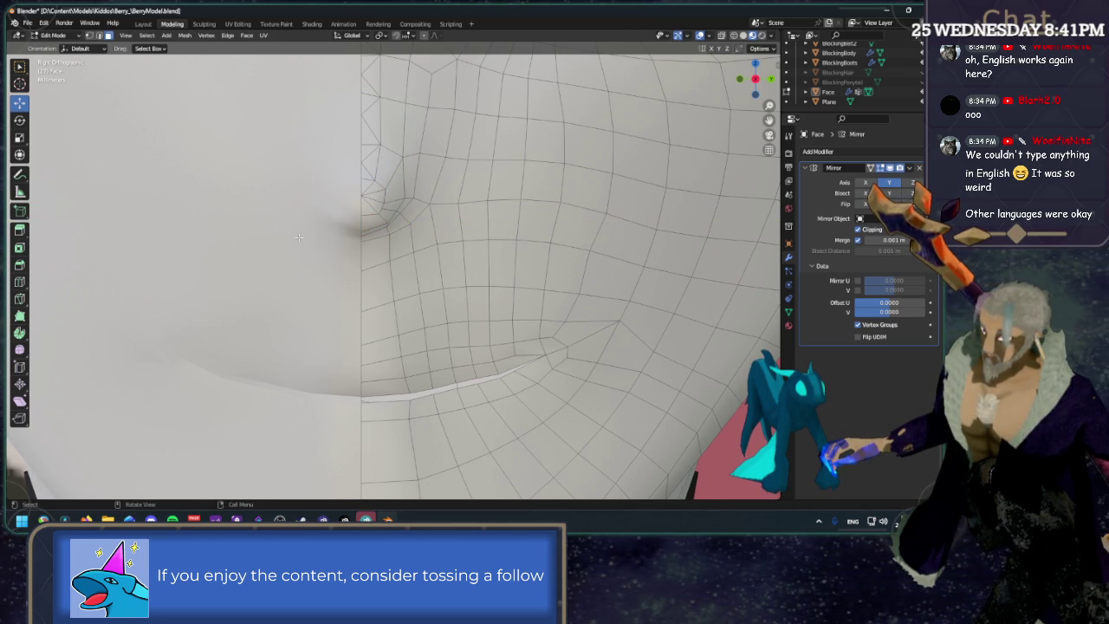
mouse_move(248, 246)
middle_mouse_down()
mouse_move(286, 260)
mouse_move(536, 154)
mouse_move(593, 207)
mouse_move(443, 159)
middle_mouse_up()
key("shift+alt+z")
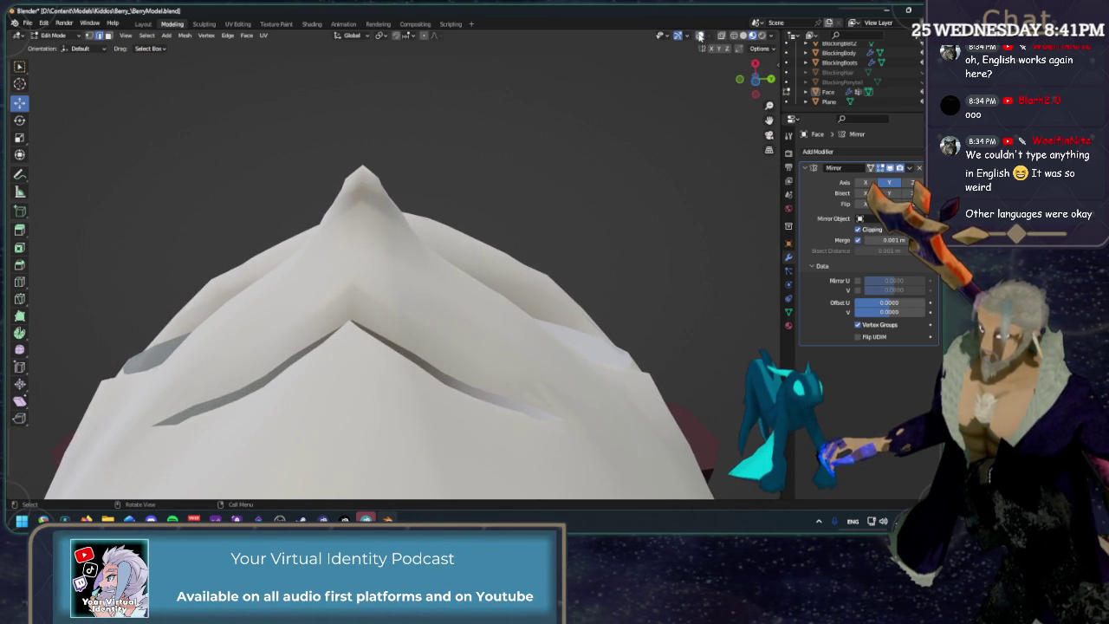
left_click(700, 35)
middle_click_drag(389, 199, 359, 193)
left_click_drag(354, 149, 355, 155)
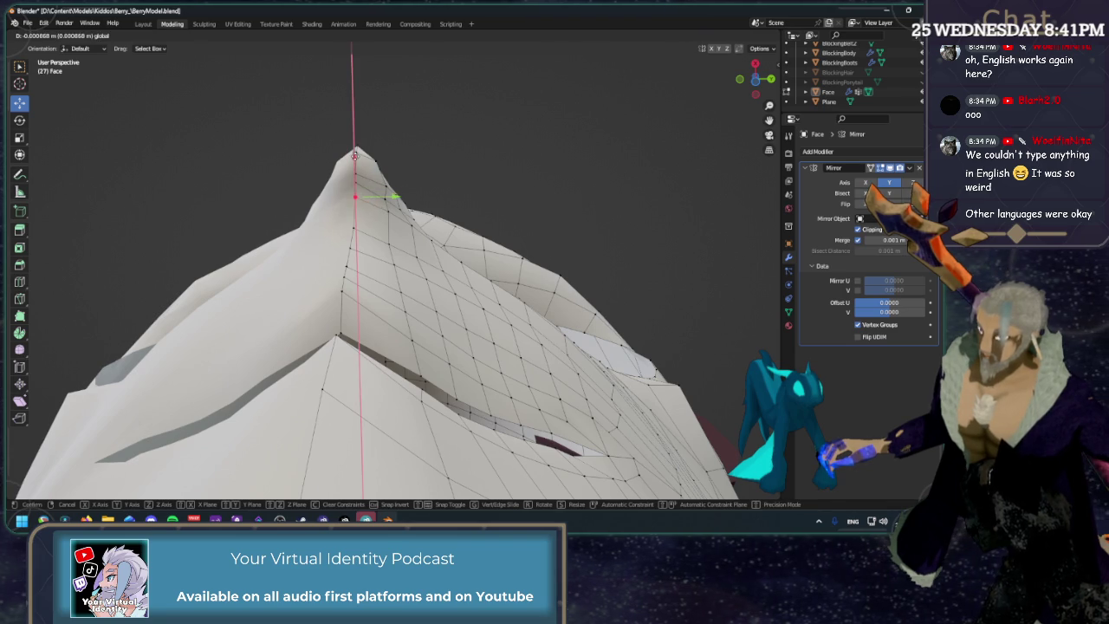
left_click(354, 157)
mouse_move(355, 157)
middle_mouse_down()
mouse_move(344, 223)
mouse_move(306, 240)
middle_mouse_up()
left_click_drag(273, 234, 281, 236)
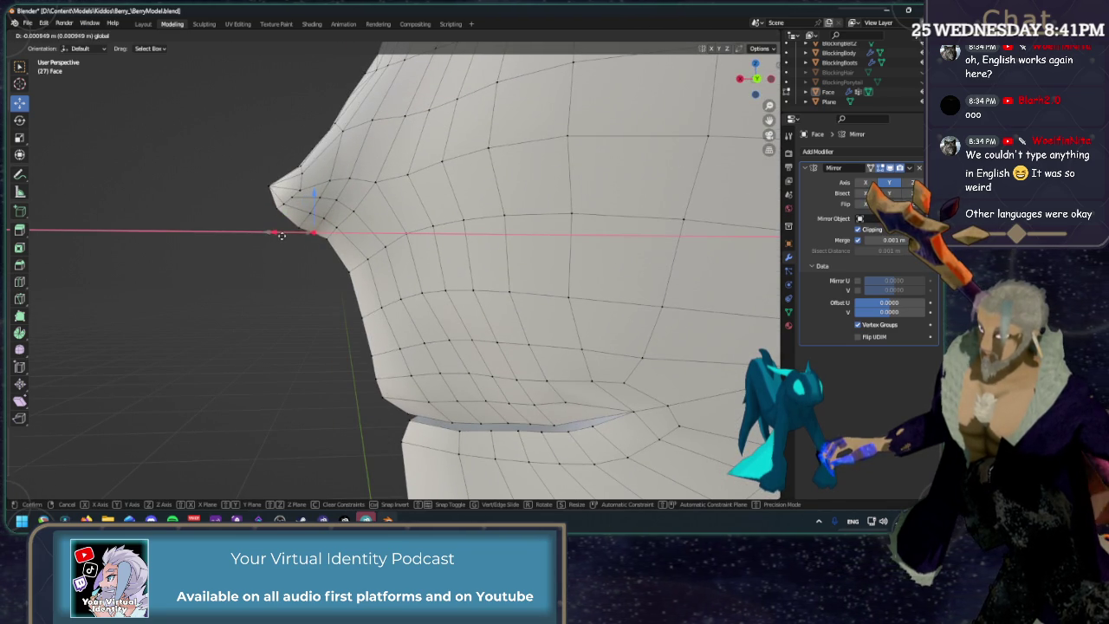
left_click(282, 235)
key("ctrl+KP_1")
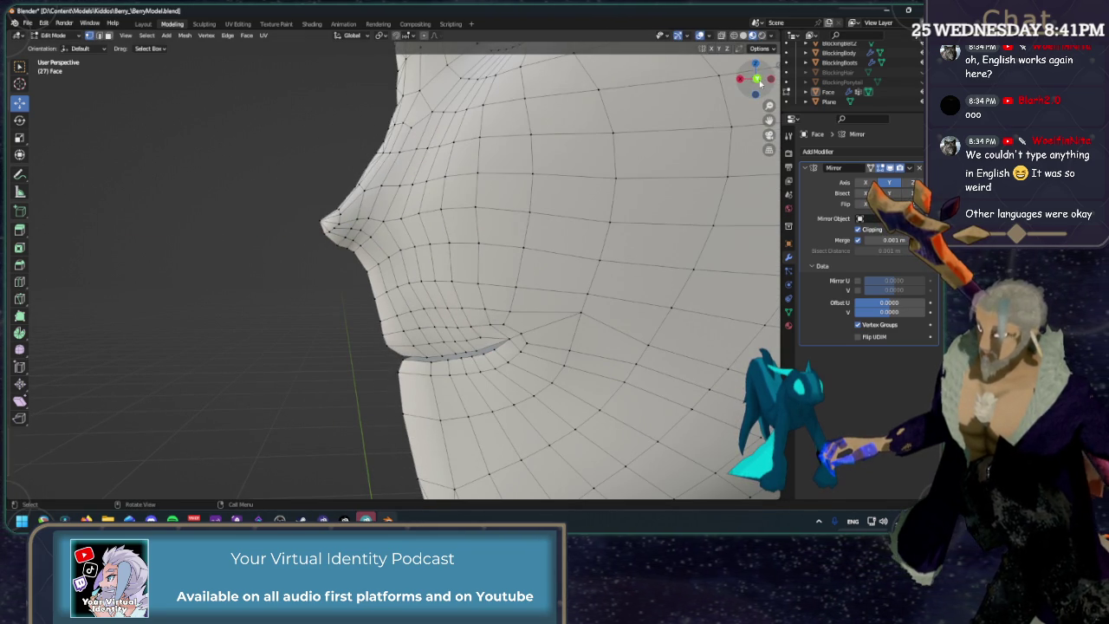
mouse_move(496, 229)
middle_mouse_down()
mouse_move(427, 220)
mouse_move(315, 241)
mouse_move(522, 291)
middle_mouse_up()
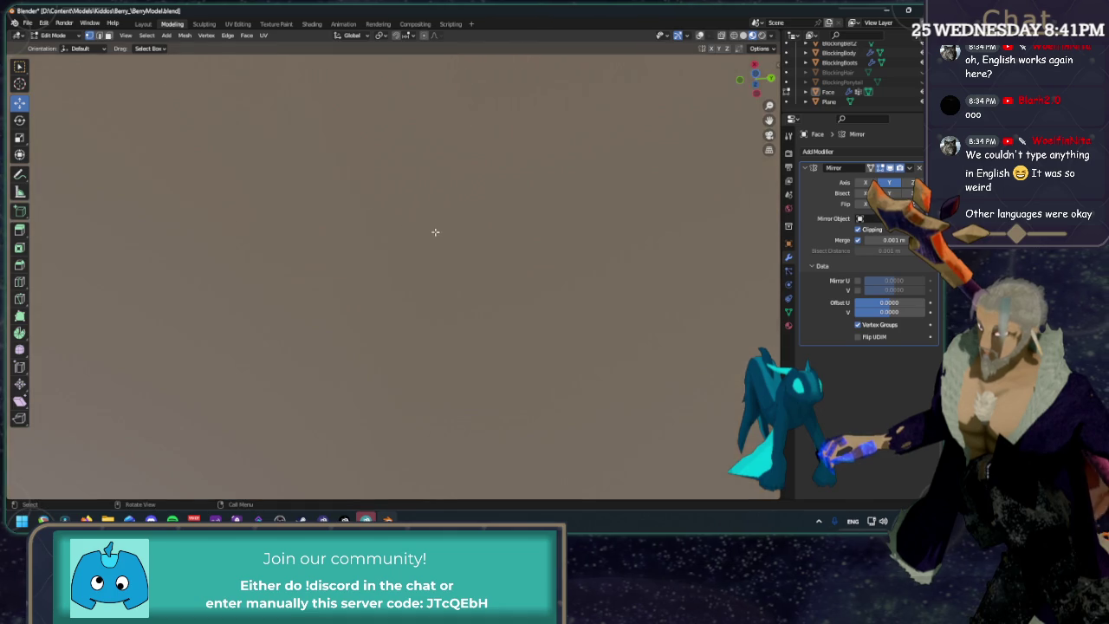
middle_click_drag(522, 291, 428, 269)
scroll(427, 269, "up", 1)
middle_click_drag(476, 235, 601, 309)
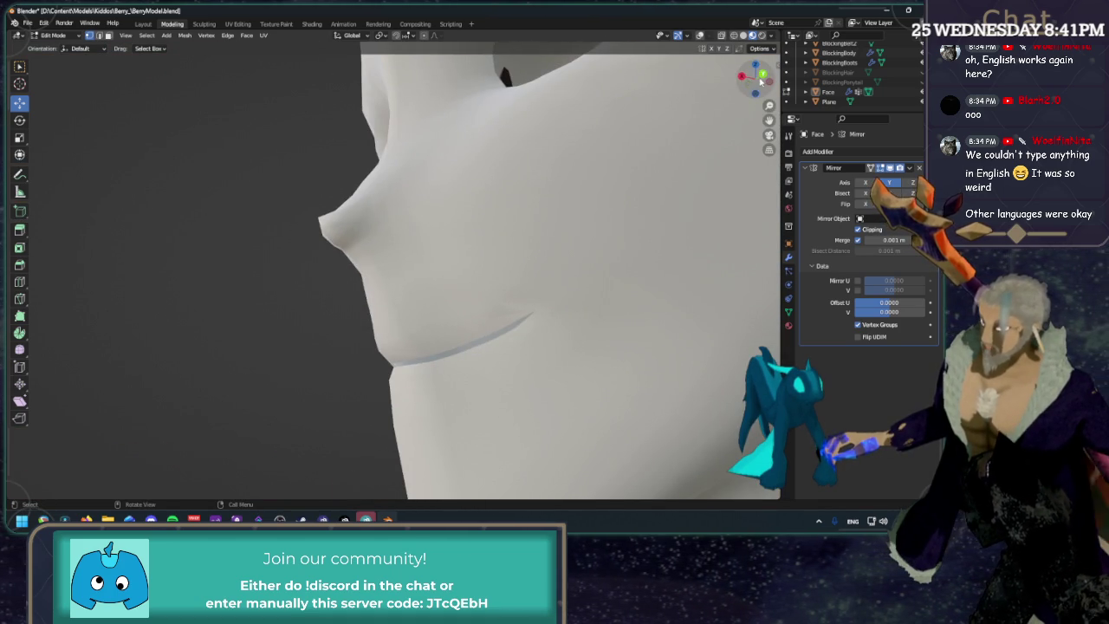
left_click(760, 78)
left_click(698, 36)
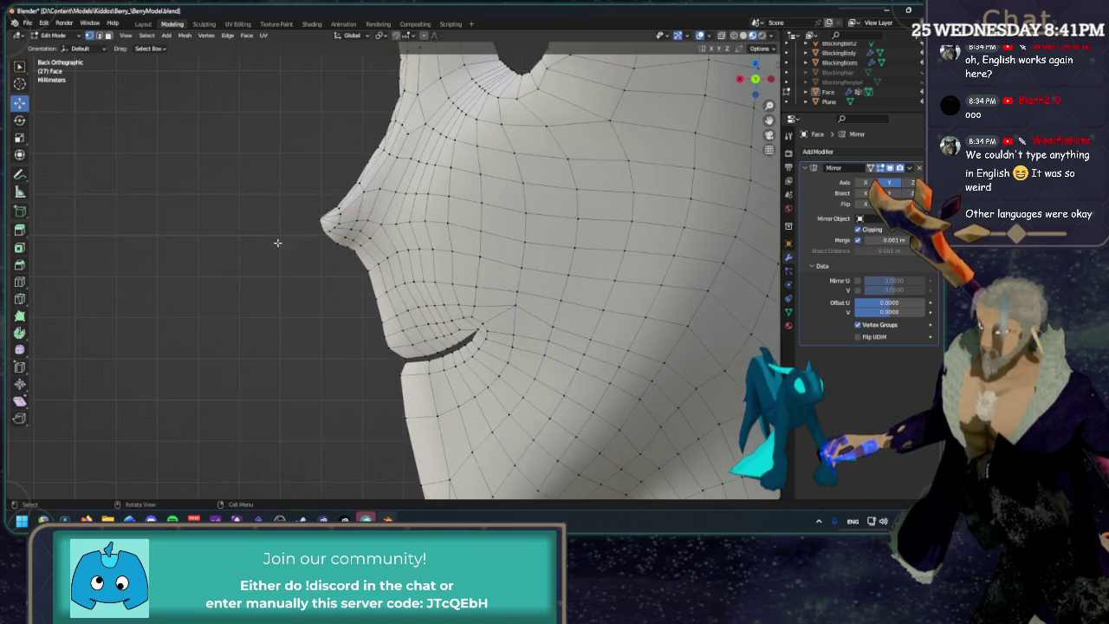
scroll(310, 225, "up", 2)
mouse_move(305, 225)
left_mouse_down()
mouse_move(282, 218)
mouse_move(306, 234)
mouse_move(311, 226)
left_mouse_up()
key("1")
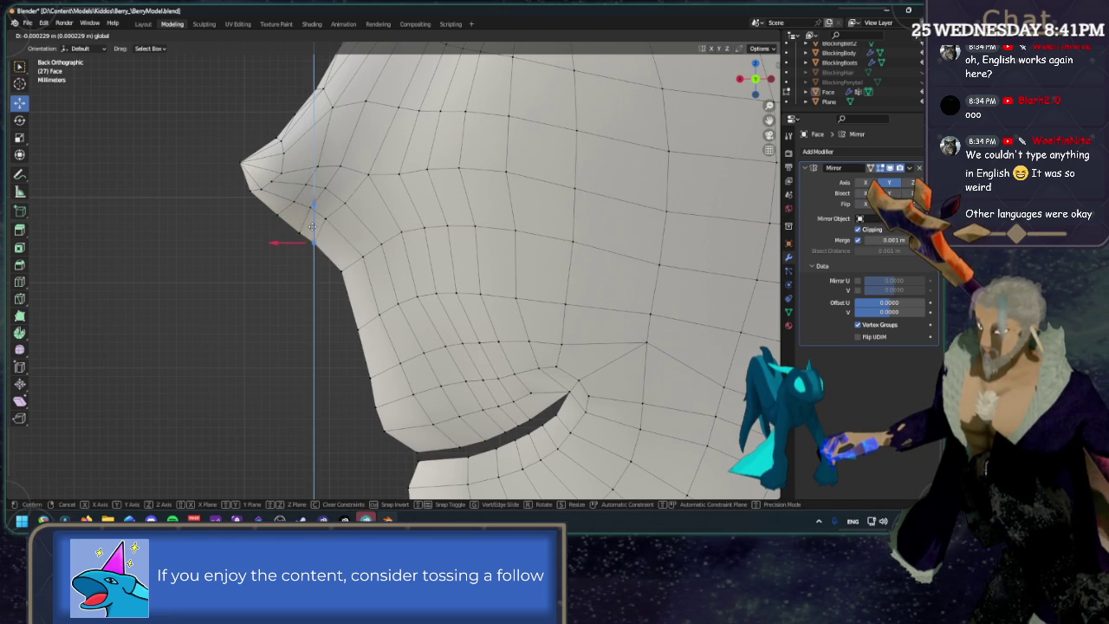
left_click(312, 227)
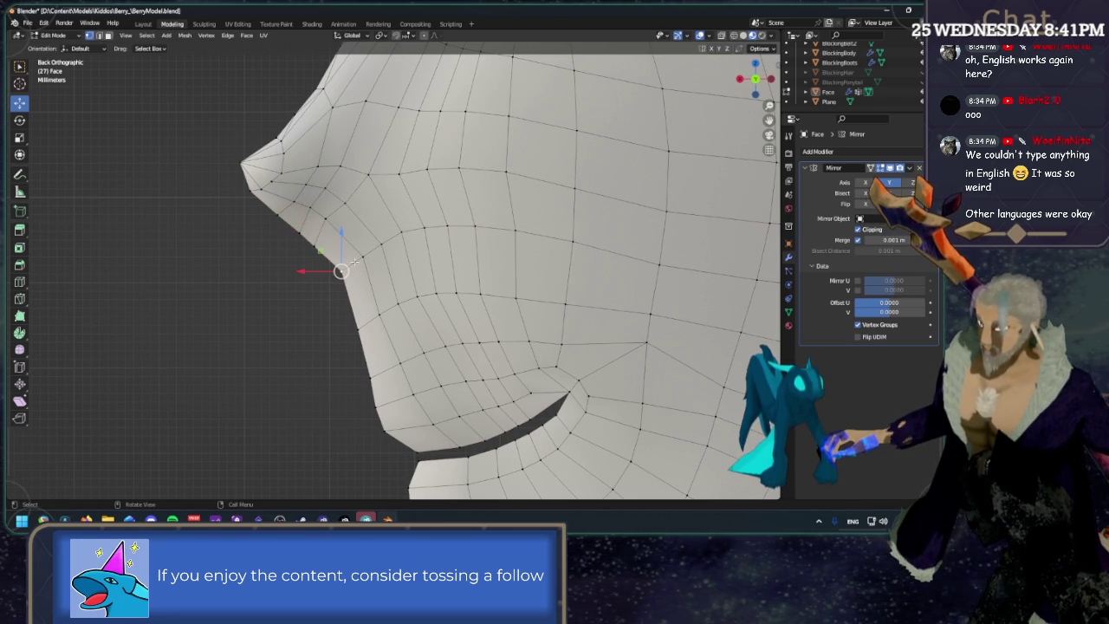
left_click_drag(305, 272, 300, 270)
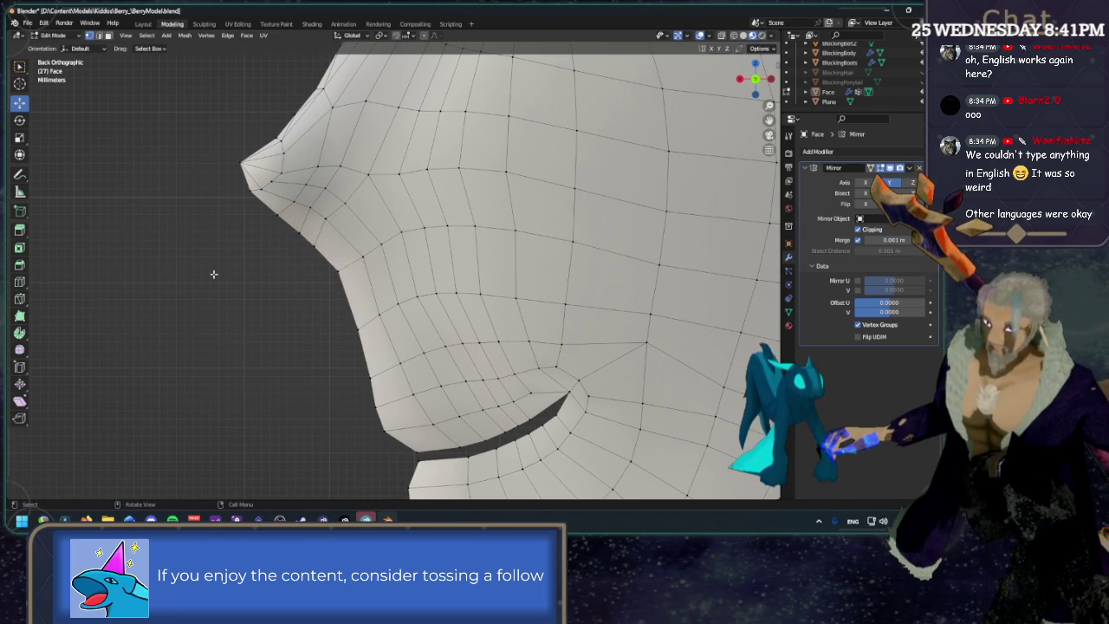
scroll(221, 266, "down", 3)
scroll(221, 266, "down", 1)
left_click(701, 37)
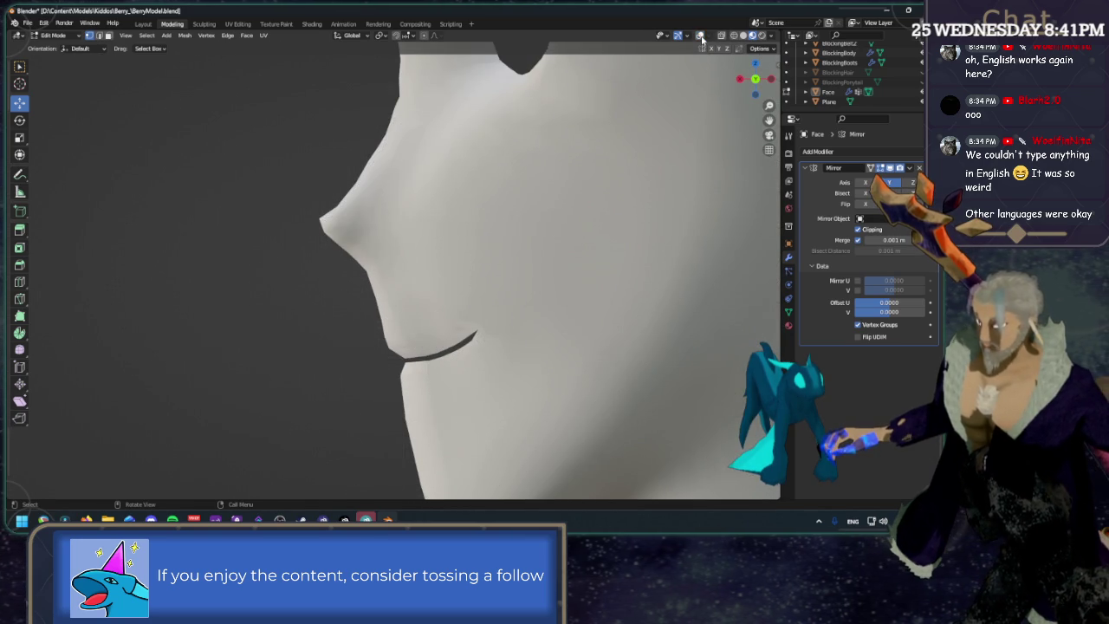
left_click(701, 37)
mouse_move(332, 235)
middle_mouse_down()
mouse_move(523, 237)
mouse_move(357, 275)
middle_mouse_up()
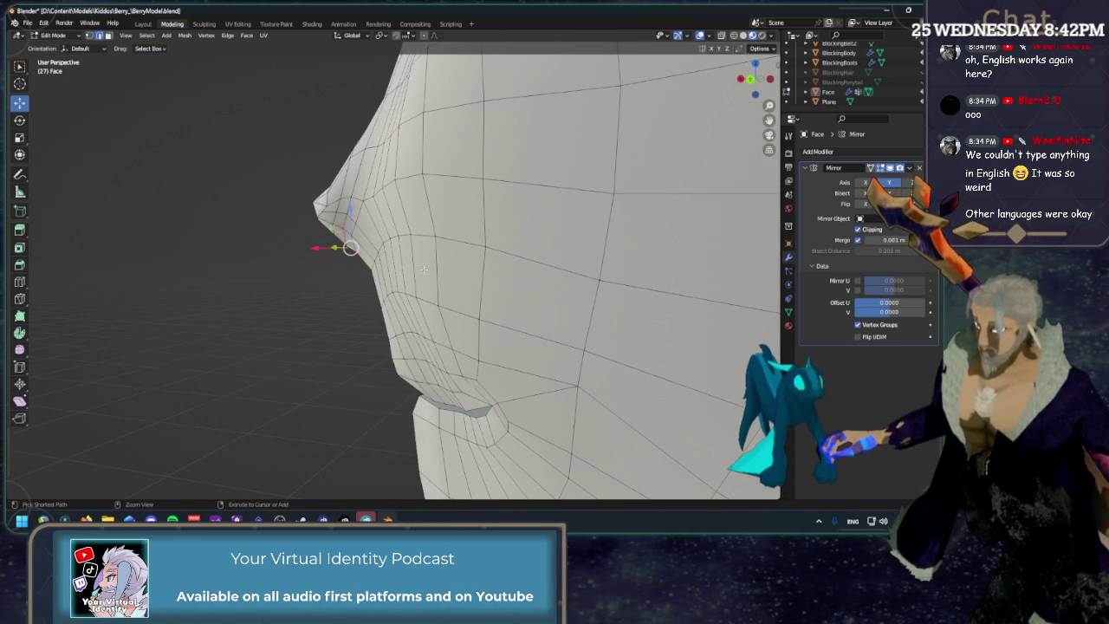
middle_click_drag(263, 317, 191, 326)
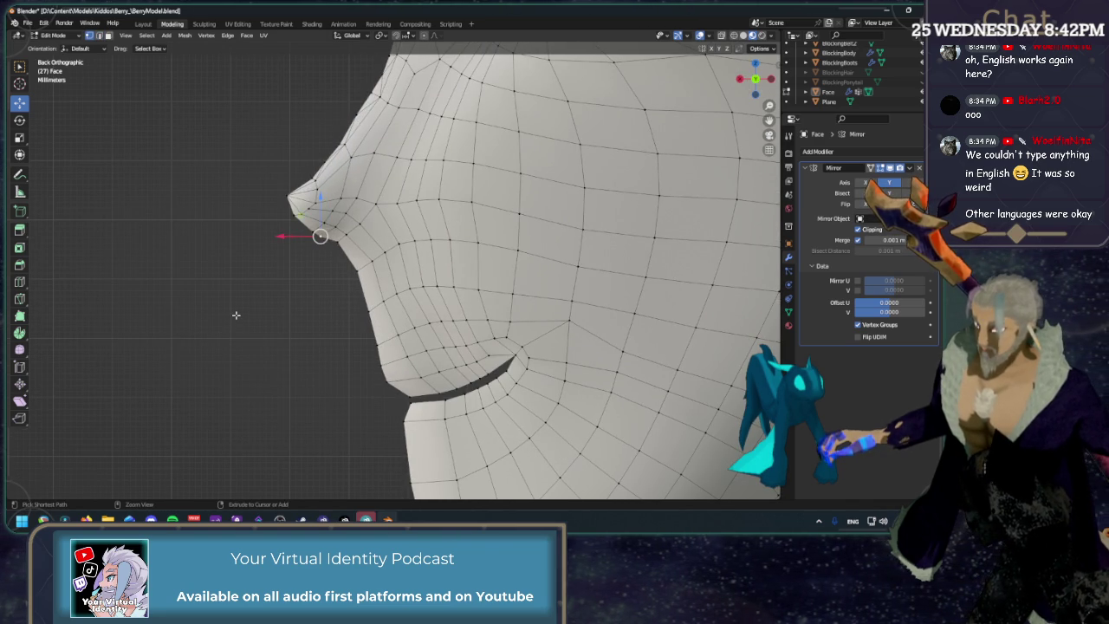
middle_click_drag(236, 314, 418, 286)
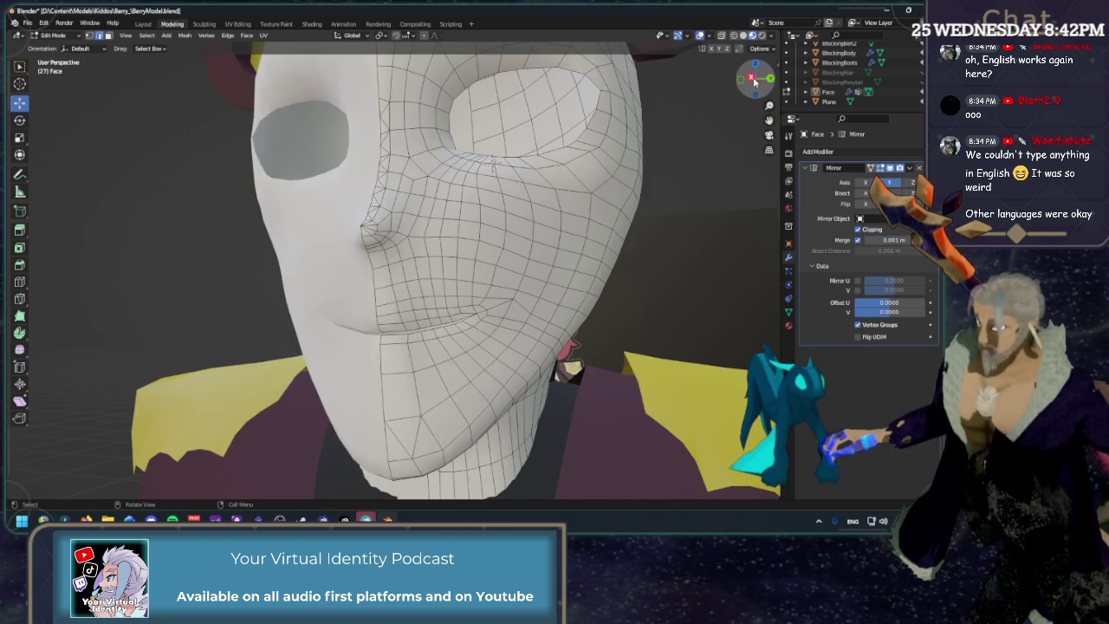
Check front and side ortho views, then enter Sculpting with the Grab brush (70 px, strength 0.420).
left_click(754, 81)
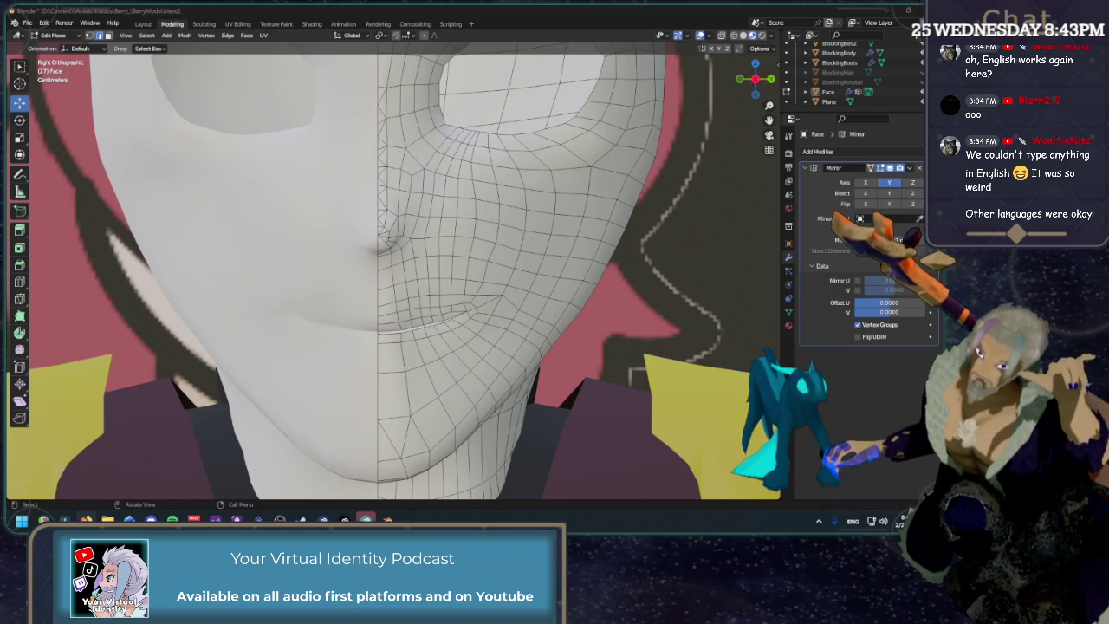
scroll(390, 268, "down", 3)
mouse_move(390, 269)
middle_mouse_down()
mouse_move(480, 259)
mouse_move(425, 277)
mouse_move(550, 123)
mouse_move(304, 335)
mouse_move(382, 208)
mouse_move(400, 222)
mouse_move(394, 255)
mouse_move(300, 303)
mouse_move(385, 267)
mouse_move(550, 144)
mouse_move(658, 113)
middle_mouse_up()
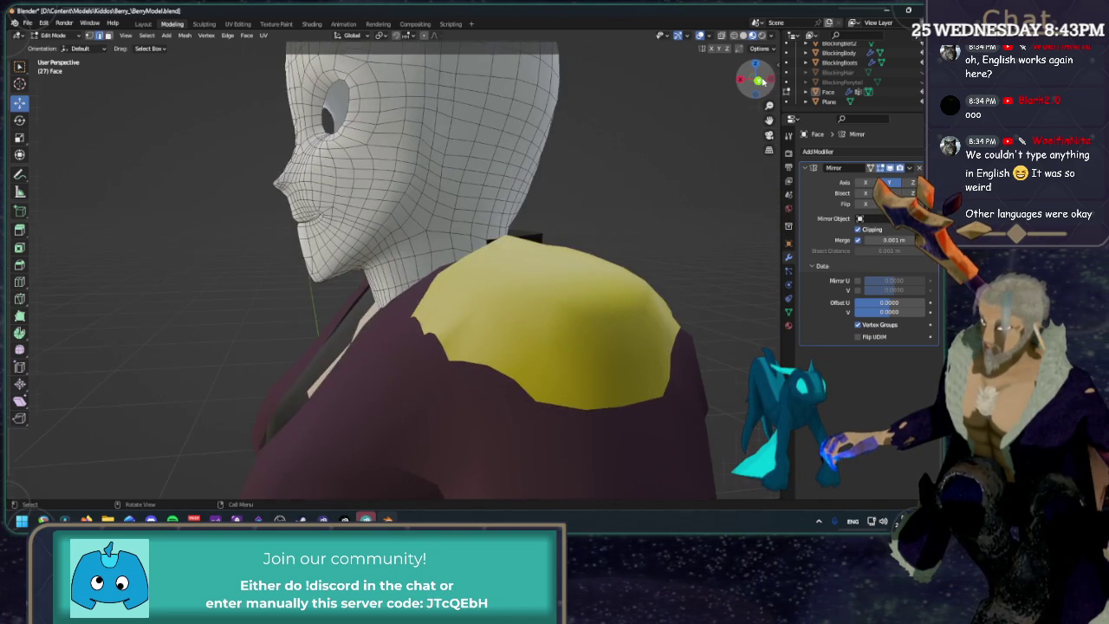
left_click(758, 81)
scroll(389, 236, "up", 2)
scroll(433, 230, "up", 2)
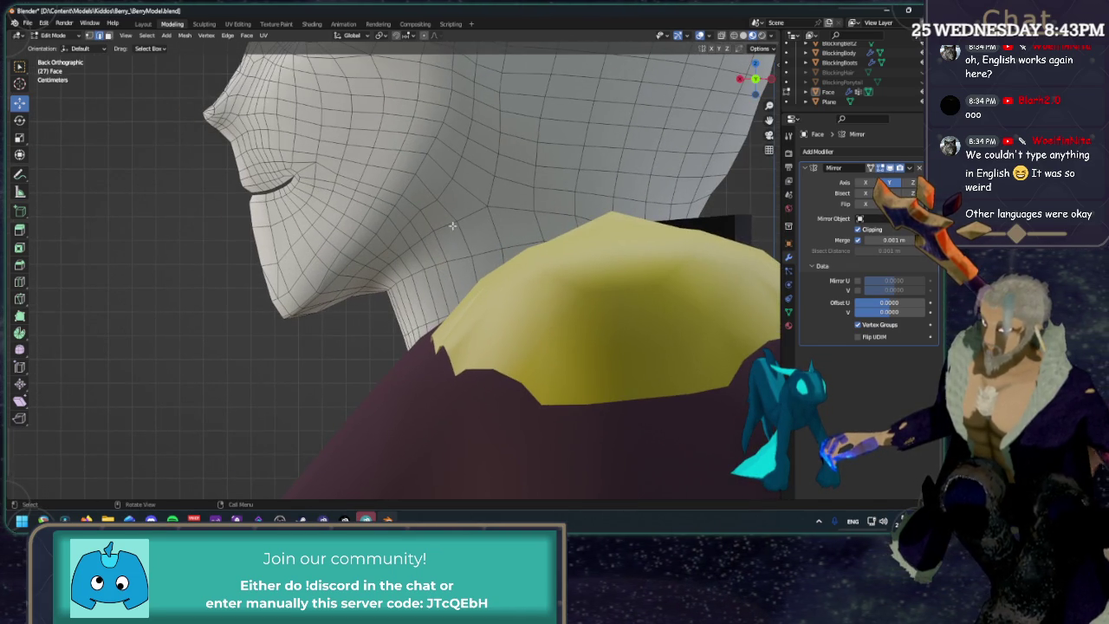
left_click(204, 23)
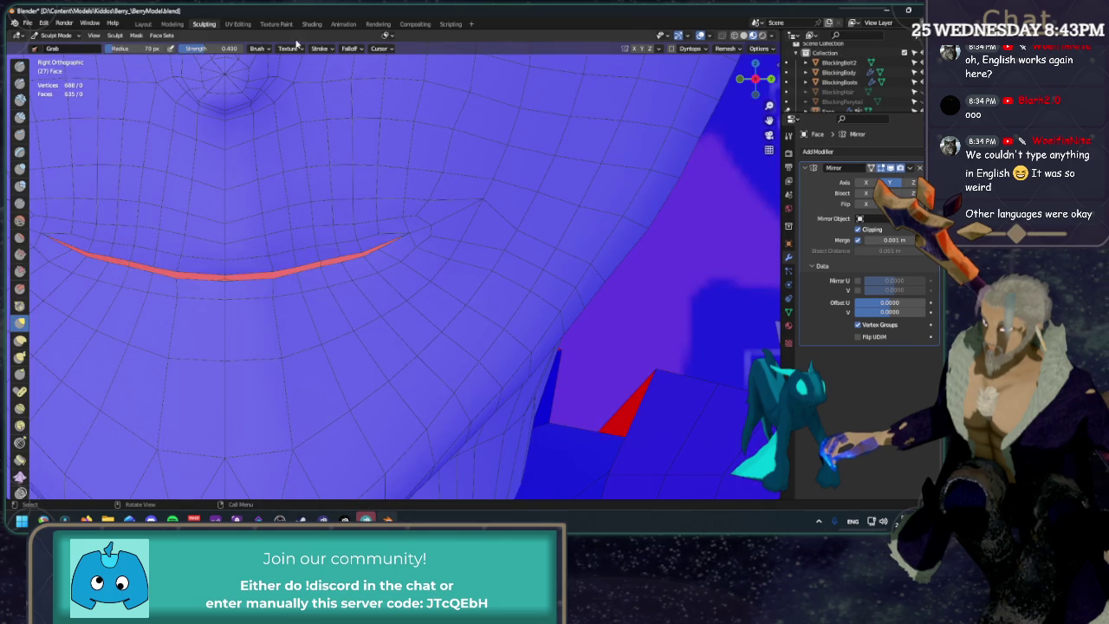
Enlarge the Grab brush radius to 161 px and pull the chin and jaw slightly down.
scroll(584, 214, "down", 2)
scroll(585, 215, "down", 3)
middle_click_drag(585, 214, 491, 180, "shift")
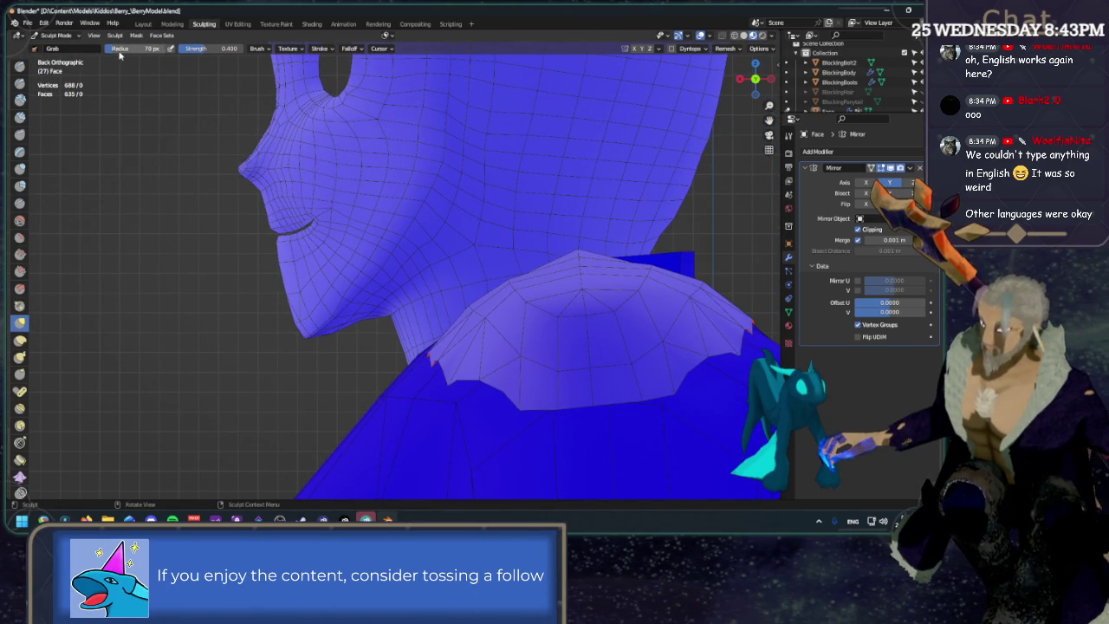
key("b")
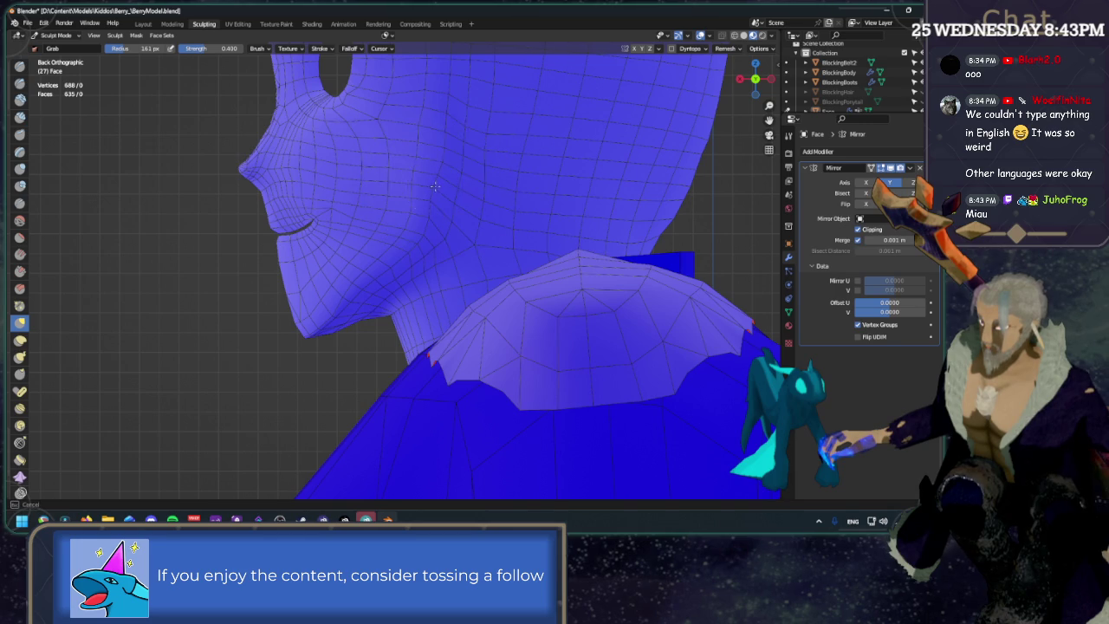
key("Escape")
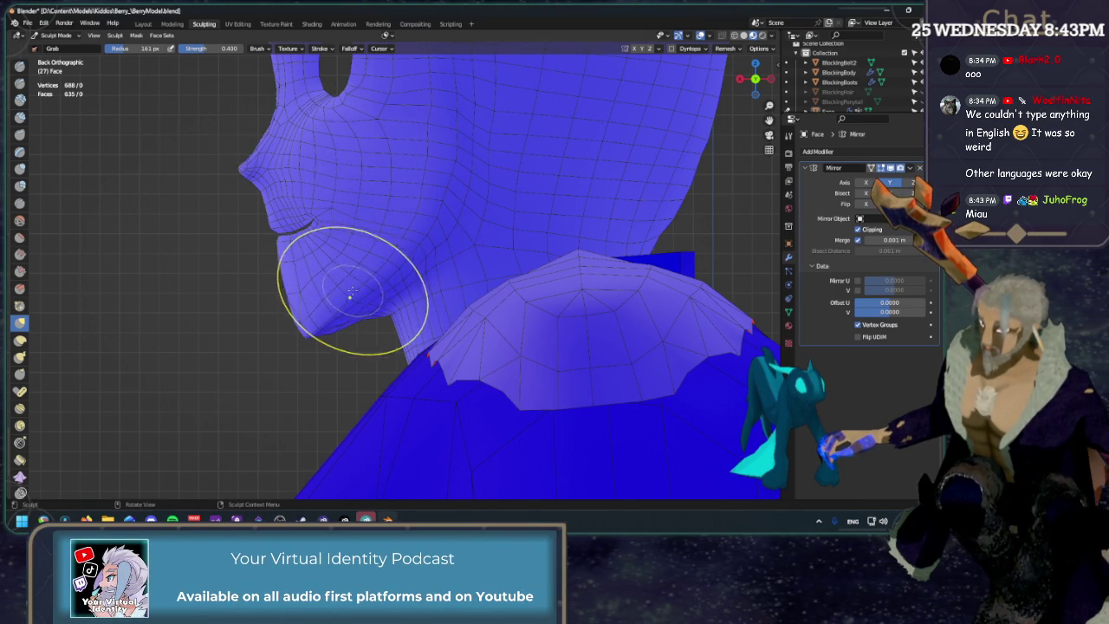
left_click_drag(353, 293, 357, 298)
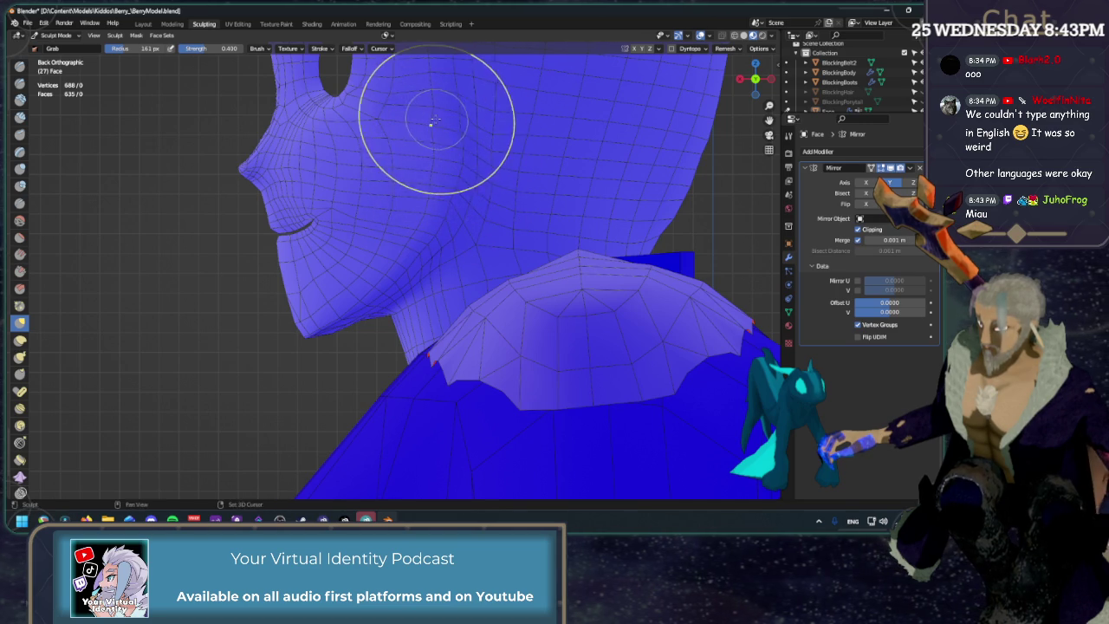
Reshape the side of the head near the ear with a Grab stroke.
middle_click_drag(432, 184, 428, 197)
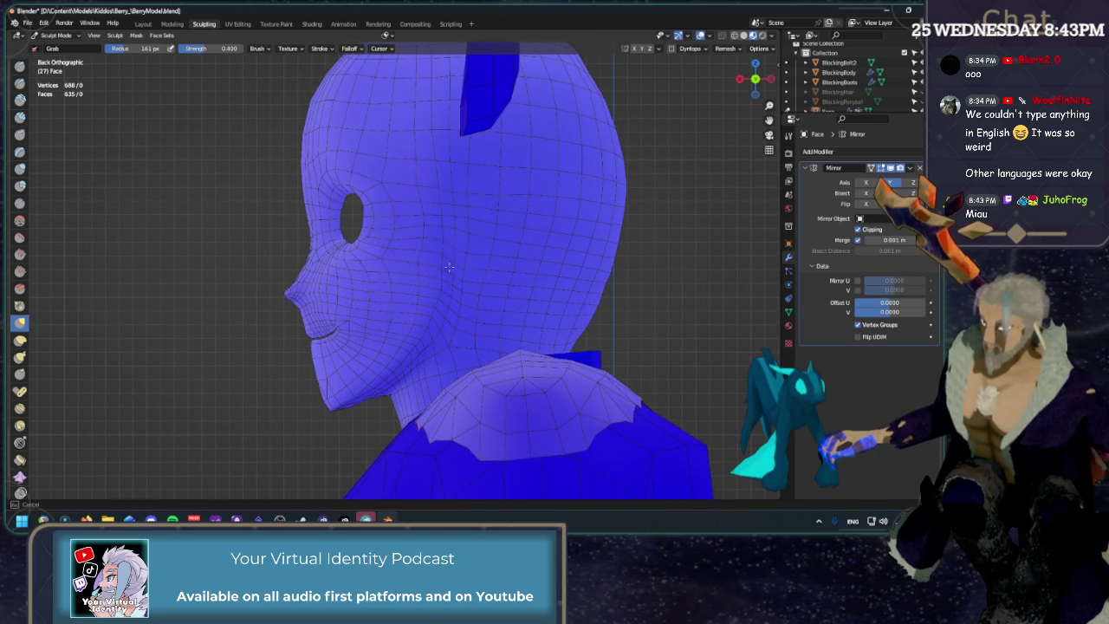
middle_click_drag(441, 277, 453, 219)
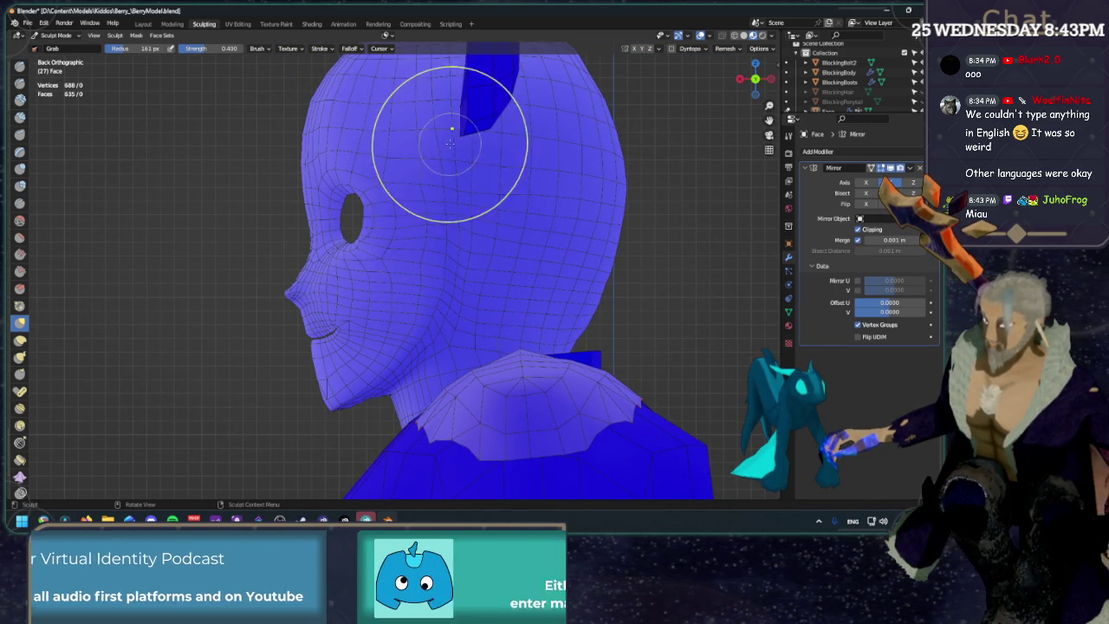
middle_click_drag(445, 112, 442, 223)
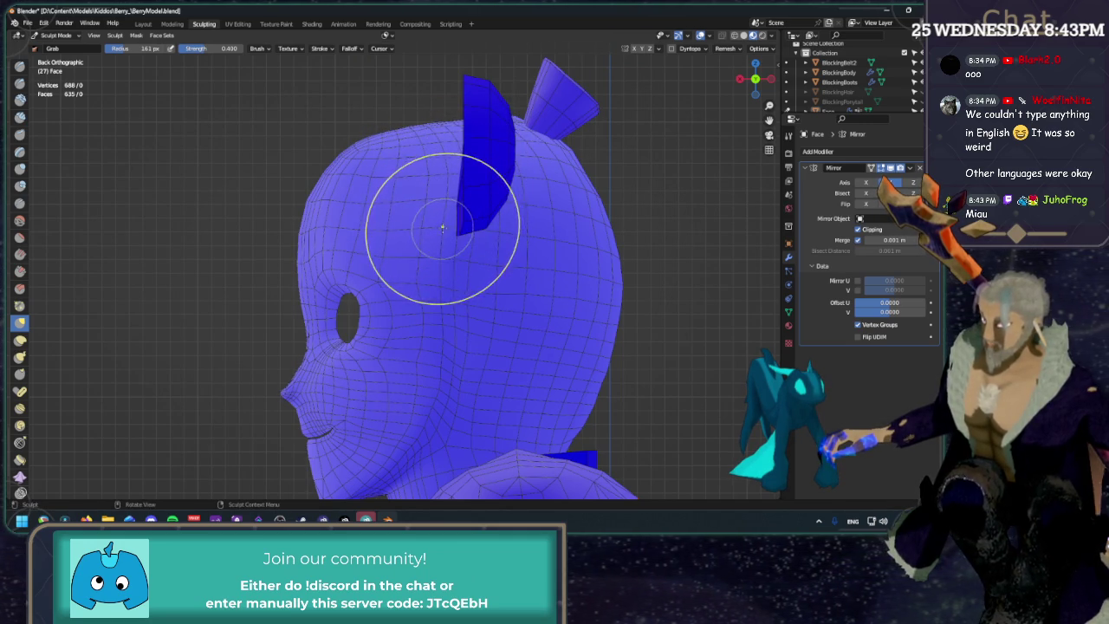
left_click_drag(457, 245, 449, 300)
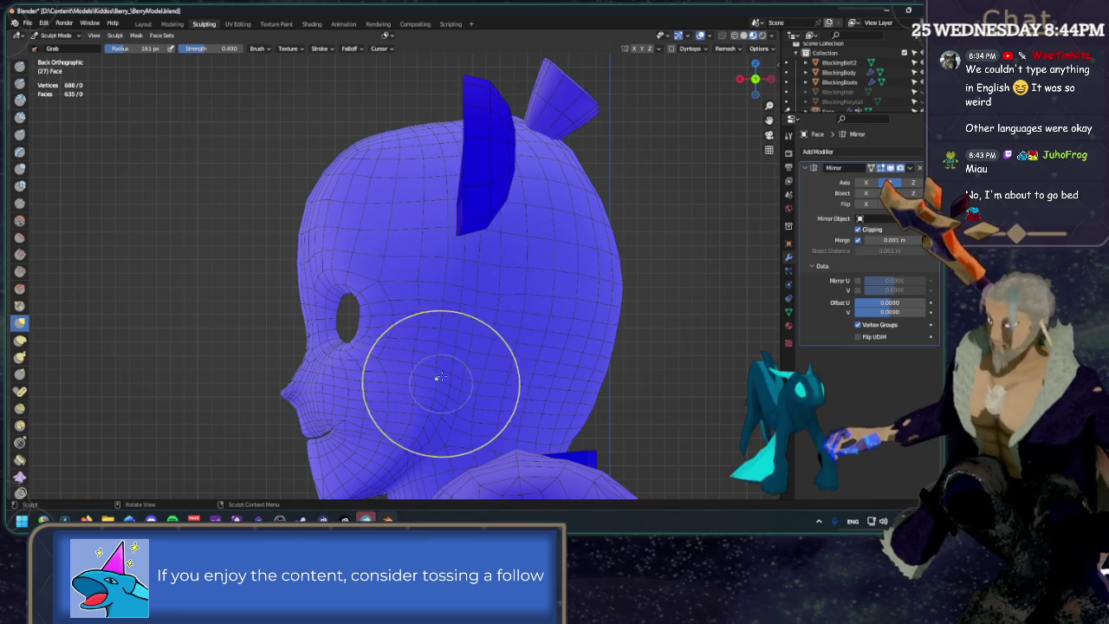
Grab-shape the neck, cheek and side of the head toward the ear, ending in orthographic front view.
middle_click_drag(453, 407, 463, 277, "shift")
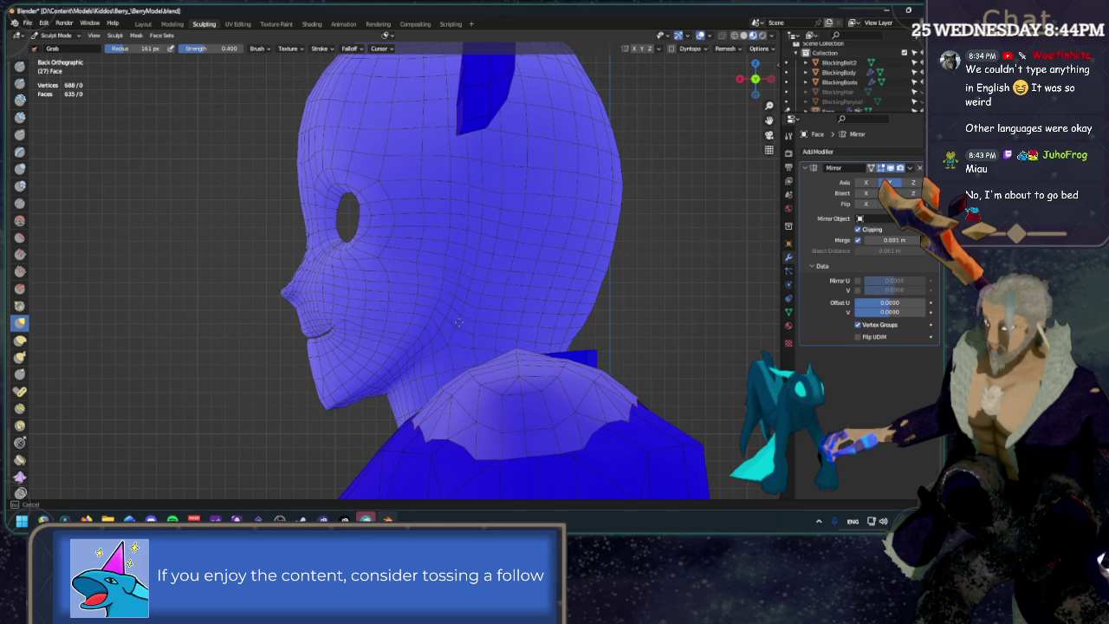
left_click_drag(428, 351, 428, 351)
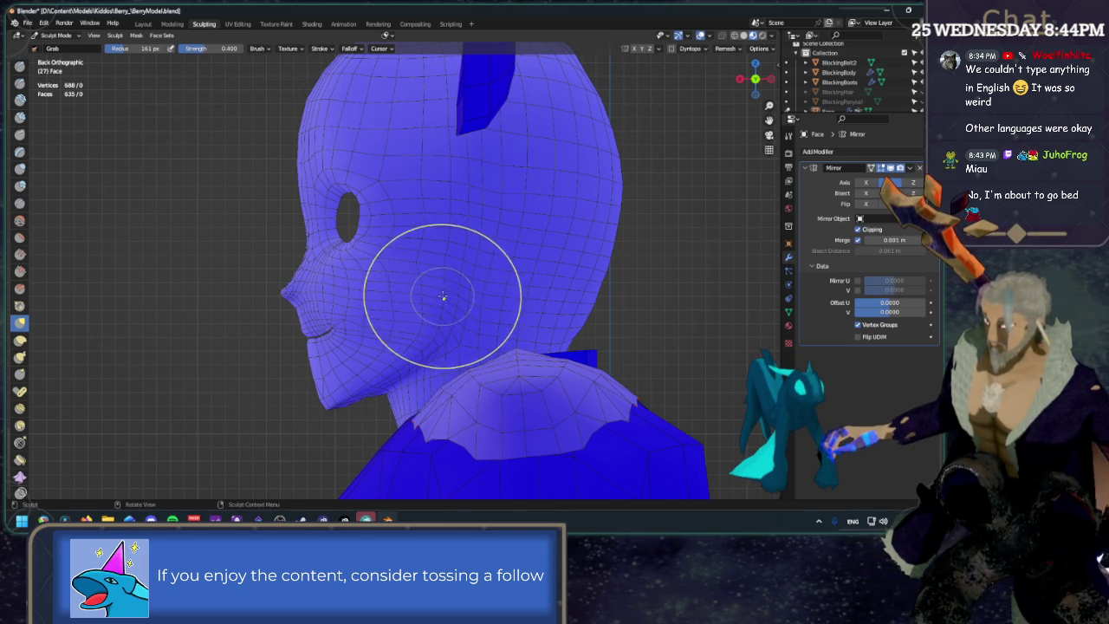
left_click_drag(450, 263, 451, 258)
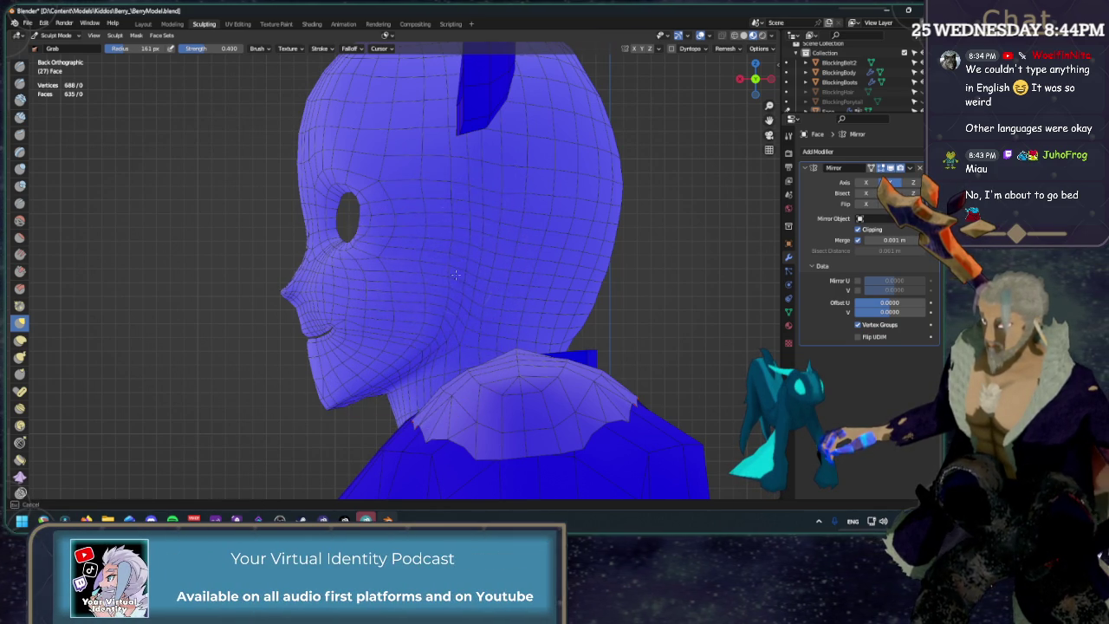
left_click_drag(545, 191, 570, 228)
middle_click_drag(528, 370, 650, 166)
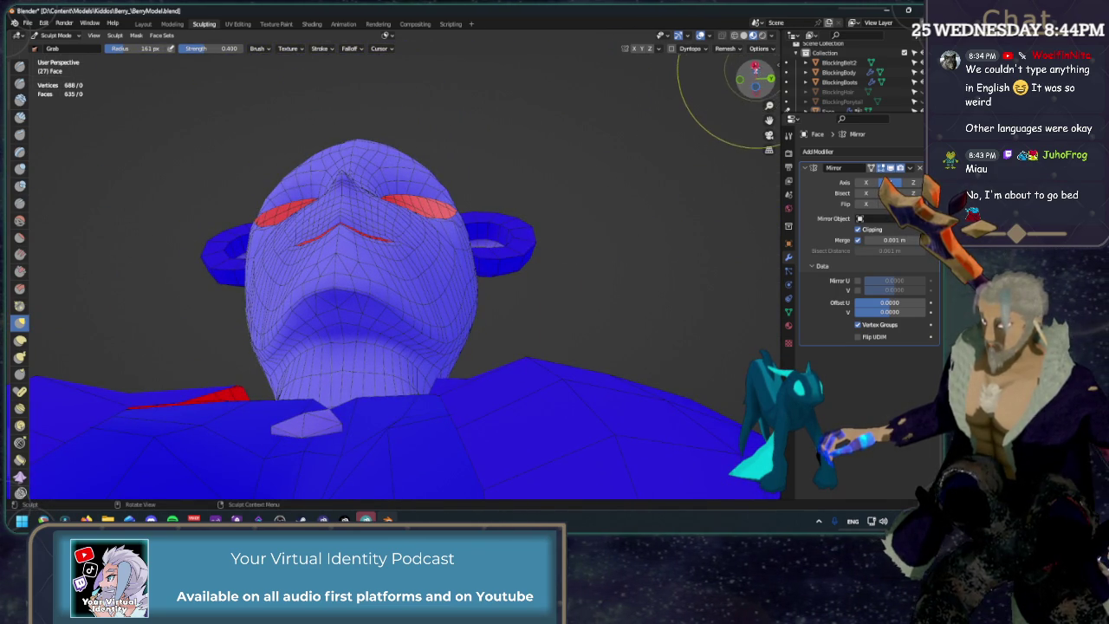
left_click(755, 67)
From a low view, Grab-round the underside of the jaw and chin, ending in side profile.
mouse_move(641, 283)
middle_mouse_down()
mouse_move(440, 286)
mouse_move(442, 330)
mouse_move(420, 349)
mouse_move(447, 328)
middle_mouse_up()
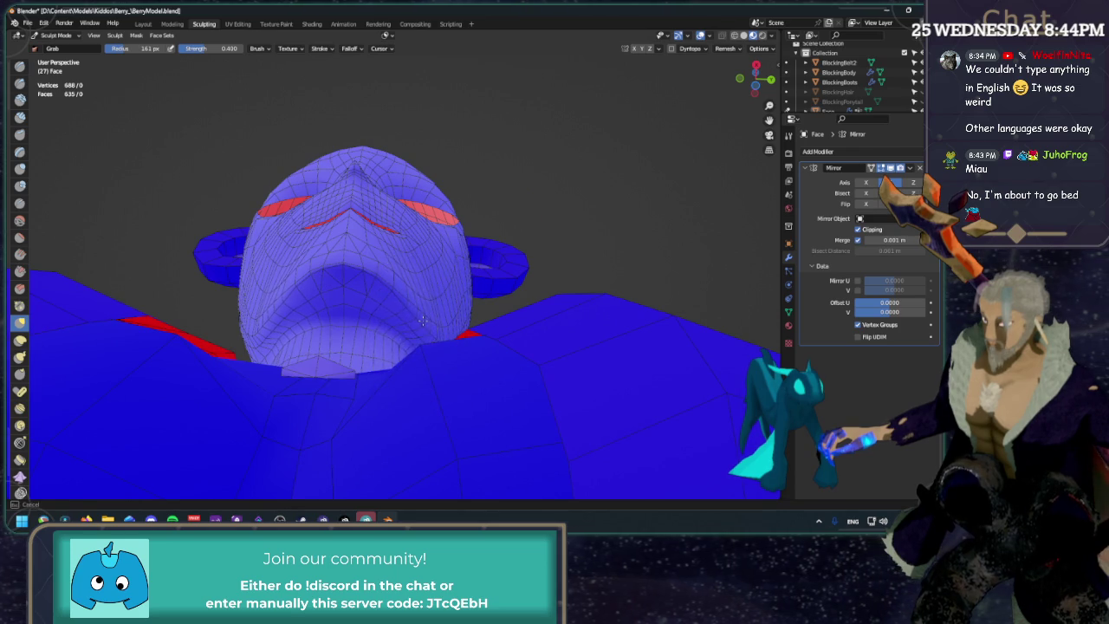
left_click_drag(409, 304, 404, 296)
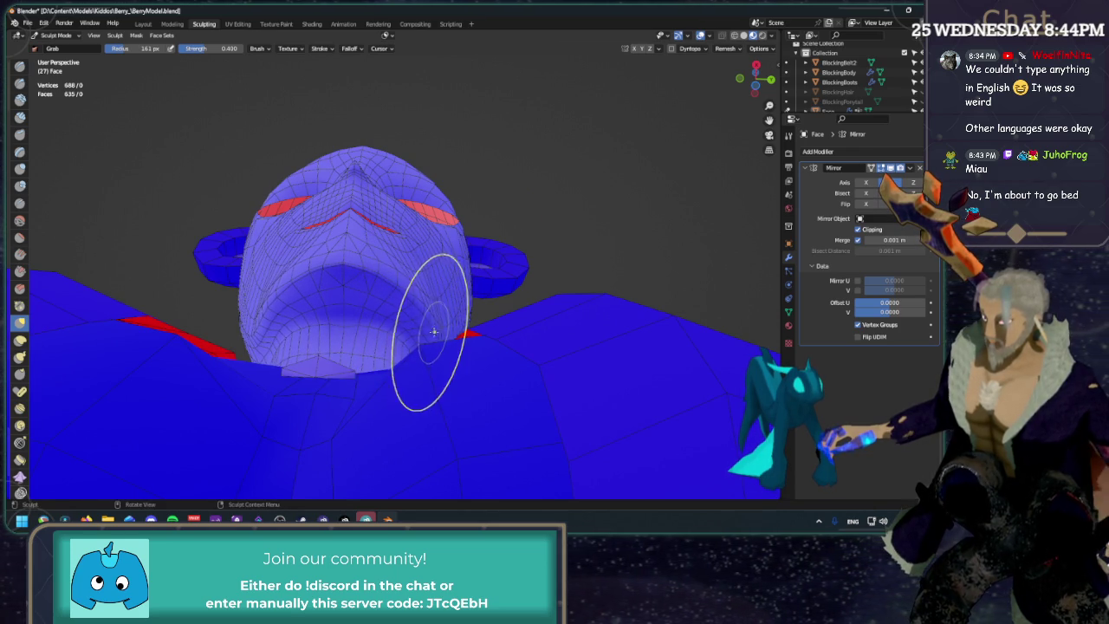
middle_click_drag(434, 330, 439, 348)
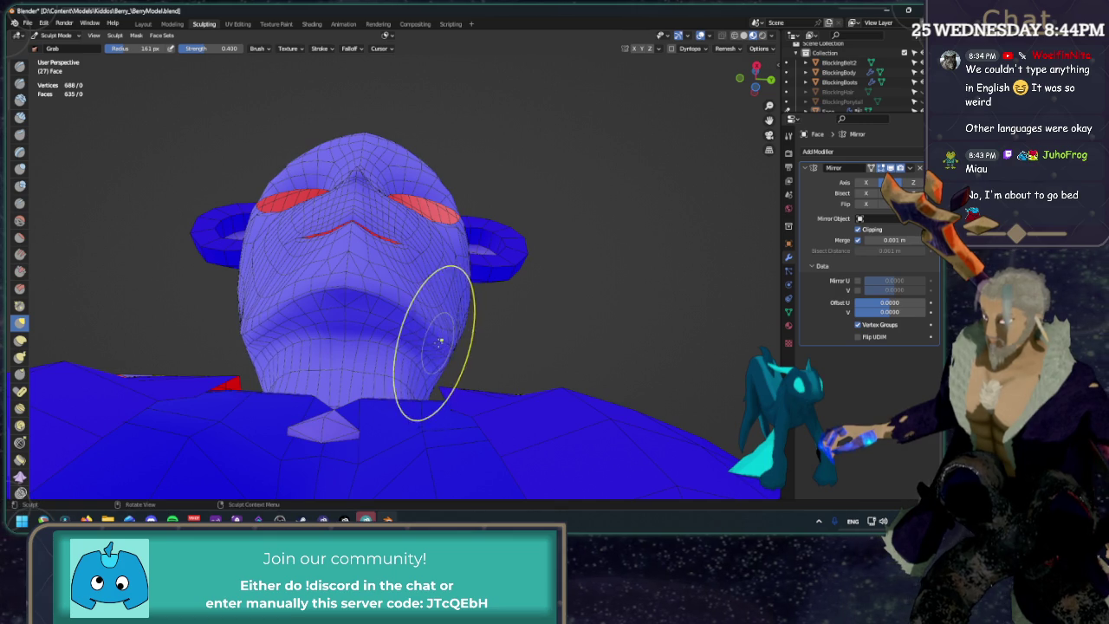
mouse_move(376, 388)
left_mouse_down()
mouse_move(381, 303)
mouse_move(344, 225)
mouse_move(362, 293)
left_mouse_up()
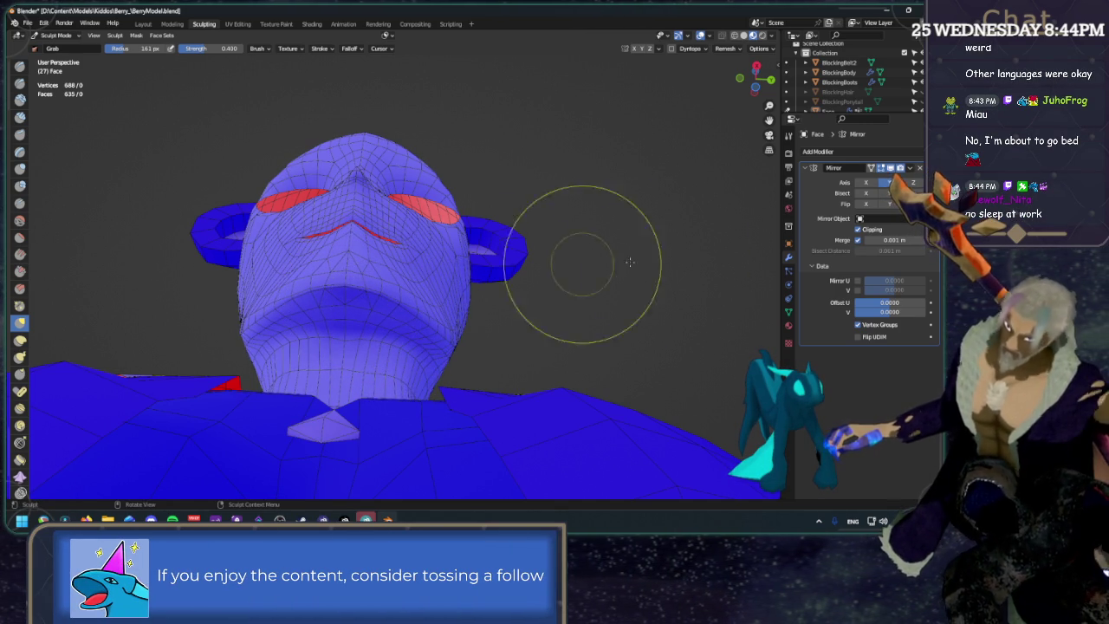
left_click(757, 67)
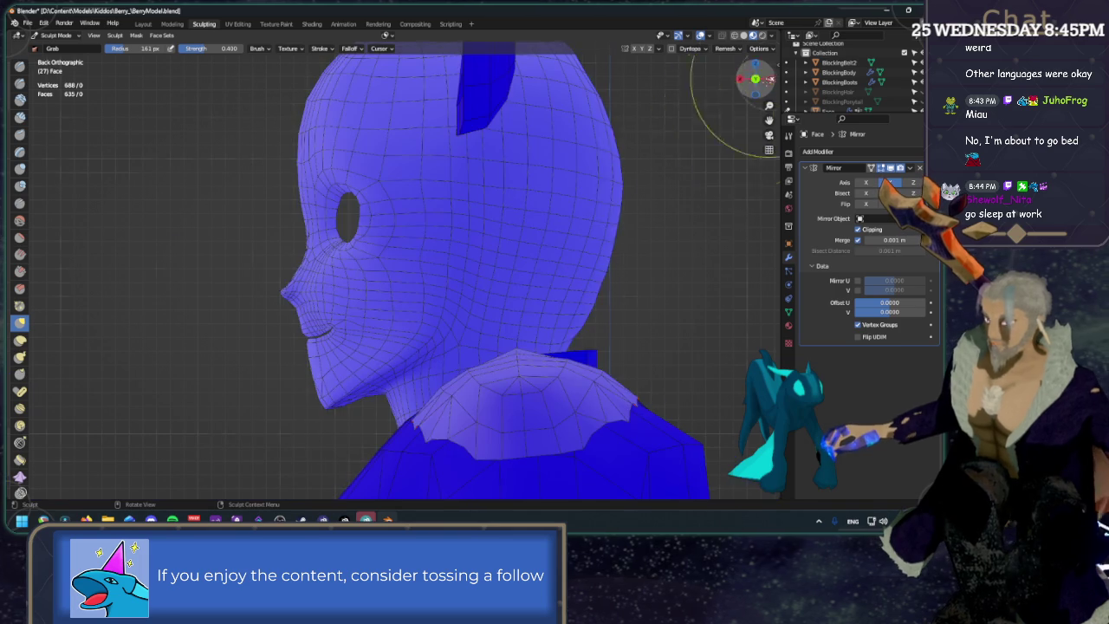
Grab-refine the chin, cheeks near the mouth and eye, and the neck under the jaw.
mouse_move(353, 374)
left_mouse_down()
mouse_move(322, 399)
mouse_move(322, 414)
left_mouse_up()
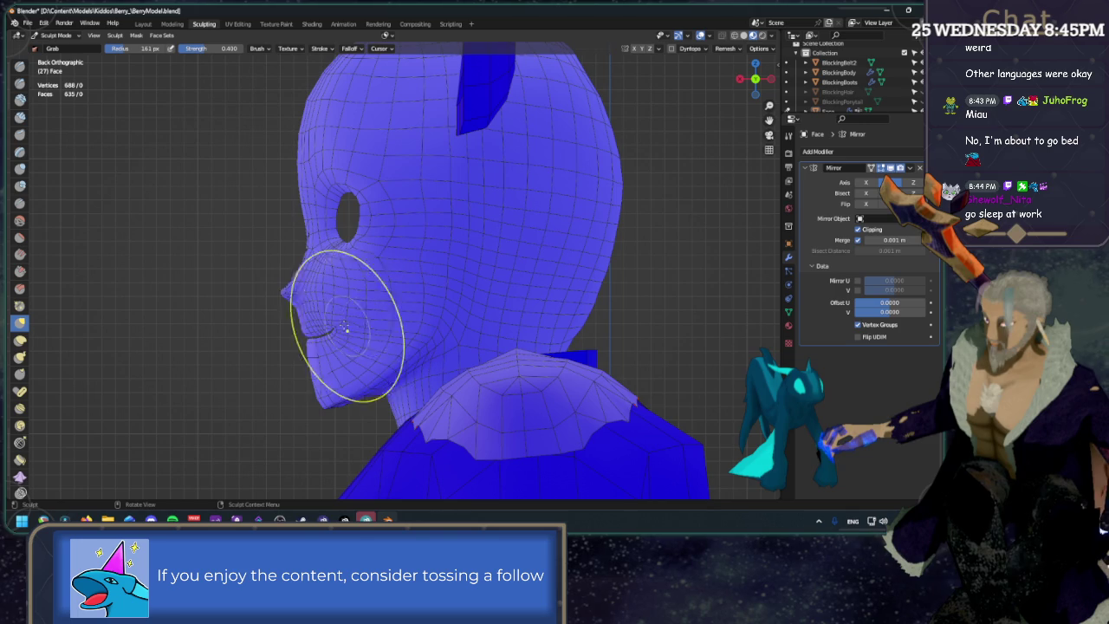
left_click_drag(322, 324, 309, 334)
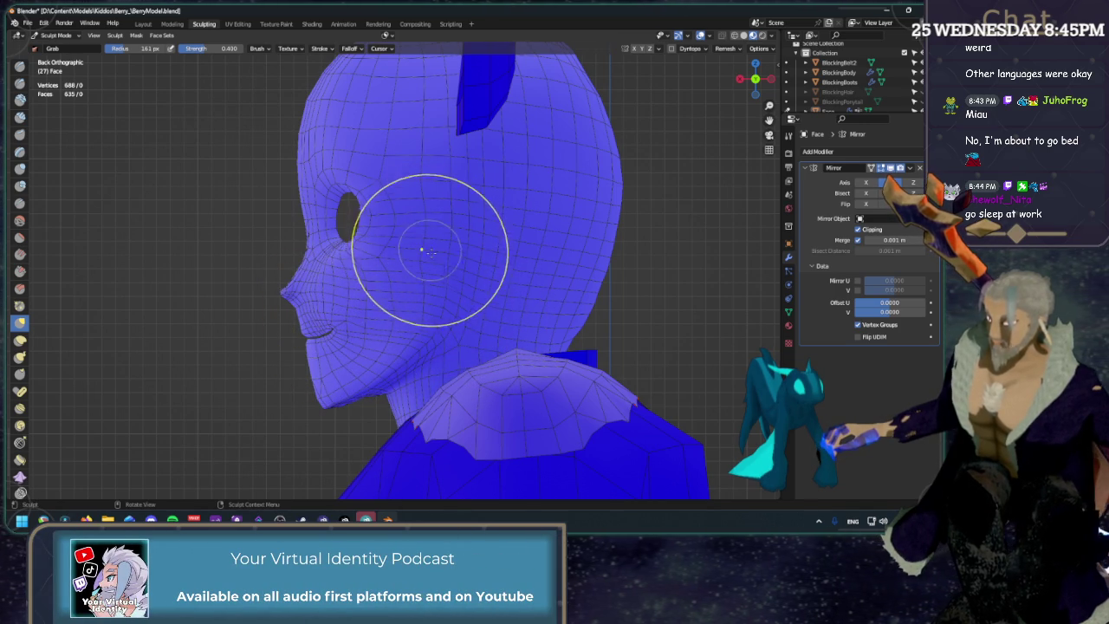
mouse_move(423, 253)
left_mouse_down()
mouse_move(437, 261)
mouse_move(446, 193)
left_mouse_up()
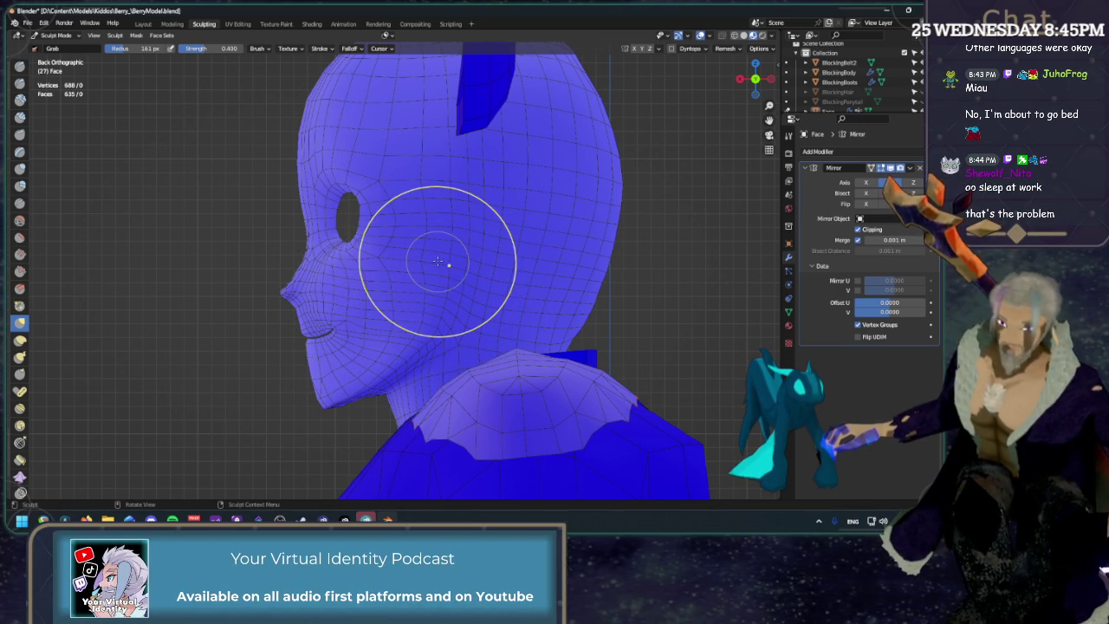
mouse_move(446, 331)
left_mouse_down()
mouse_move(461, 331)
mouse_move(459, 351)
mouse_move(396, 433)
left_mouse_up()
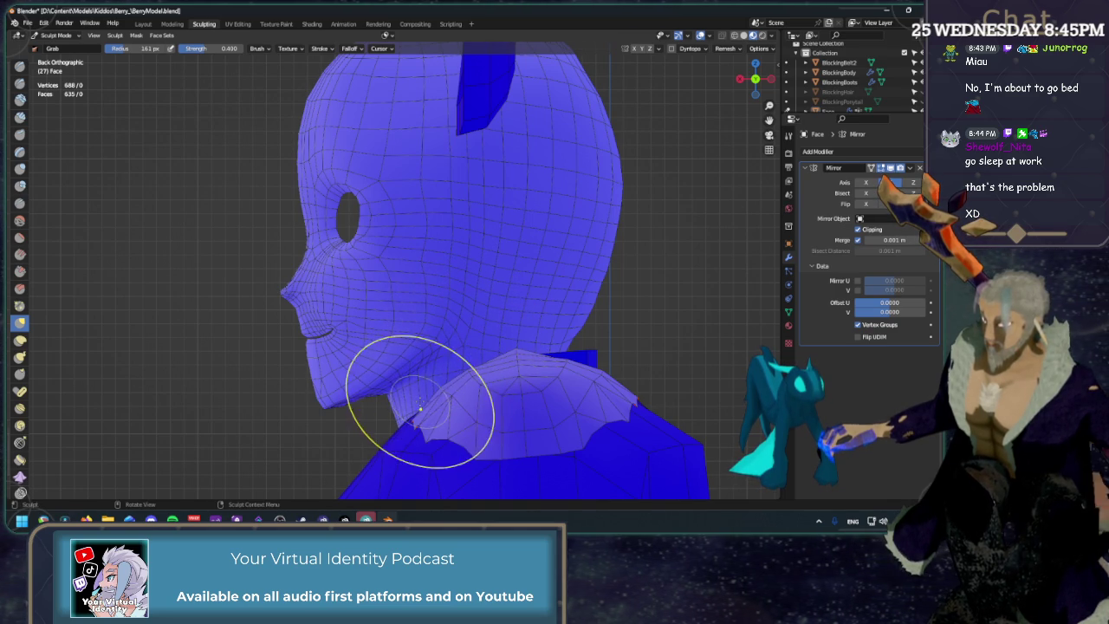
mouse_move(606, 247)
middle_mouse_down()
mouse_move(495, 260)
mouse_move(564, 335)
middle_mouse_up()
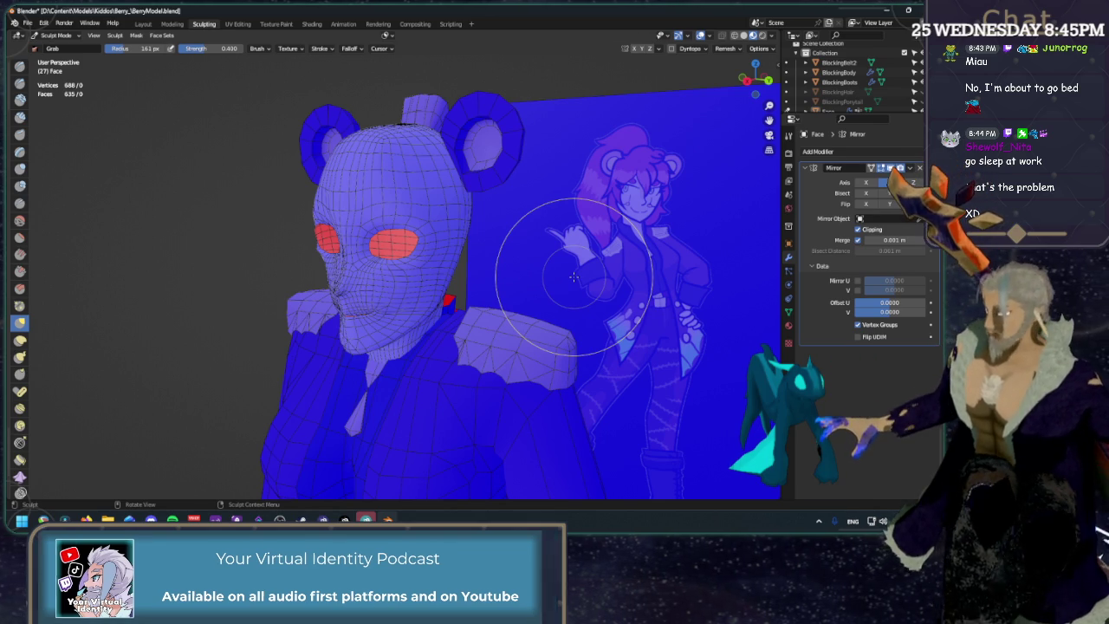
mouse_move(556, 221)
middle_mouse_down()
mouse_move(562, 202)
mouse_move(507, 359)
middle_mouse_up()
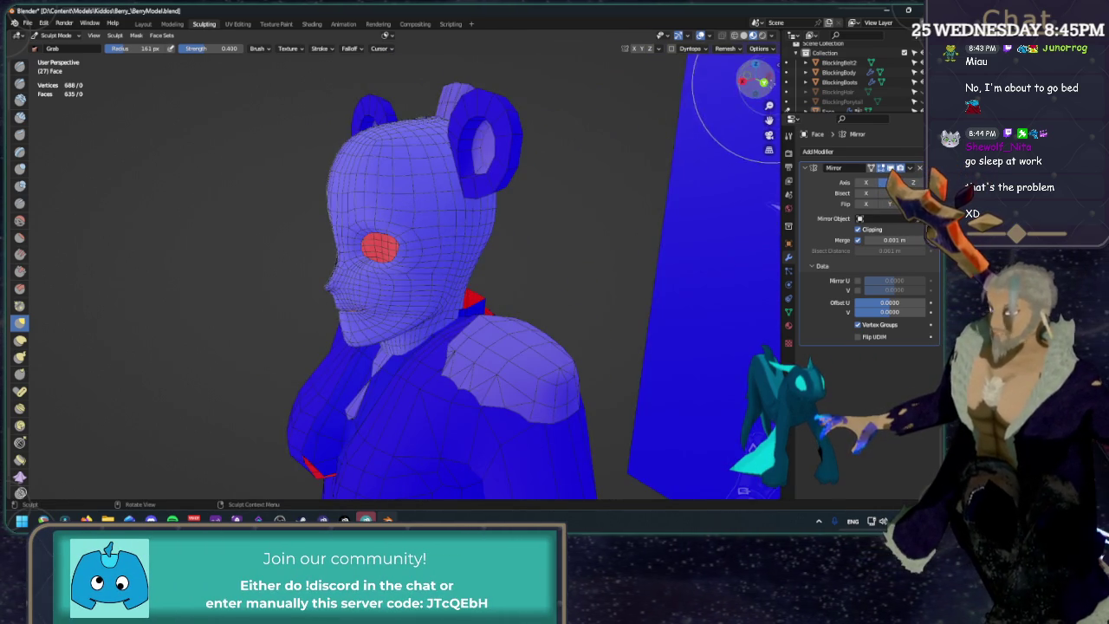
scroll(507, 358, "up", 3)
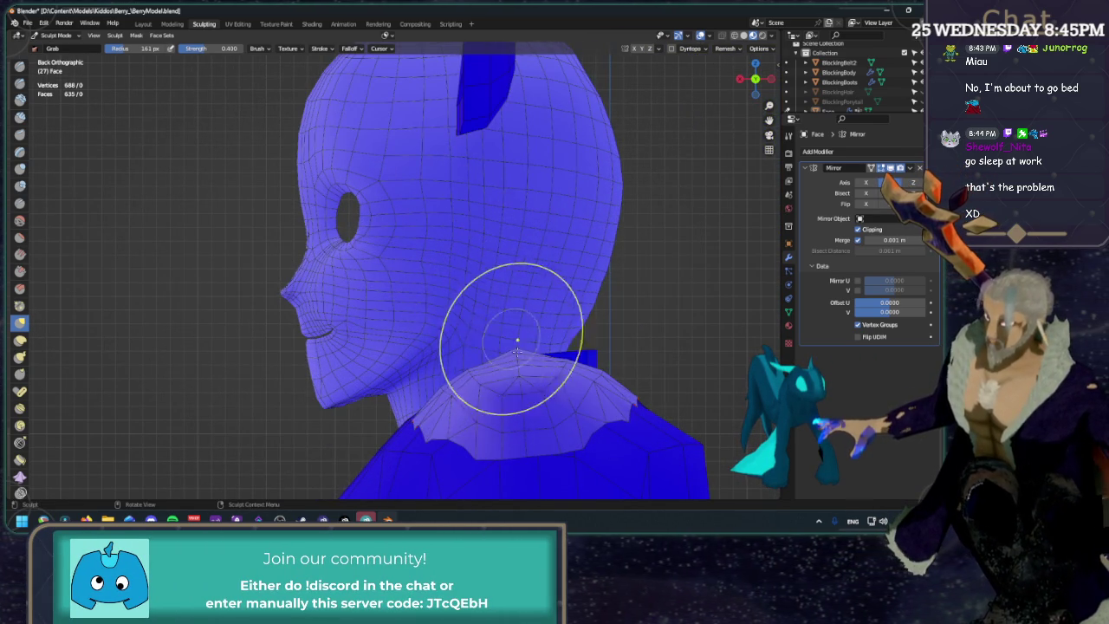
scroll(495, 465, "up", 1)
middle_click_drag(471, 457, 486, 279, "shift")
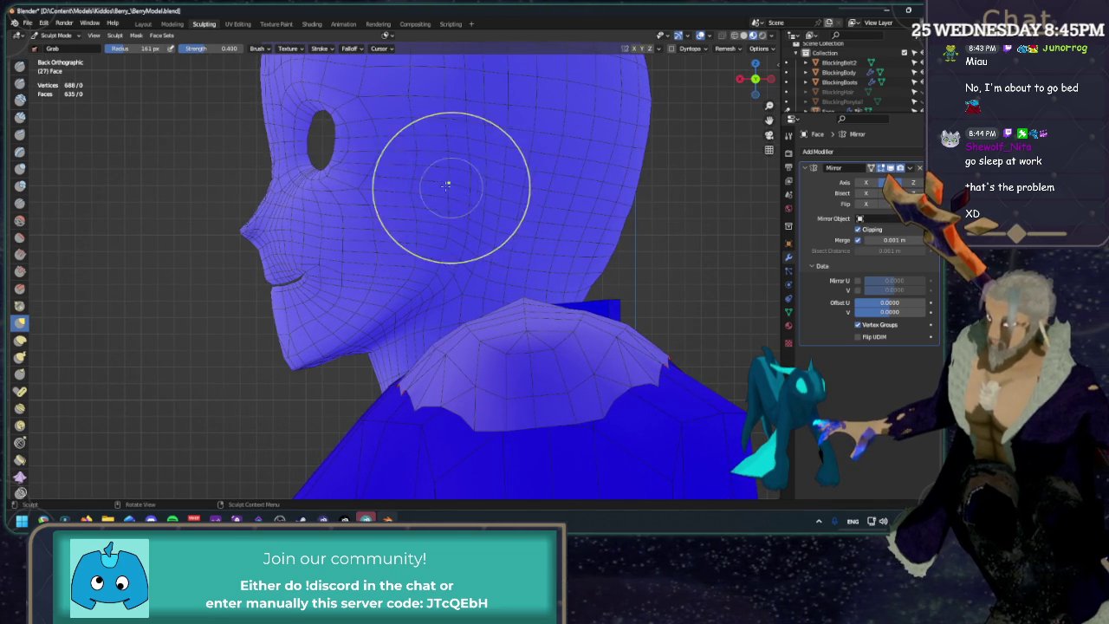
mouse_move(459, 191)
middle_mouse_down()
mouse_move(480, 218)
mouse_move(686, 168)
mouse_move(454, 308)
middle_mouse_up()
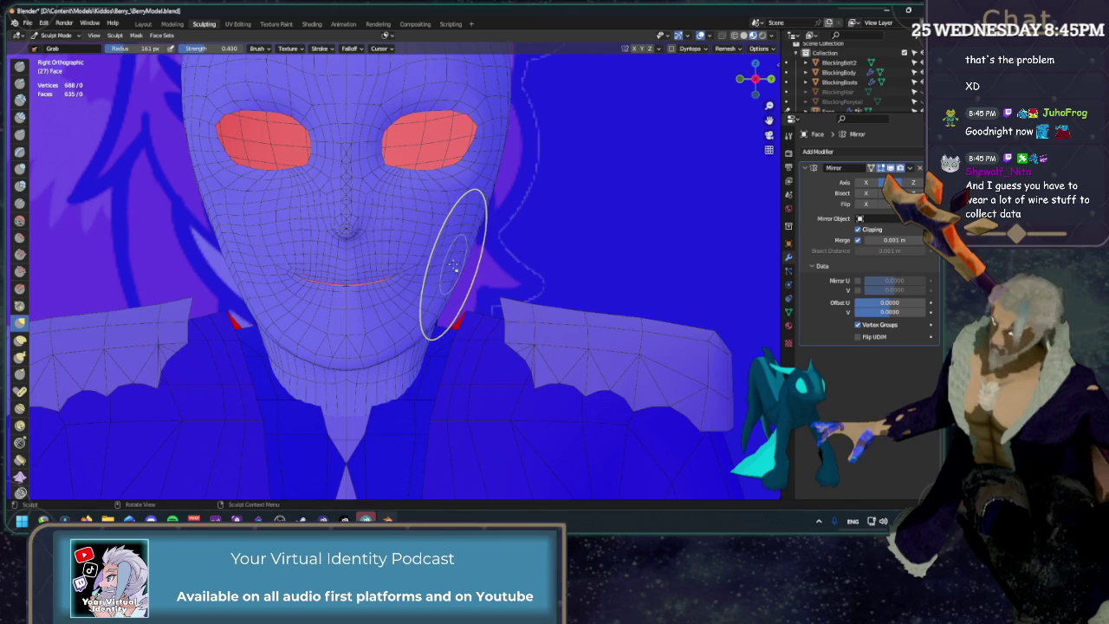
Pull the jaw edge beside the right cheek and preview the face with overlays hidden.
left_click_drag(454, 260, 454, 248)
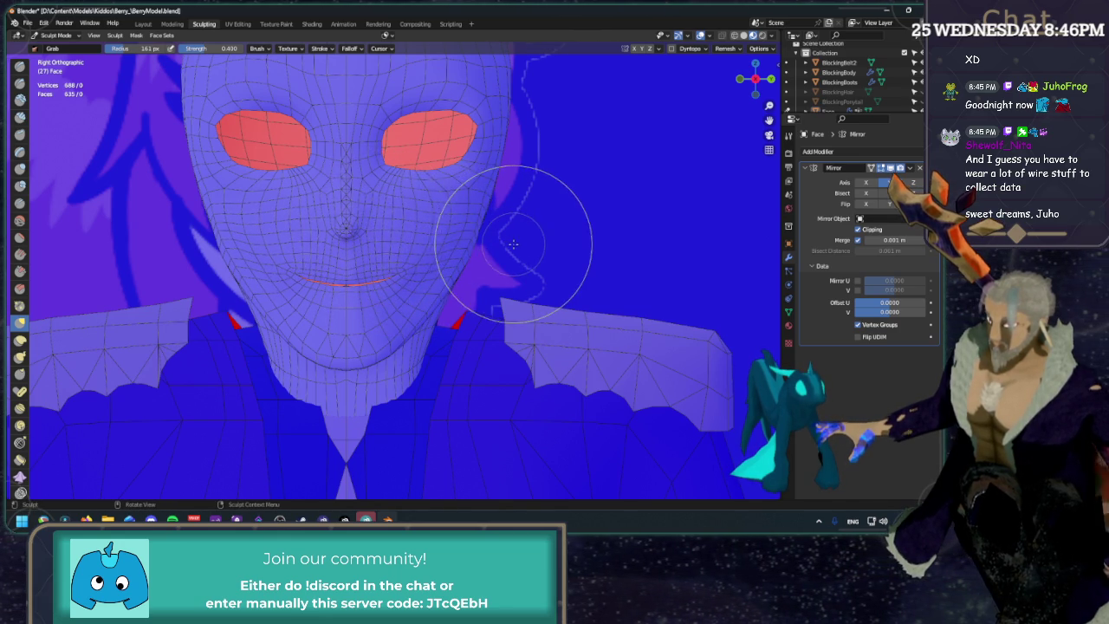
scroll(507, 243, "down", 2)
left_click(700, 36)
mouse_move(606, 173)
middle_mouse_down()
mouse_move(487, 165)
mouse_move(443, 363)
middle_mouse_up()
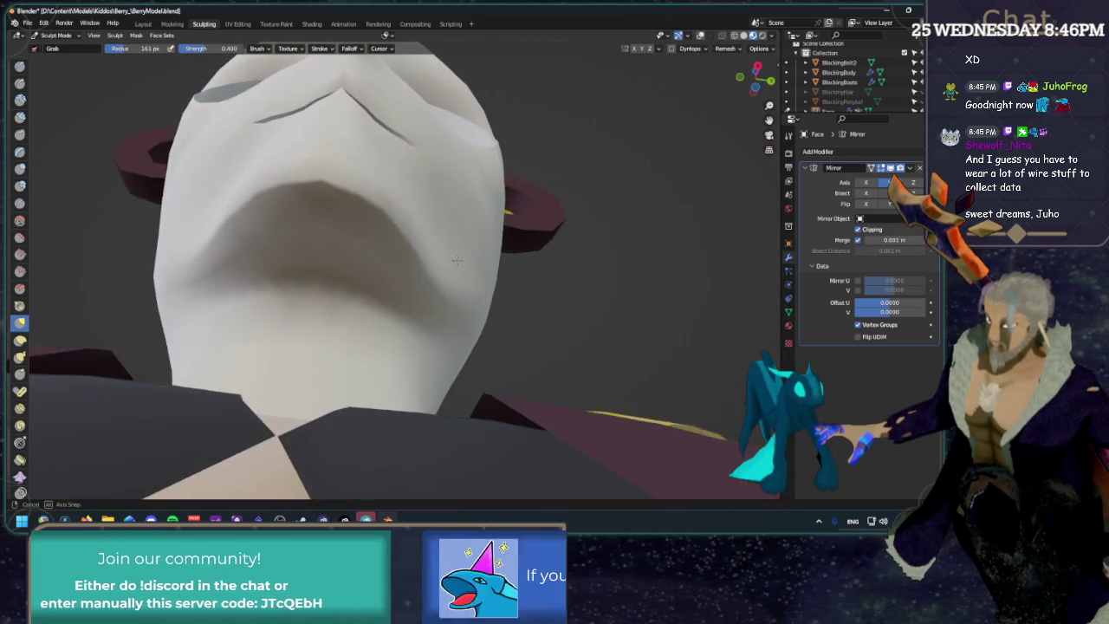
Restore overlays with Shift+Alt+Z and inspect the head from front, profile and three-quarter views.
middle_click_drag(444, 364, 710, 43)
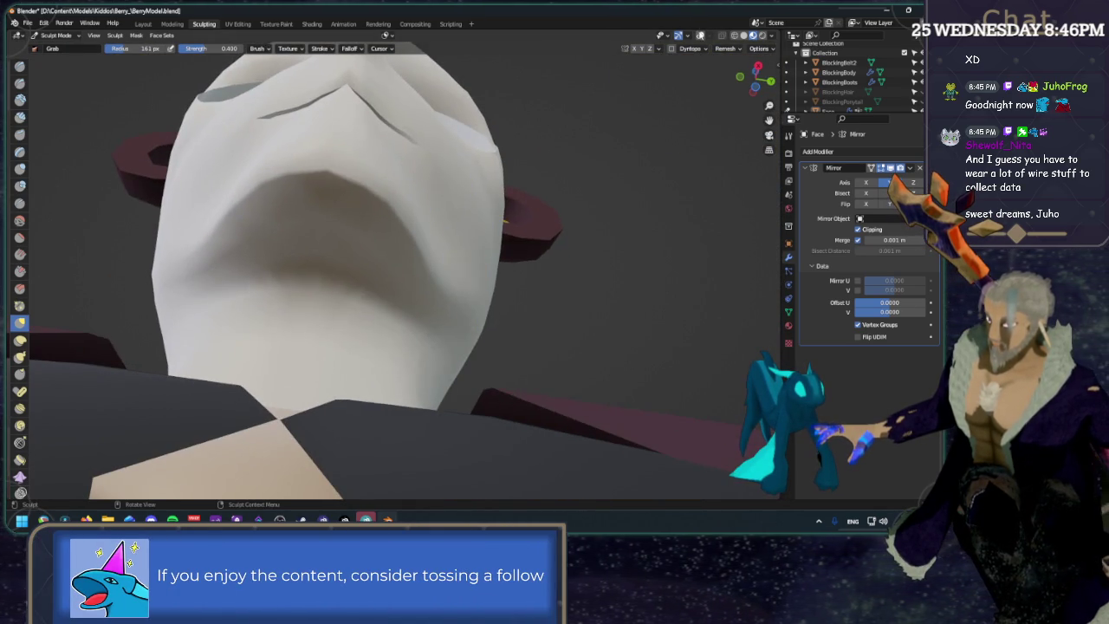
key("shift+alt+z")
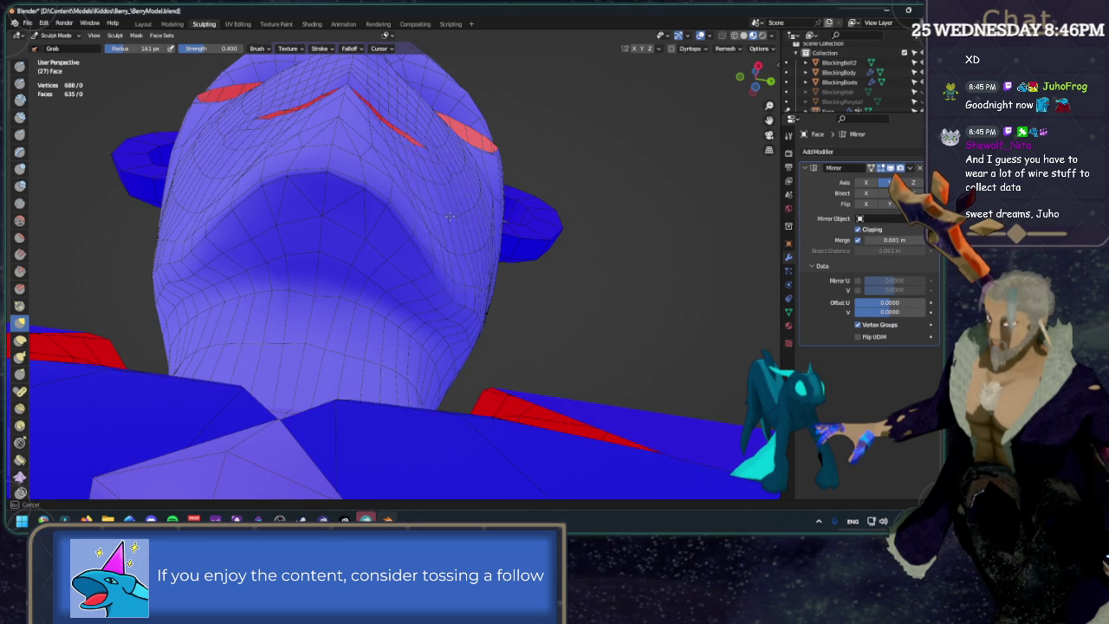
mouse_move(475, 224)
middle_mouse_down()
mouse_move(393, 373)
mouse_move(359, 404)
mouse_move(388, 263)
mouse_move(433, 292)
mouse_move(444, 224)
mouse_move(457, 249)
middle_mouse_up()
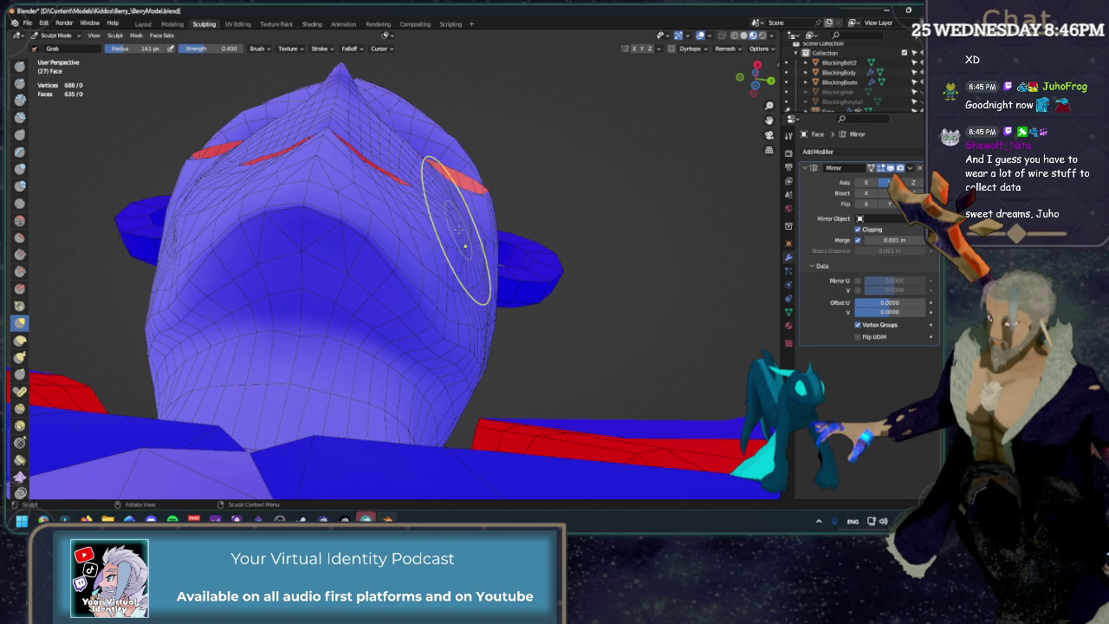
middle_click_drag(473, 224, 470, 218)
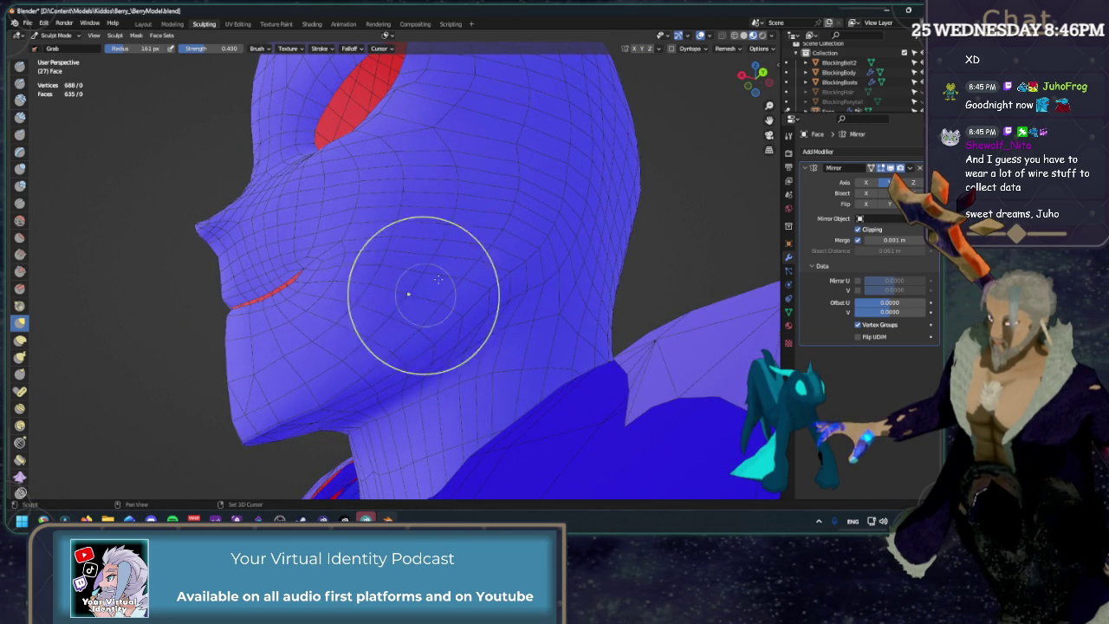
middle_click_drag(520, 188, 756, 113)
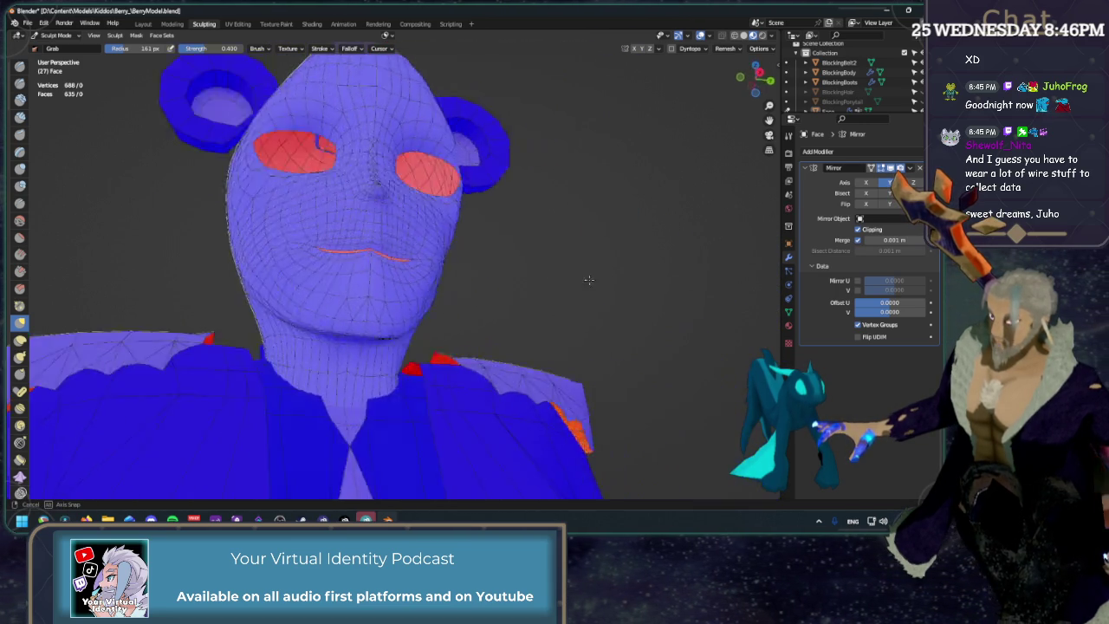
left_click(754, 80)
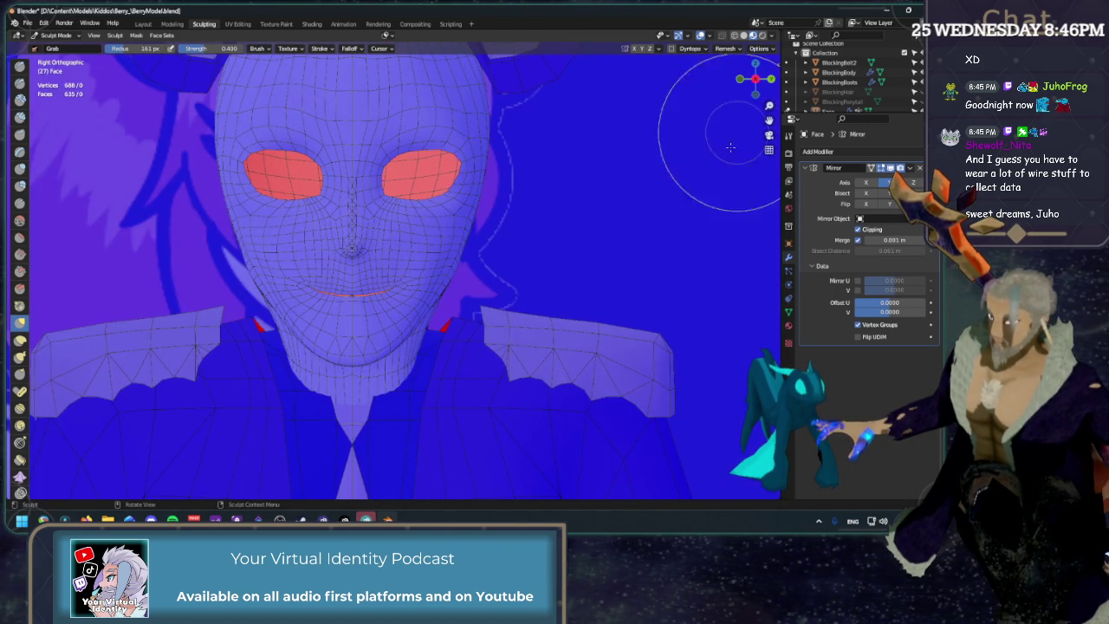
mouse_move(683, 213)
middle_mouse_down()
mouse_move(488, 223)
mouse_move(450, 141)
middle_mouse_up()
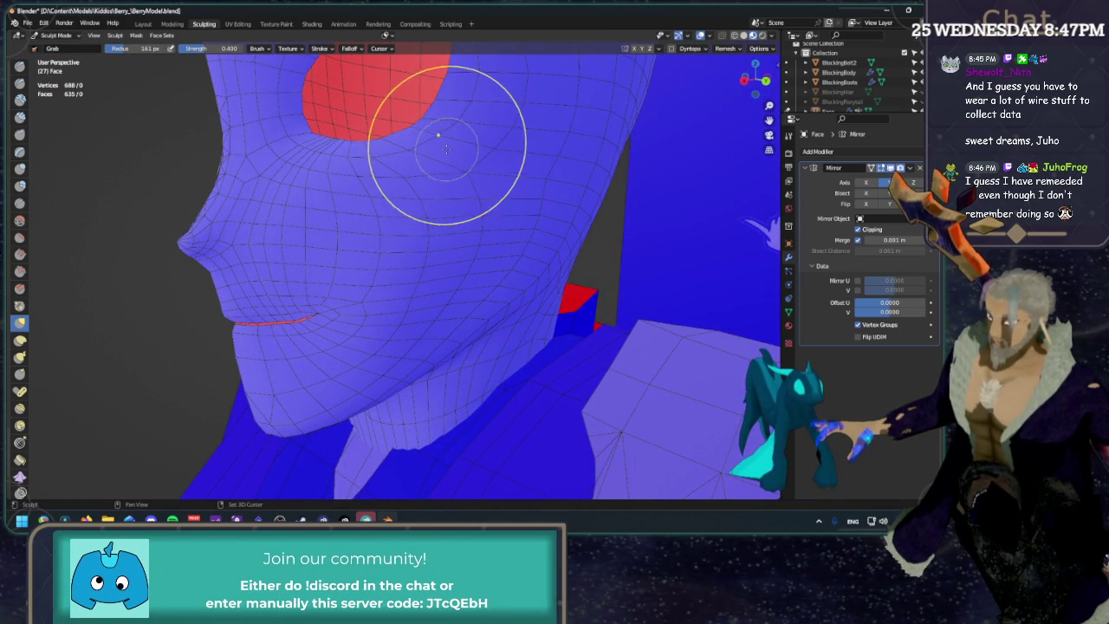
mouse_move(471, 141)
middle_mouse_down()
mouse_move(420, 129)
mouse_move(468, 121)
middle_mouse_up()
mouse_move(727, 111)
middle_mouse_down()
mouse_move(459, 136)
mouse_move(457, 228)
mouse_move(597, 229)
middle_mouse_up()
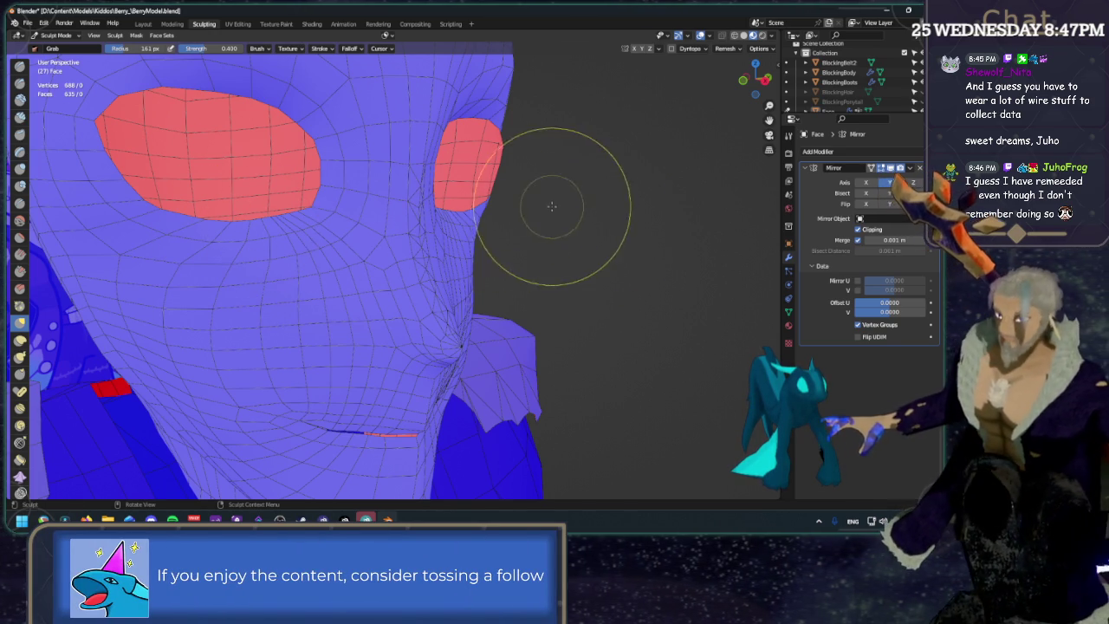
middle_click_drag(544, 198, 461, 202)
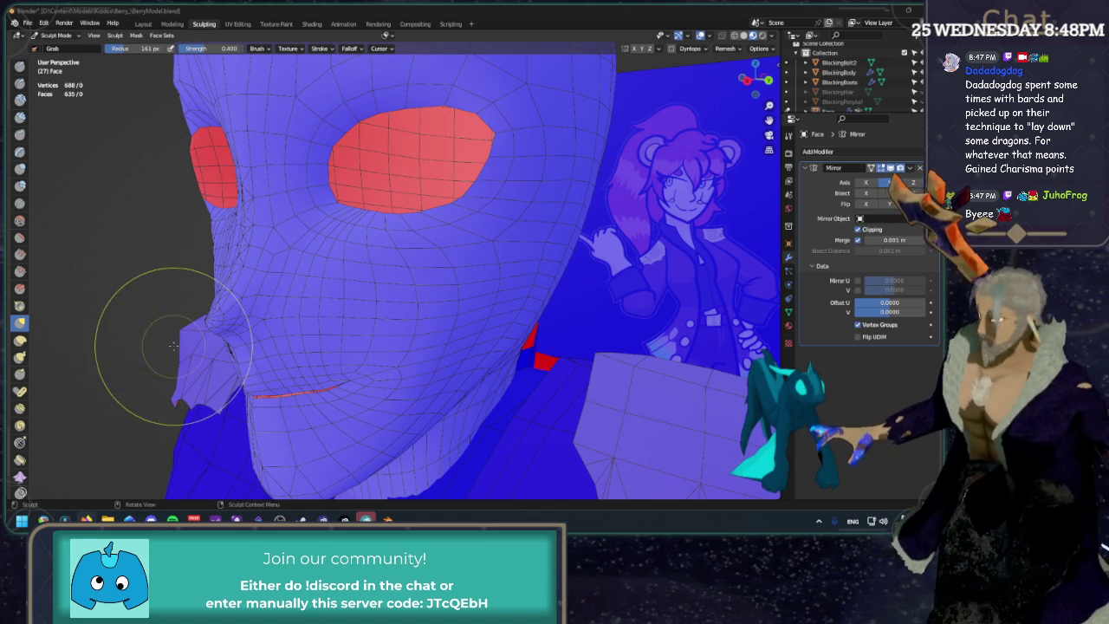
mouse_move(453, 225)
middle_mouse_down()
mouse_move(509, 159)
mouse_move(493, 206)
mouse_move(485, 185)
middle_mouse_up()
Unhide the BlockingHair mesh, toggle overlays off and back on, and zoom toward the mouth.
scroll(509, 158, "down", 5)
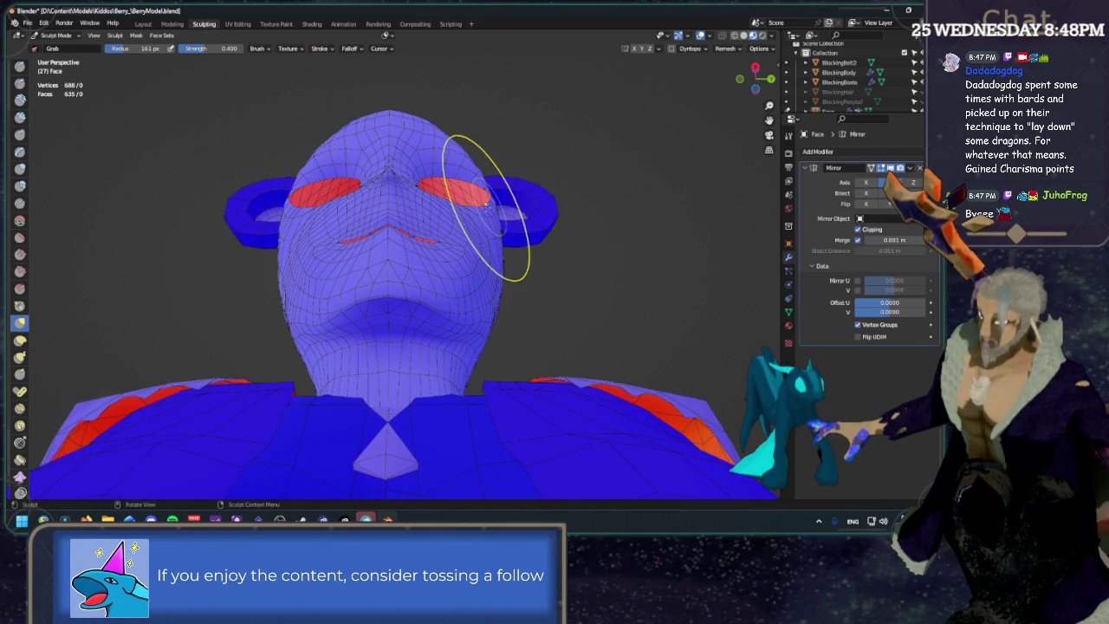
scroll(485, 186, "up", 2)
scroll(470, 247, "down", 1)
scroll(912, 95, "down", 2)
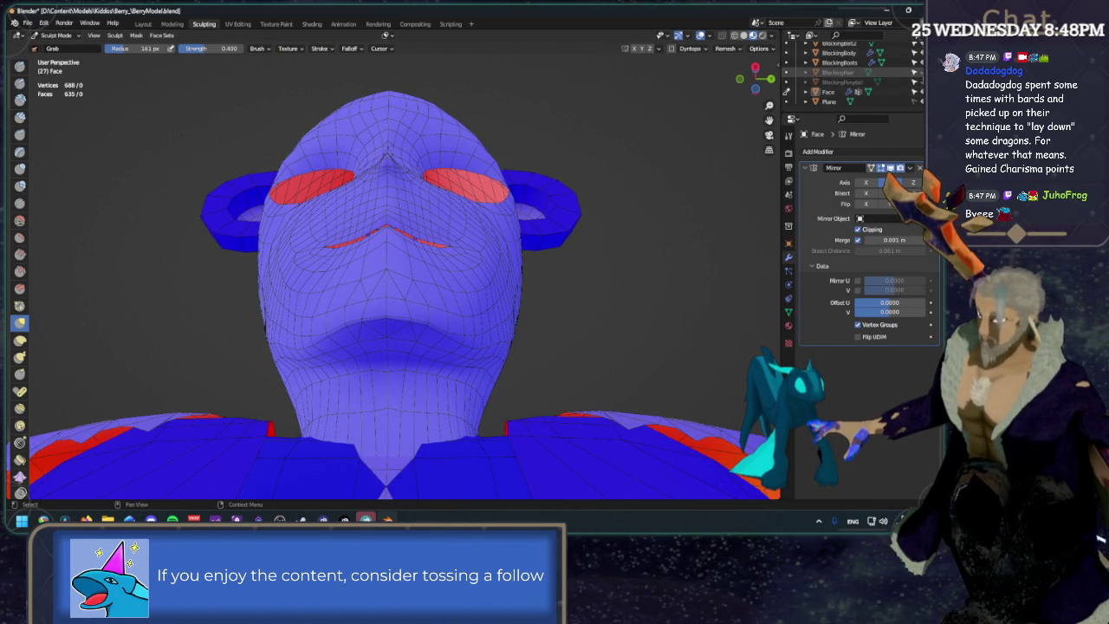
left_click(915, 72)
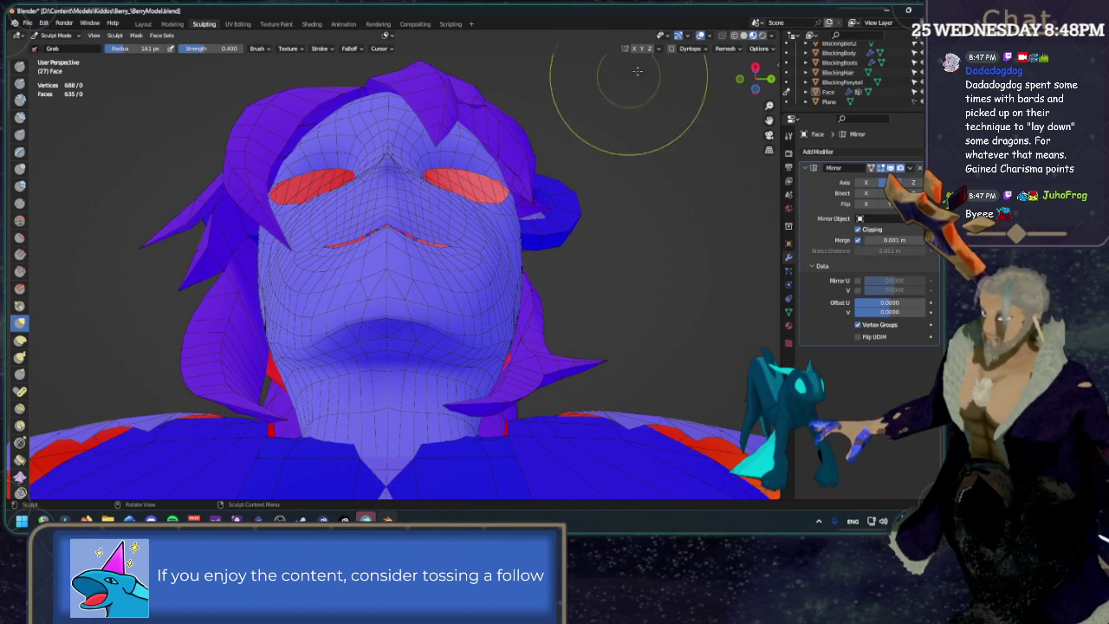
left_click(701, 35)
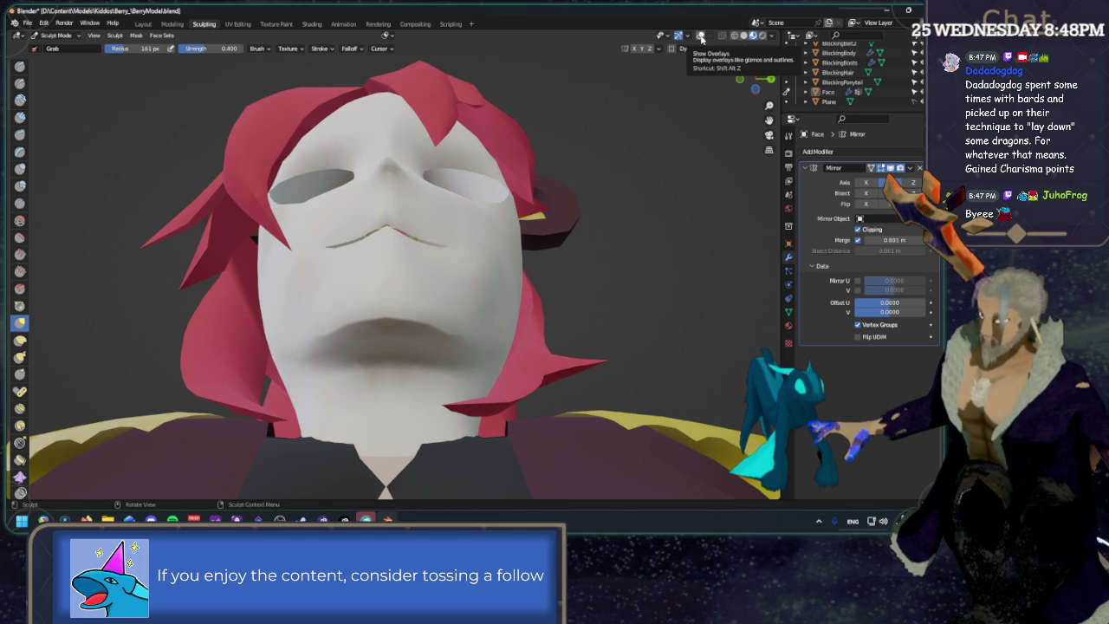
left_click(700, 36)
mouse_move(673, 55)
middle_mouse_down()
mouse_move(527, 185)
mouse_move(507, 371)
mouse_move(425, 277)
middle_mouse_up()
scroll(425, 277, "up", 5)
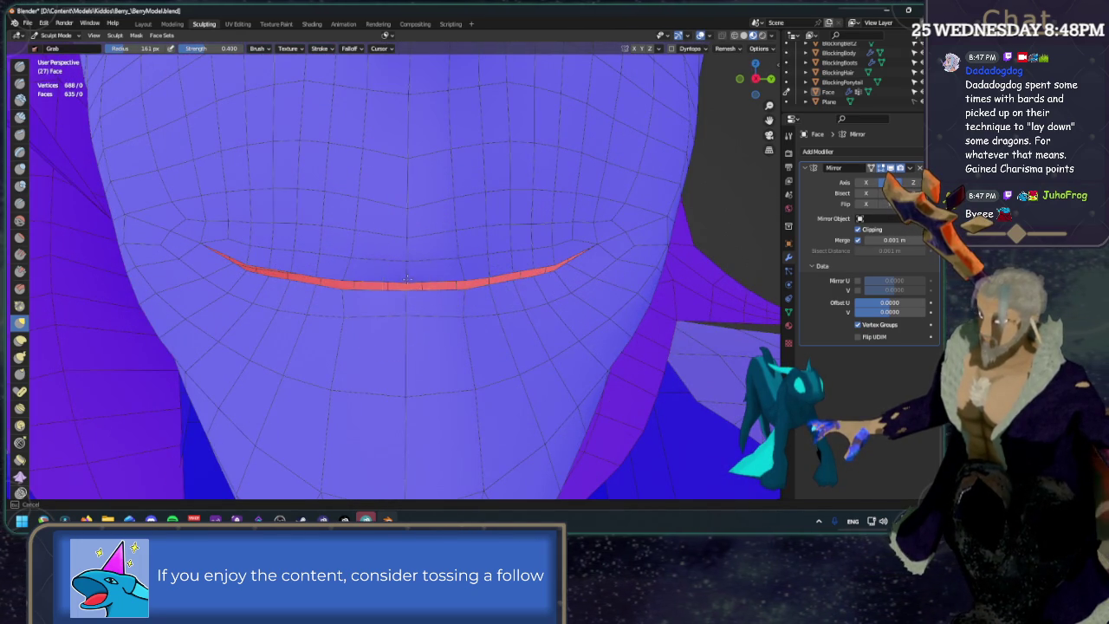
scroll(403, 222, "down", 5)
In orthographic front view, Grab the mouth into a W-shaped cat smile, then hide overlays.
middle_click_drag(569, 248, 562, 190)
middle_click_drag(561, 178, 512, 168)
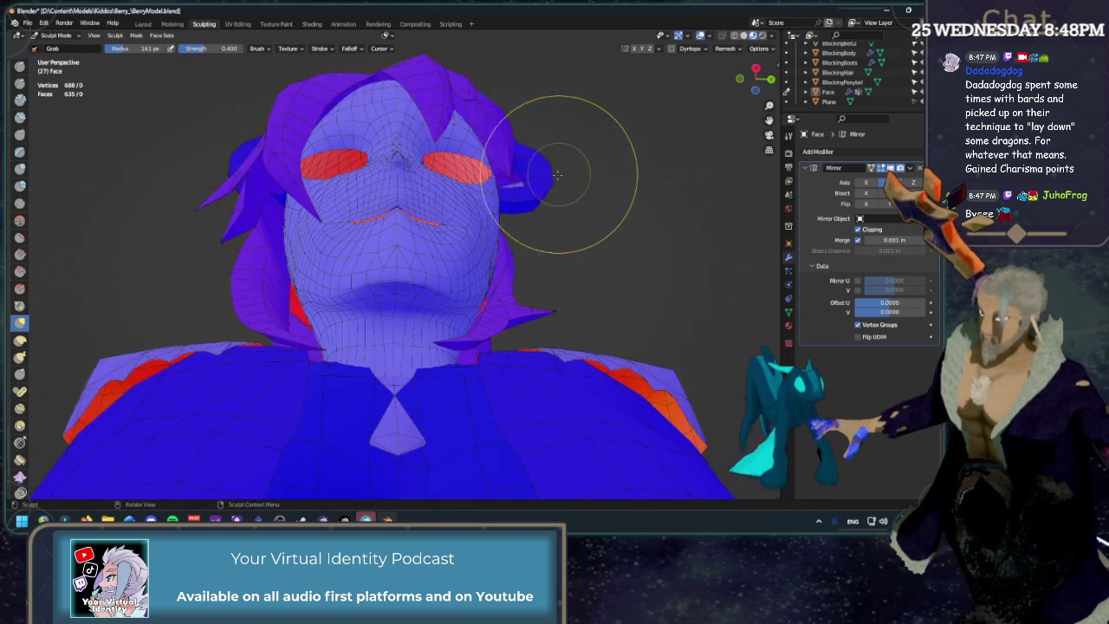
scroll(512, 190, "up", 2)
middle_click_drag(465, 195, 750, 80)
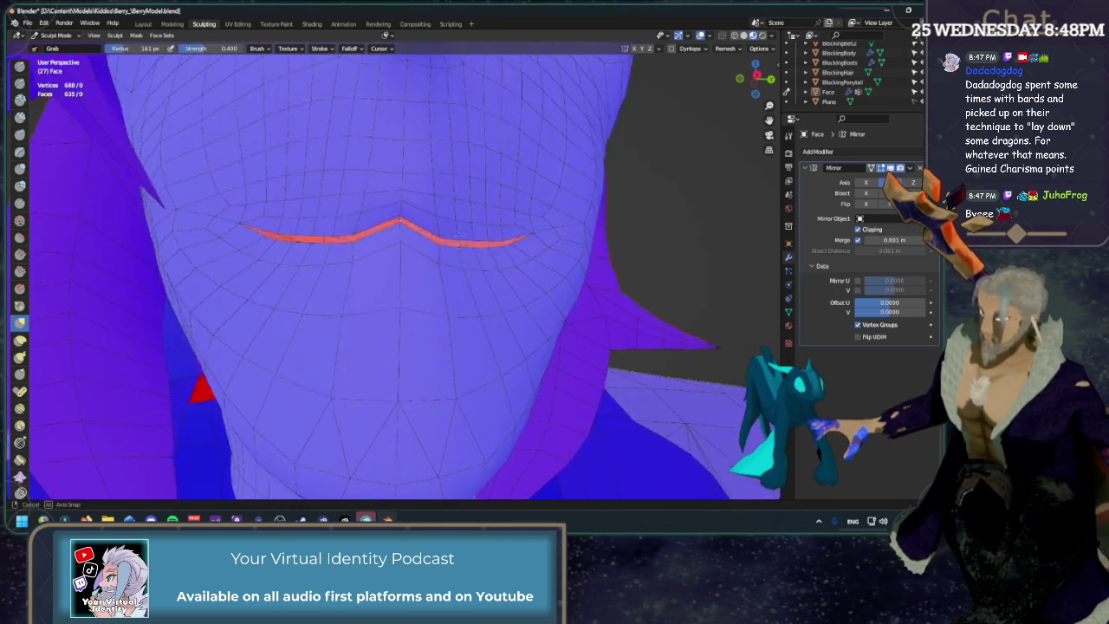
left_click(756, 80)
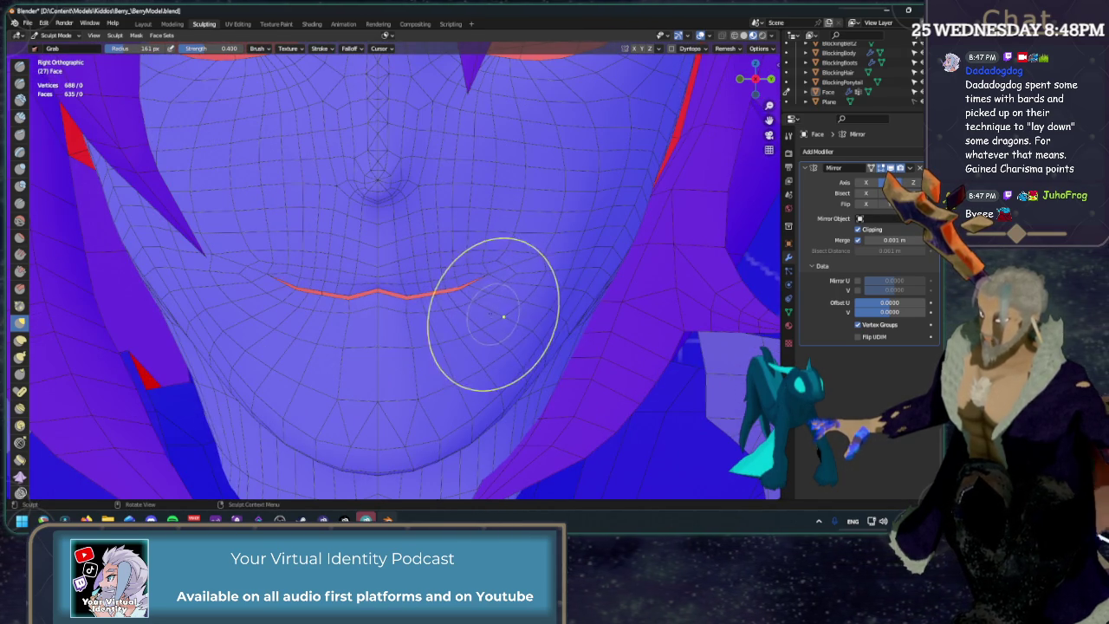
middle_click_drag(495, 371, 422, 270, "shift")
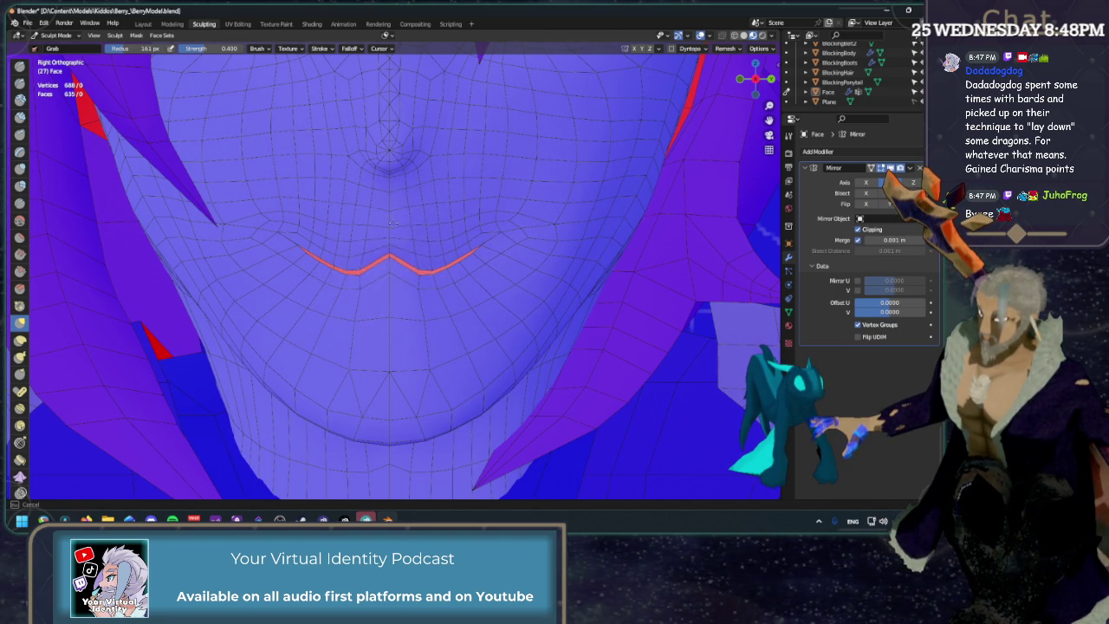
middle_click_drag(450, 285, 447, 261)
scroll(468, 260, "down", 4)
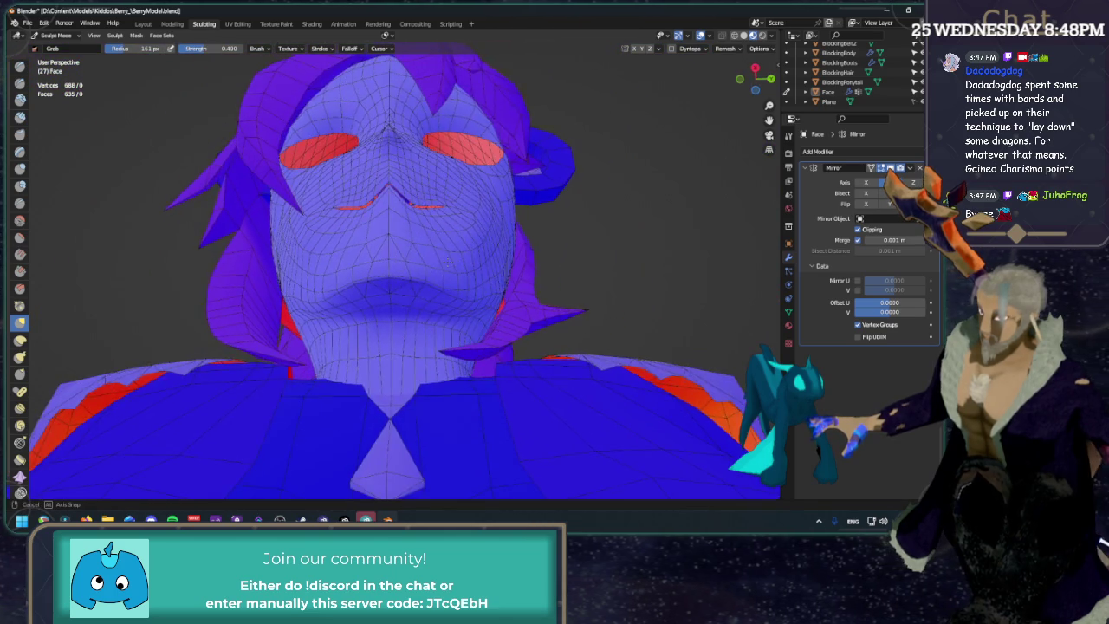
left_click(702, 36)
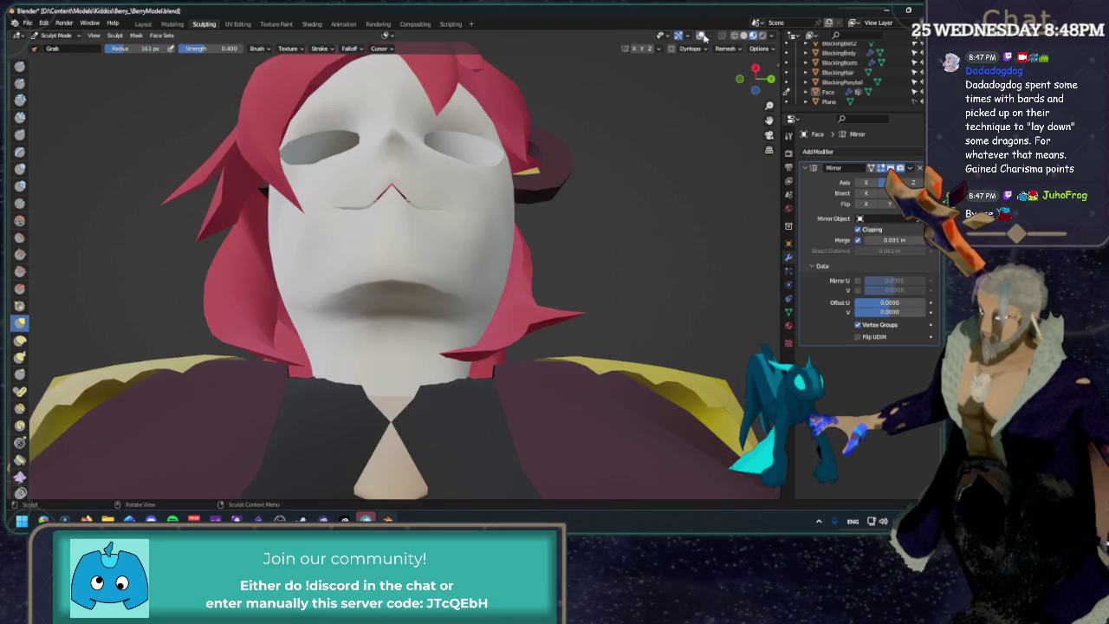
Toggle overlays and nudge the mouth line into a single shallow smiling arc.
scroll(667, 78, "up", 2)
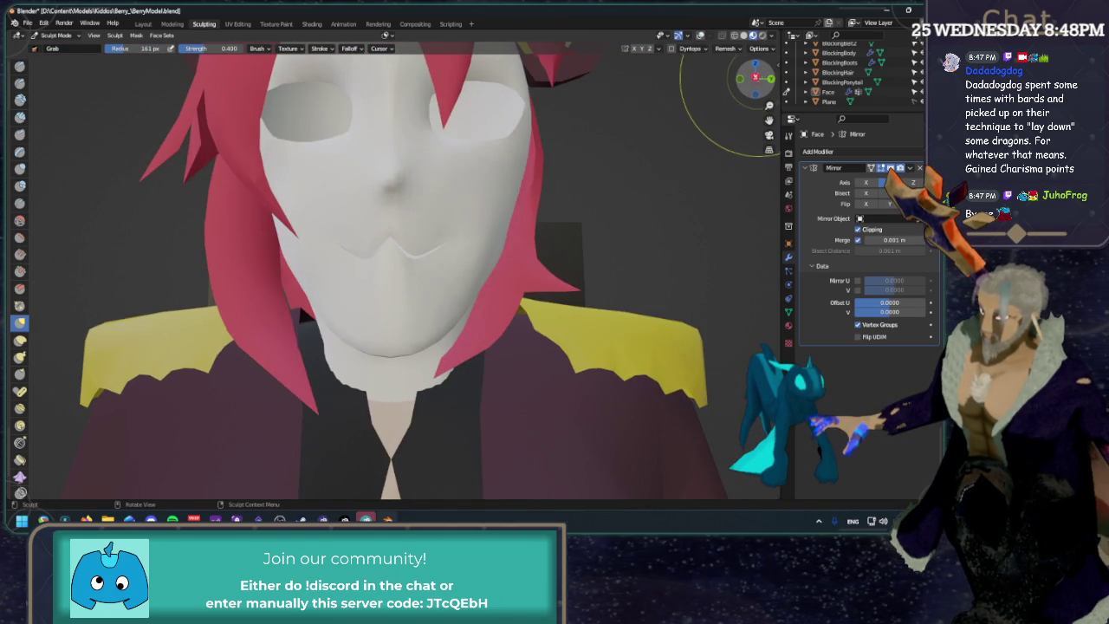
scroll(753, 87, "up", 2)
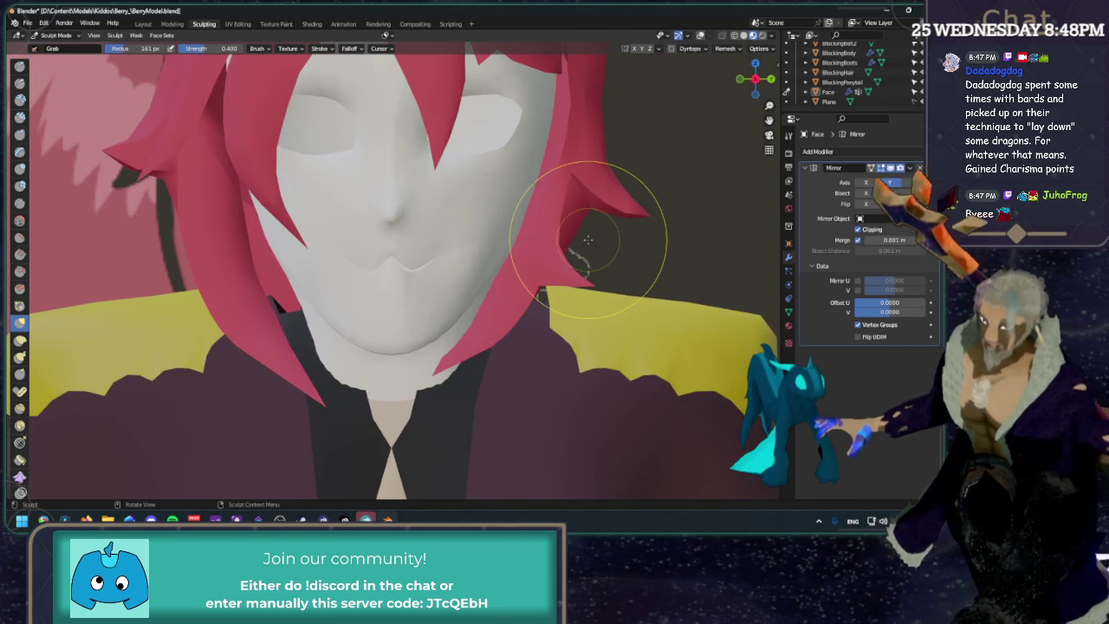
left_click(702, 35)
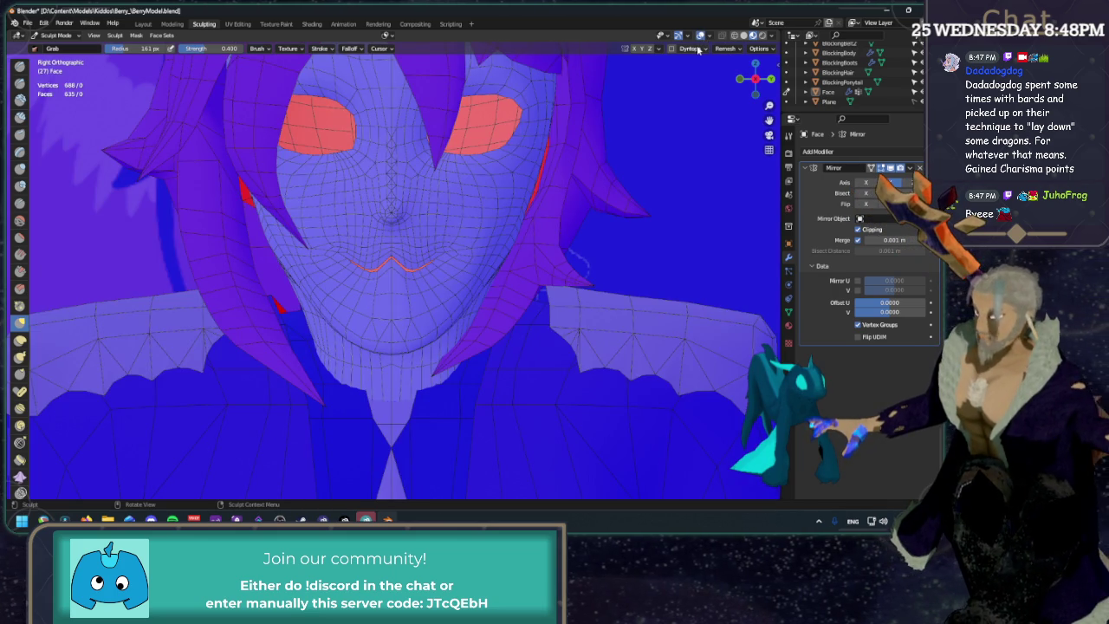
left_click(700, 36)
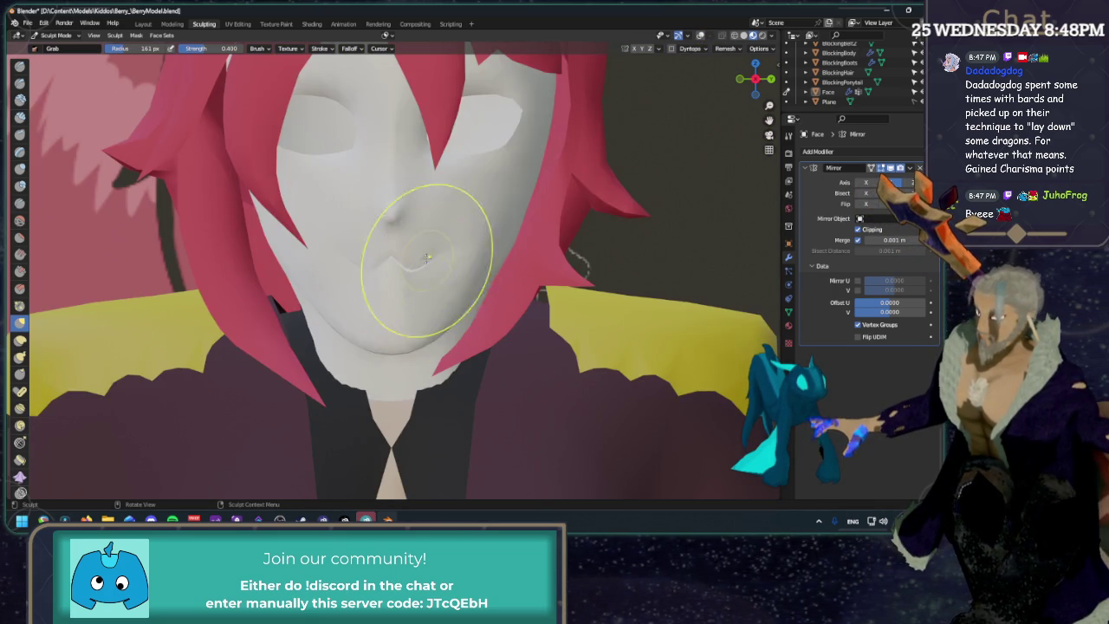
middle_click_drag(442, 251, 468, 279)
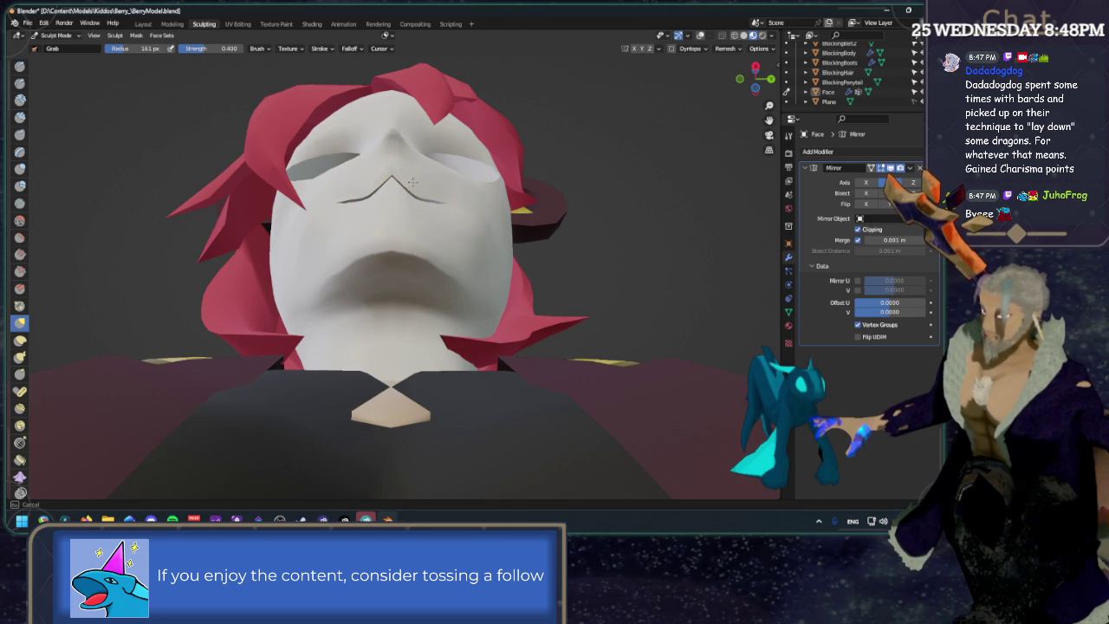
left_click_drag(416, 186, 420, 176)
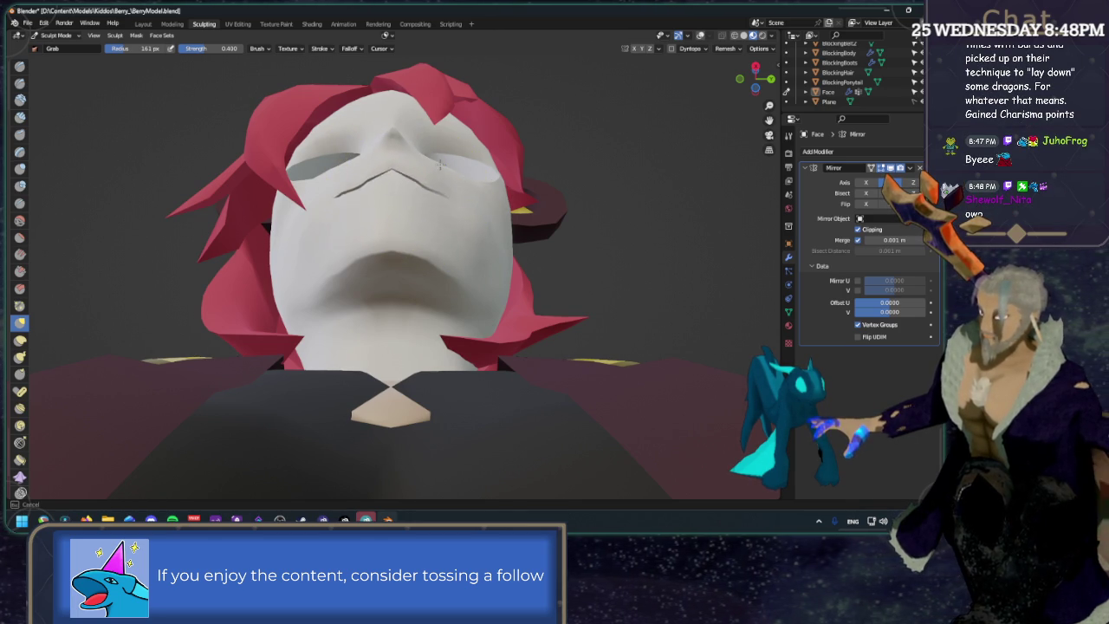
left_click_drag(458, 136, 459, 140)
Return to a straight orthographic front view with wireframe and face-set colours shown.
mouse_move(460, 140)
middle_mouse_down()
mouse_move(464, 223)
mouse_move(594, 148)
middle_mouse_up()
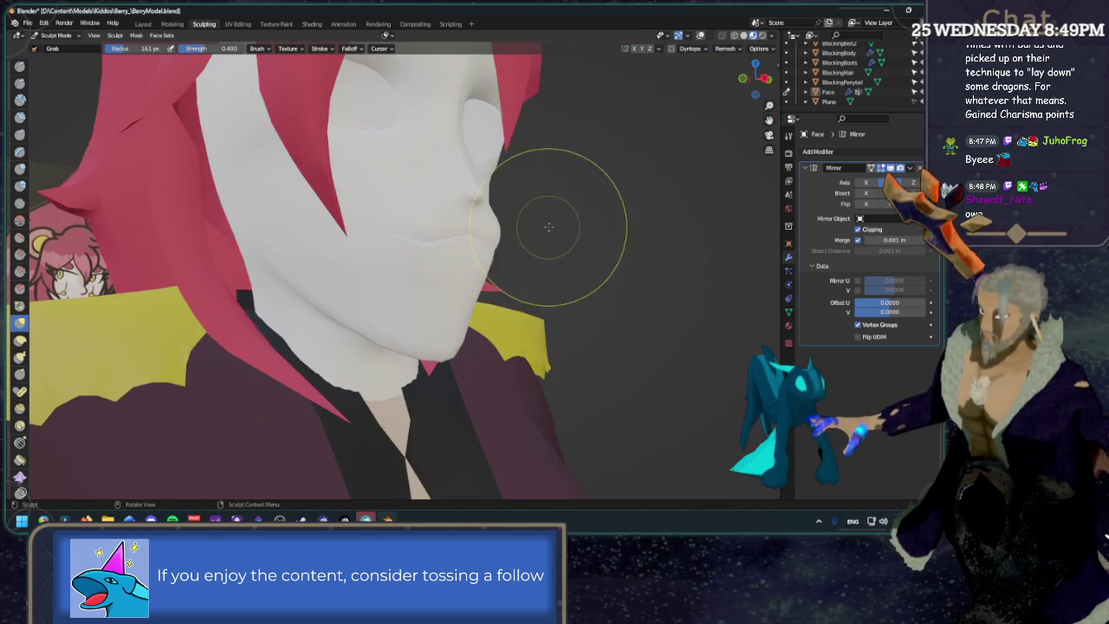
middle_click_drag(548, 227, 612, 223)
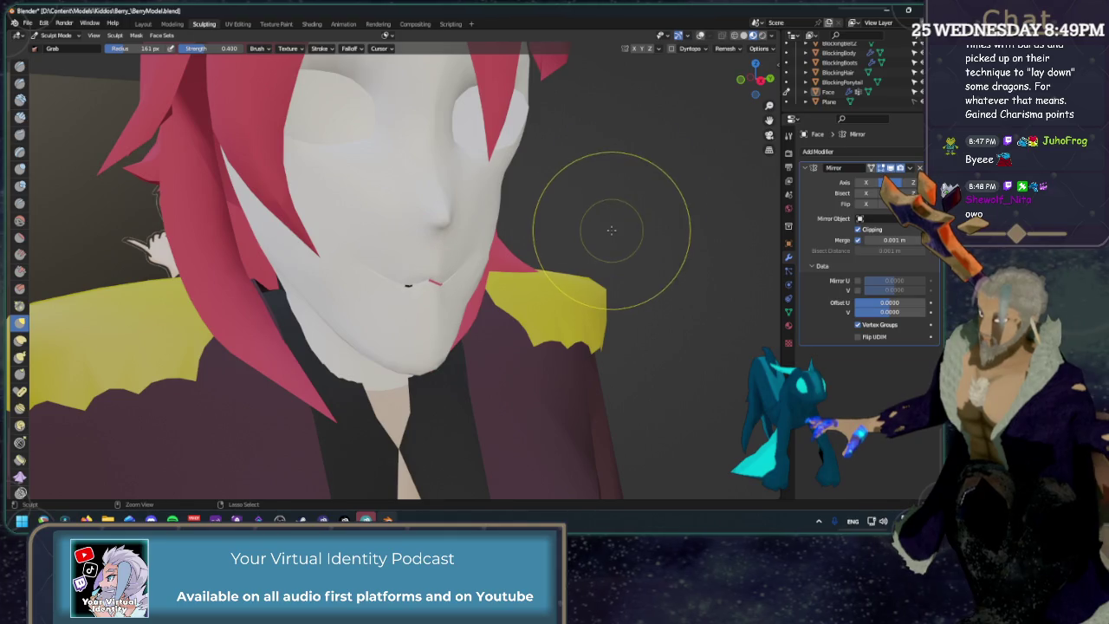
left_click(759, 81)
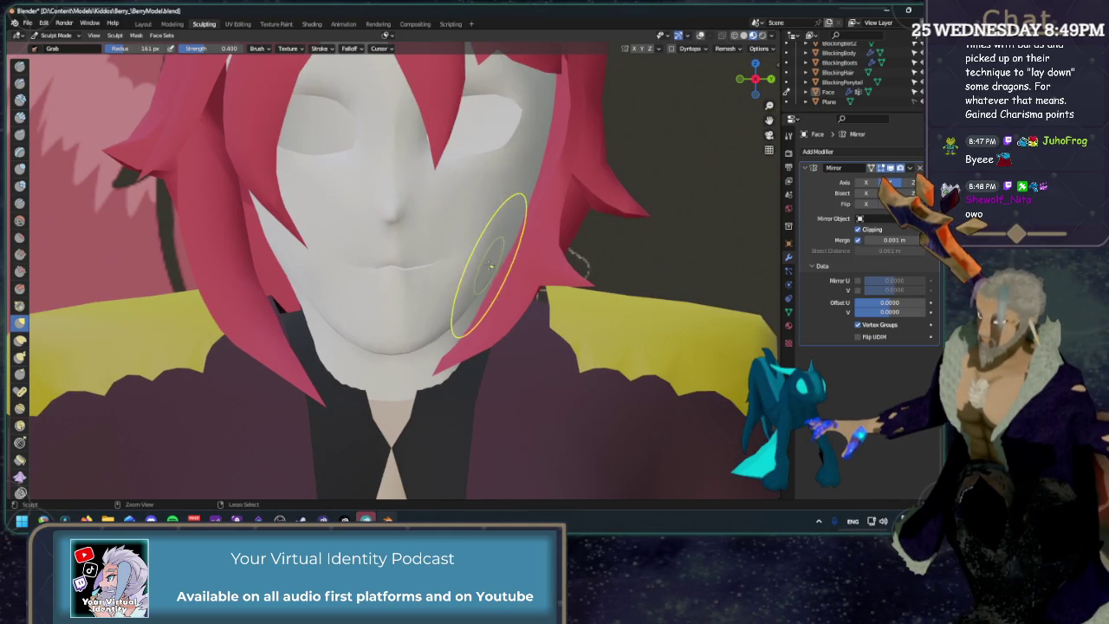
left_click(701, 35)
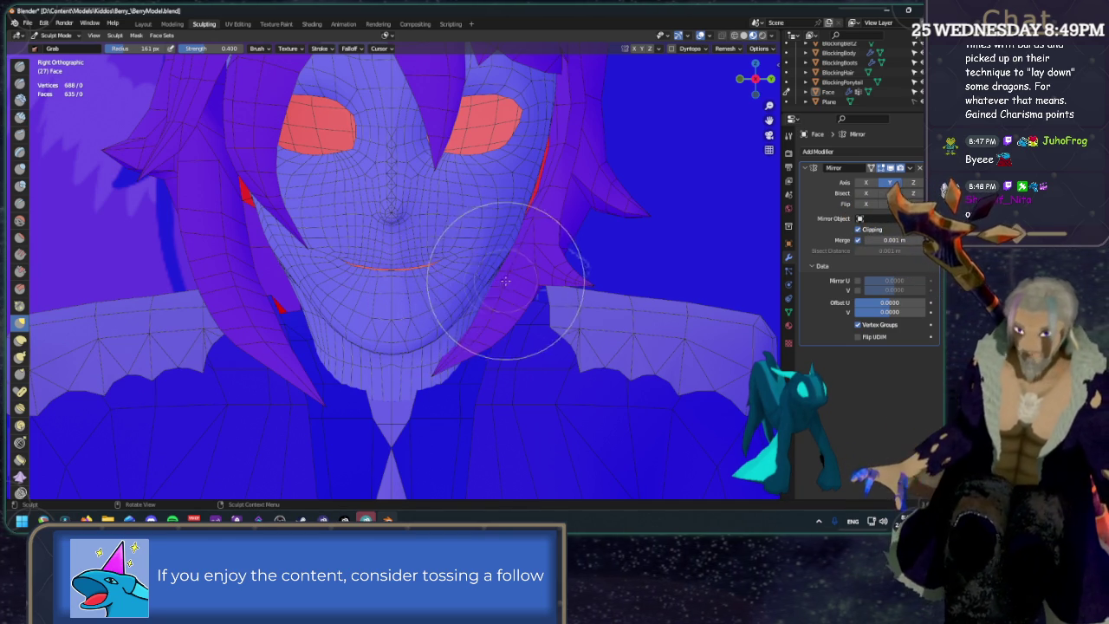
Zoom in, pull the nose shape downward, and return to the straight front view.
scroll(427, 224, "up", 2)
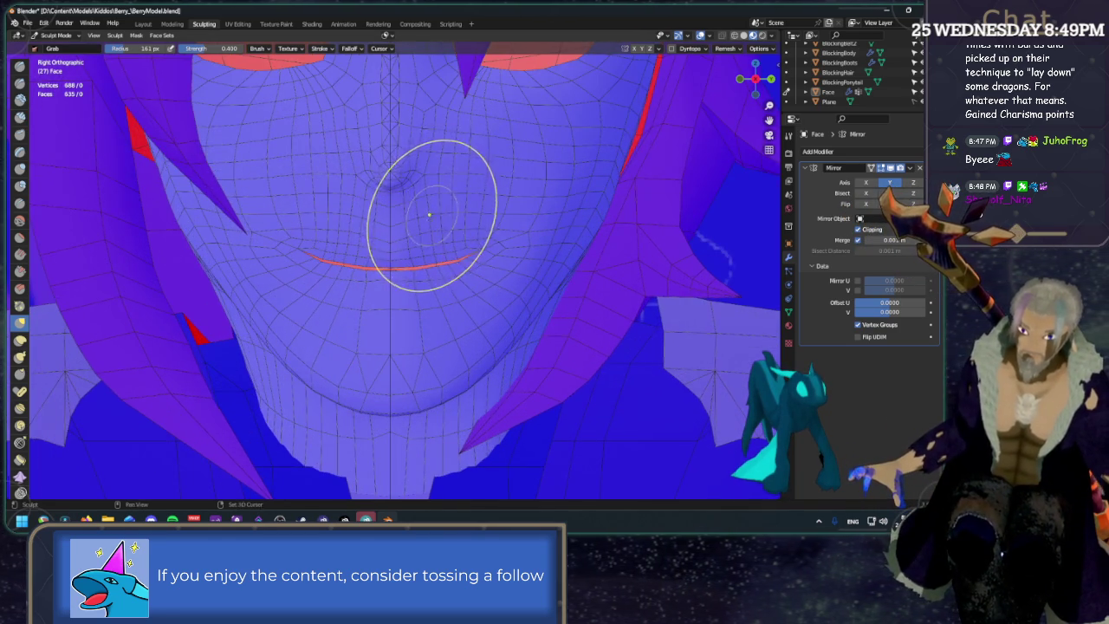
scroll(425, 217, "up", 2)
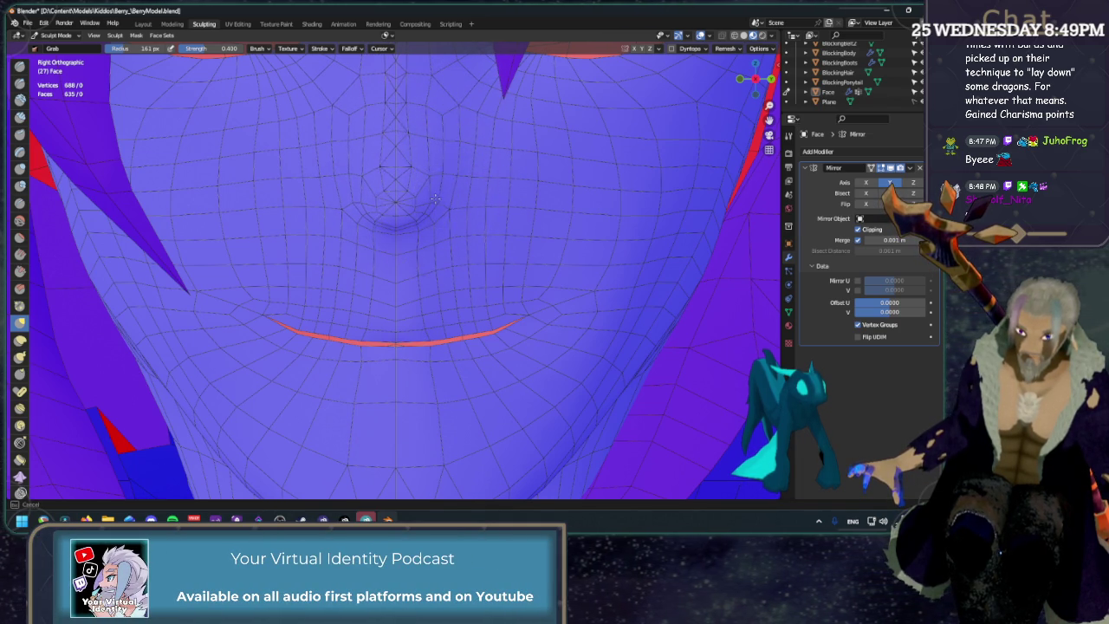
mouse_move(442, 197)
left_mouse_down()
mouse_move(430, 219)
mouse_move(437, 178)
left_mouse_up()
mouse_move(442, 146)
middle_mouse_down()
mouse_move(427, 183)
mouse_move(519, 160)
middle_mouse_up()
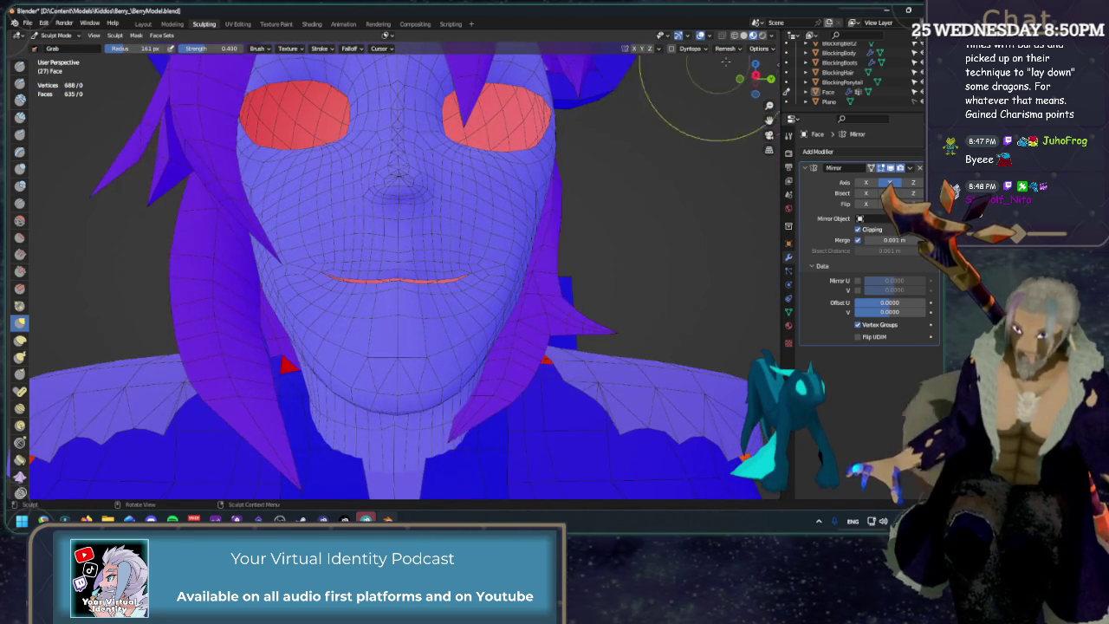
left_click(754, 76)
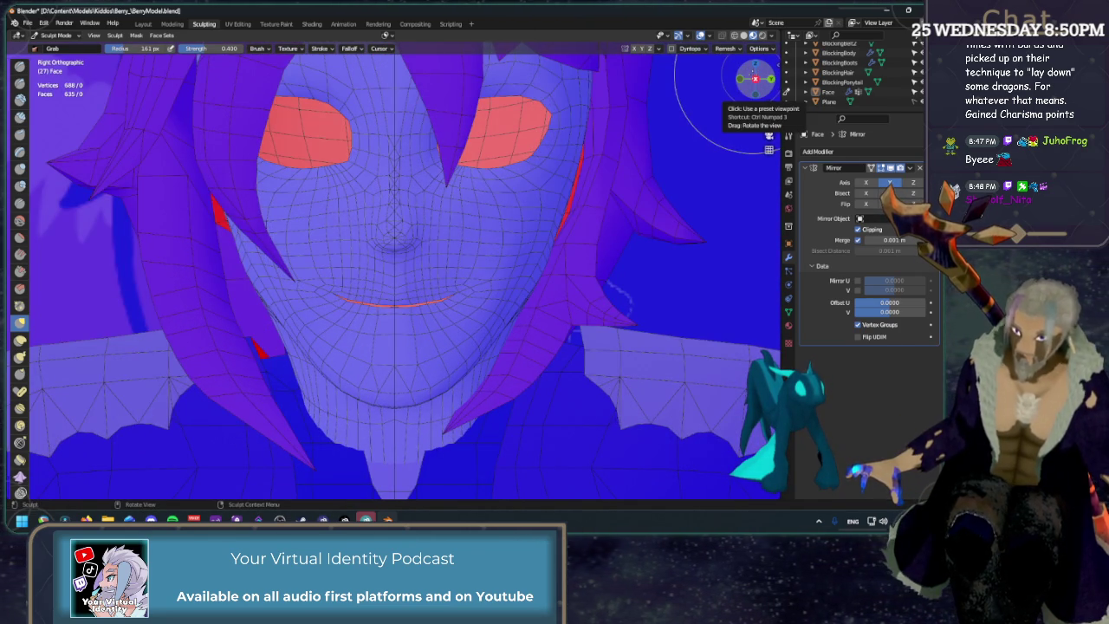
Grab-tuck the face edge and cheek in along the hair beside the right eye.
left_click_drag(567, 196, 572, 206)
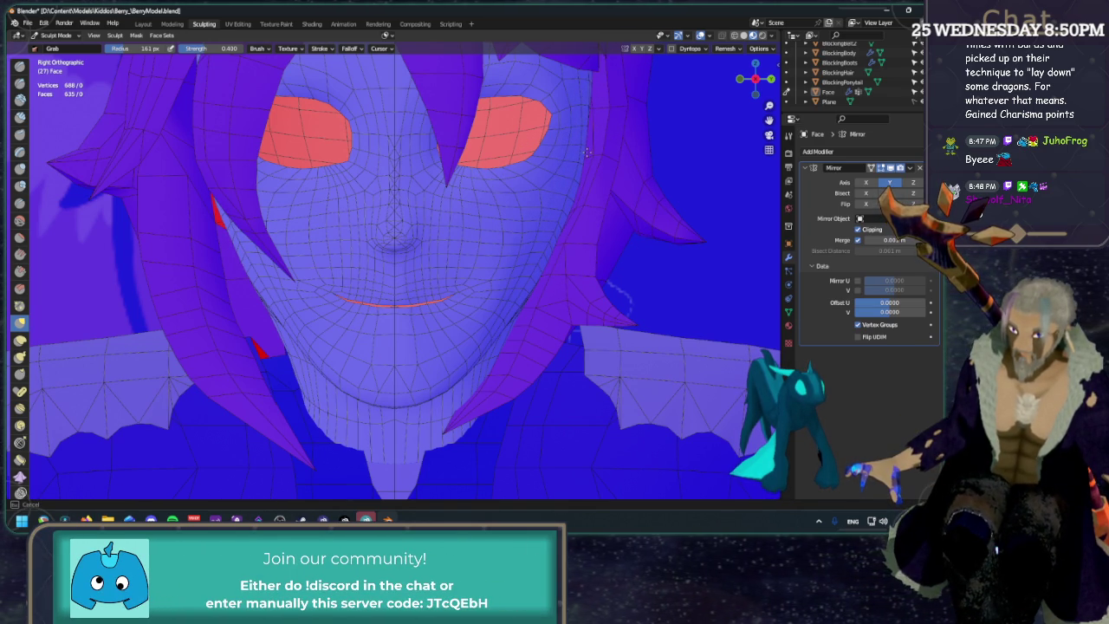
left_click_drag(588, 153, 589, 155)
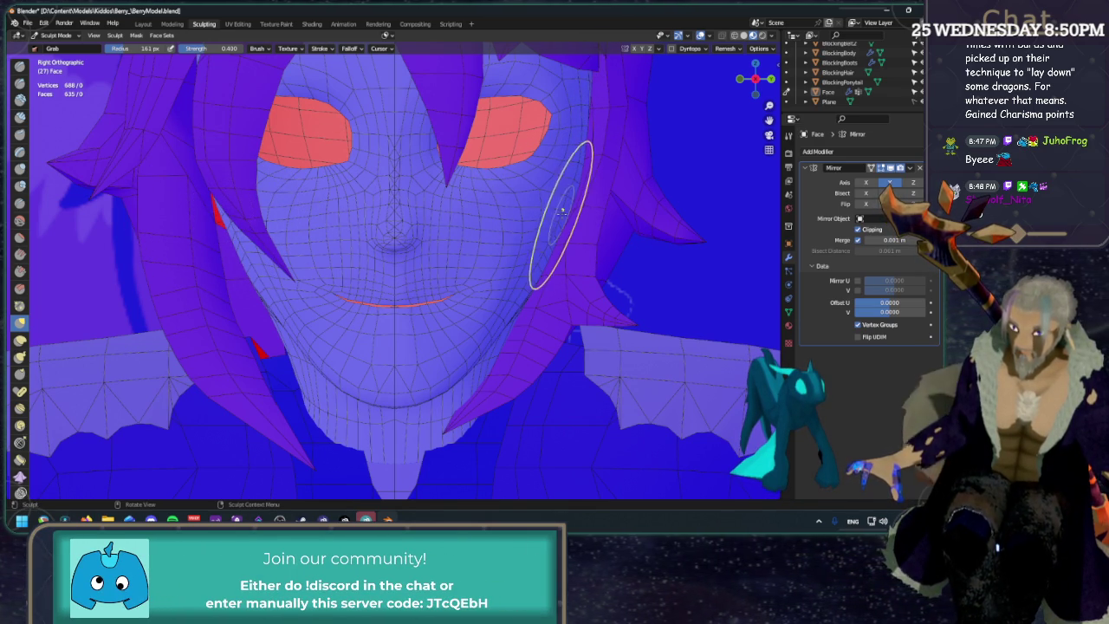
left_click_drag(568, 227, 564, 236)
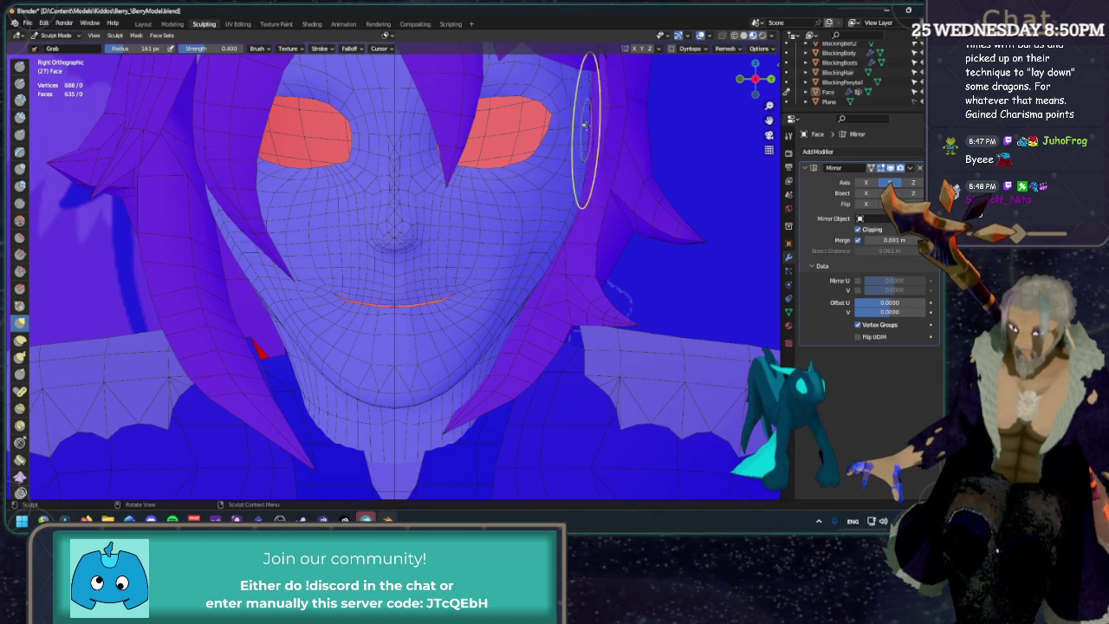
left_click_drag(589, 118, 587, 95)
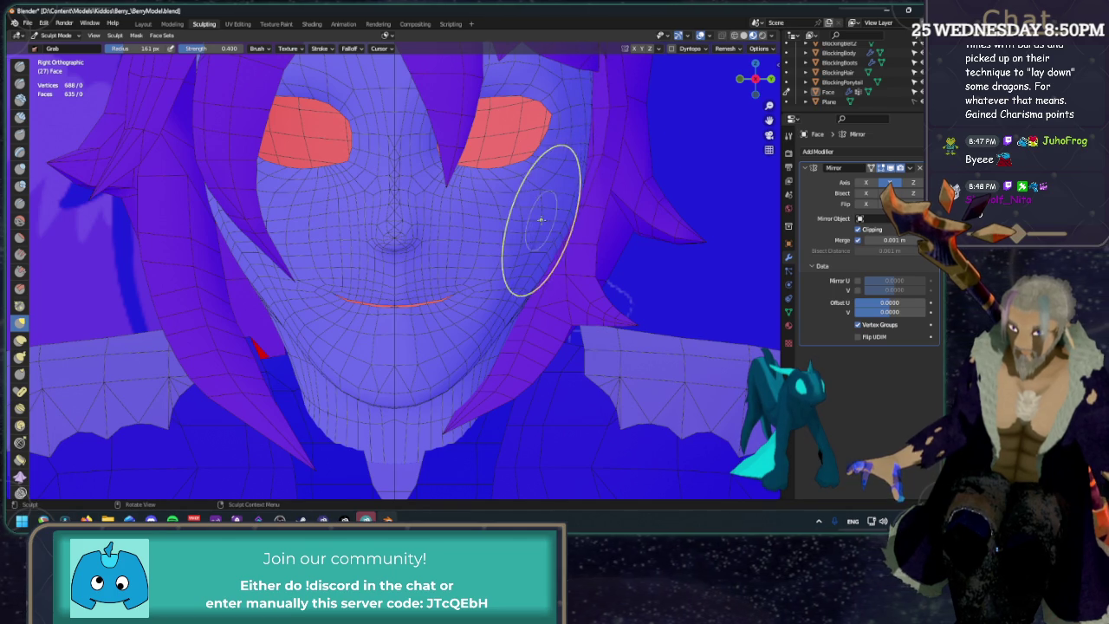
mouse_move(532, 286)
left_mouse_down()
mouse_move(539, 282)
mouse_move(520, 305)
left_mouse_up()
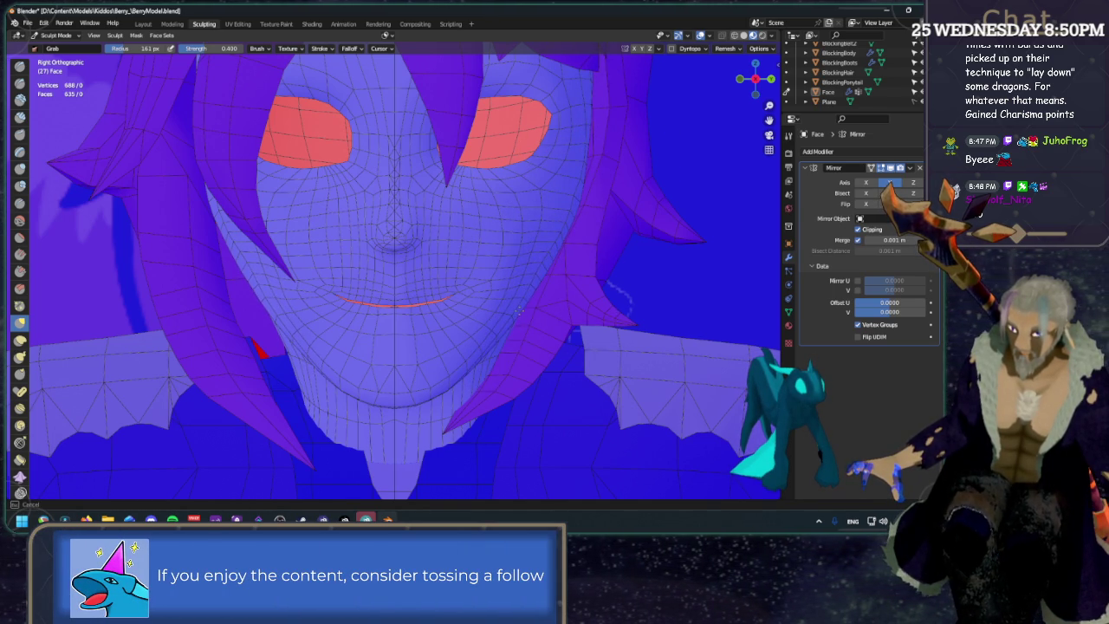
mouse_move(515, 335)
middle_mouse_down()
mouse_move(479, 277)
mouse_move(531, 252)
middle_mouse_up()
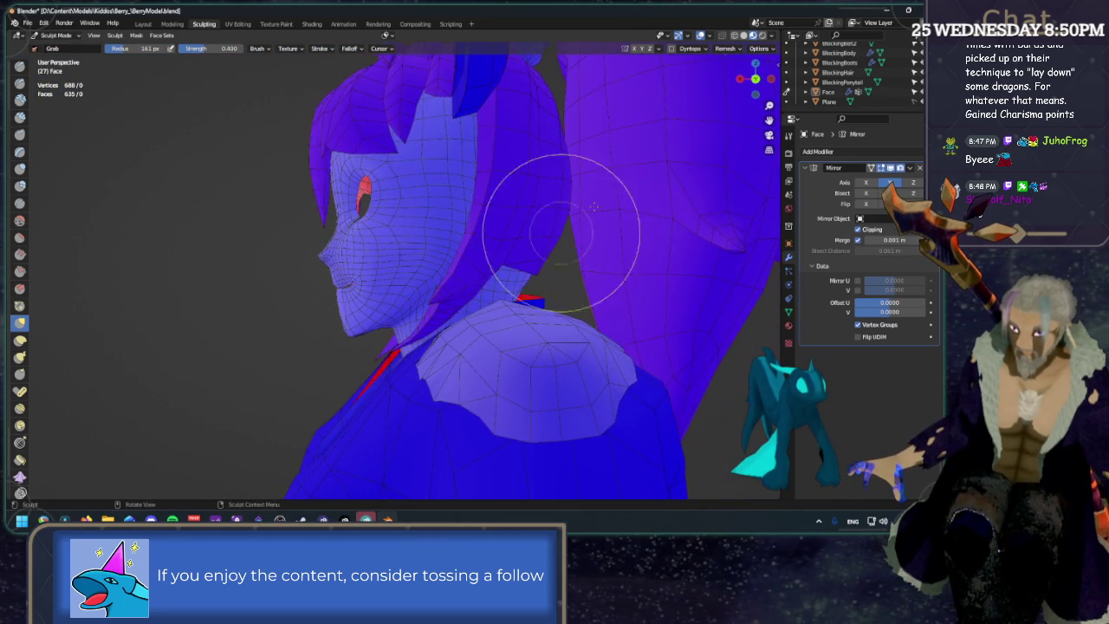
In orthographic side view, reshape the jaw where it meets the neck and hair.
left_click(742, 74)
scroll(488, 292, "up", 4)
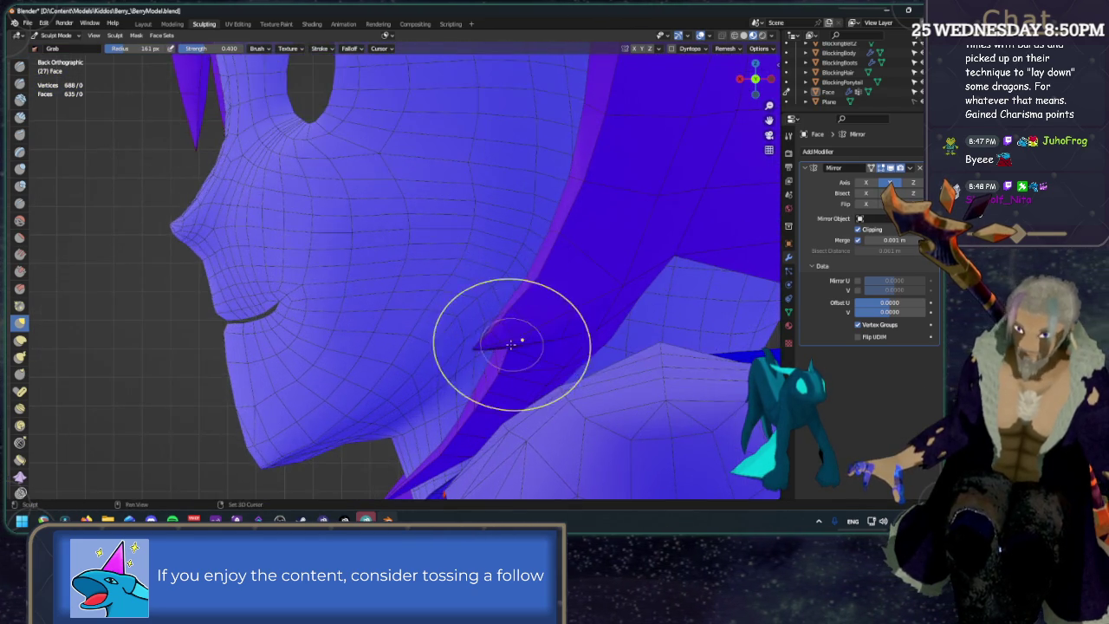
middle_click_drag(513, 344, 459, 238, "shift")
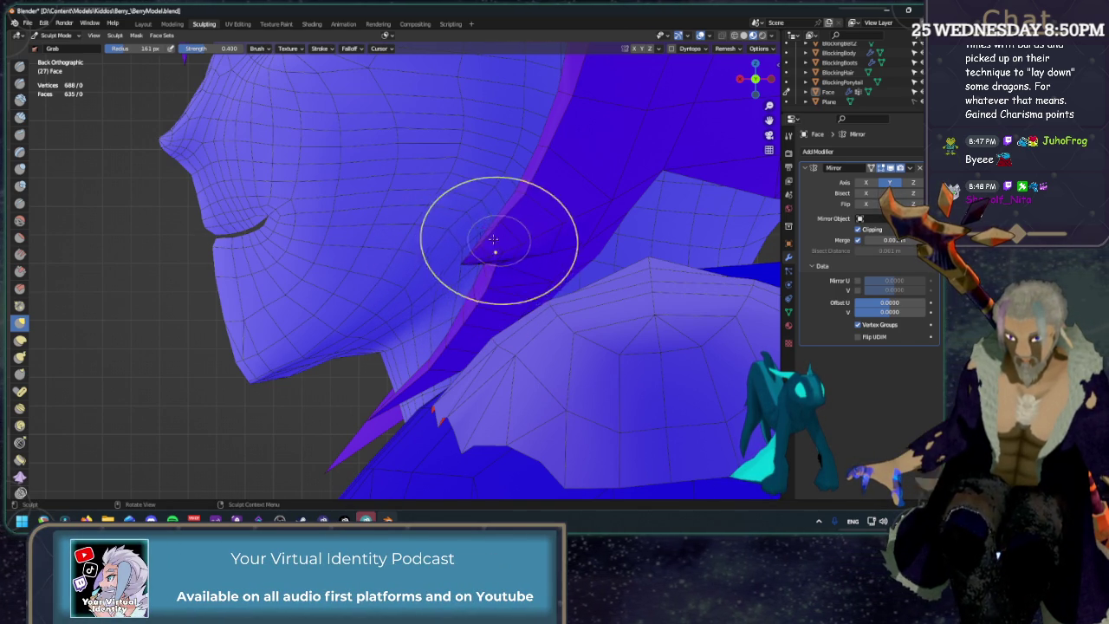
mouse_move(447, 236)
left_mouse_down()
mouse_move(462, 230)
mouse_move(433, 260)
mouse_move(383, 277)
mouse_move(406, 286)
mouse_move(461, 232)
left_mouse_up()
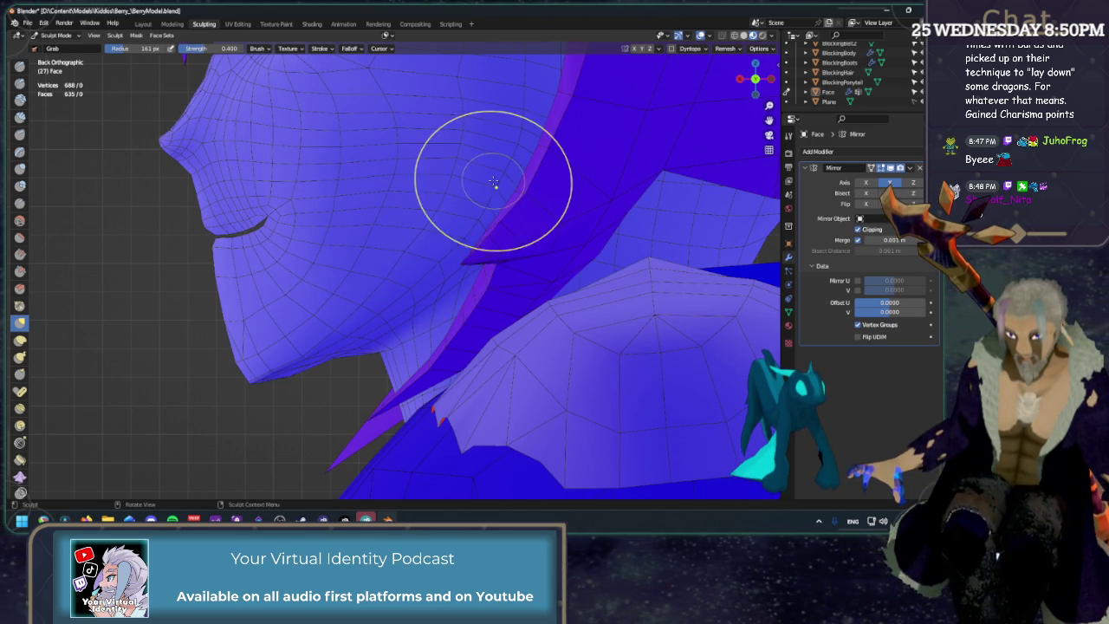
left_click_drag(511, 149, 524, 135)
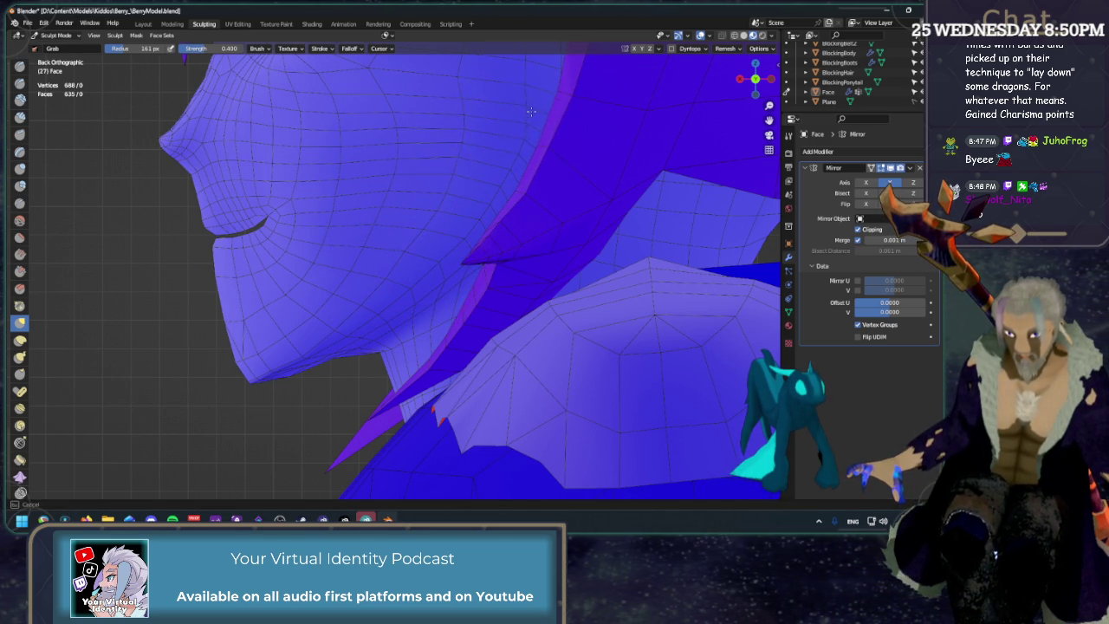
Pull the side of the head in under the hair near the eye.
left_click_drag(539, 84, 532, 79)
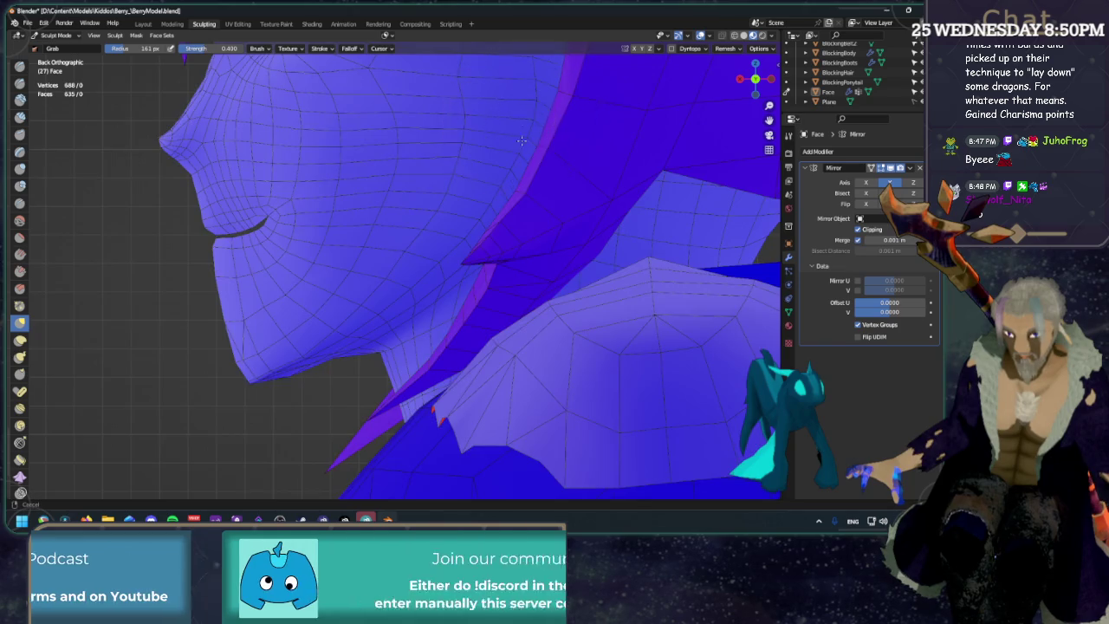
middle_click_drag(520, 129, 494, 359, "shift")
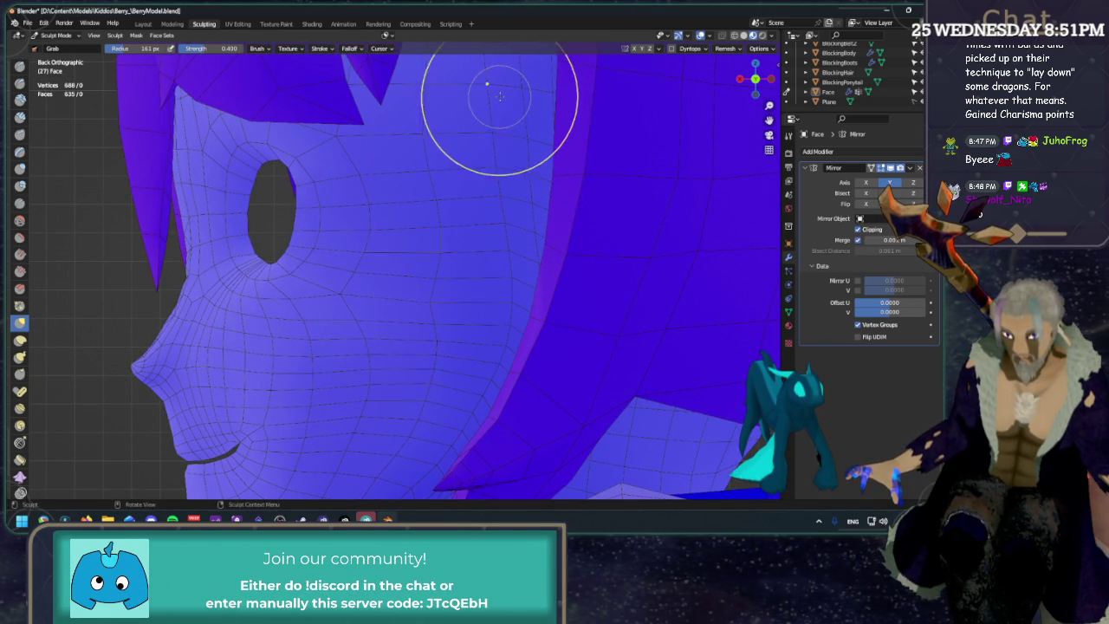
left_click_drag(500, 129, 512, 170)
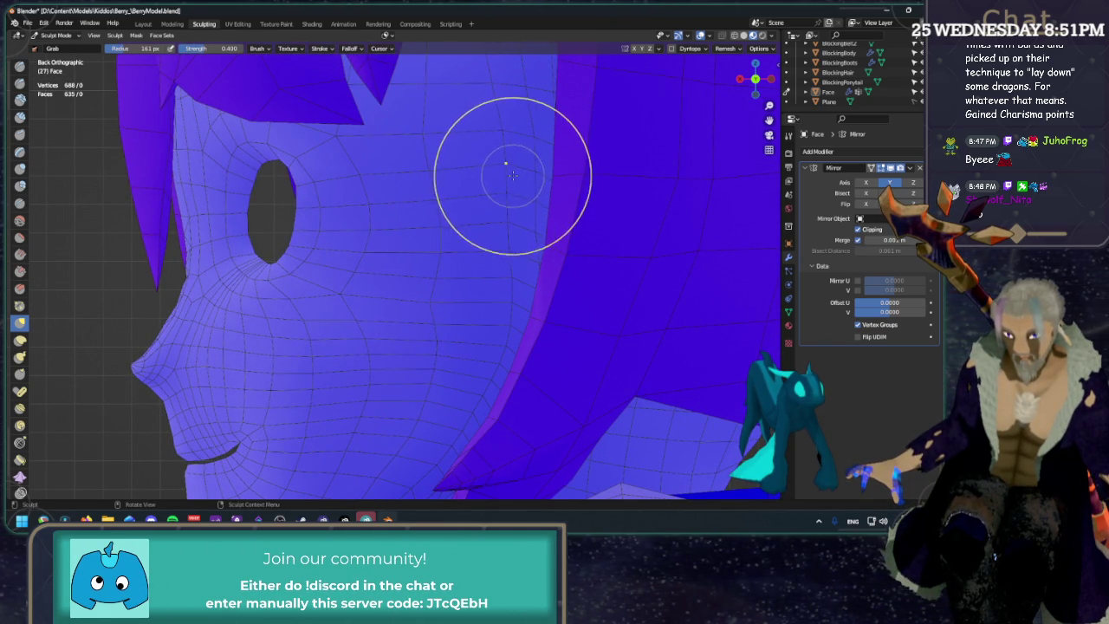
scroll(513, 175, "down", 3)
scroll(520, 190, "down", 1)
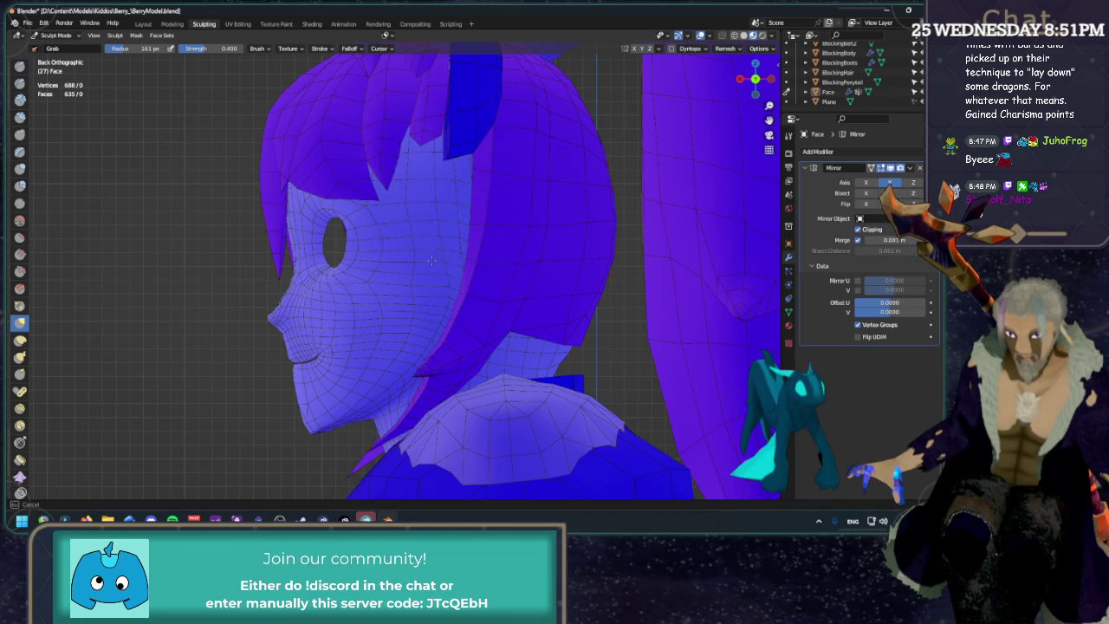
mouse_move(470, 389)
middle_mouse_down()
mouse_move(534, 271)
mouse_move(513, 251)
middle_mouse_up()
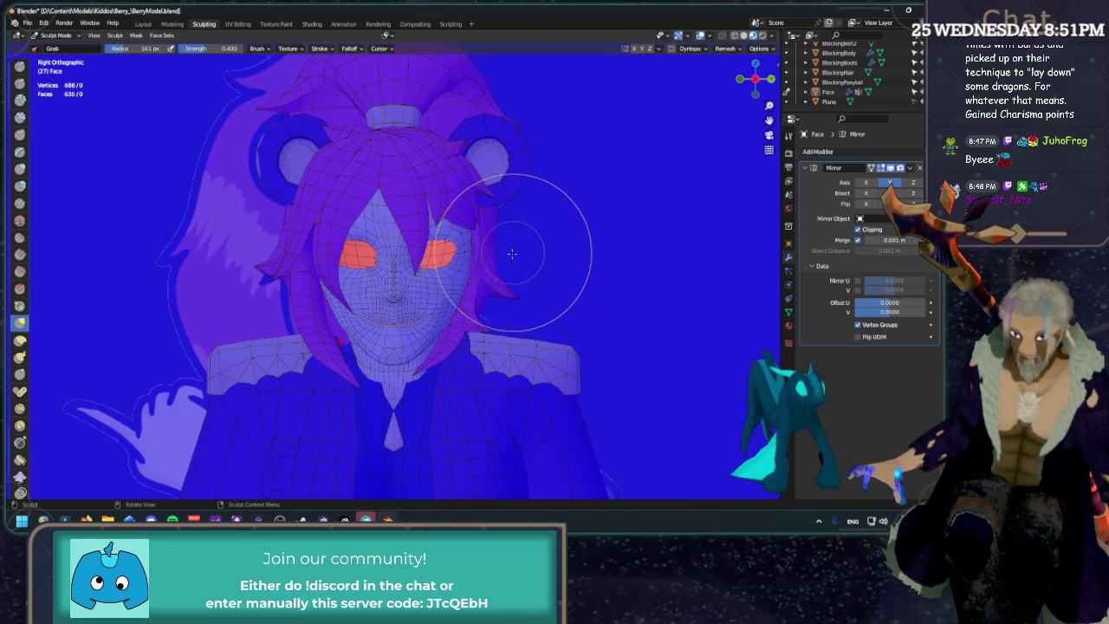
mouse_move(512, 258)
middle_mouse_down()
mouse_move(577, 262)
mouse_move(487, 268)
mouse_move(435, 235)
mouse_move(426, 268)
mouse_move(395, 225)
mouse_move(382, 245)
mouse_move(352, 227)
mouse_move(375, 234)
middle_mouse_up()
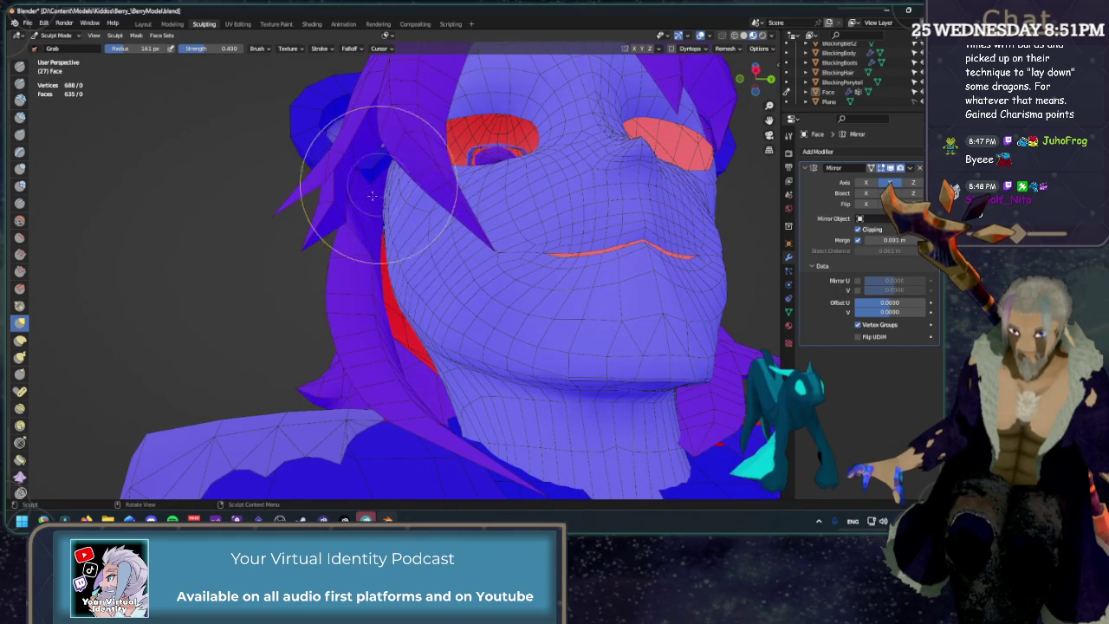
middle_click_drag(381, 173, 758, 78)
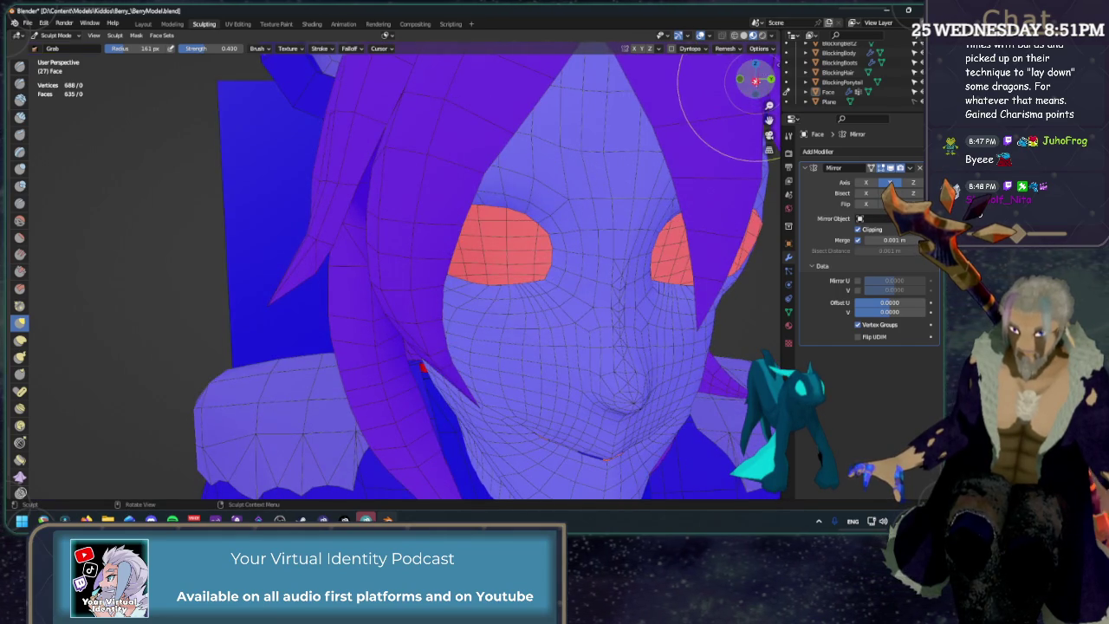
left_click(755, 80)
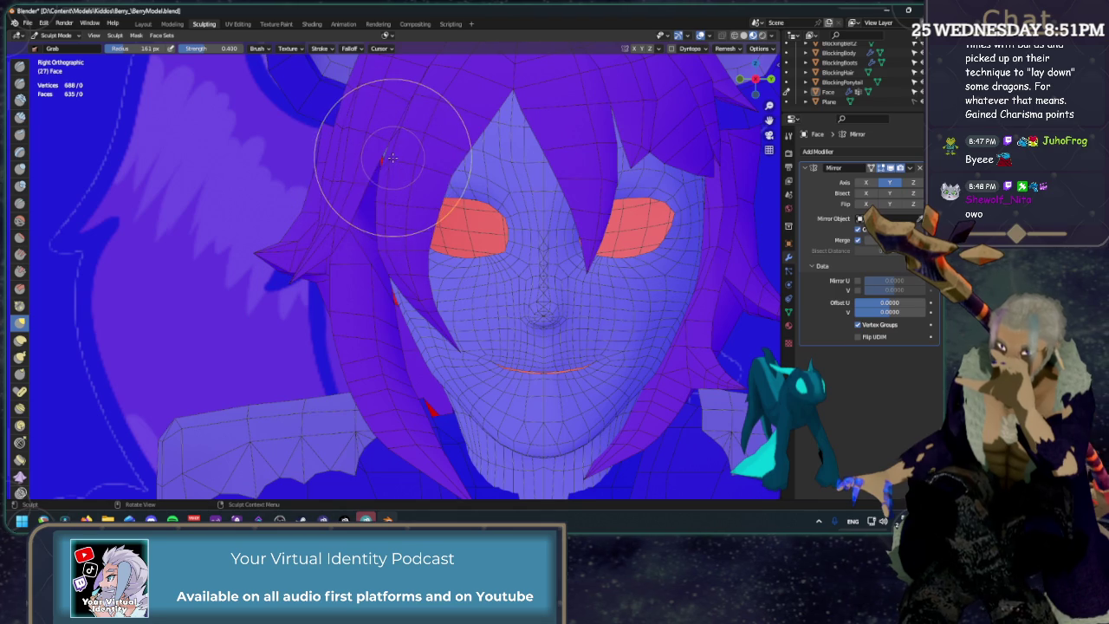
scroll(393, 158, "down", 4)
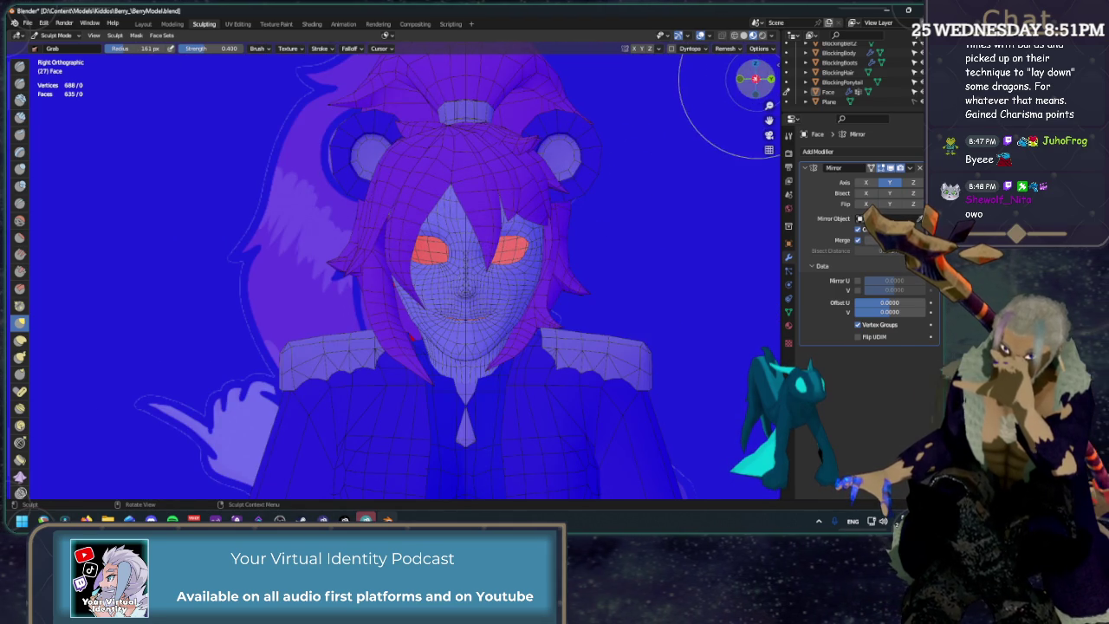
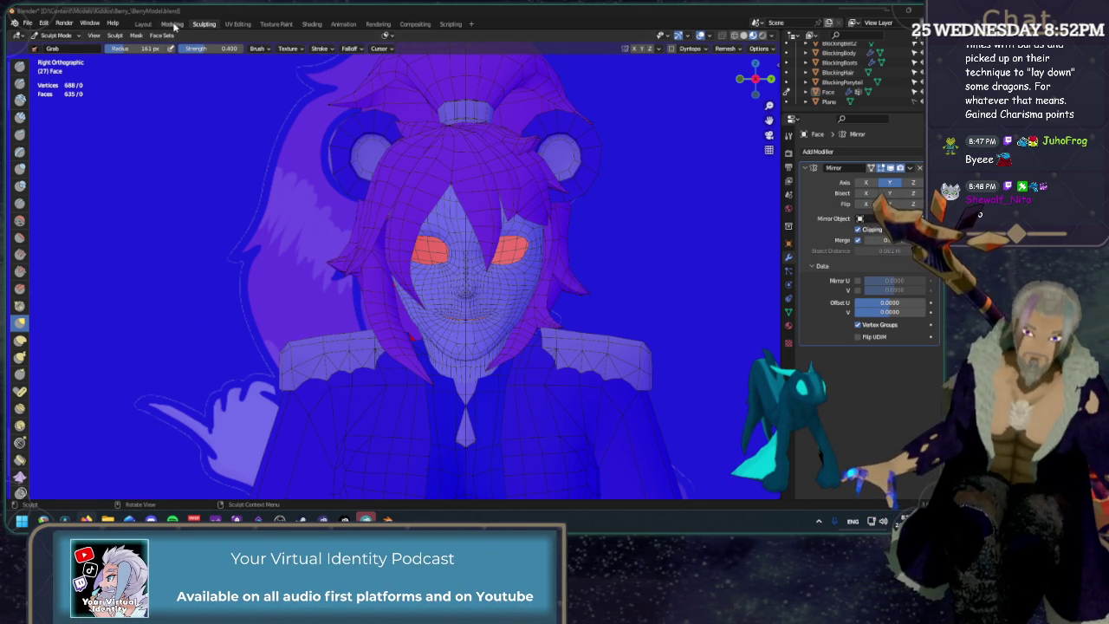
Put the face mesh into edit mode and zoom in on the mouth opening from below.
key("ctrl+Page_Up")
mouse_move(310, 212)
middle_mouse_down()
mouse_move(259, 104)
mouse_move(214, 247)
mouse_move(347, 280)
middle_mouse_up()
scroll(247, 78, "up", 3)
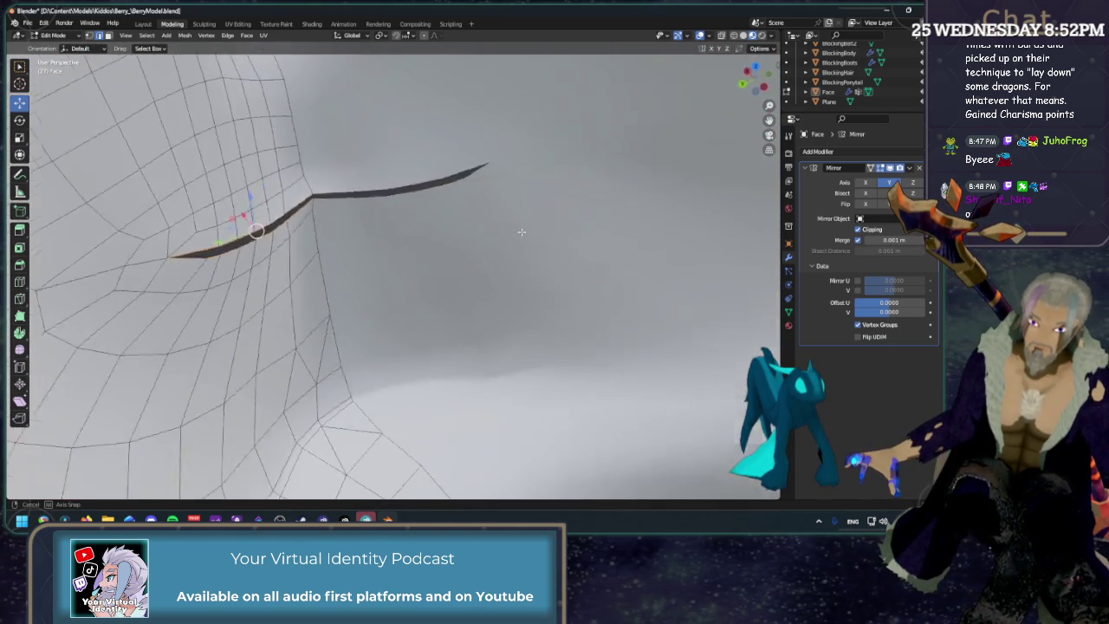
Extrude the mouth edge and push it back into the head along X.
key("g")
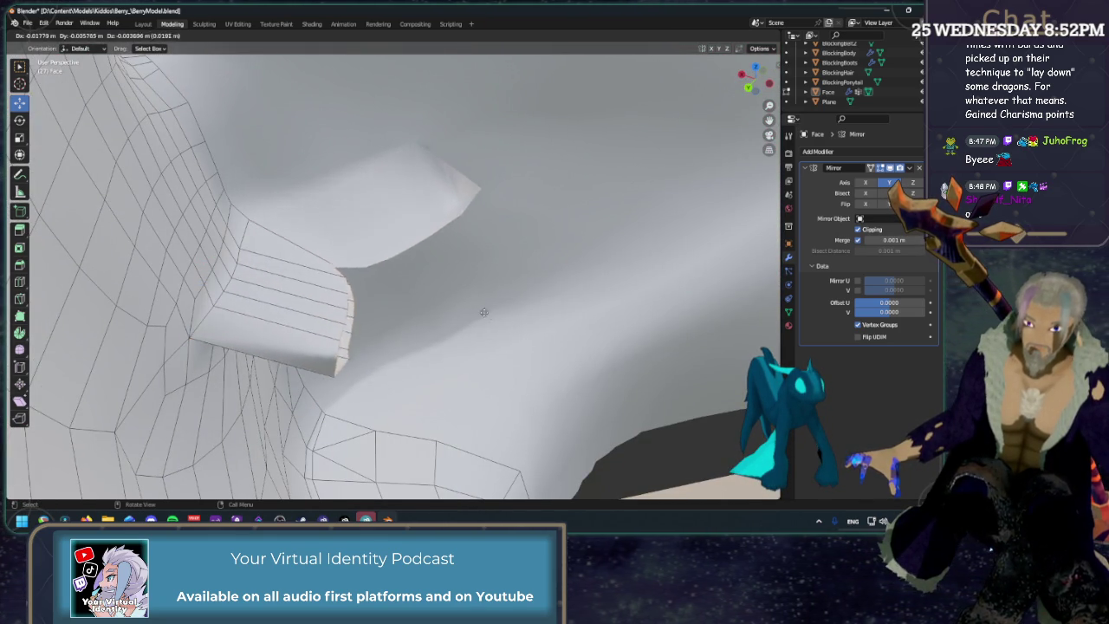
right_click(359, 270)
middle_click_drag(232, 276, 260, 295)
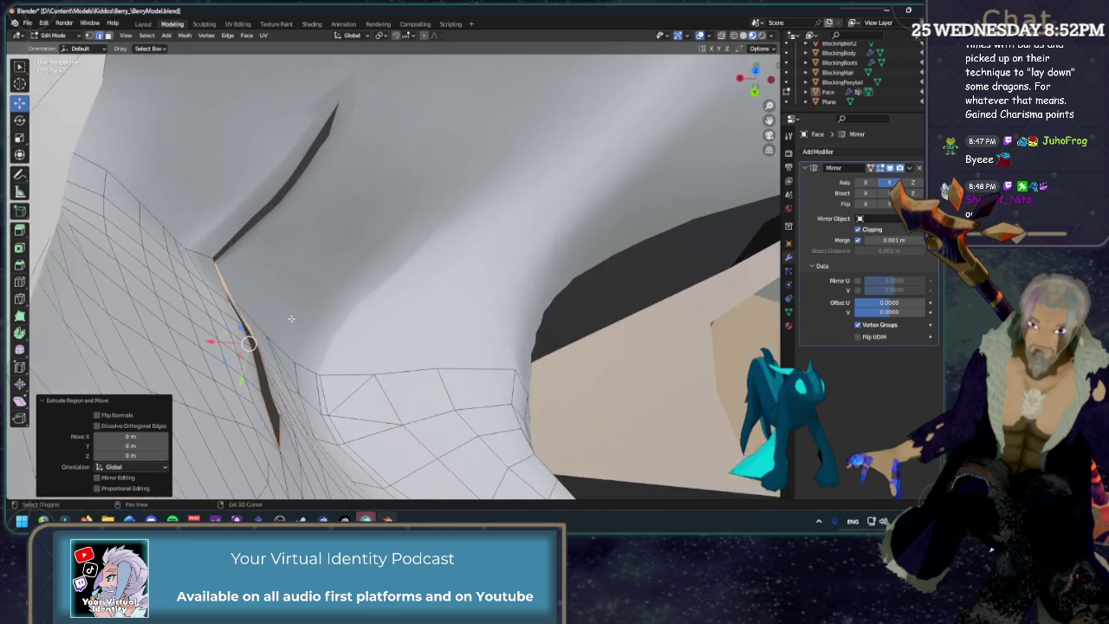
key("g")
key("x")
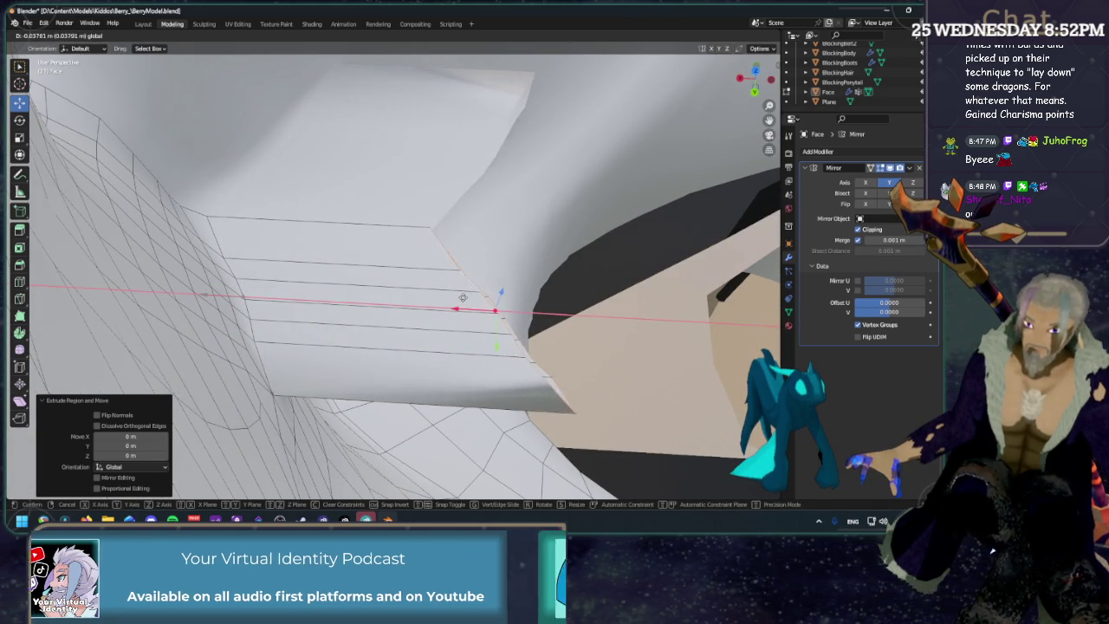
left_click(364, 299)
mouse_move(364, 299)
middle_mouse_down()
mouse_move(413, 209)
mouse_move(405, 267)
middle_mouse_up()
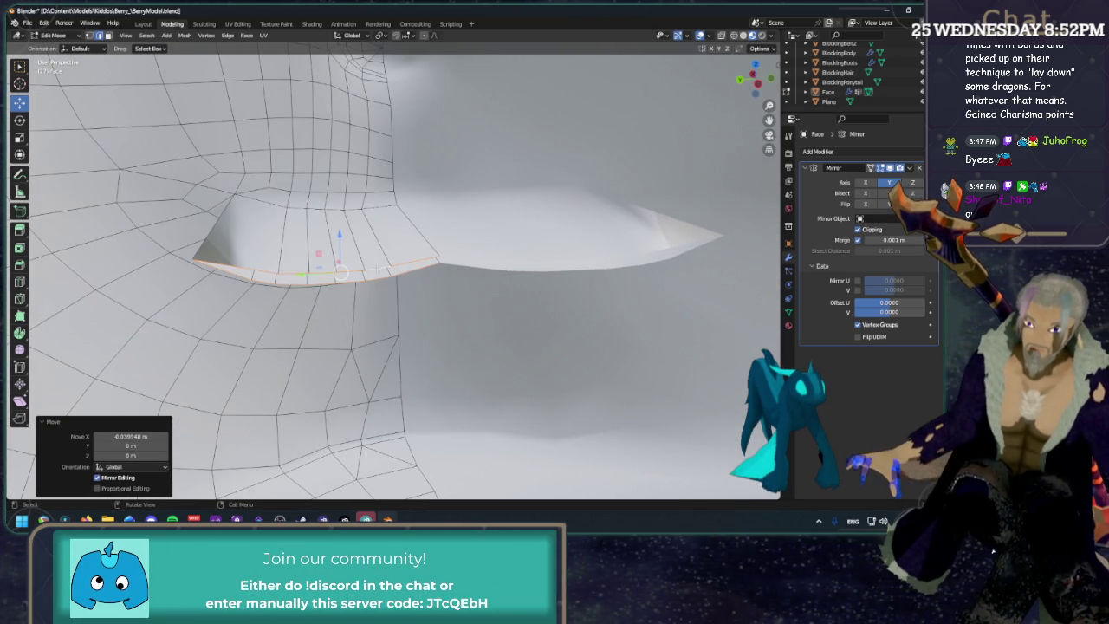
Raise the mirrored mouth flap faces upward along Z.
left_click(325, 260, "ctrl")
middle_click_drag(325, 260, 318, 201)
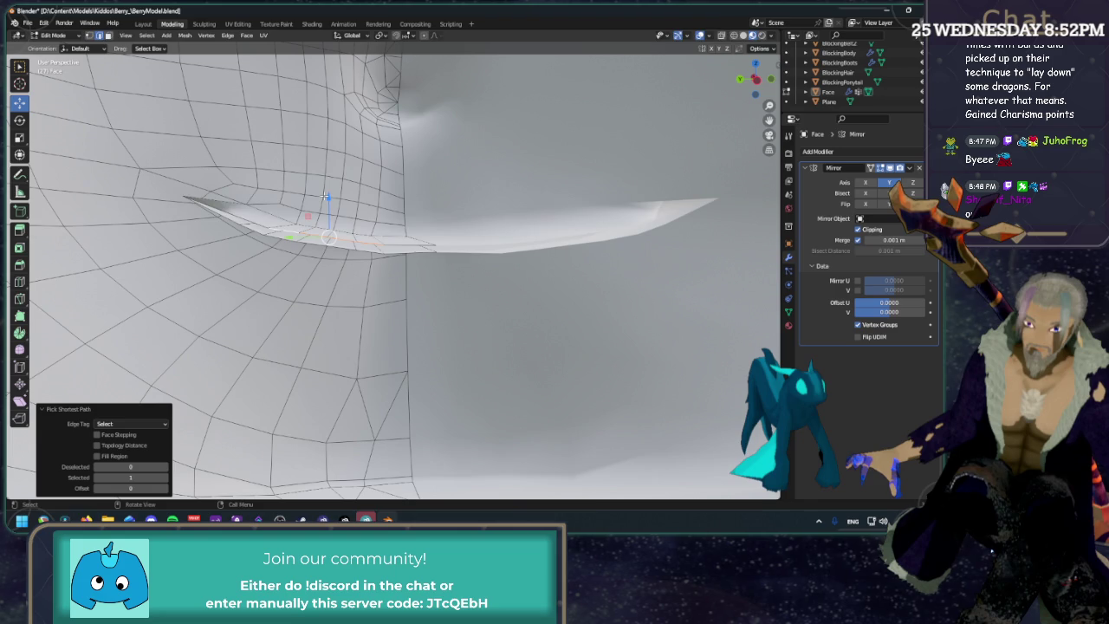
left_click_drag(325, 198, 327, 142)
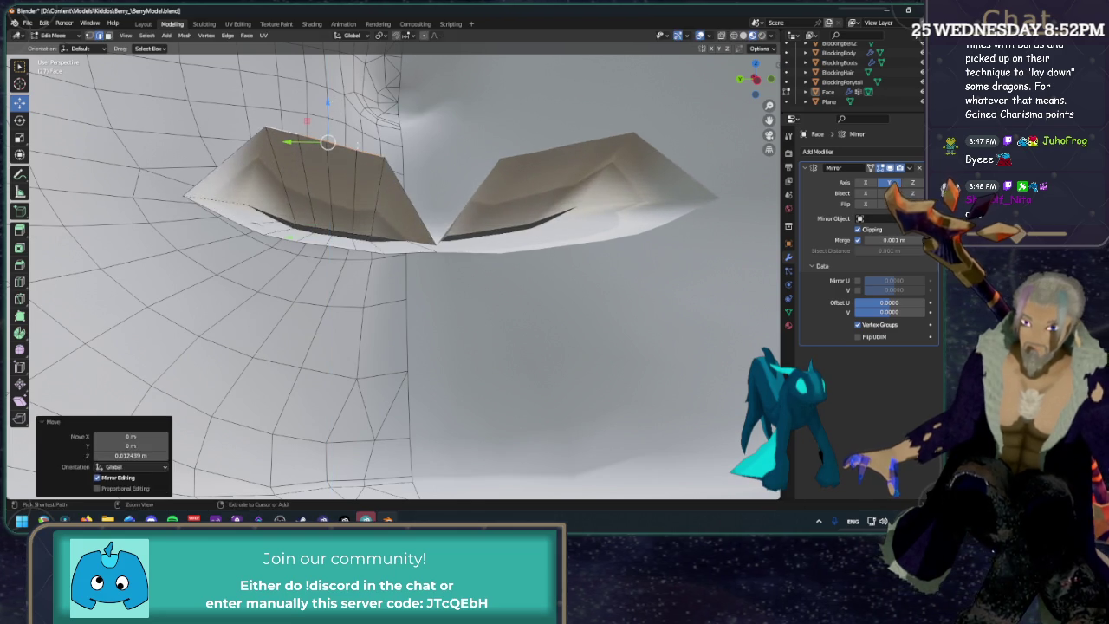
key("ctrl+z")
left_click_drag(349, 200, 349, 73)
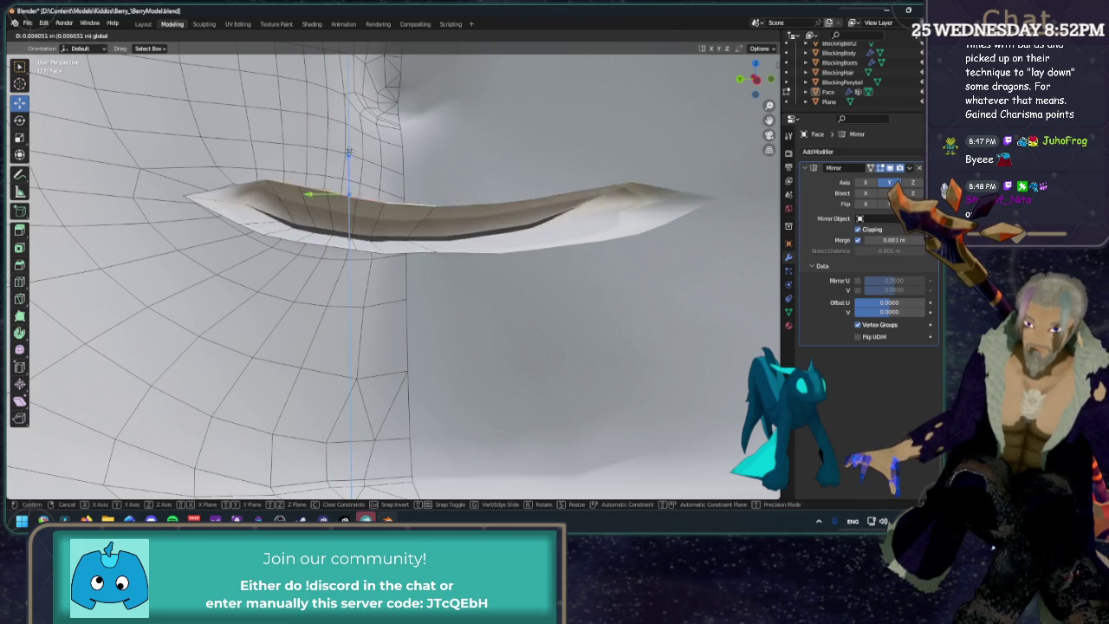
mouse_move(322, 233)
middle_mouse_down()
mouse_move(286, 271)
mouse_move(323, 260)
mouse_move(489, 299)
middle_mouse_up()
Lower a row of flap vertices 0.012 m along Z.
left_click(241, 259)
left_click(243, 260, "ctrl")
key("g")
key("z")
left_click(330, 263)
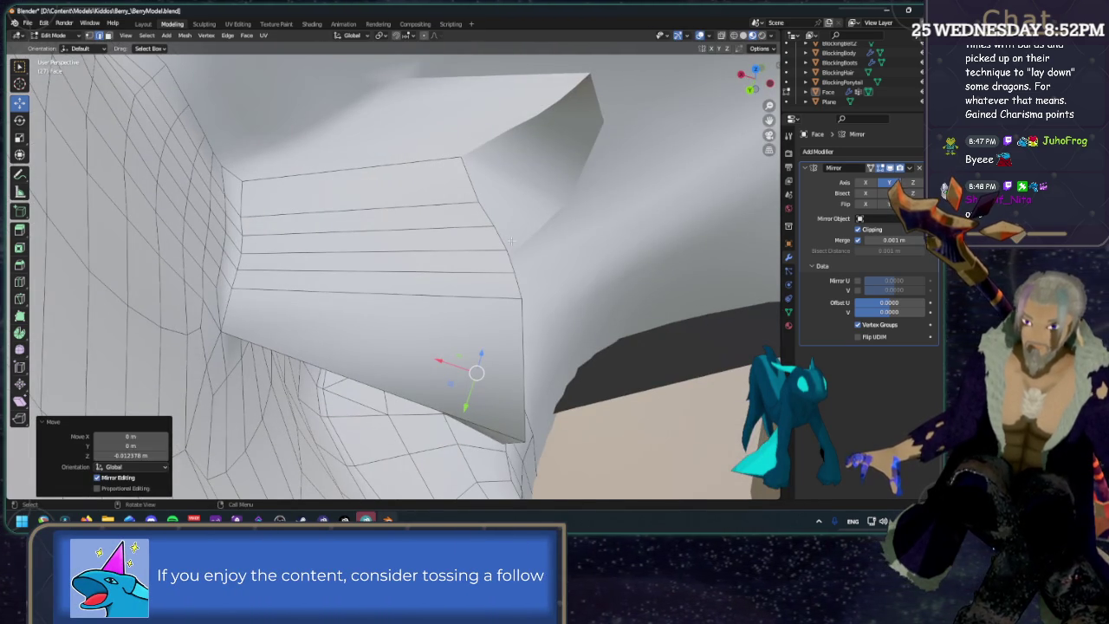
Flatten the cavity's far-end edge loop to an X scale of 0.
left_click(499, 245, "alt")
middle_click_drag(499, 245, 492, 233)
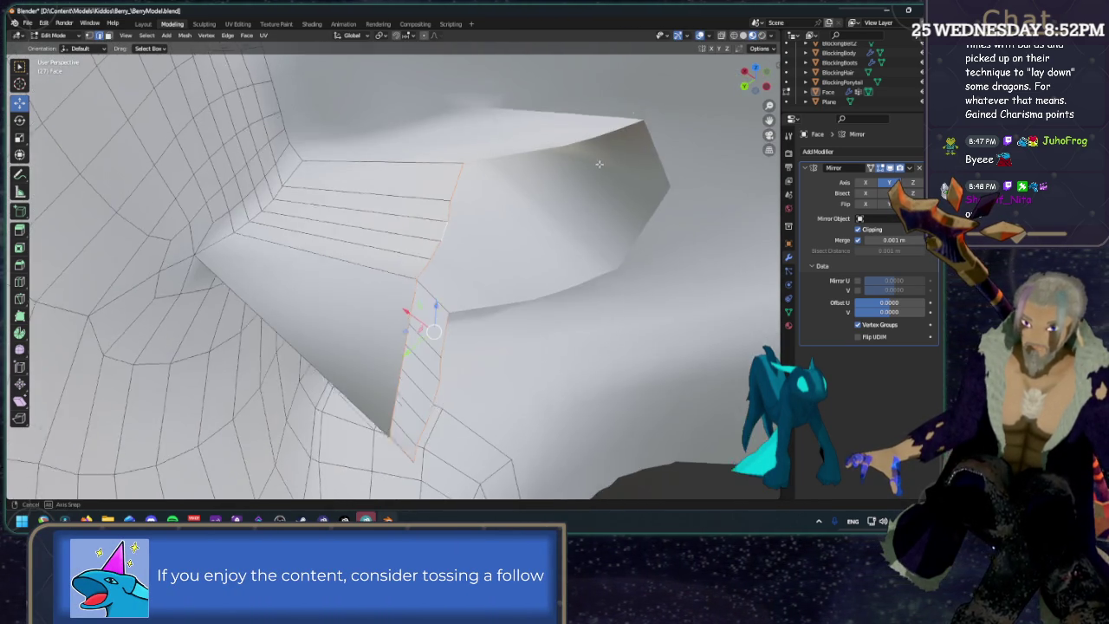
middle_click_drag(599, 154, 401, 251)
key("shift+space")
key("s")
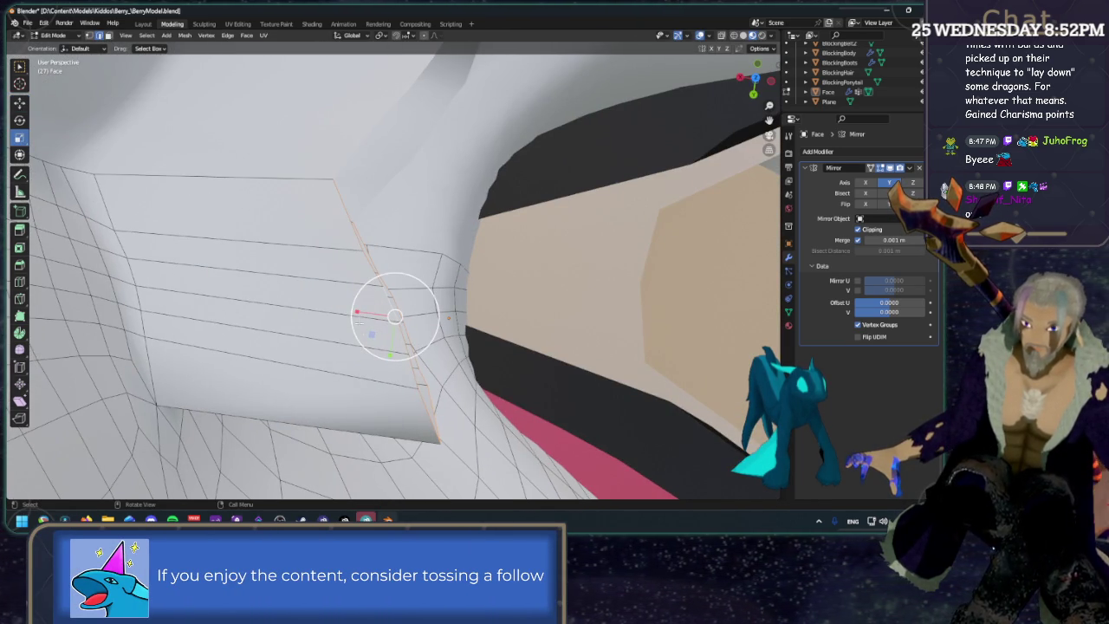
left_click_drag(358, 312, 394, 316)
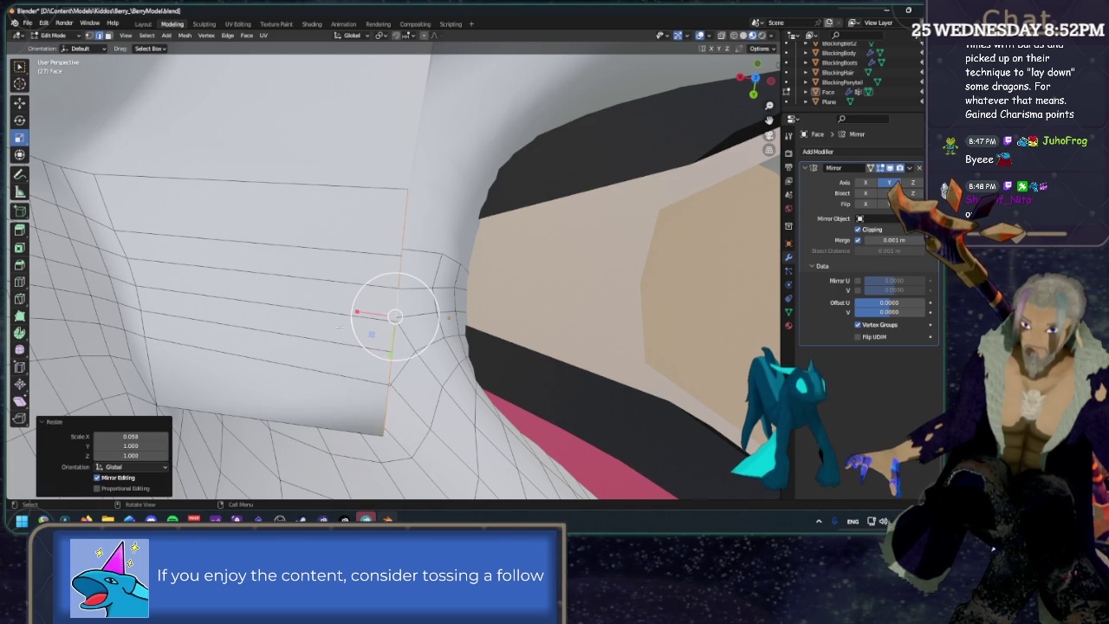
left_click(130, 435)
type("00")
key("Return")
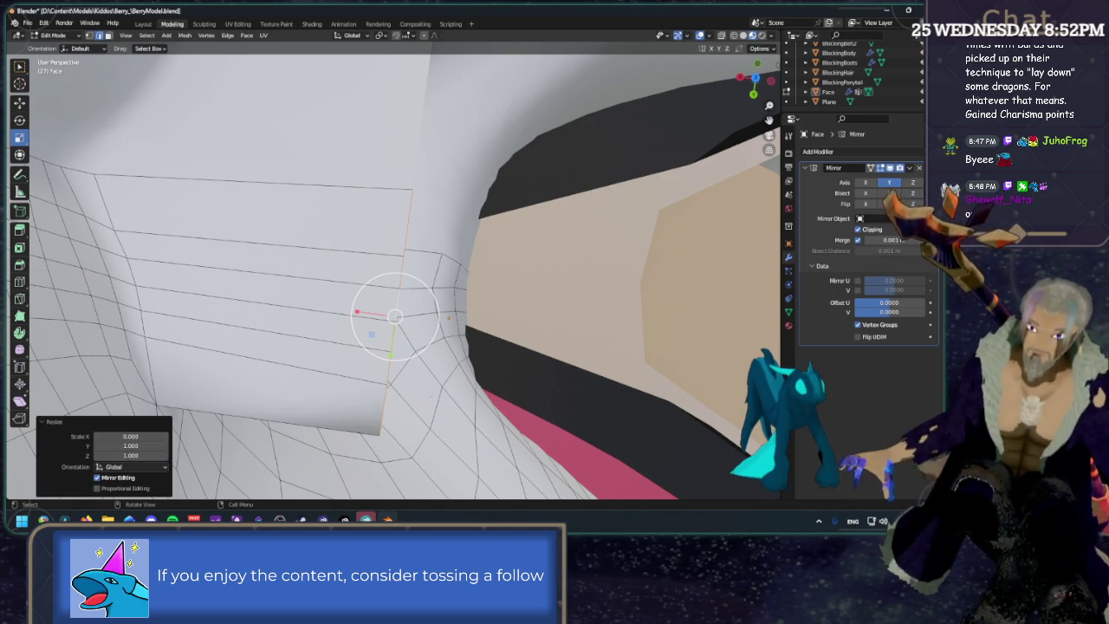
Orbit around the flattened loop and select a vertex on the upper lip.
key("shift+space")
key("g")
mouse_move(583, 239)
middle_mouse_down()
mouse_move(378, 212)
mouse_move(353, 155)
middle_mouse_up()
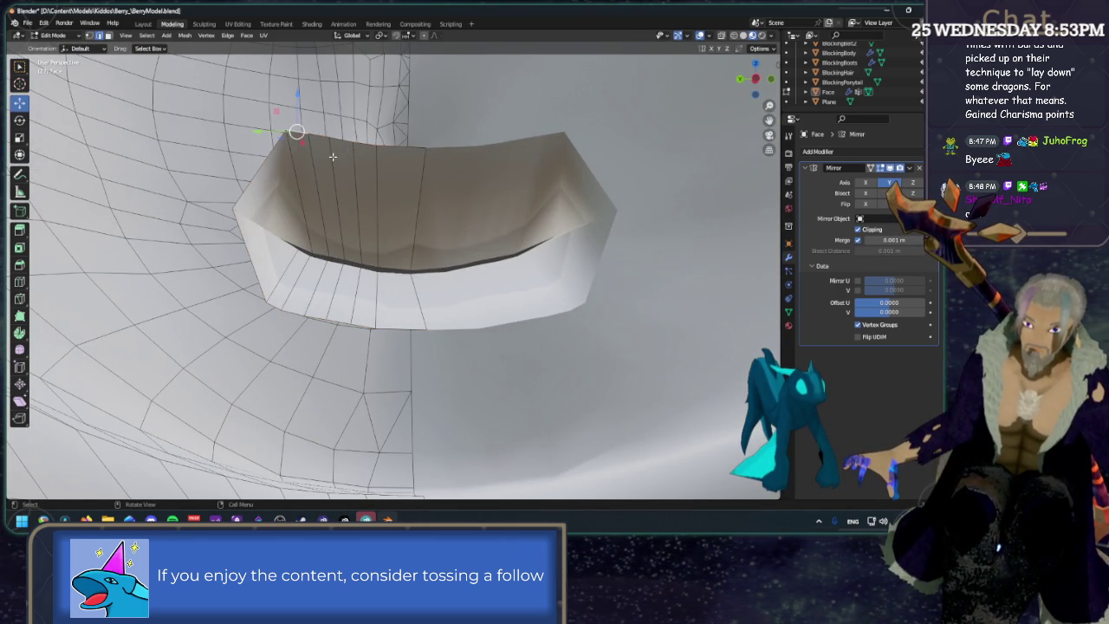
left_click(346, 149, "ctrl")
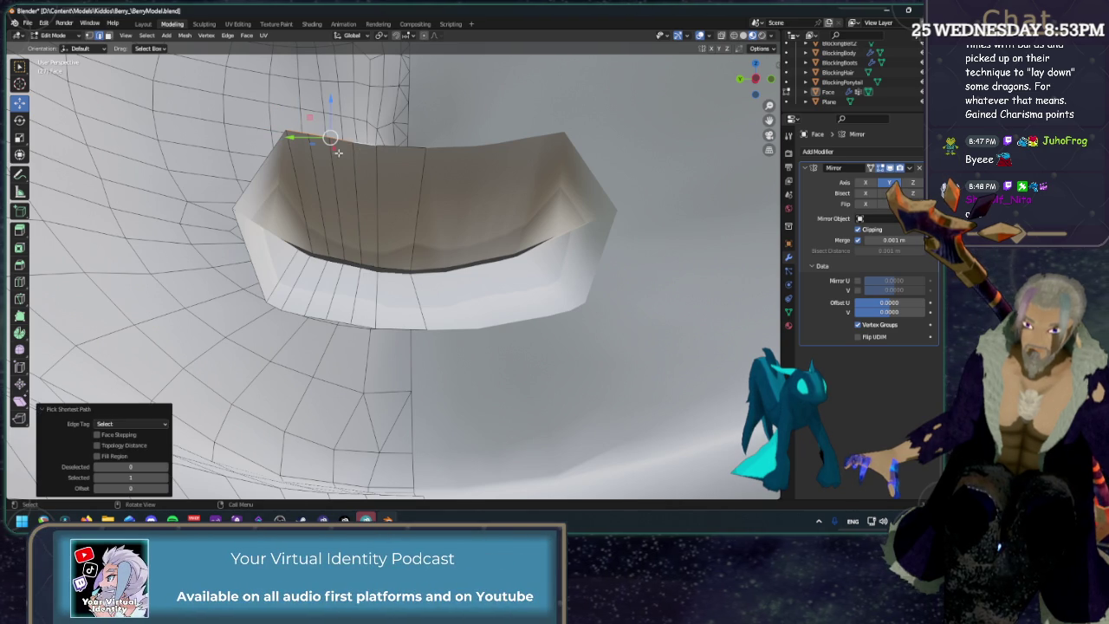
Lower several upper-lip vertices slightly along Z to refine the curve.
mouse_move(331, 105)
left_mouse_down()
mouse_move(366, 135)
mouse_move(320, 106)
mouse_move(329, 127)
mouse_move(307, 115)
mouse_move(298, 124)
mouse_move(295, 162)
left_mouse_up()
left_click(297, 138)
left_click(318, 154)
left_click_drag(285, 123, 286, 145)
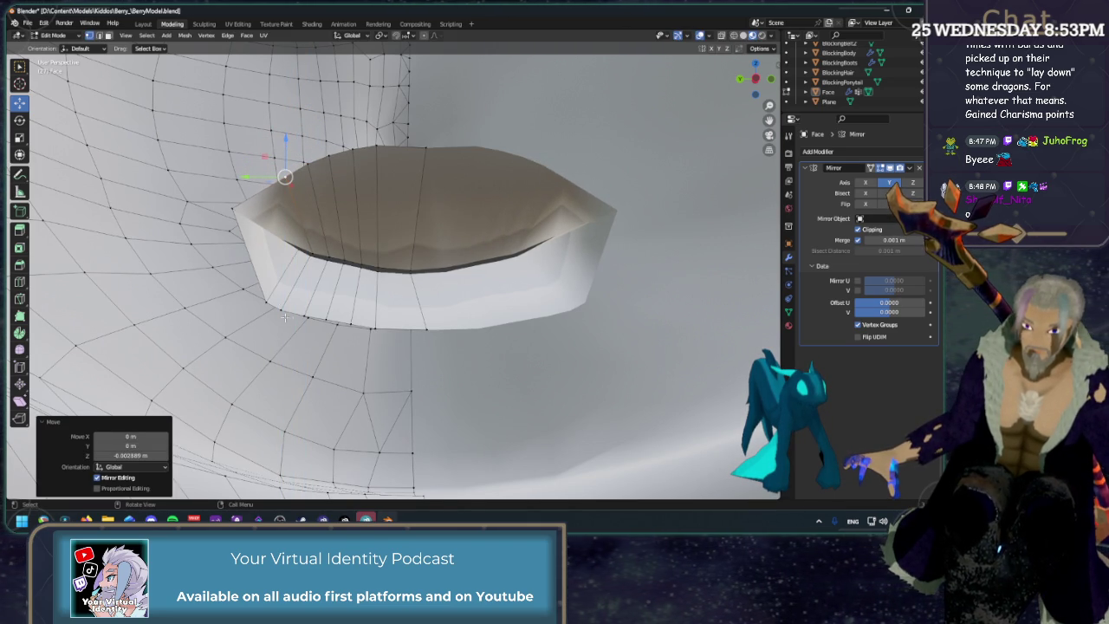
Adjust the heights of the lower-lip vertices one by one.
left_click(269, 300)
mouse_move(268, 265)
left_mouse_down()
mouse_move(268, 251)
mouse_move(306, 285)
left_mouse_up()
left_click(282, 301)
left_click(304, 316)
left_click(374, 326)
left_click_drag(375, 293, 427, 297)
left_click(426, 327)
left_click(426, 297)
middle_click_drag(426, 297, 515, 324)
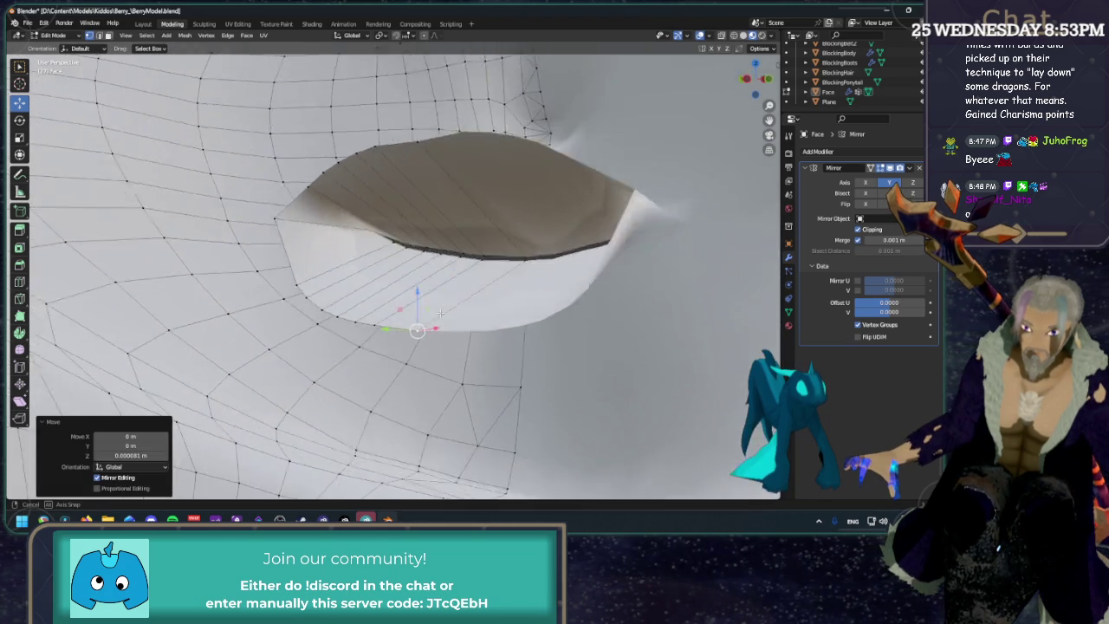
In edge select, extrude the lip edge loop and push it inward along X.
key("2")
middle_click_drag(401, 146, 463, 214)
key("e")
right_click(463, 213)
key("g")
key("x")
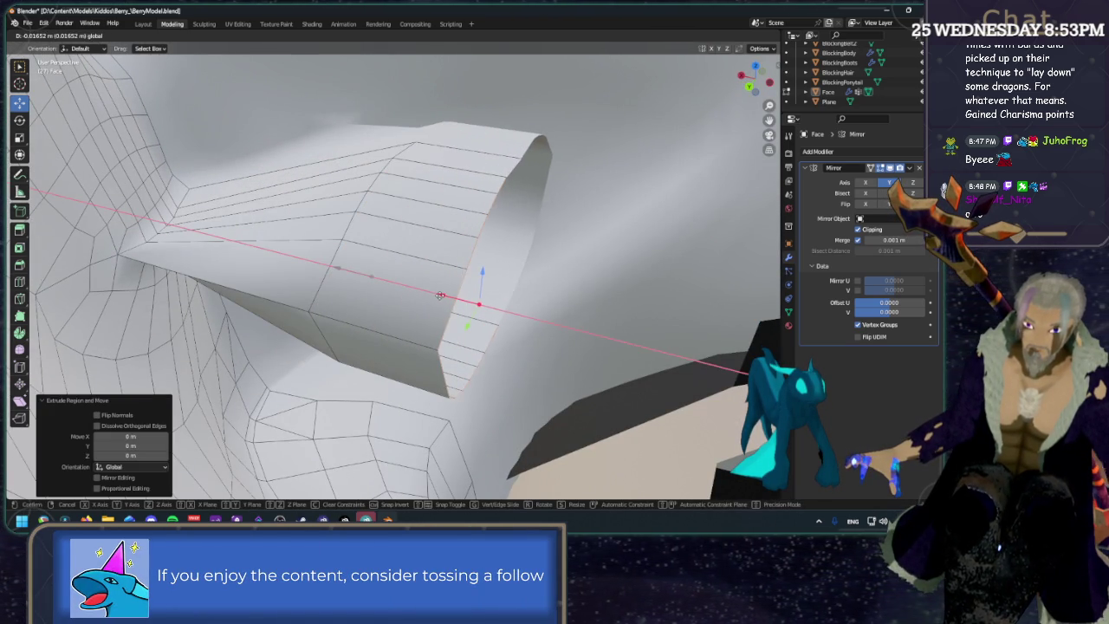
left_click(440, 295)
Extrude the lip edge again and squeeze it vertically toward a line.
mouse_move(440, 295)
middle_mouse_down()
mouse_move(391, 211)
mouse_move(399, 231)
middle_mouse_up()
key("e")
left_click(411, 236)
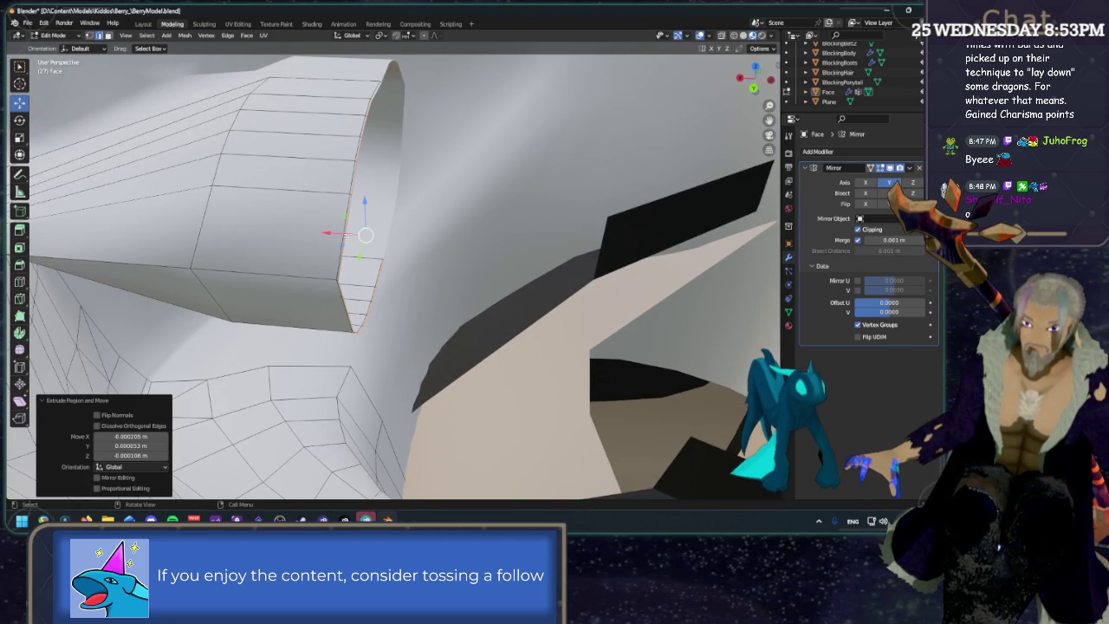
middle_click_drag(405, 241, 333, 228)
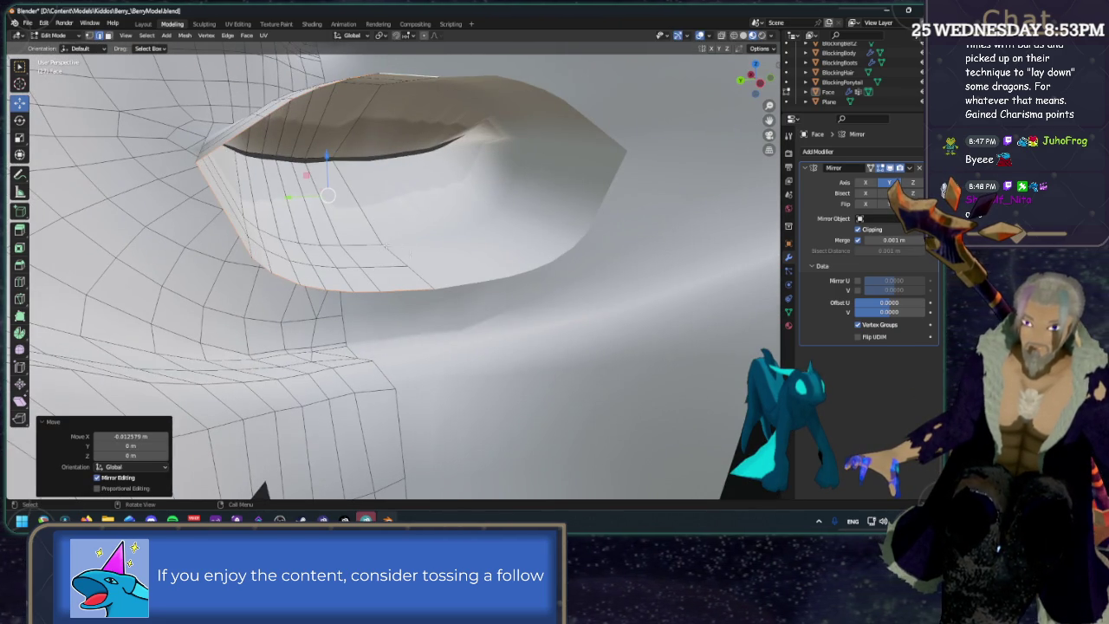
key("shift+space")
key("s")
left_click_drag(326, 157, 328, 193)
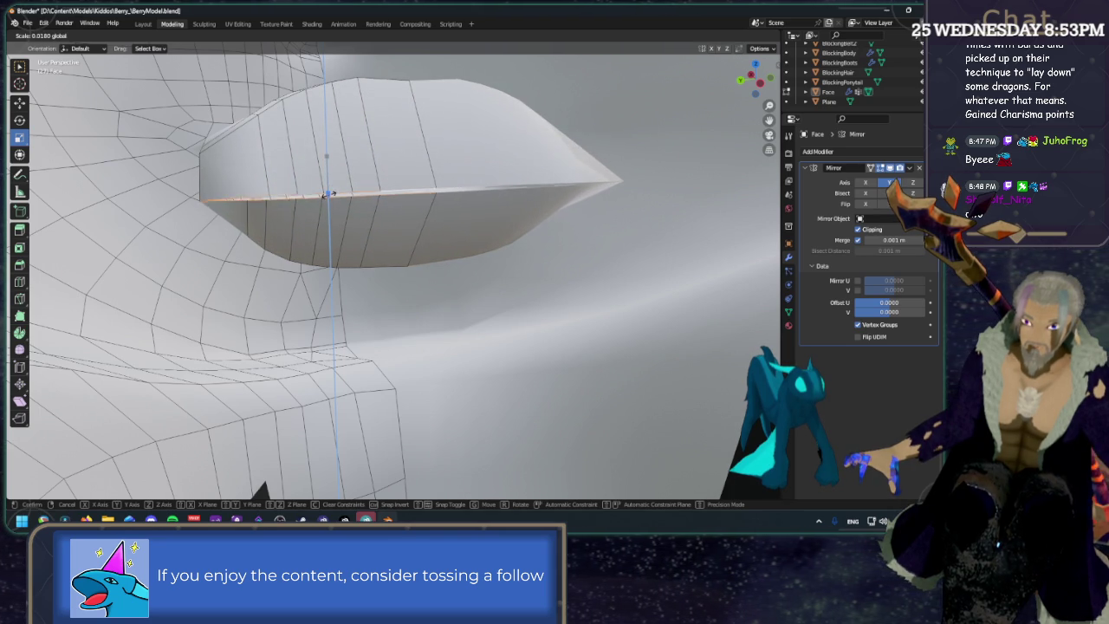
Set the lip edge's vertical scale to exactly 0 so it closes fully.
left_click(327, 195)
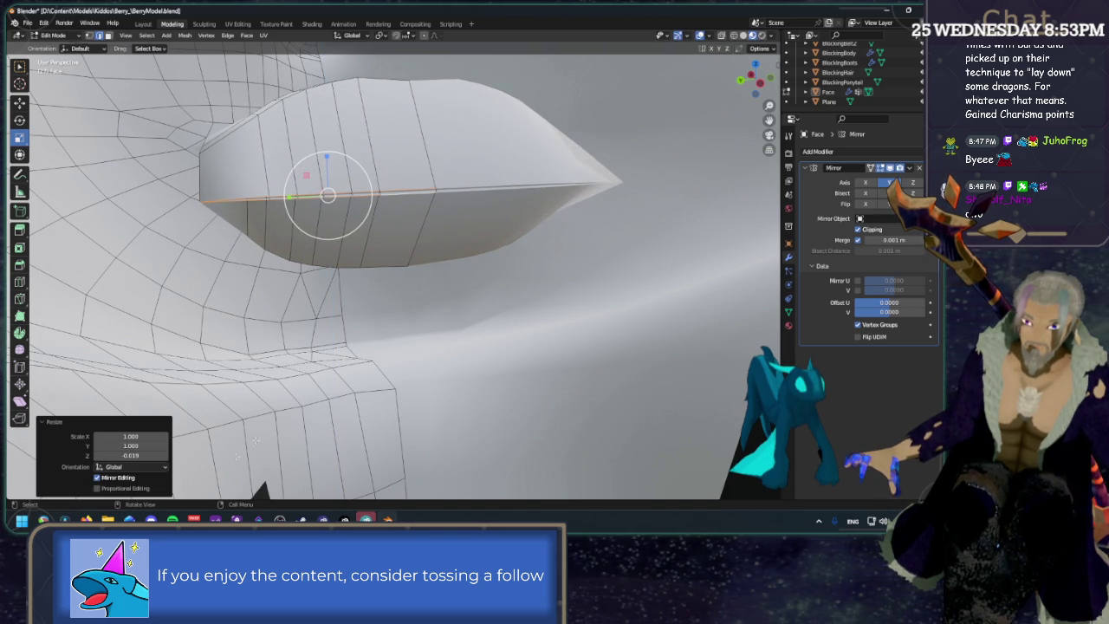
double_click(130, 455)
type("0")
key("Return")
mouse_move(384, 291)
middle_mouse_down()
mouse_move(393, 336)
mouse_move(315, 358)
mouse_move(282, 273)
mouse_move(297, 331)
mouse_move(364, 315)
mouse_move(336, 326)
middle_mouse_up()
In vertex select, merge the first vertex pair at center.
key("1")
key("m")
left_click(301, 330)
Merge five more upper/lower lip vertex pairs at center along the seam.
left_click(298, 323, "shift")
key("m")
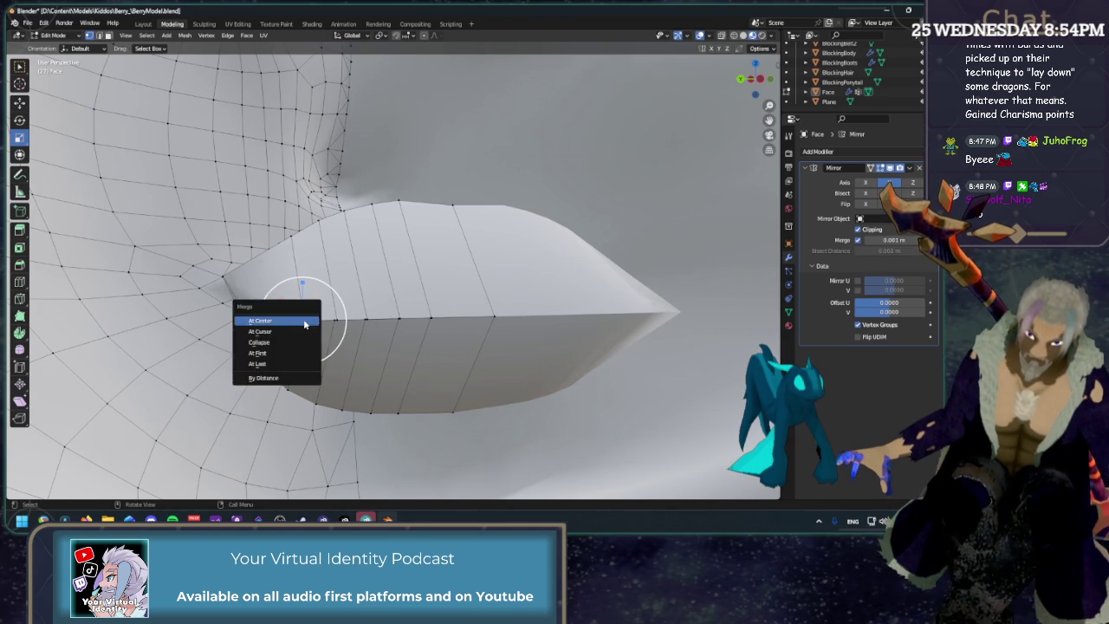
left_click(303, 322)
left_click(336, 316)
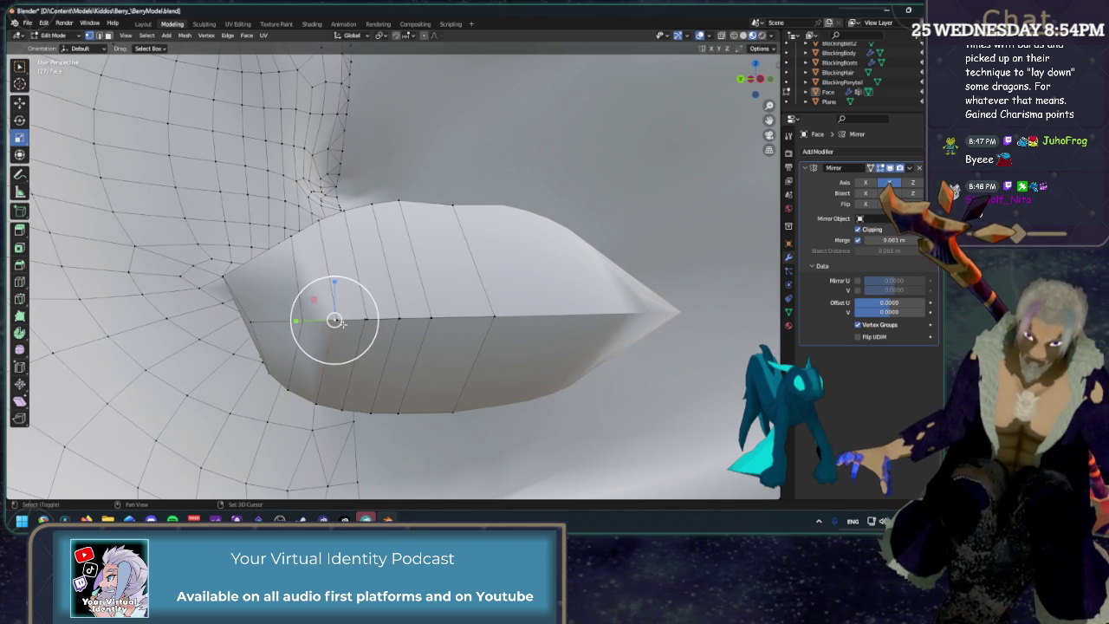
key("m")
left_click(336, 321)
left_click(364, 320)
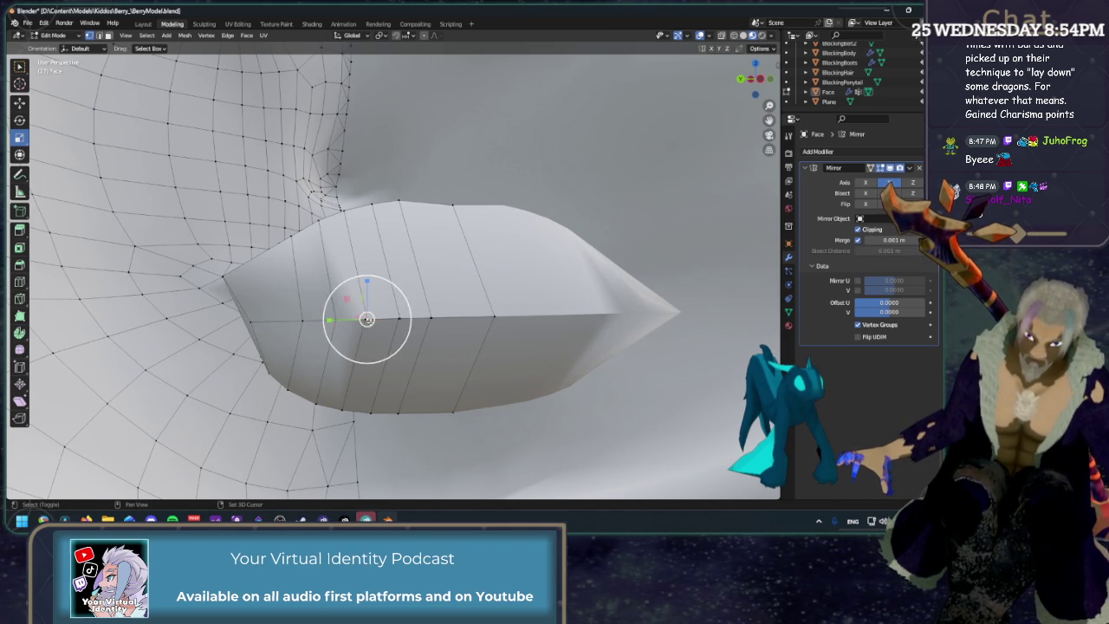
key("m")
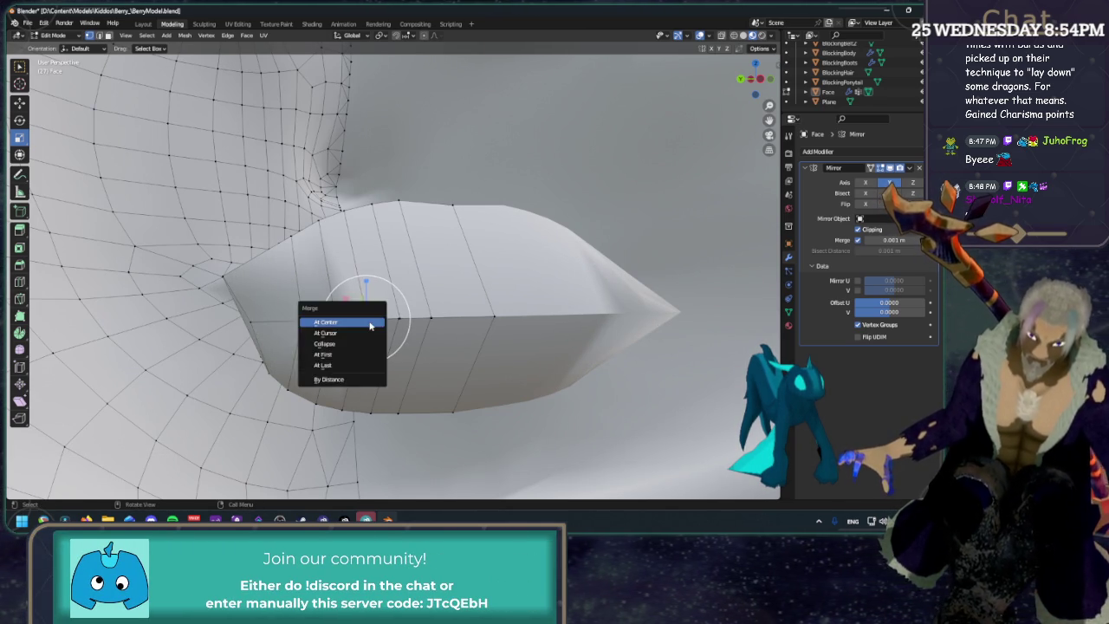
left_click(368, 327)
left_click(398, 319)
key("m")
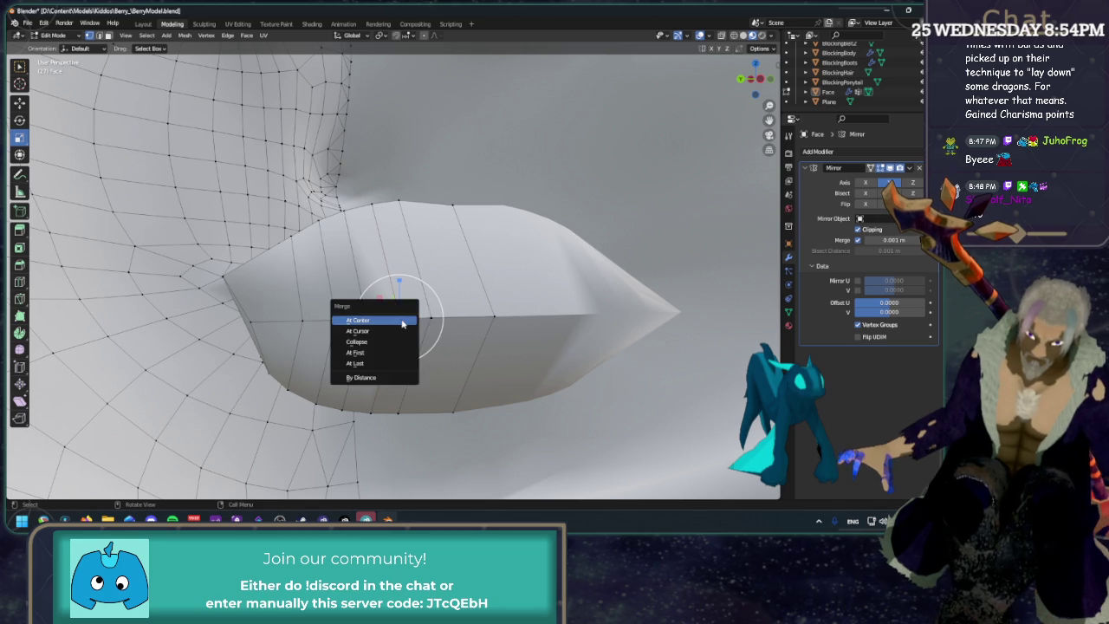
left_click(394, 320)
left_click(431, 319)
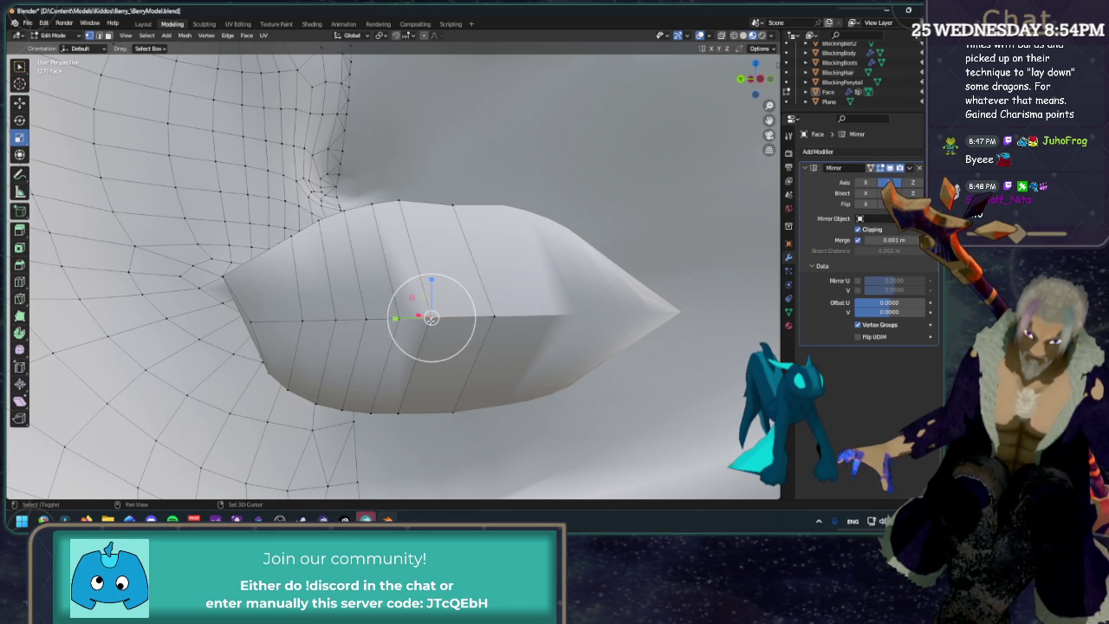
key("m")
left_click(451, 323)
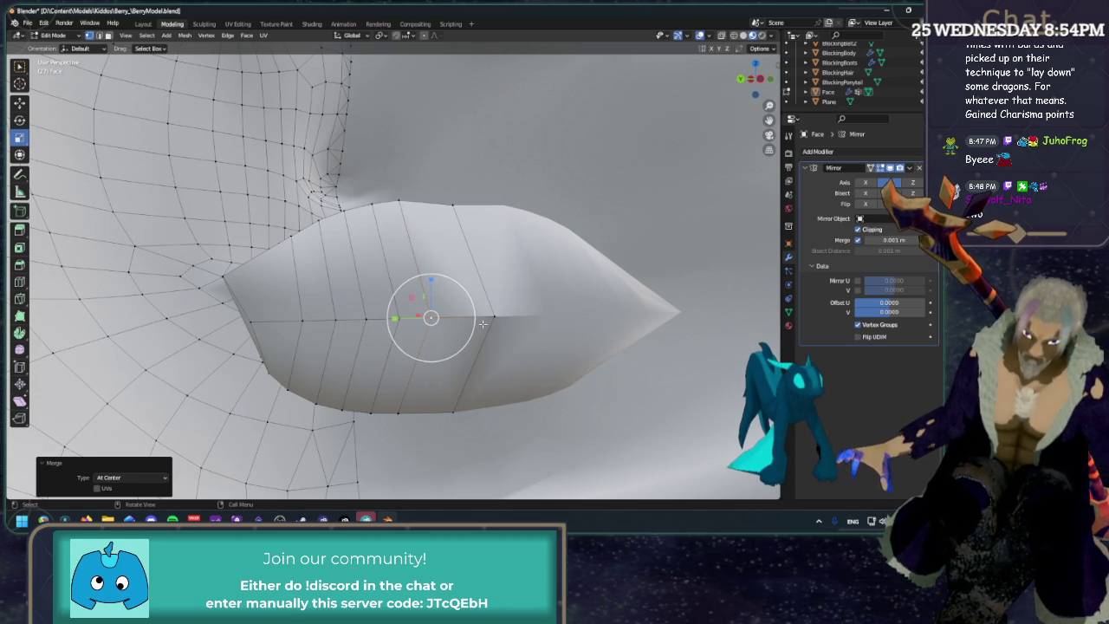
Shift the corner vertex about 0.008 m along Y and inspect the lip shape.
left_click(493, 316)
middle_click_drag(537, 331, 508, 326)
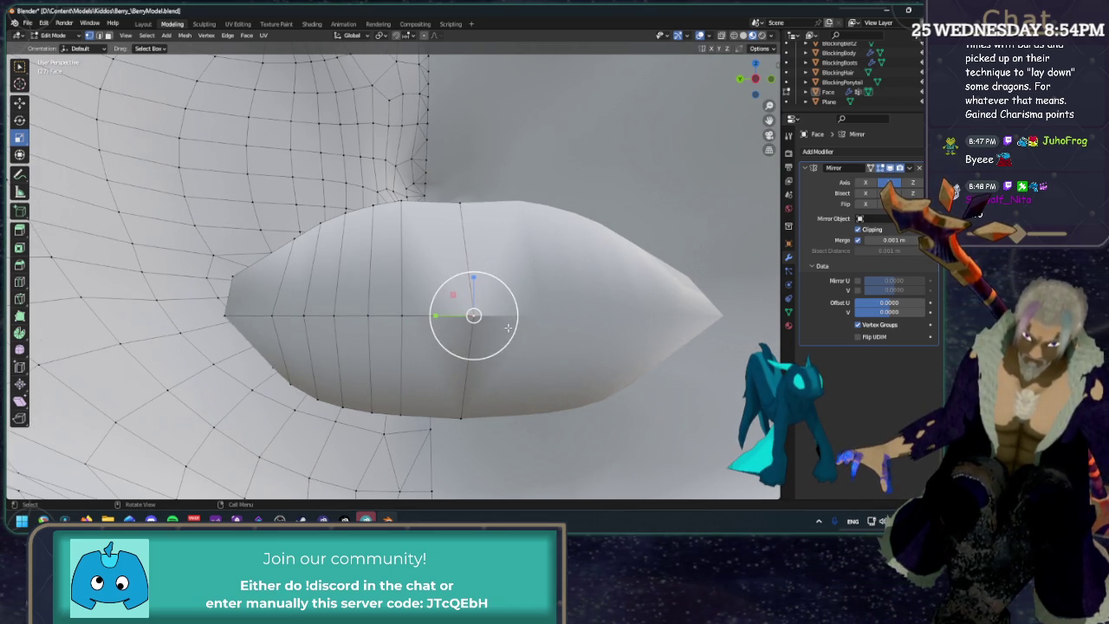
key("g")
key("x")
left_click(403, 319)
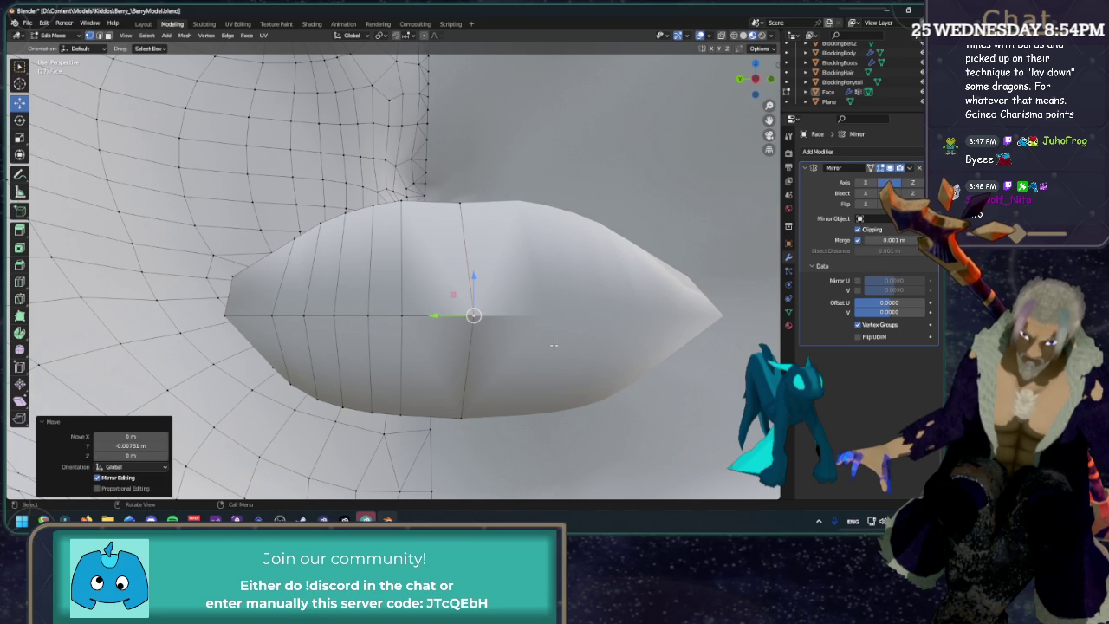
key("g")
key("Escape")
middle_click_drag(464, 286, 511, 347)
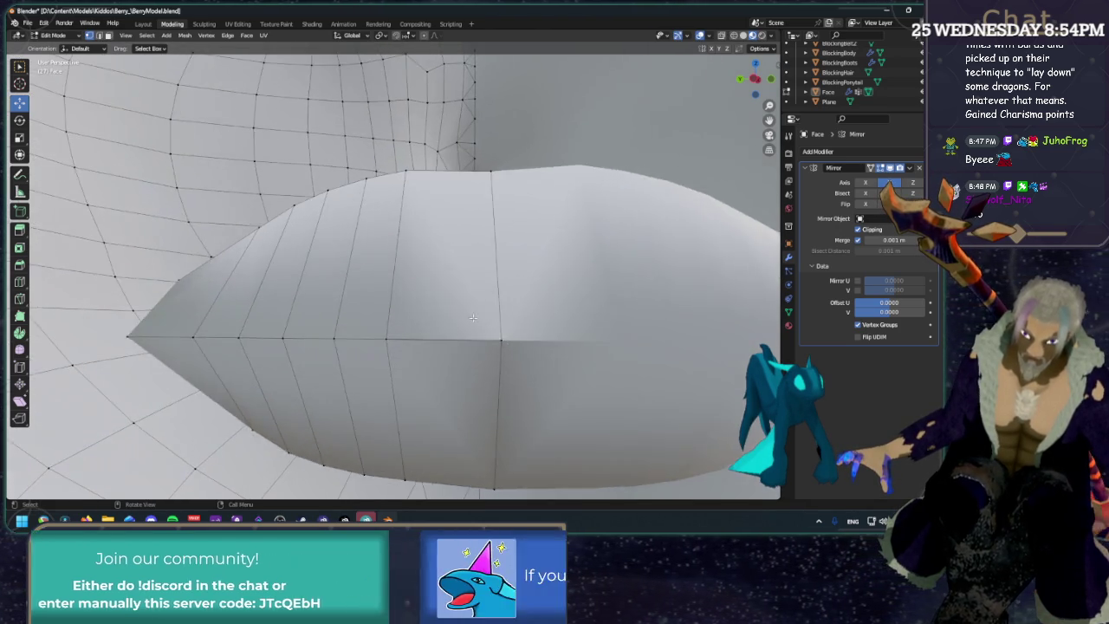
scroll(525, 349, "up", 3)
middle_click_drag(578, 383, 471, 338)
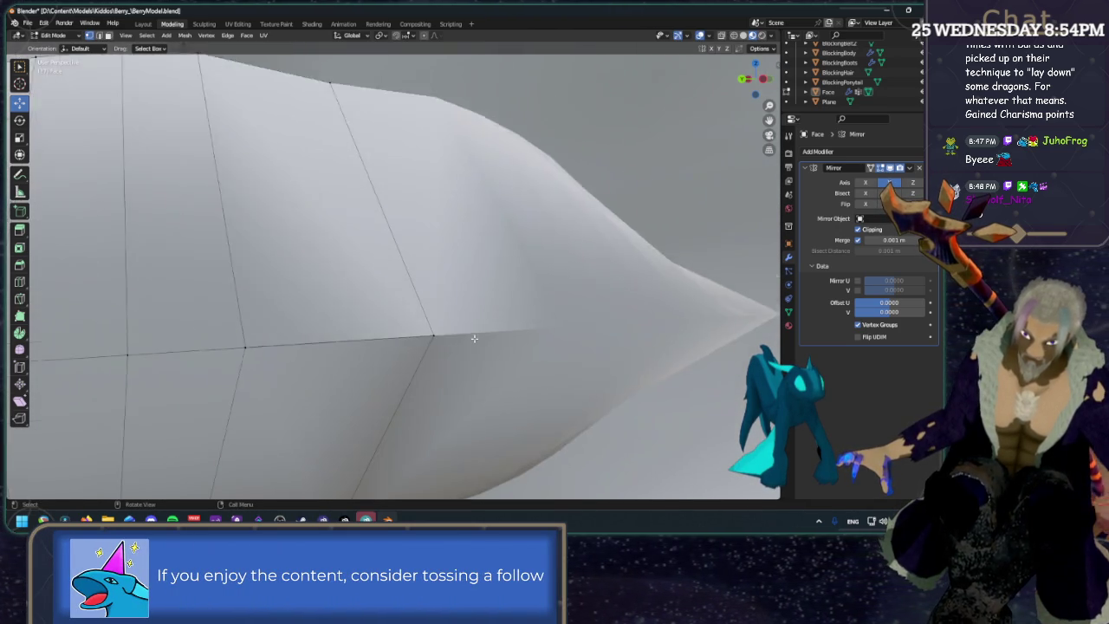
scroll(462, 370, "up", 3)
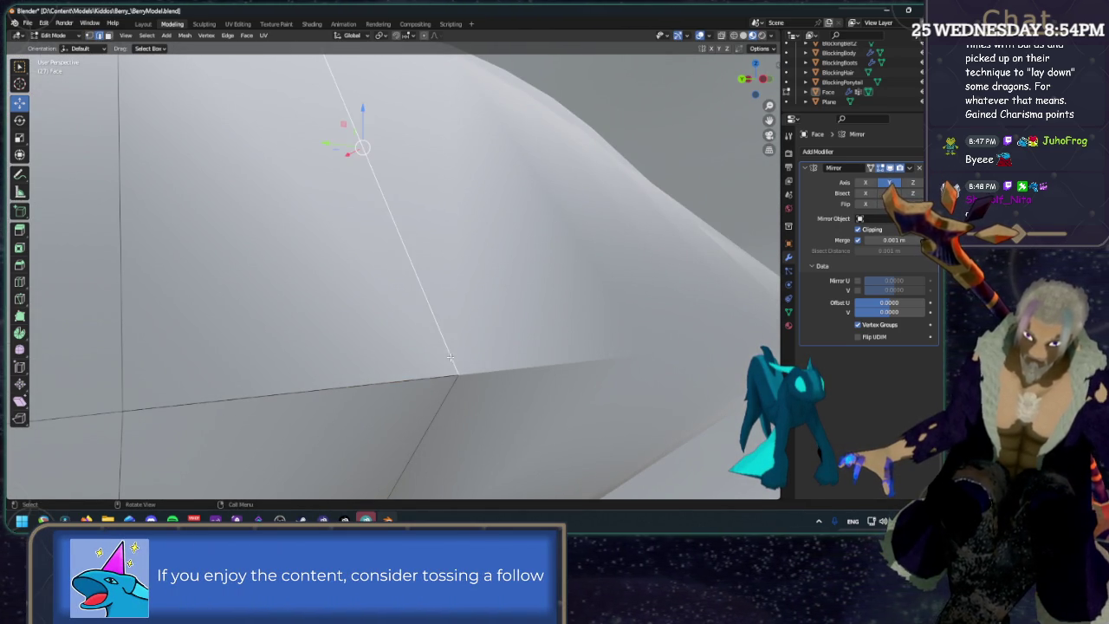
scroll(450, 393, "down", 5)
middle_click_drag(394, 357, 361, 405)
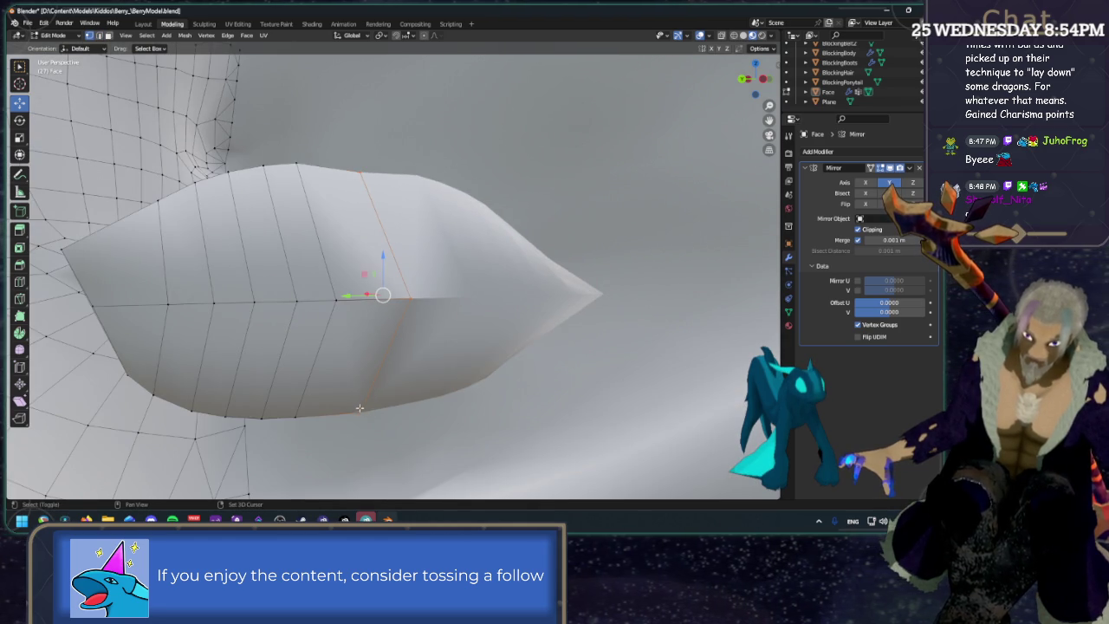
Merge another corner vertex pair at center and raise it slightly along Z.
middle_click_drag(414, 307, 367, 147)
key("m")
left_click(425, 191)
mouse_move(424, 191)
middle_mouse_down()
mouse_move(414, 153)
mouse_move(381, 135)
middle_mouse_up()
left_click_drag(401, 129, 400, 122)
mouse_move(401, 260)
middle_mouse_down()
mouse_move(396, 389)
mouse_move(445, 348)
mouse_move(420, 394)
middle_mouse_up()
left_click_drag(420, 394, 420, 391)
left_click(420, 391)
Nudge a seam vertex about 0.0007 m along Y and inspect the lips.
mouse_move(475, 311)
middle_mouse_down()
mouse_move(431, 313)
mouse_move(338, 260)
middle_mouse_up()
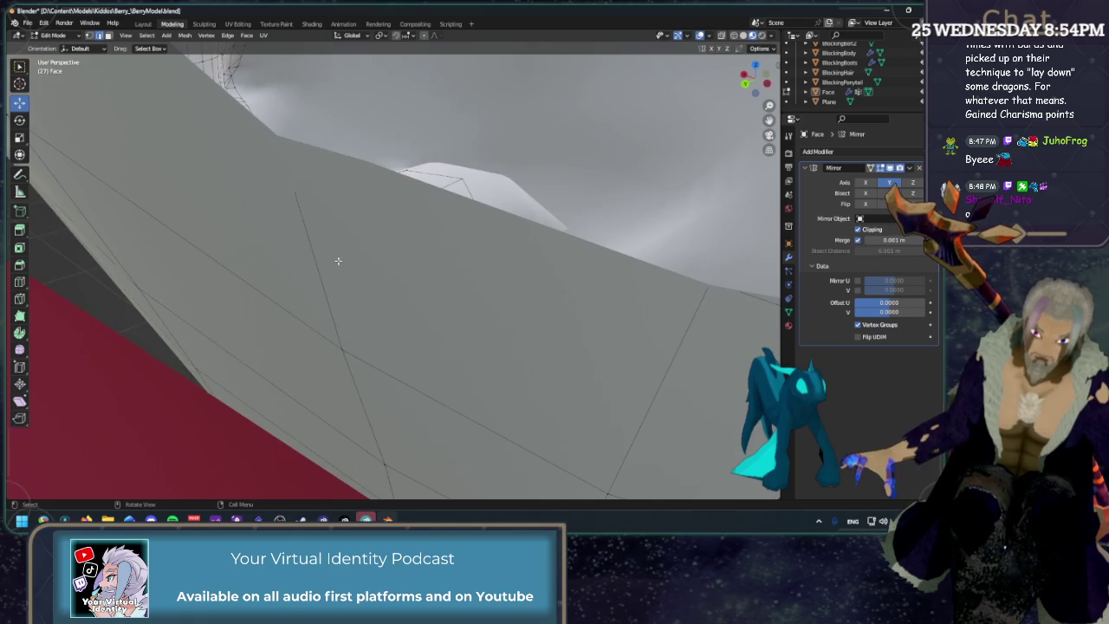
scroll(338, 261, "down", 4)
mouse_move(348, 273)
middle_mouse_down()
mouse_move(387, 281)
mouse_move(292, 297)
mouse_move(314, 305)
middle_mouse_up()
left_click_drag(292, 276, 282, 274)
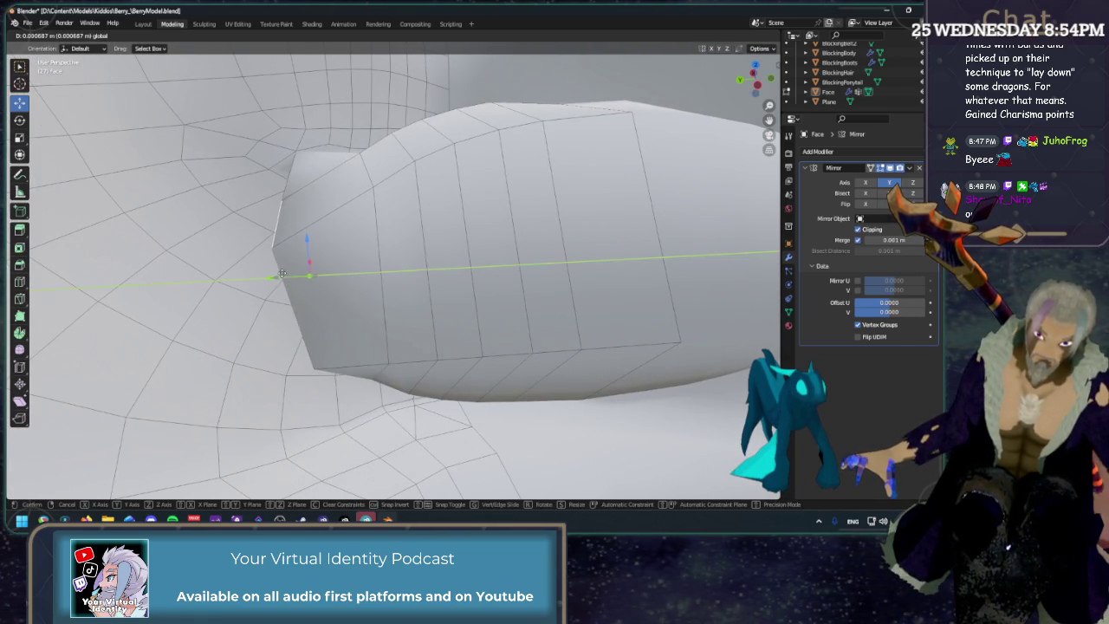
left_click(275, 274)
scroll(282, 270, "down", 2)
mouse_move(508, 124)
middle_mouse_down()
mouse_move(382, 260)
mouse_move(429, 242)
mouse_move(428, 215)
mouse_move(285, 233)
middle_mouse_up()
scroll(381, 268, "up", 3)
scroll(374, 275, "up", 3)
scroll(429, 243, "up", 3)
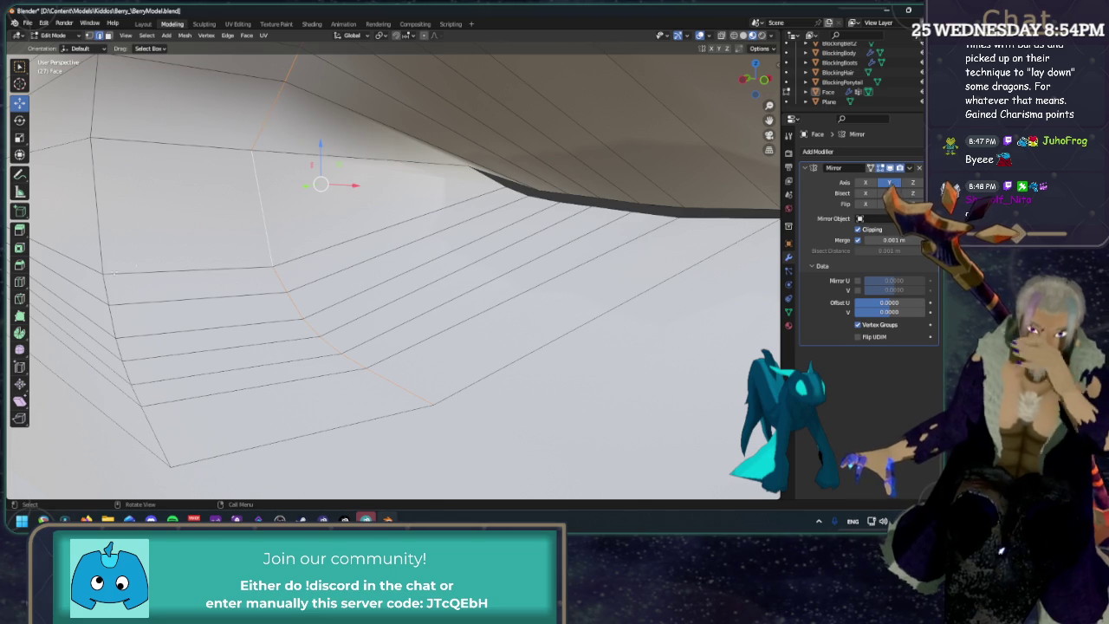
Bevel the selected mouth-corner edges to split off an extra edge loop.
left_click(20, 265)
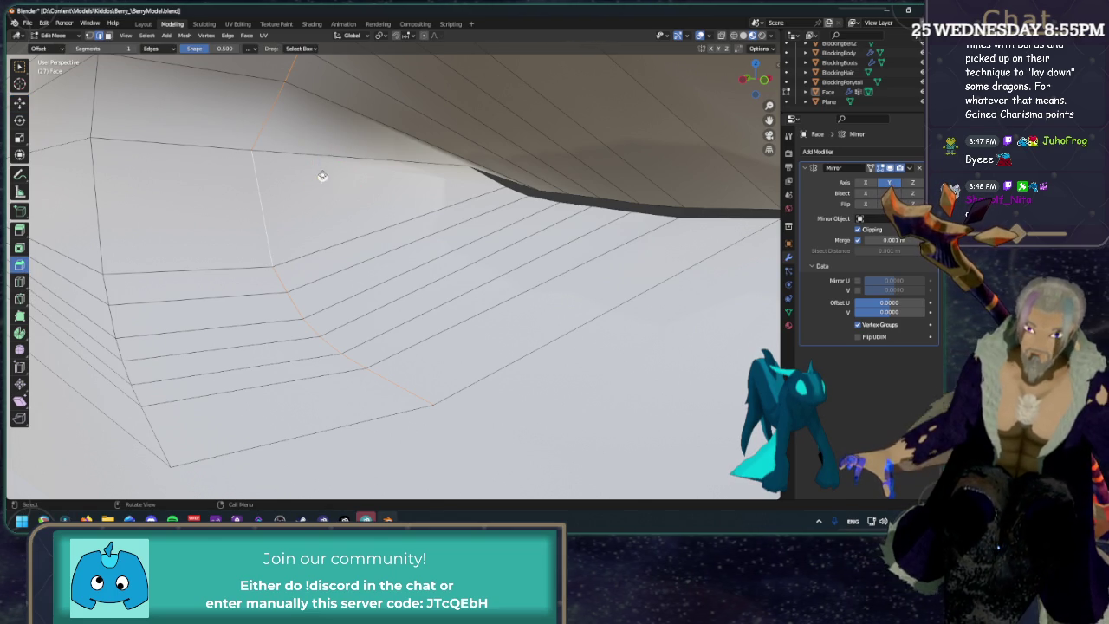
left_click_drag(321, 178, 398, 157)
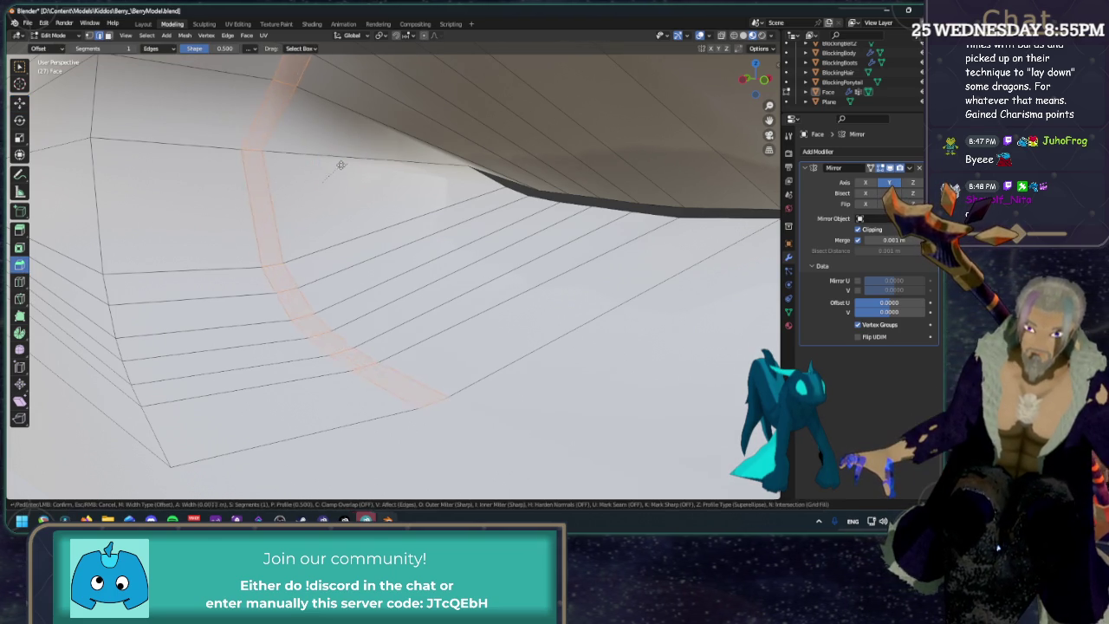
left_click(439, 160)
key("shift+space")
key("g")
Slide the new edge loop inside the bevel sideways and shift it along X.
left_click(394, 221, "alt")
left_click_drag(438, 188, 494, 186)
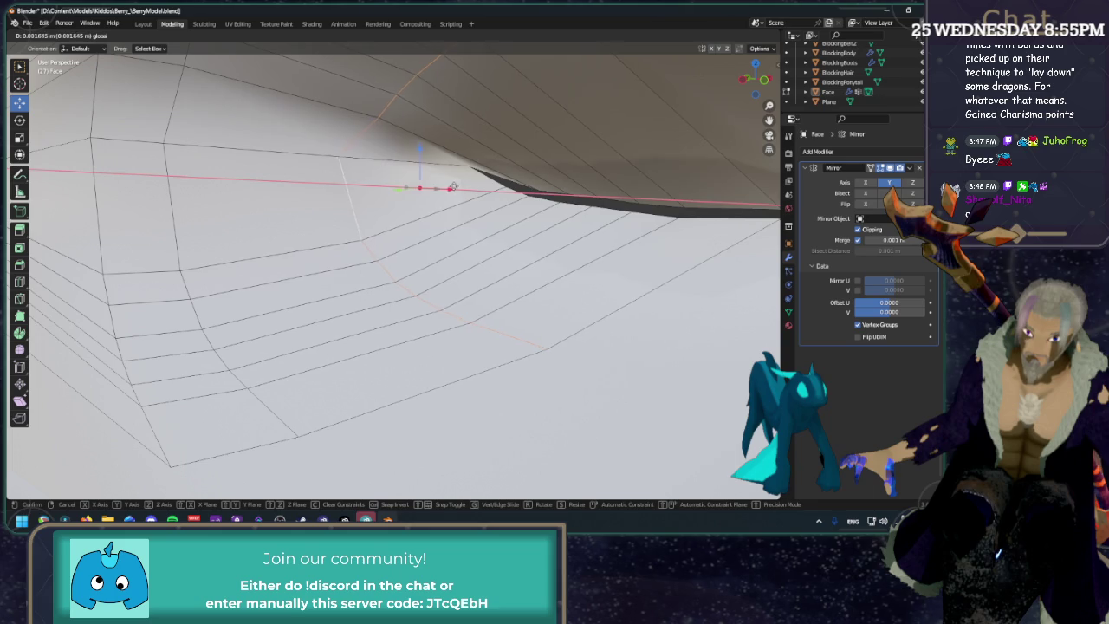
left_click(506, 185)
mouse_move(506, 184)
middle_mouse_down()
mouse_move(531, 255)
mouse_move(606, 262)
mouse_move(449, 239)
middle_mouse_up()
key("g")
key("x")
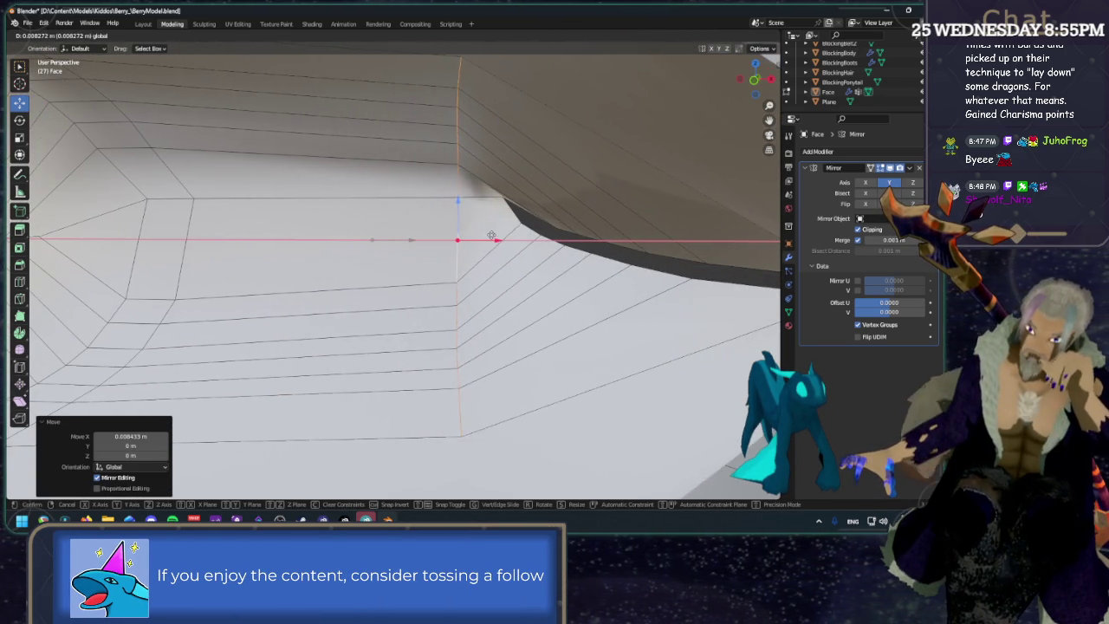
left_click(499, 239)
middle_click_drag(499, 239, 420, 303)
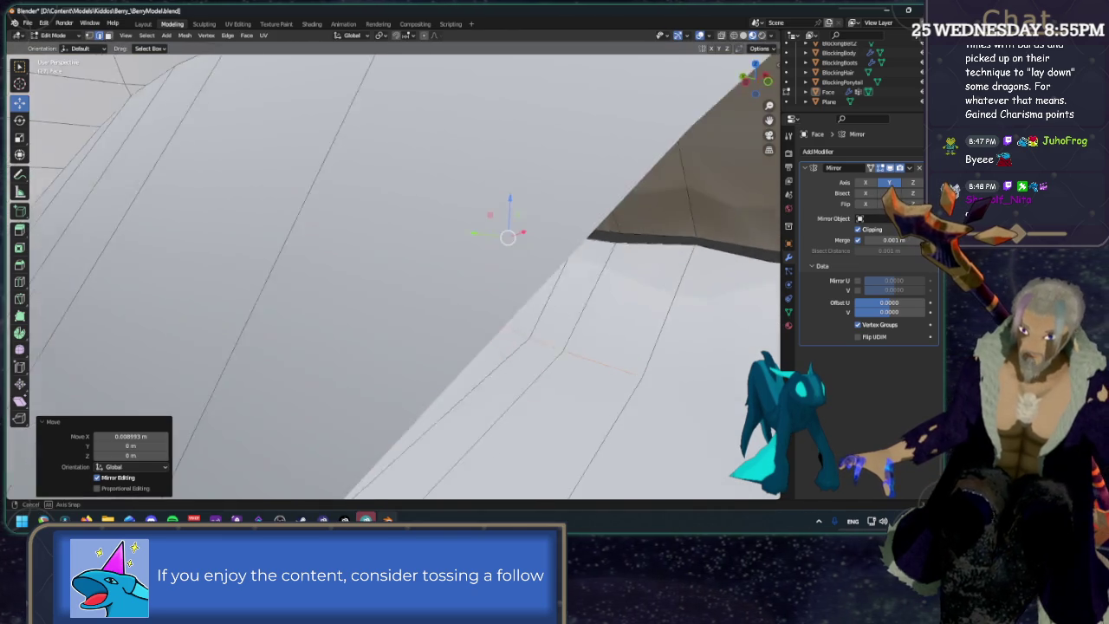
Select the adjacent edge paths and slide their vertices along X to even the spacing.
left_click(418, 320)
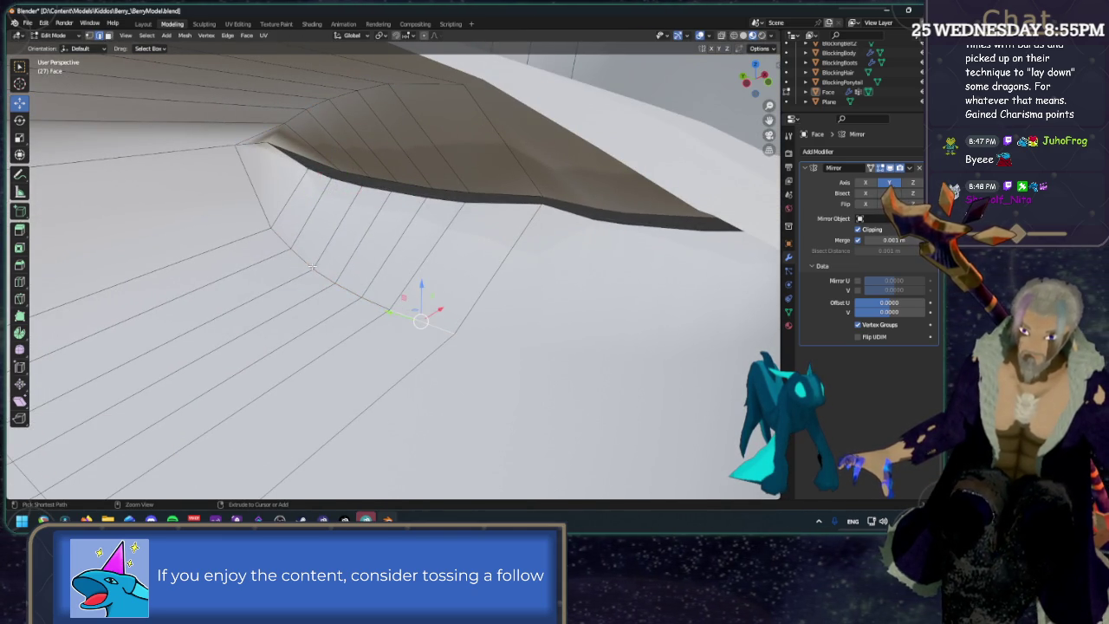
left_click(467, 299, "ctrl")
key("g")
key("g")
left_click(494, 270)
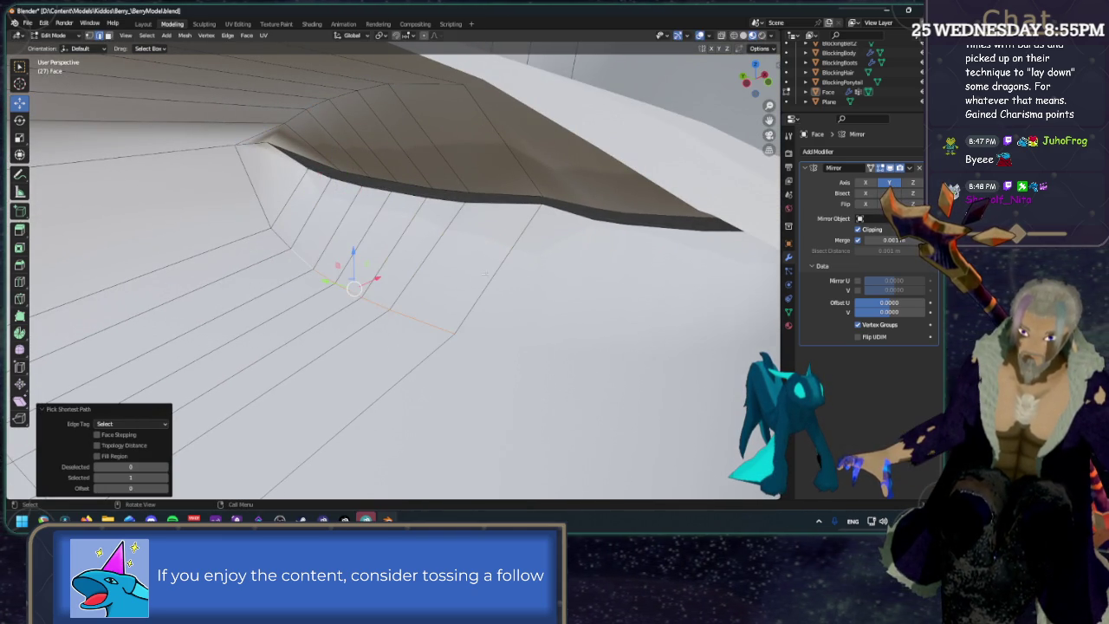
left_click_drag(375, 279, 419, 273)
mouse_move(537, 259)
middle_mouse_down()
mouse_move(611, 296)
mouse_move(446, 292)
mouse_move(446, 189)
mouse_move(461, 122)
middle_mouse_up()
left_click(461, 122)
left_click(301, 166, "ctrl")
middle_click_drag(302, 165, 394, 143)
left_click_drag(394, 143, 398, 143)
Shift the lower mouth-corner vertices about 0.0011 m in X and nudge a nearby vertex.
middle_click_drag(399, 143, 418, 160)
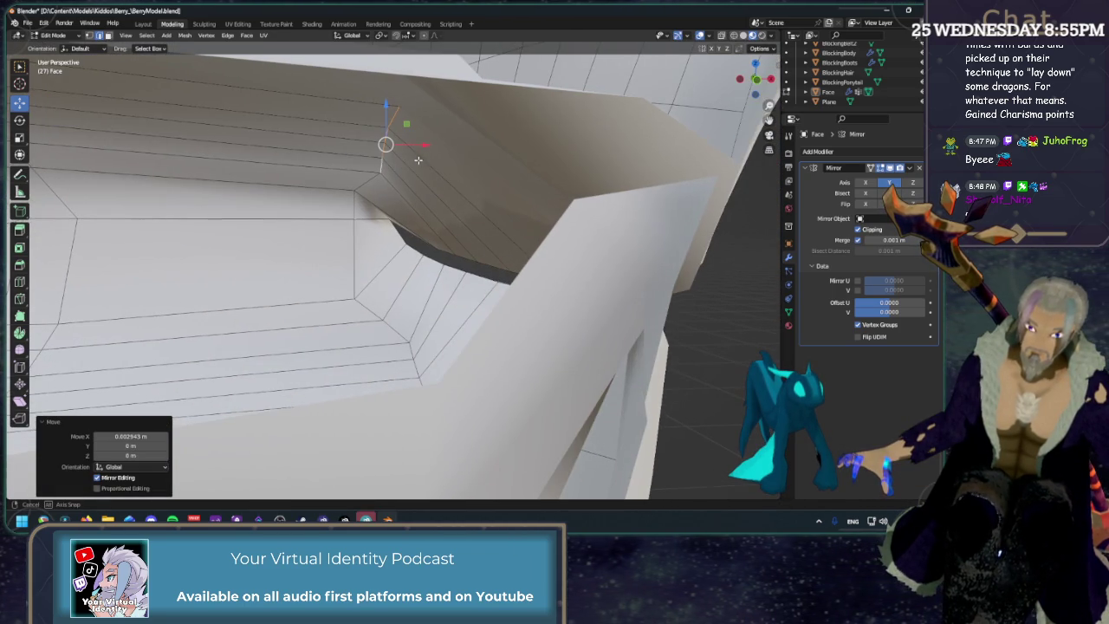
left_click(383, 151)
left_click(394, 116, "ctrl")
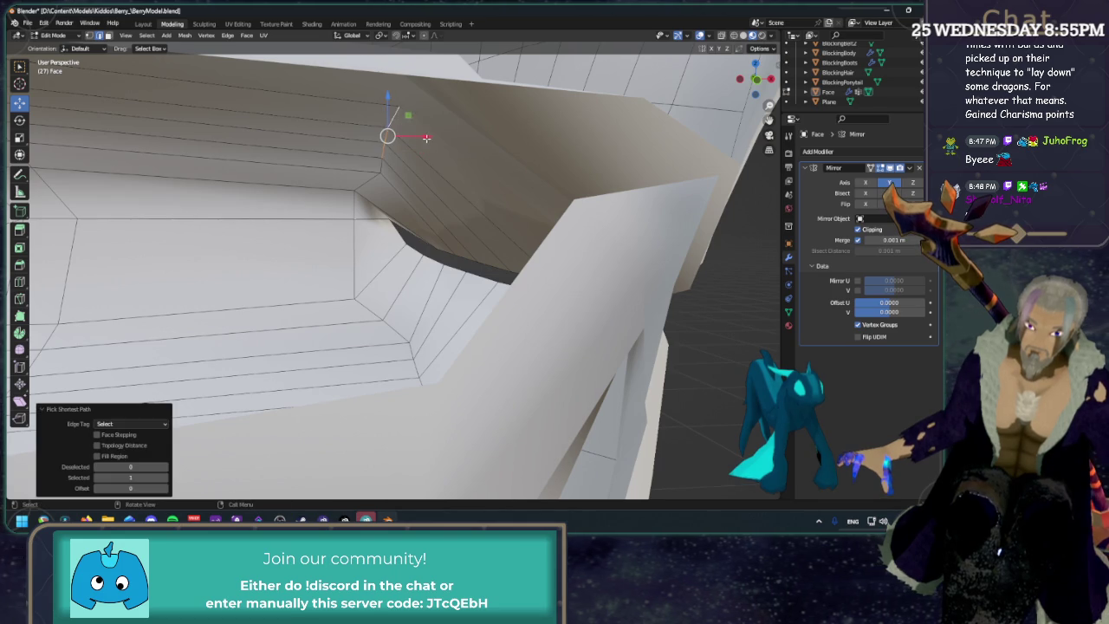
key("g")
key("x")
left_click(456, 148)
mouse_move(457, 148)
middle_mouse_down()
mouse_move(507, 152)
mouse_move(640, 208)
mouse_move(451, 290)
mouse_move(385, 264)
middle_mouse_up()
left_click_drag(386, 265, 406, 242)
left_click(434, 270)
mouse_move(406, 242)
middle_mouse_down()
mouse_move(450, 192)
mouse_move(505, 219)
mouse_move(501, 248)
mouse_move(458, 182)
mouse_move(441, 190)
mouse_move(491, 258)
mouse_move(583, 114)
mouse_move(663, 84)
middle_mouse_up()
key("KP_Decimal")
key("KP_3")
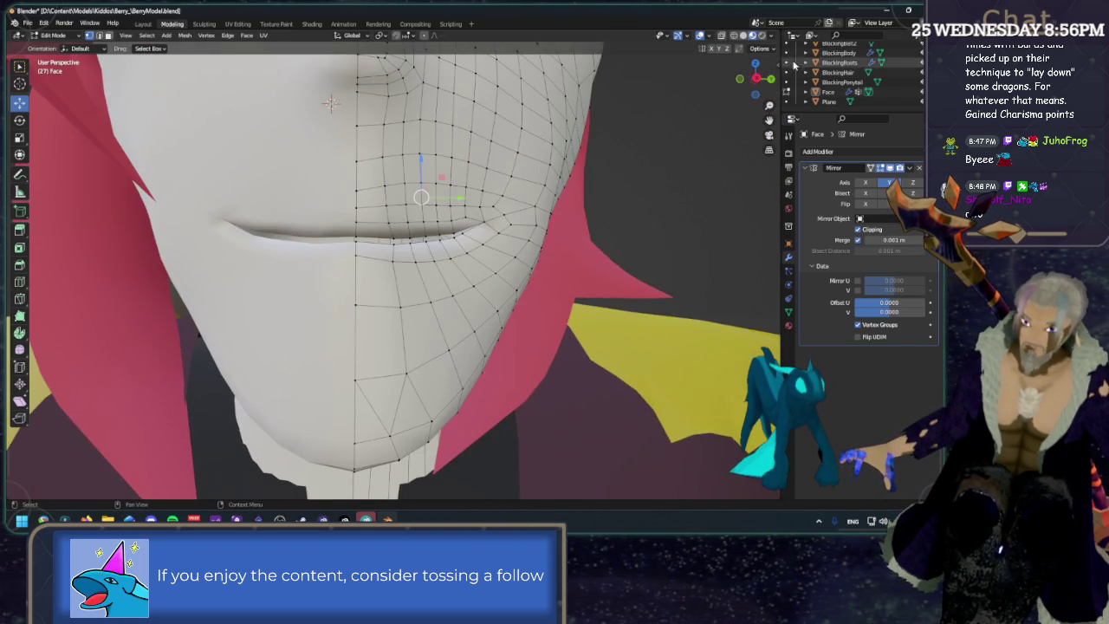
scroll(696, 208, "down", 4)
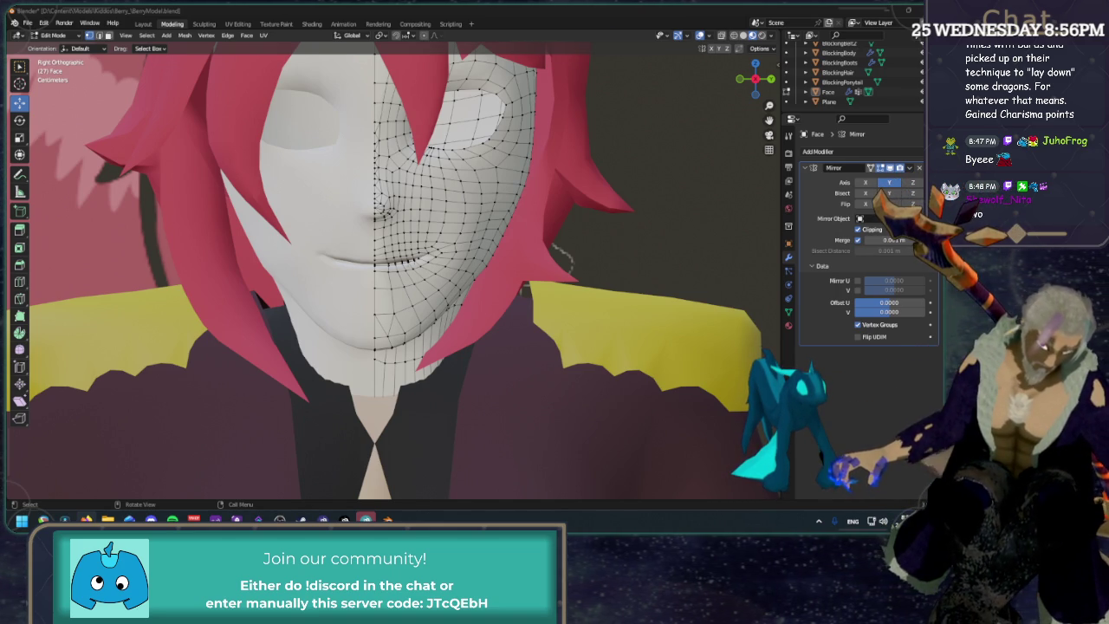
mouse_move(432, 138)
middle_mouse_down()
mouse_move(414, 228)
mouse_move(375, 250)
mouse_move(361, 110)
middle_mouse_up()
scroll(414, 227, "up", 5)
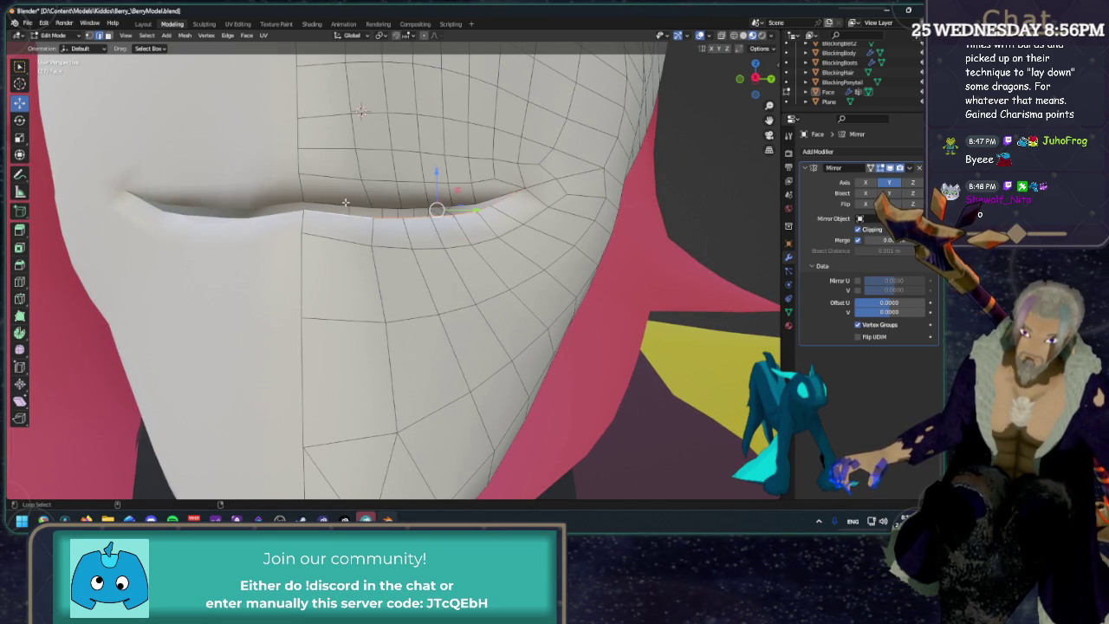
right_click(345, 202)
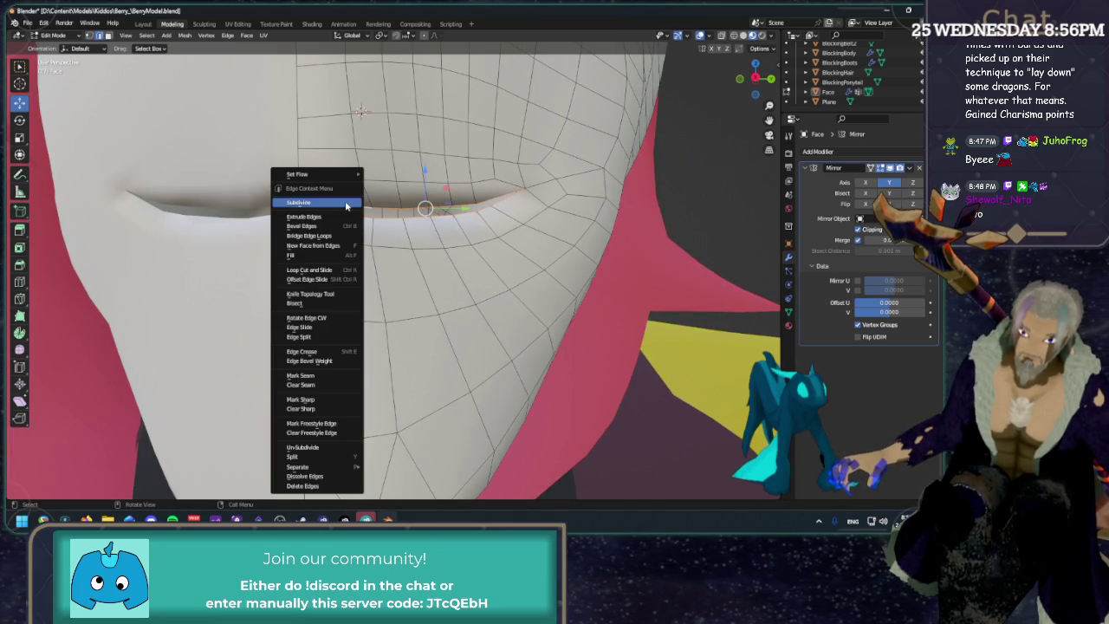
Mark the closed lip edges as a UV seam.
left_click(318, 376)
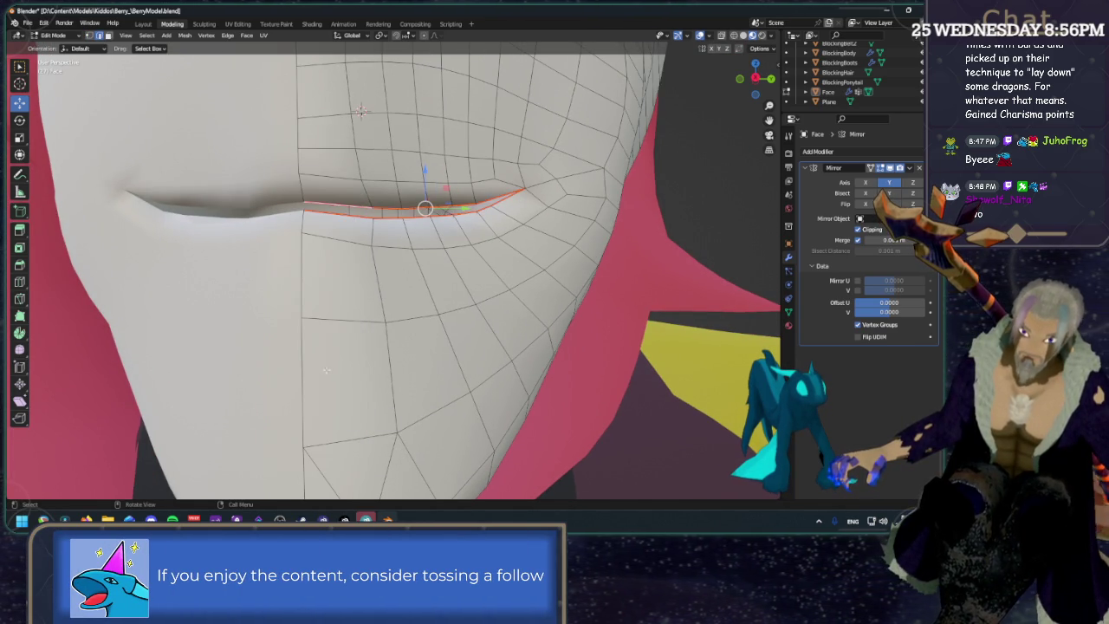
left_click(670, 172)
mouse_move(690, 186)
middle_mouse_down()
mouse_move(690, 224)
mouse_move(433, 234)
mouse_move(561, 260)
mouse_move(341, 337)
mouse_move(430, 325)
middle_mouse_up()
scroll(561, 260, "down", 3)
Mark the jaw edge loop running down toward the neck as a seam.
left_click(322, 349)
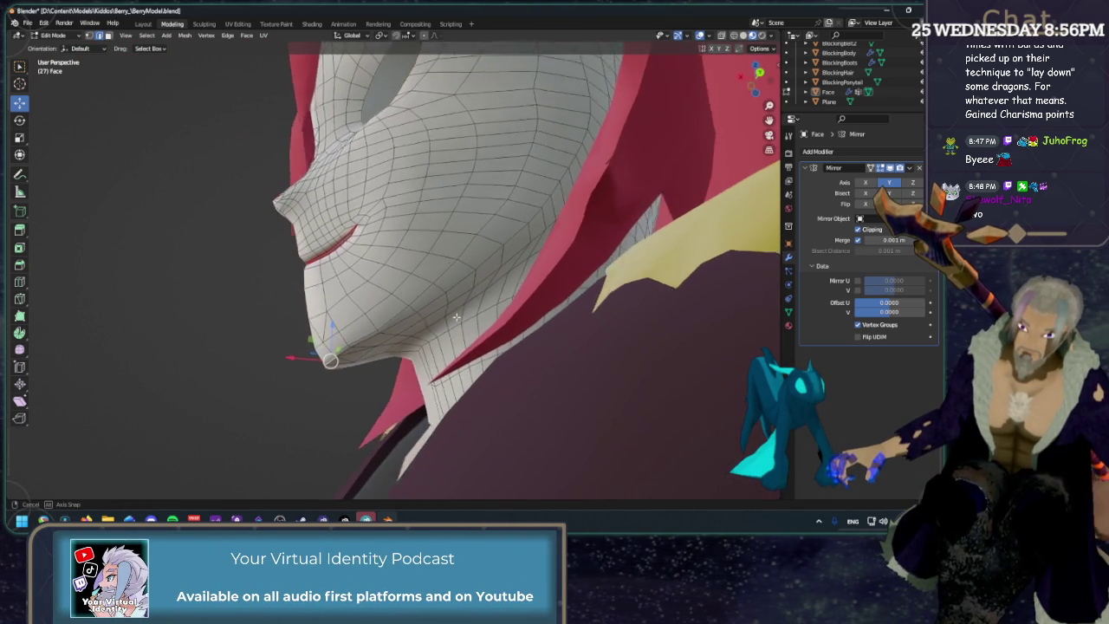
left_click(346, 356, "alt")
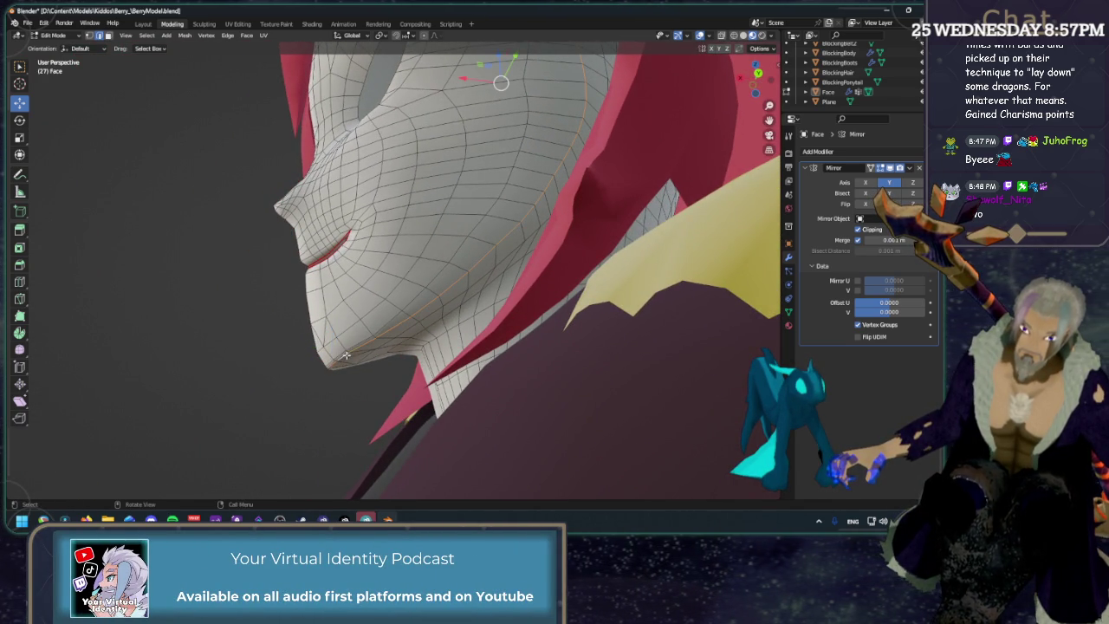
middle_click_drag(424, 328, 512, 404, "shift")
middle_click_drag(511, 254, 468, 255)
right_click(468, 255)
left_click(433, 266)
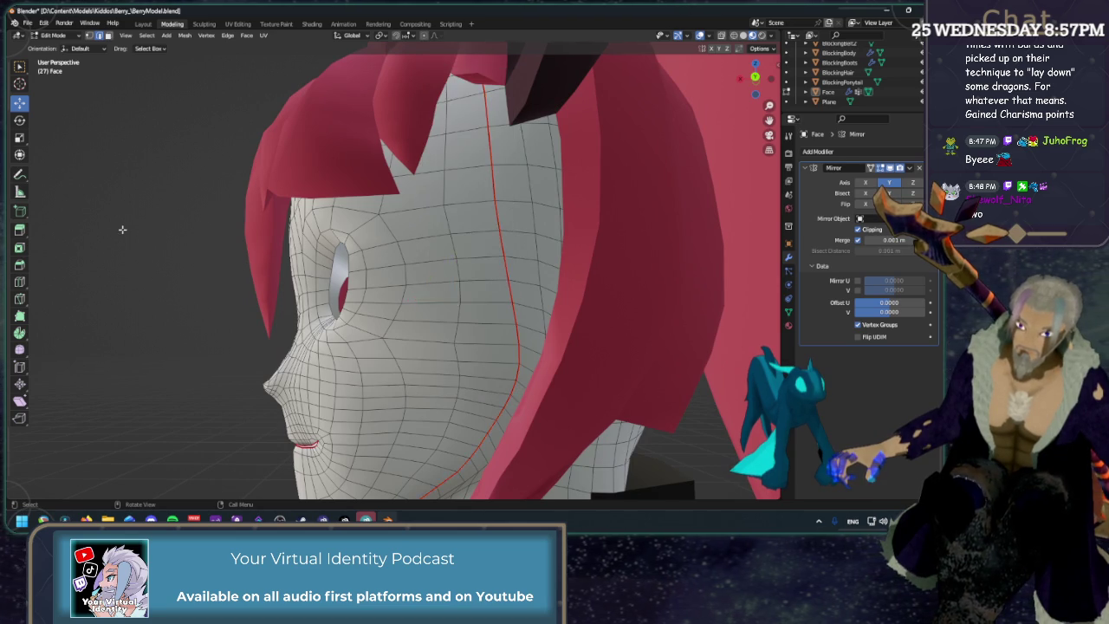
Orbit around the head and zoom to a close, near-frontal view of the mouth.
scroll(122, 229, "down", 3)
middle_click_drag(122, 230, 450, 226)
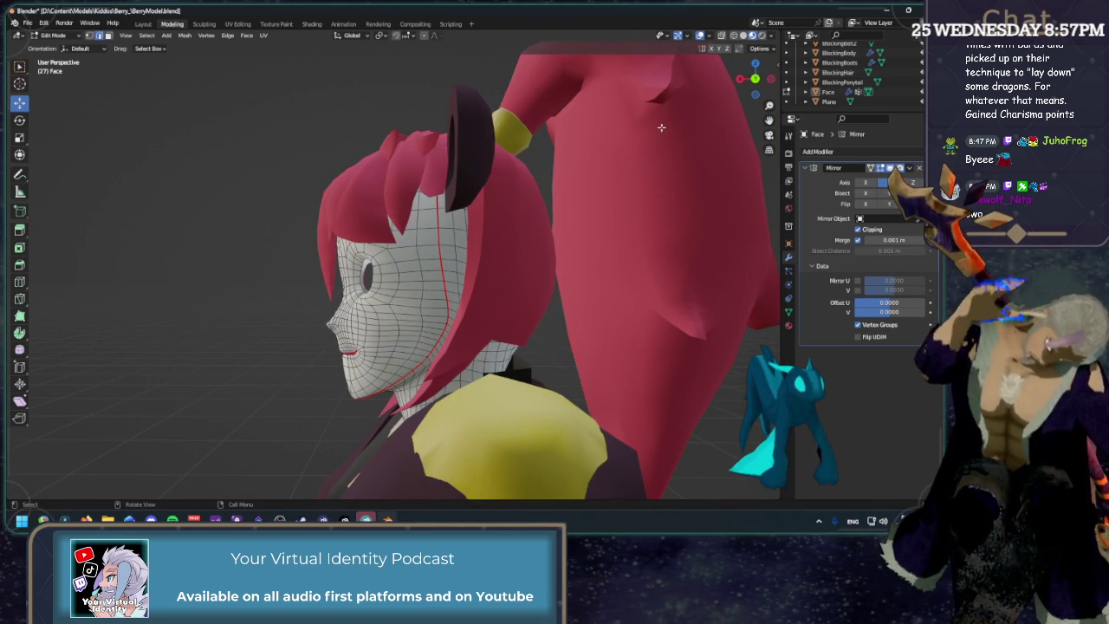
mouse_move(549, 230)
middle_mouse_down()
mouse_move(514, 240)
mouse_move(564, 218)
mouse_move(575, 195)
middle_mouse_up()
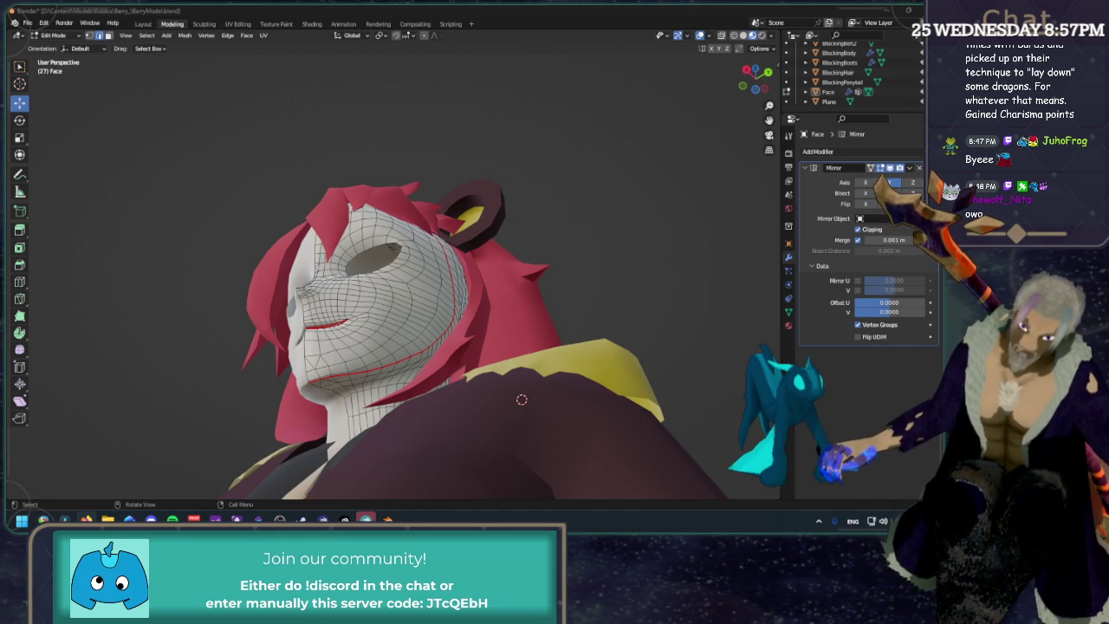
middle_click_drag(467, 377, 619, 223)
scroll(620, 223, "up", 5)
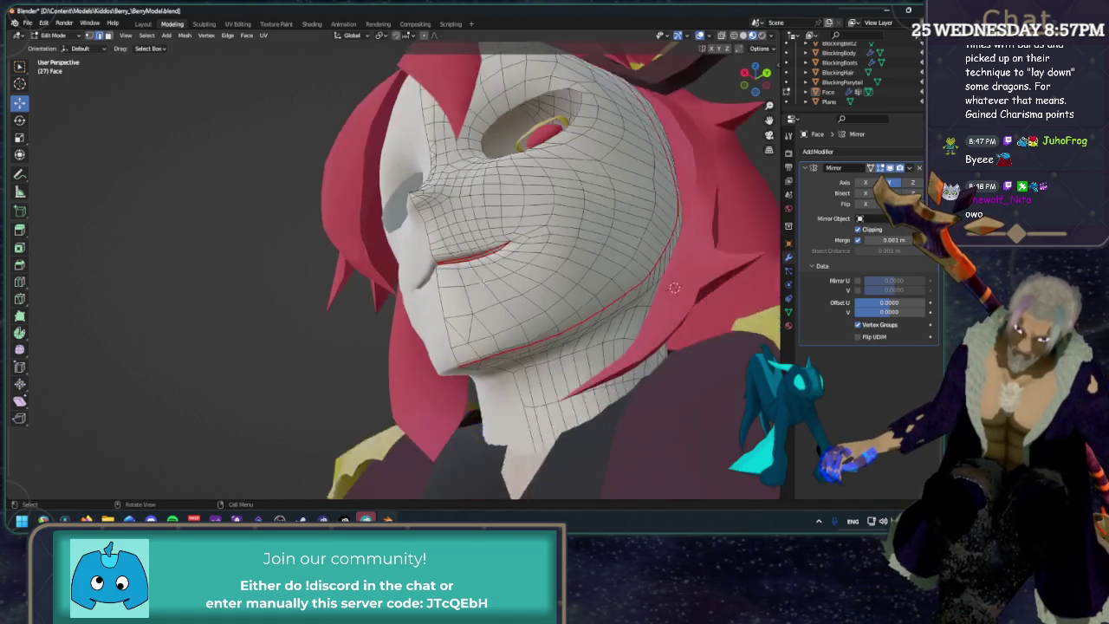
scroll(466, 297, "up", 2)
Select the upper lip edge loop together with the loop below it.
scroll(491, 261, "up", 3)
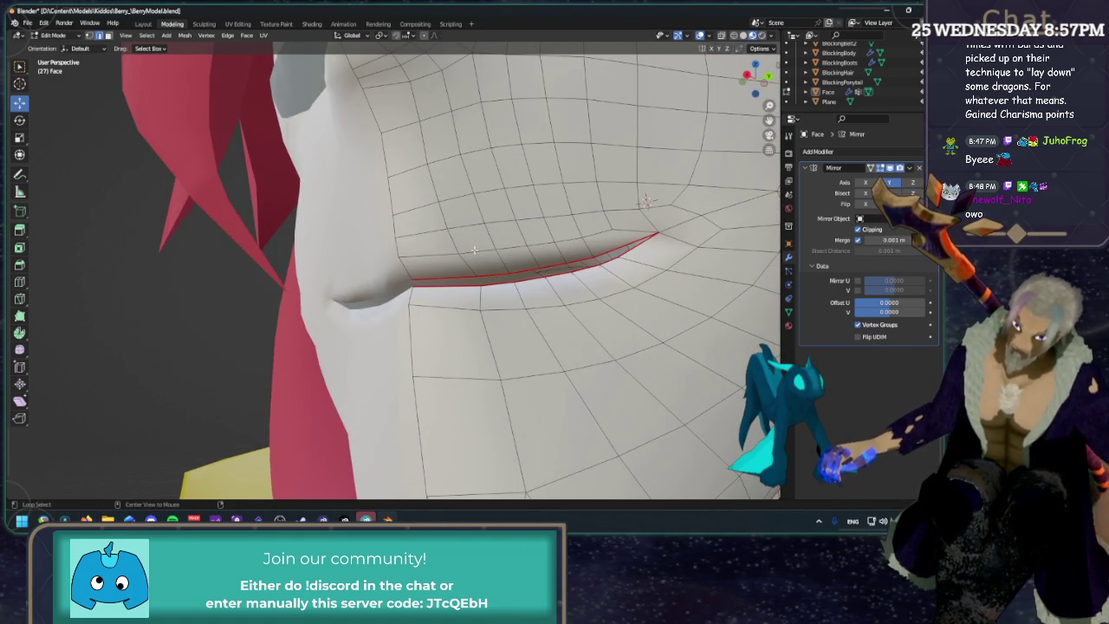
left_click(474, 251, "alt")
left_click(561, 297, "alt+shift")
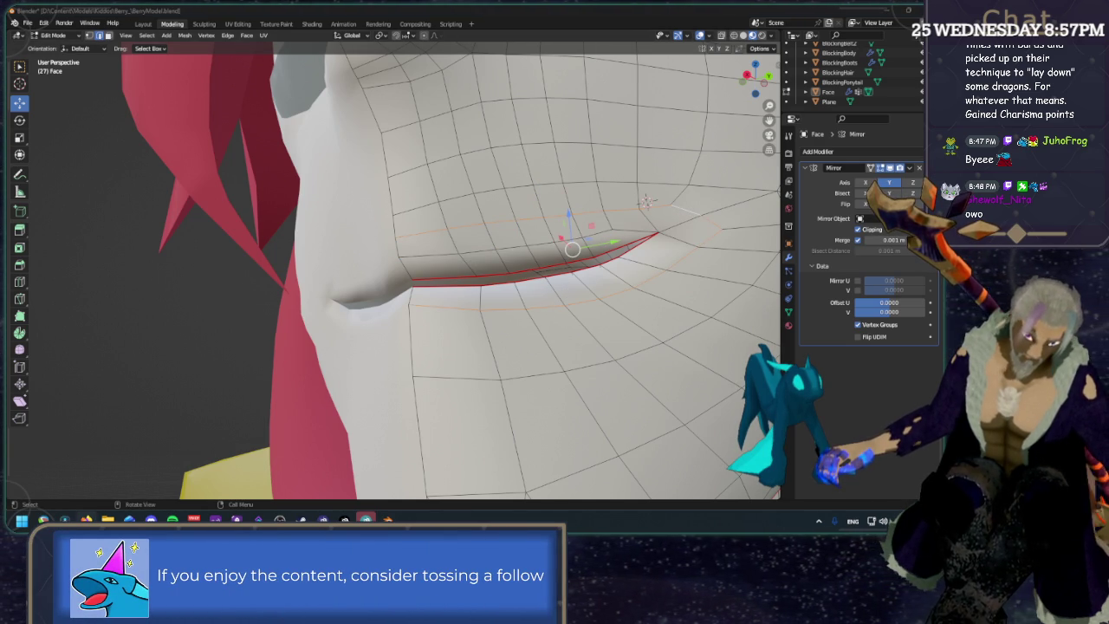
middle_click_drag(484, 305, 544, 308)
right_click(545, 308)
key("Escape")
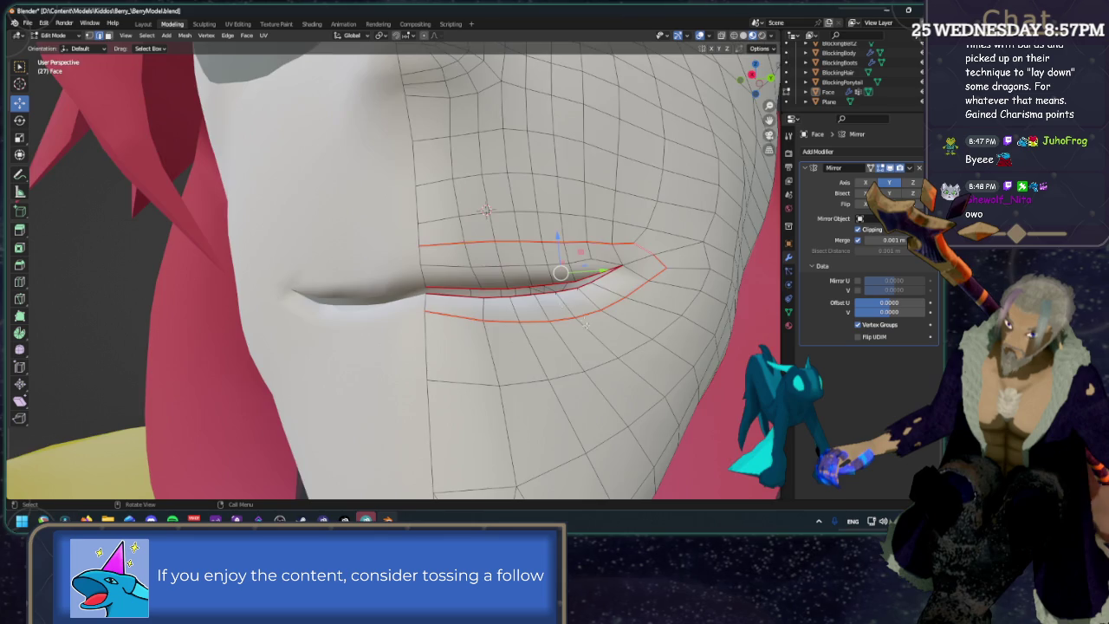
Switch to Right Ortho side view and frame the mouth corner.
scroll(583, 320, "down", 5)
middle_click_drag(583, 321, 587, 294)
scroll(586, 292, "up", 3)
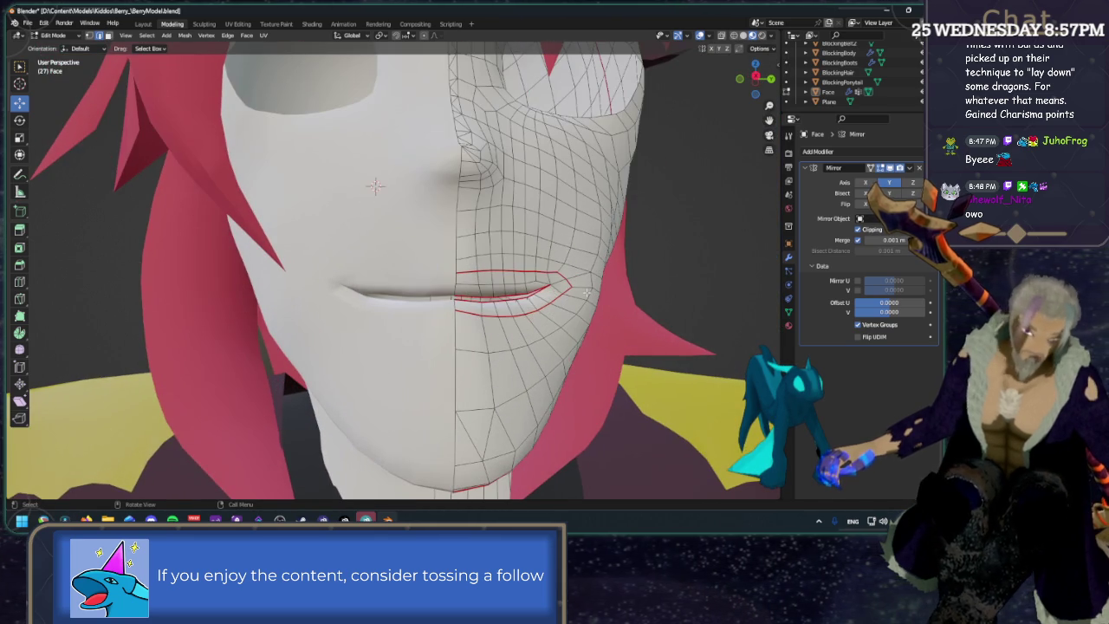
scroll(561, 296, "up", 2)
left_click(756, 78)
scroll(593, 234, "up", 3)
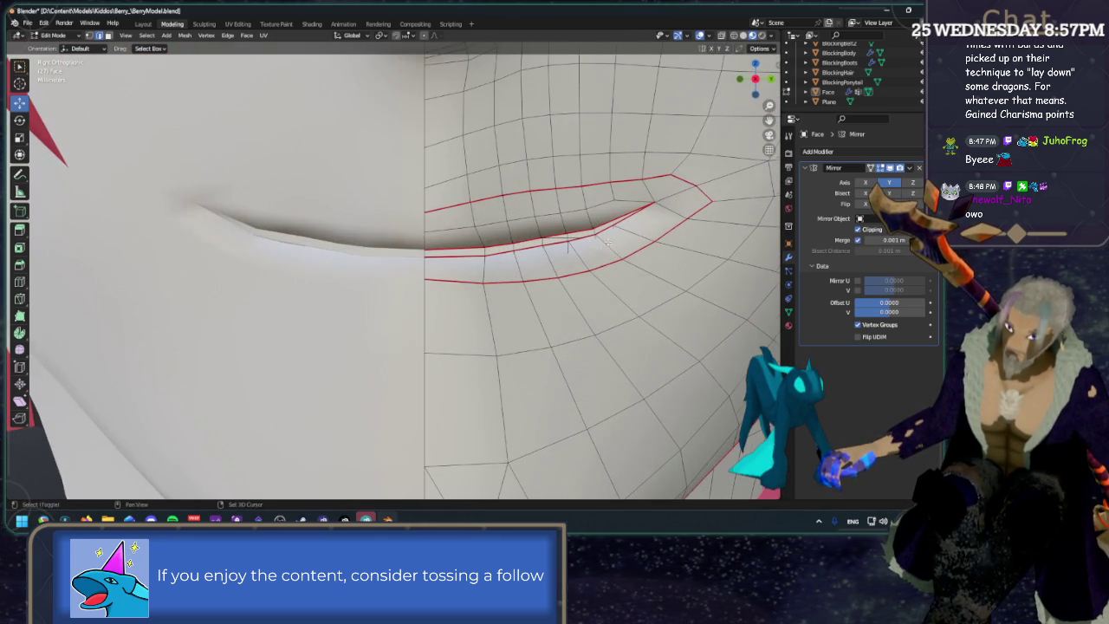
middle_click_drag(609, 243, 539, 240, "shift")
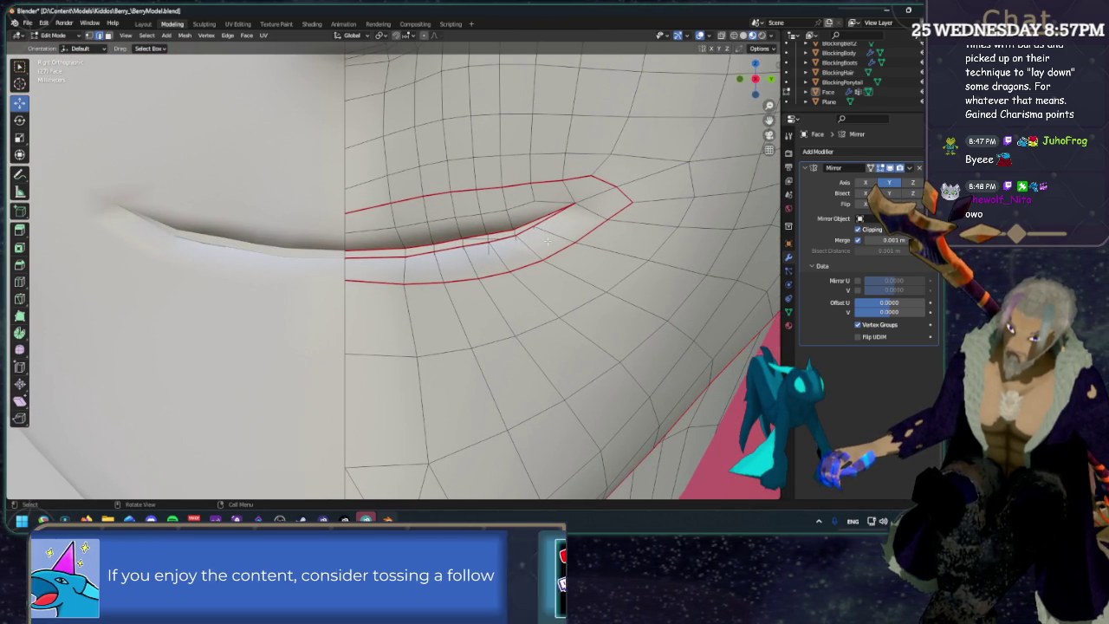
middle_click_drag(542, 240, 512, 243)
scroll(512, 242, "down", 3)
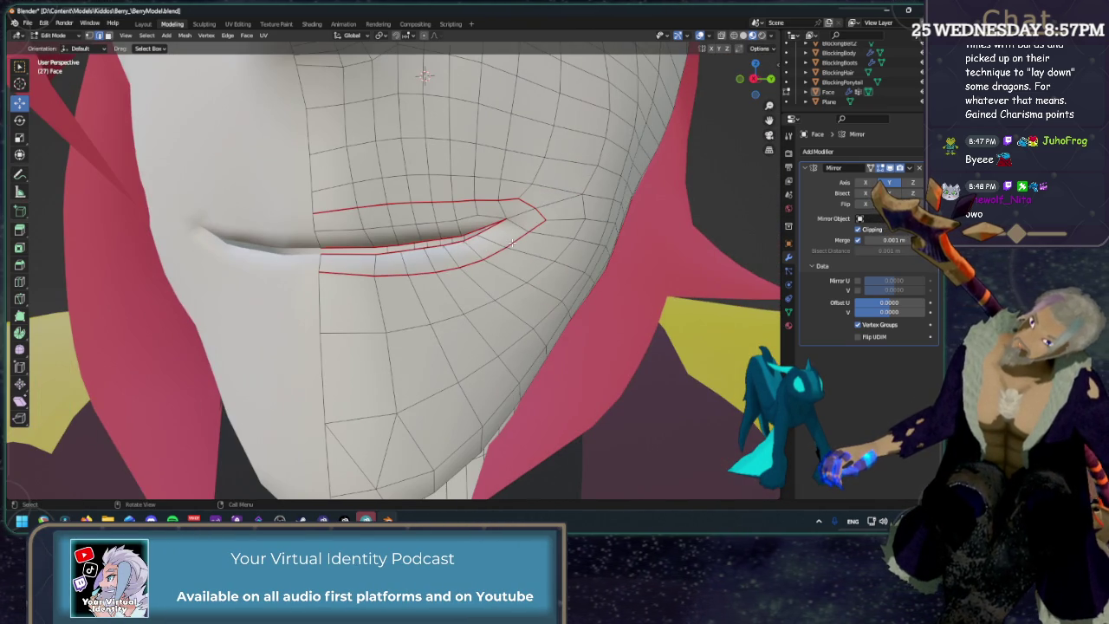
Inspect the mouth corner from the side, orbiting out and back to Right Ortho.
left_click(770, 79)
scroll(488, 210, "up", 2)
scroll(488, 210, "up", 2)
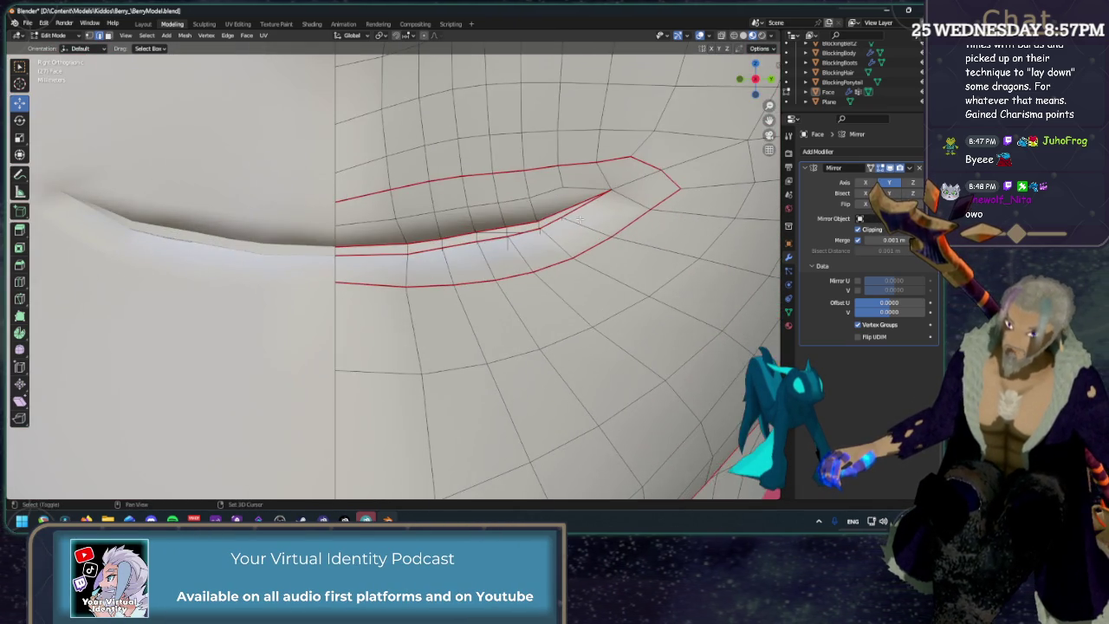
scroll(488, 210, "up", 1)
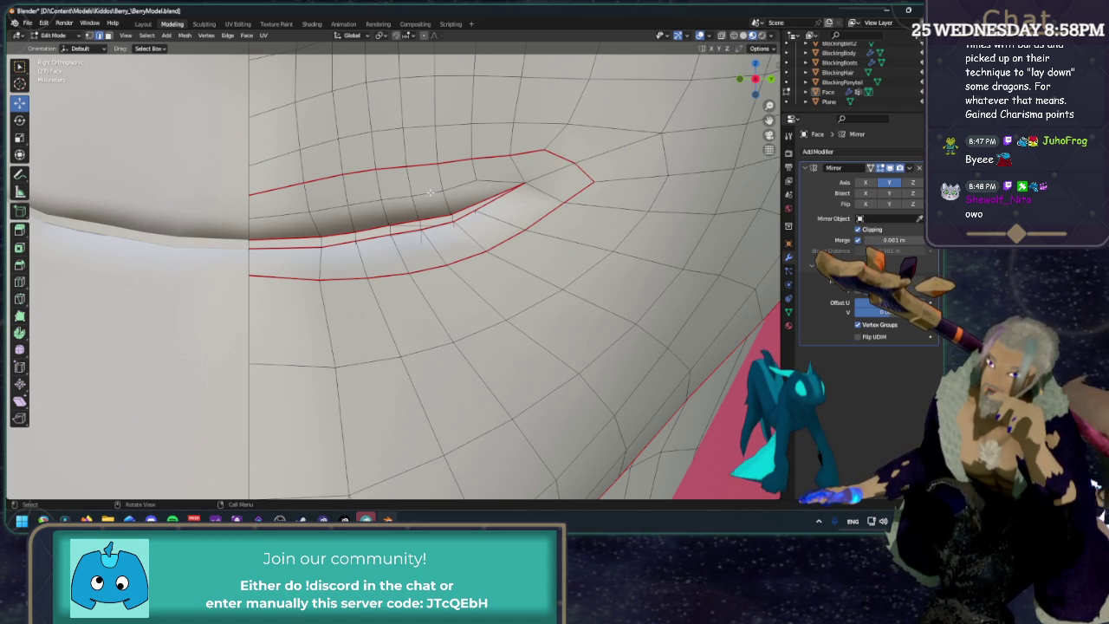
mouse_move(430, 192)
middle_mouse_down()
mouse_move(664, 203)
mouse_move(524, 115)
middle_mouse_up()
scroll(524, 116, "down", 5)
left_click(760, 79)
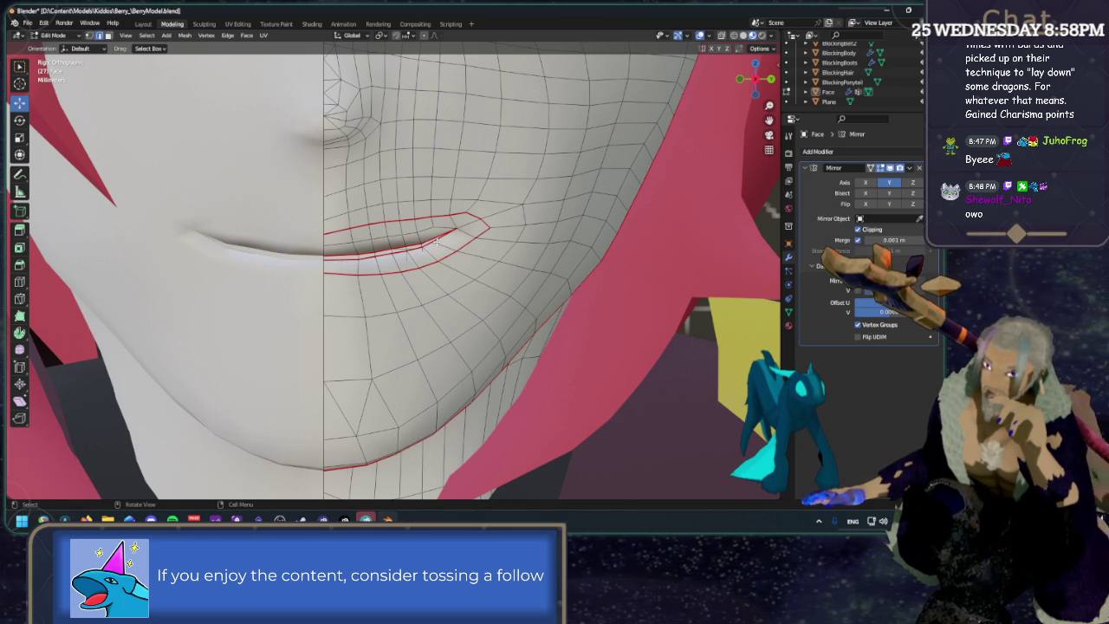
scroll(438, 245, "up", 2)
scroll(433, 238, "up", 2)
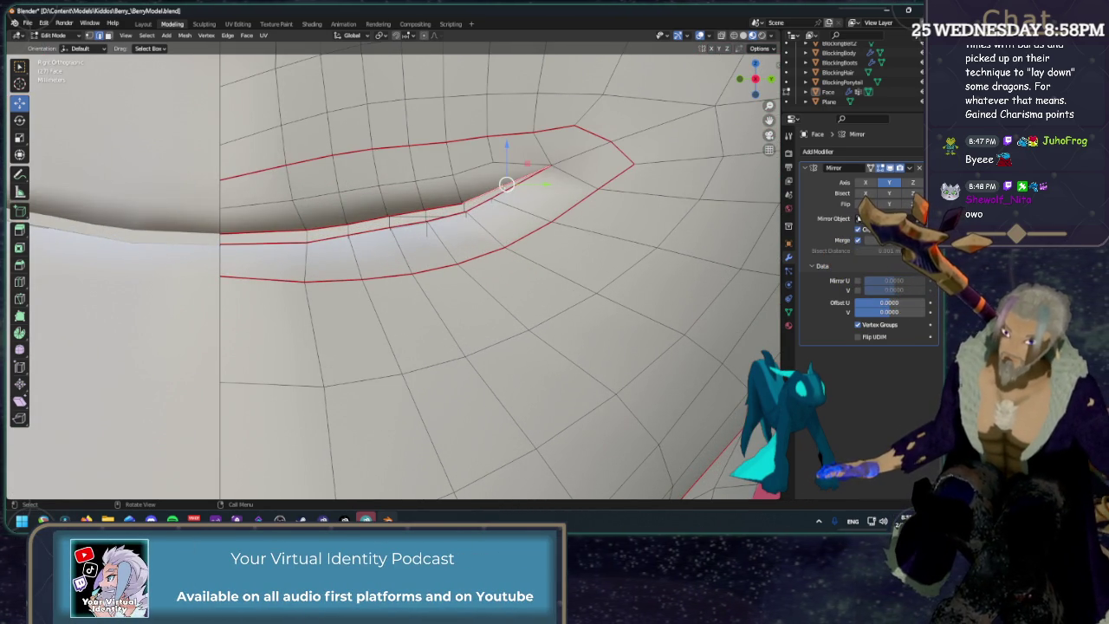
middle_click_drag(433, 238, 357, 269, "shift")
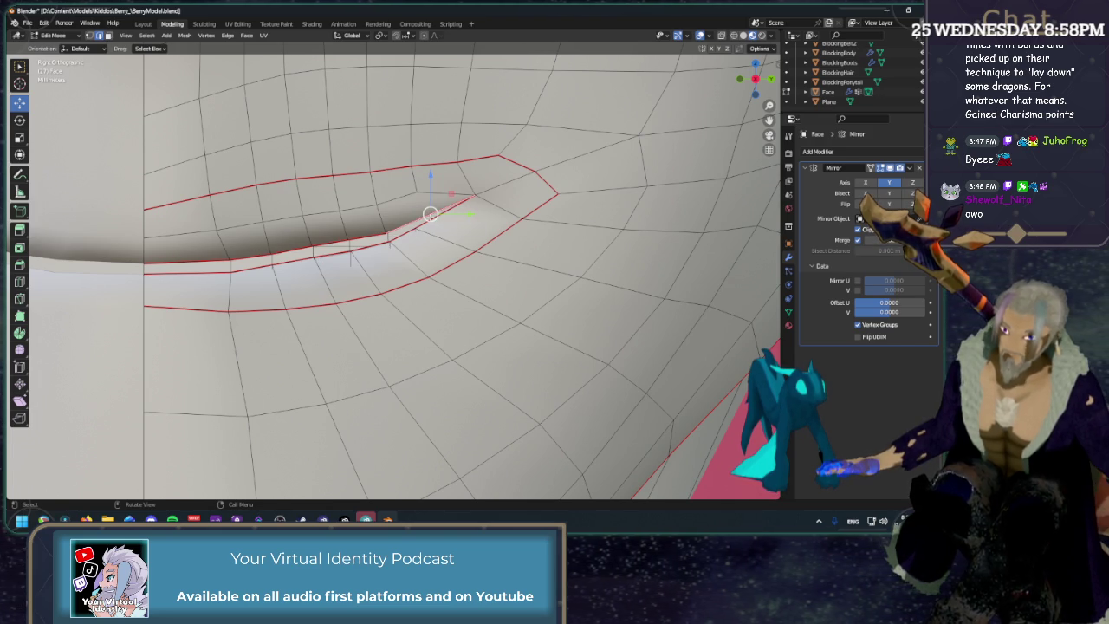
Run an Edge menu operation on the lip loops and pick the mouth-corner vertices.
left_click(227, 37)
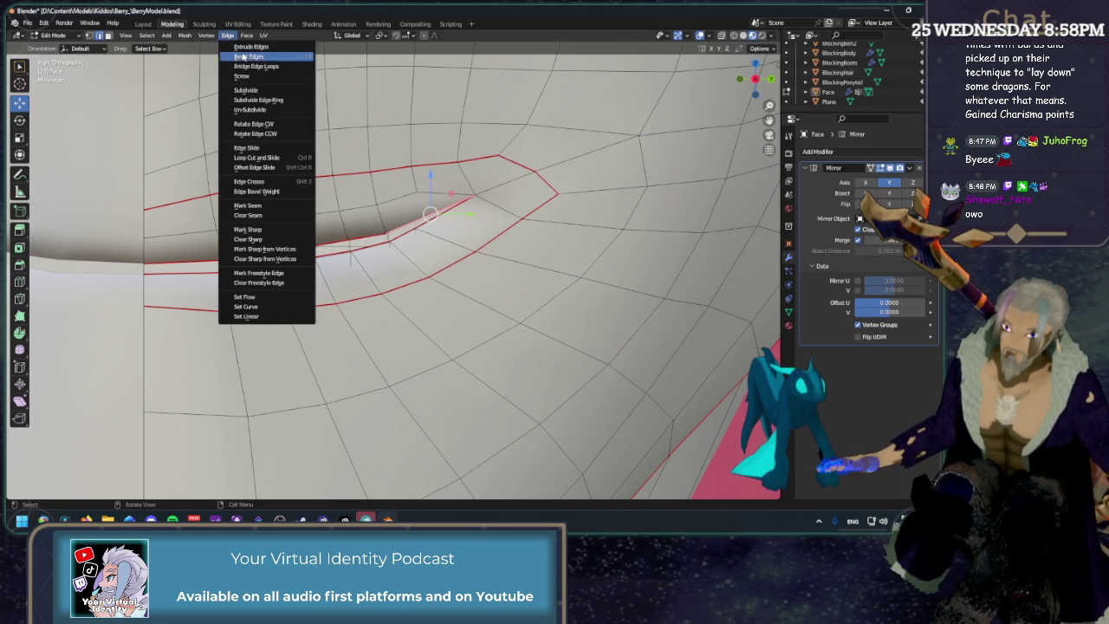
left_click(251, 91)
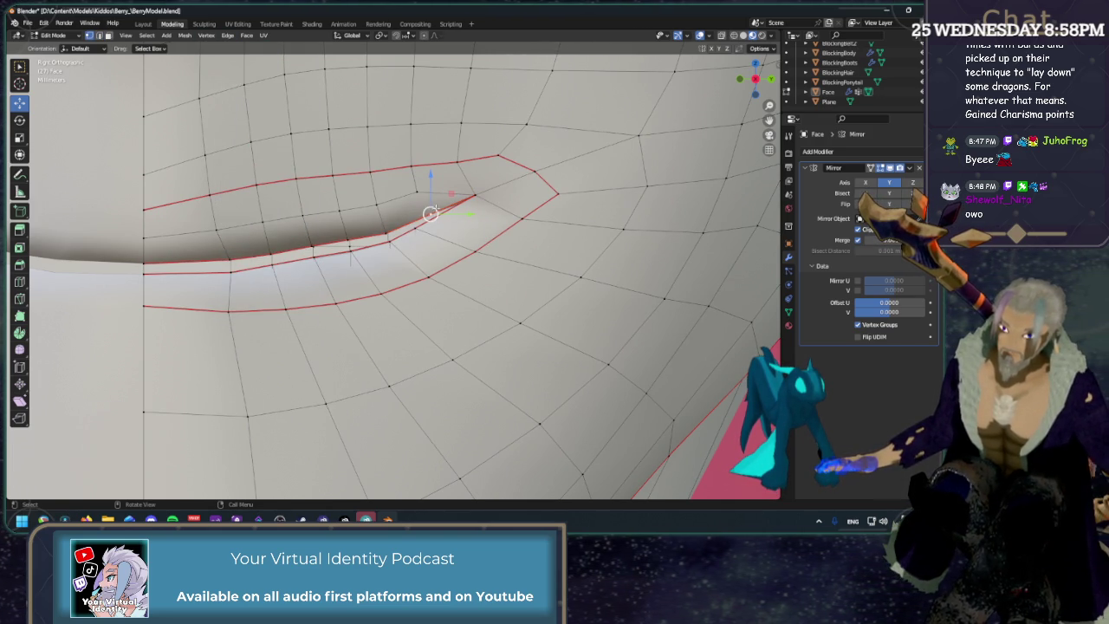
left_click(498, 155)
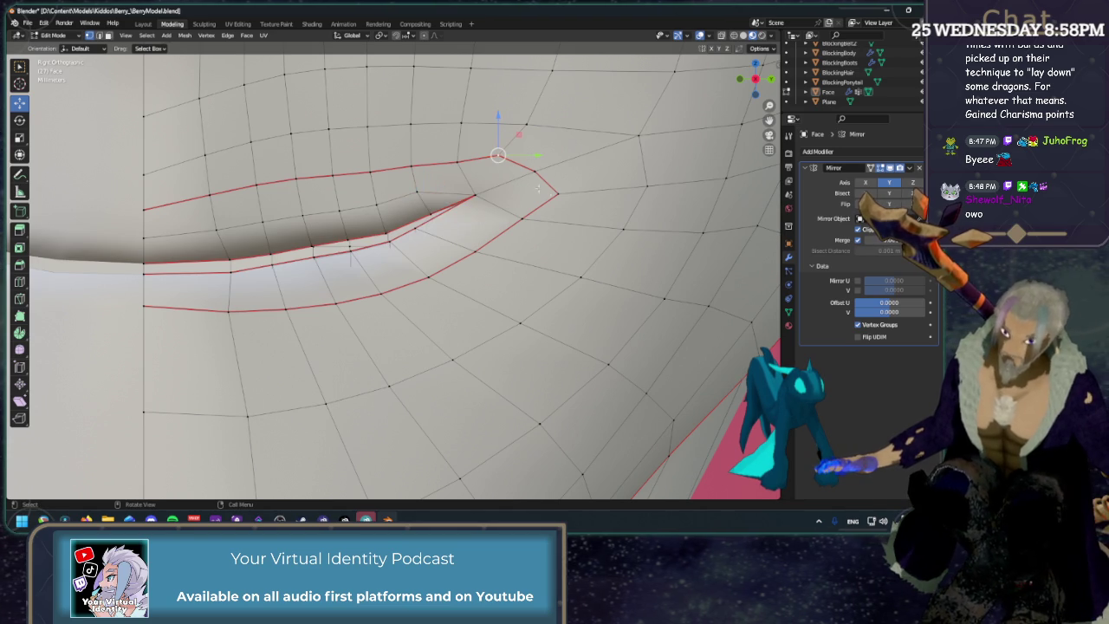
left_click(446, 192)
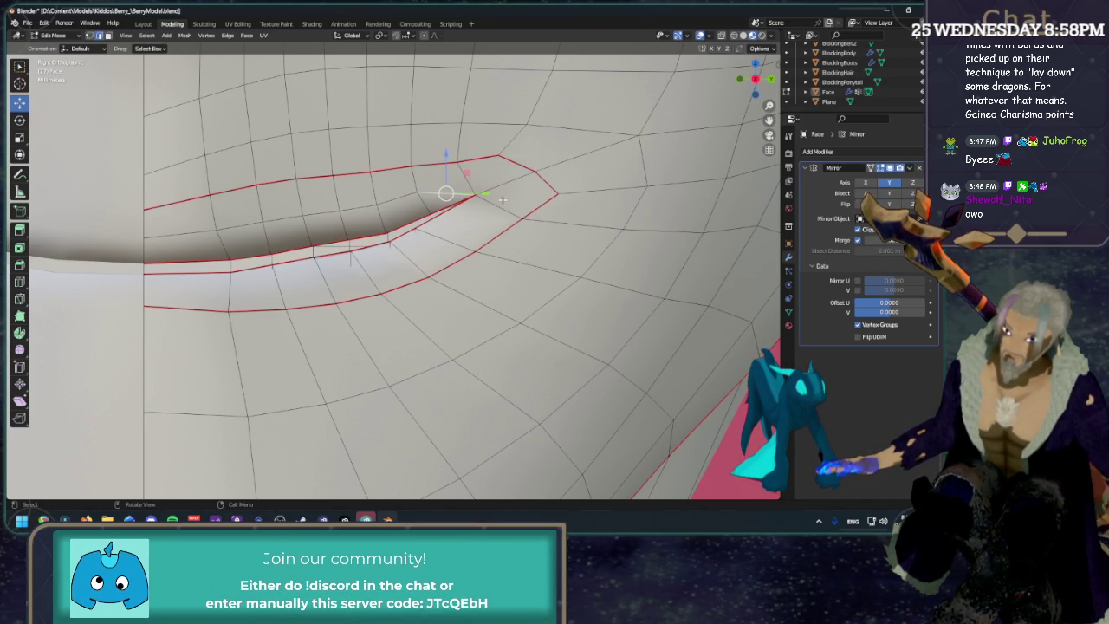
Dissolve the stray edge at the mouth corner and select the neighbouring corner vertices.
key("x")
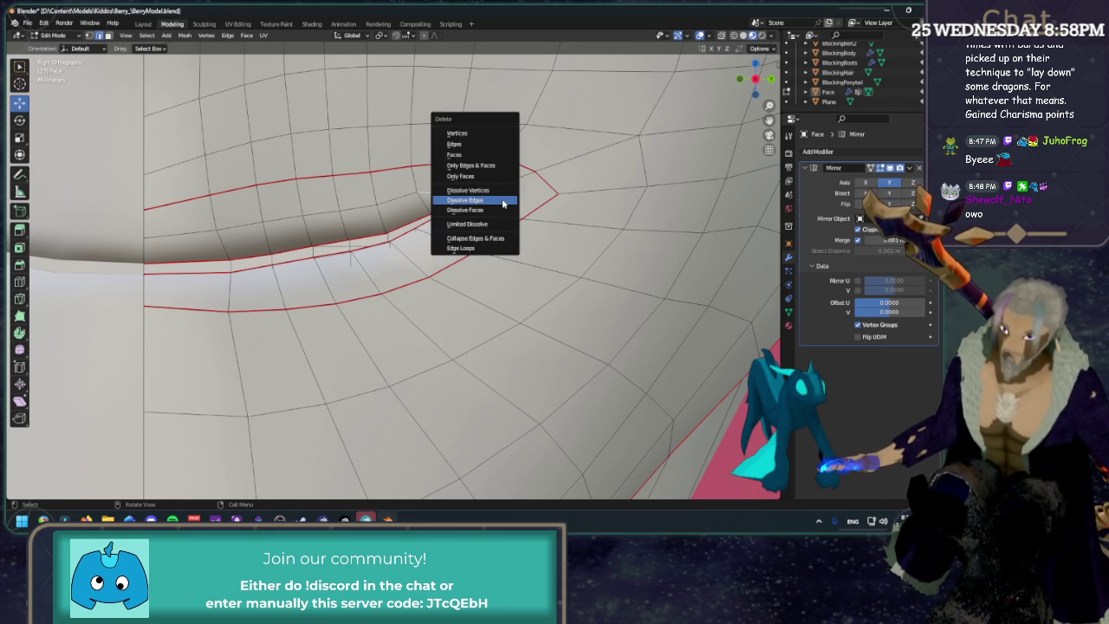
left_click(503, 198)
left_click(465, 178)
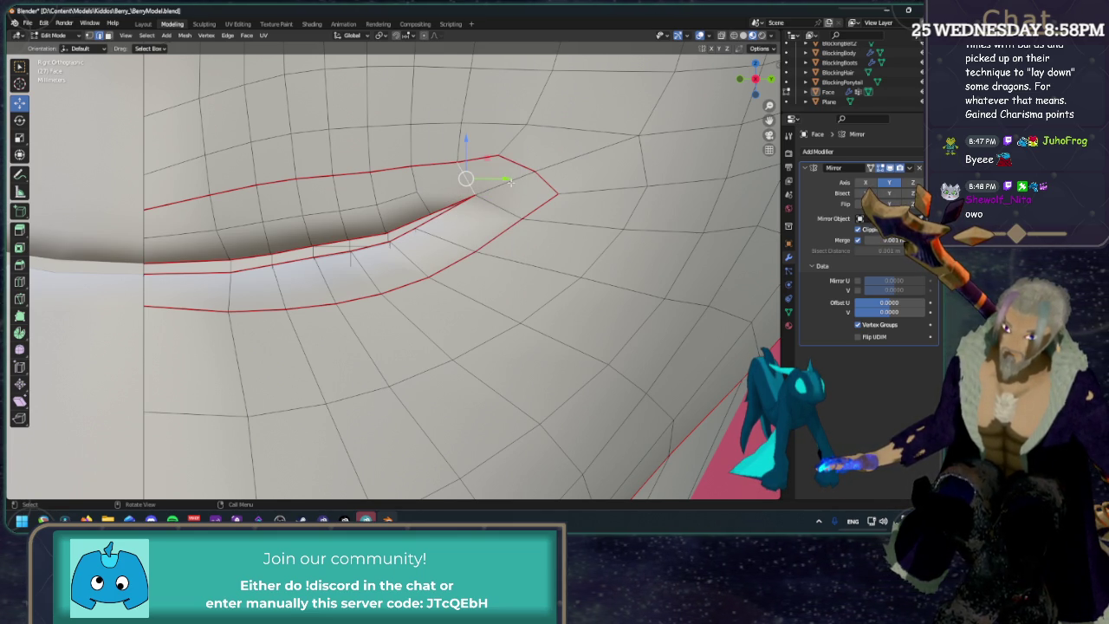
left_click(496, 186)
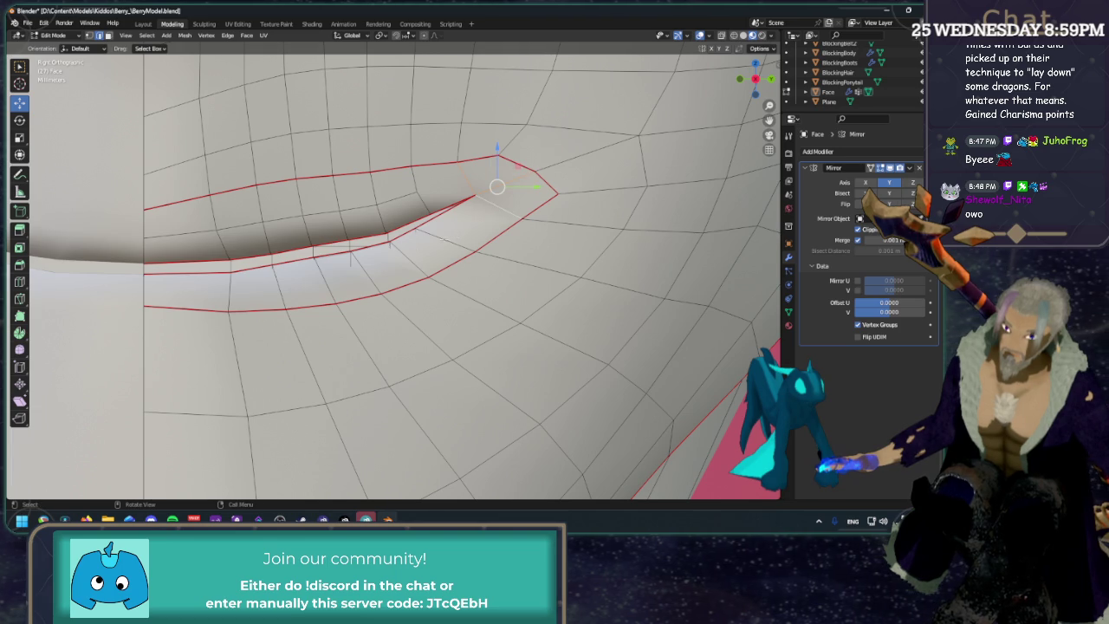
left_click(19, 280)
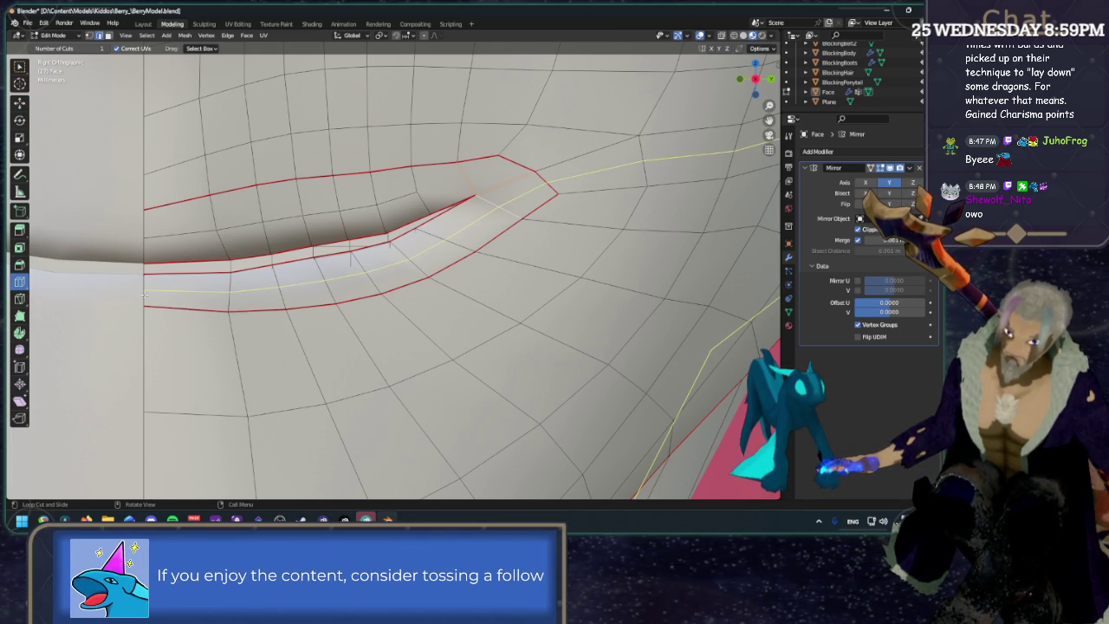
Subdivide the selected lip-edge strip once with a single cut.
key("w")
left_click(423, 236)
left_click(387, 235)
left_click(354, 254)
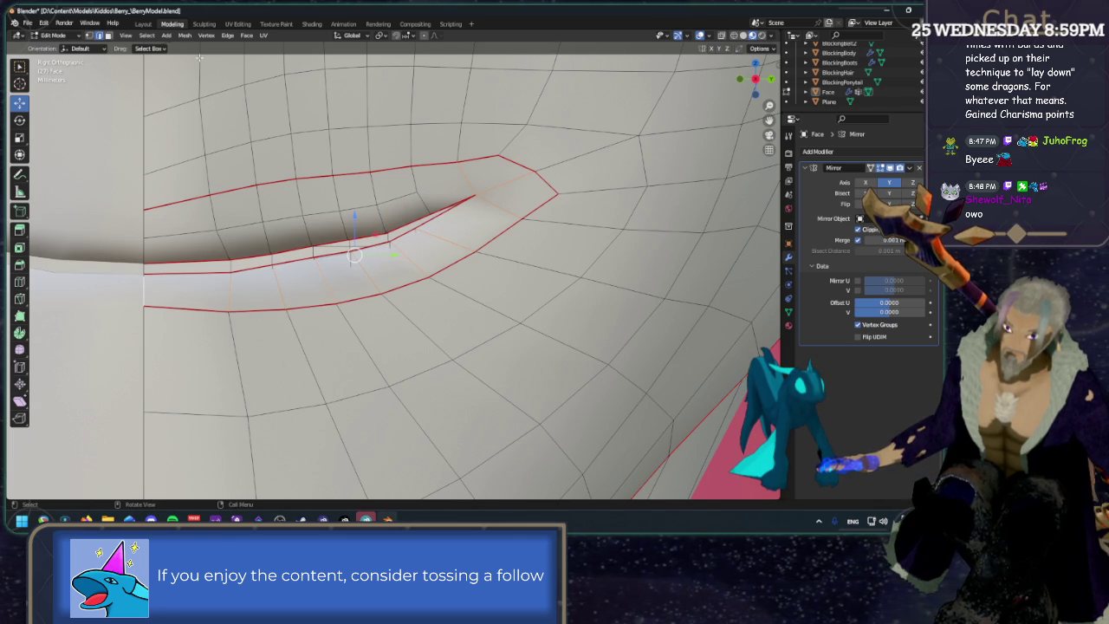
left_click(225, 36)
left_click(253, 98)
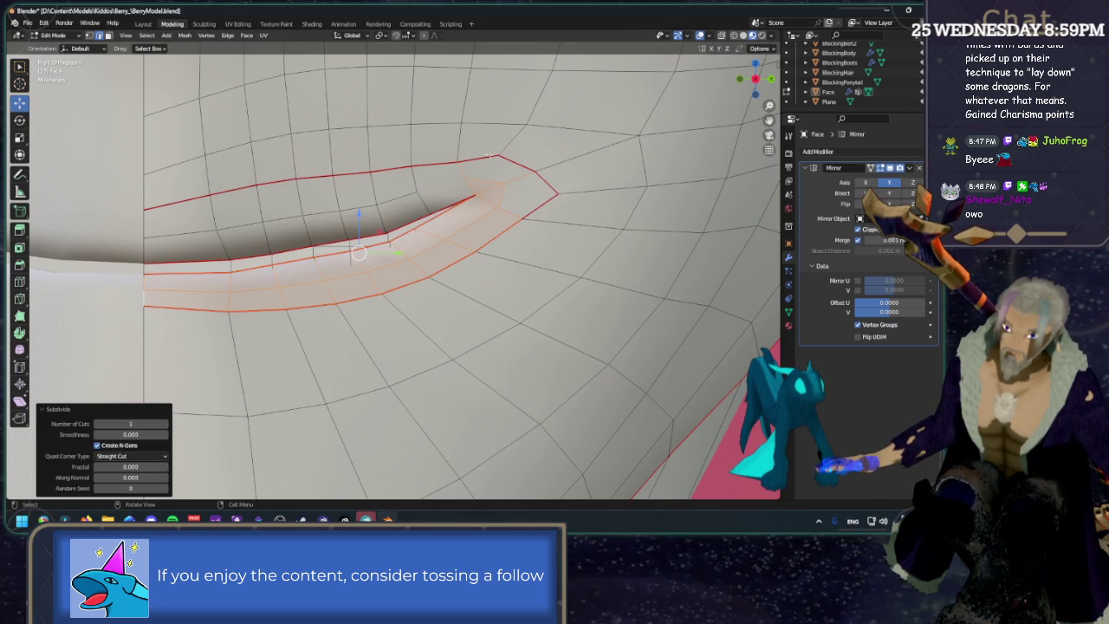
Select the edge paths from the seam around the mouth corner and along the lower lip.
left_click(464, 179)
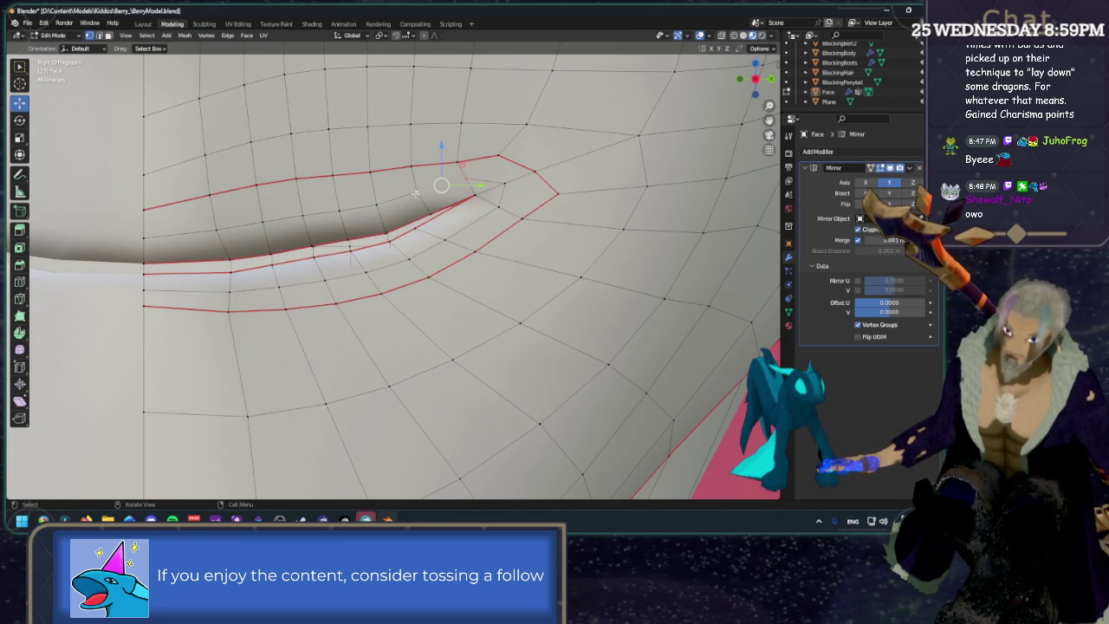
left_click(566, 149)
left_click(462, 186, "alt")
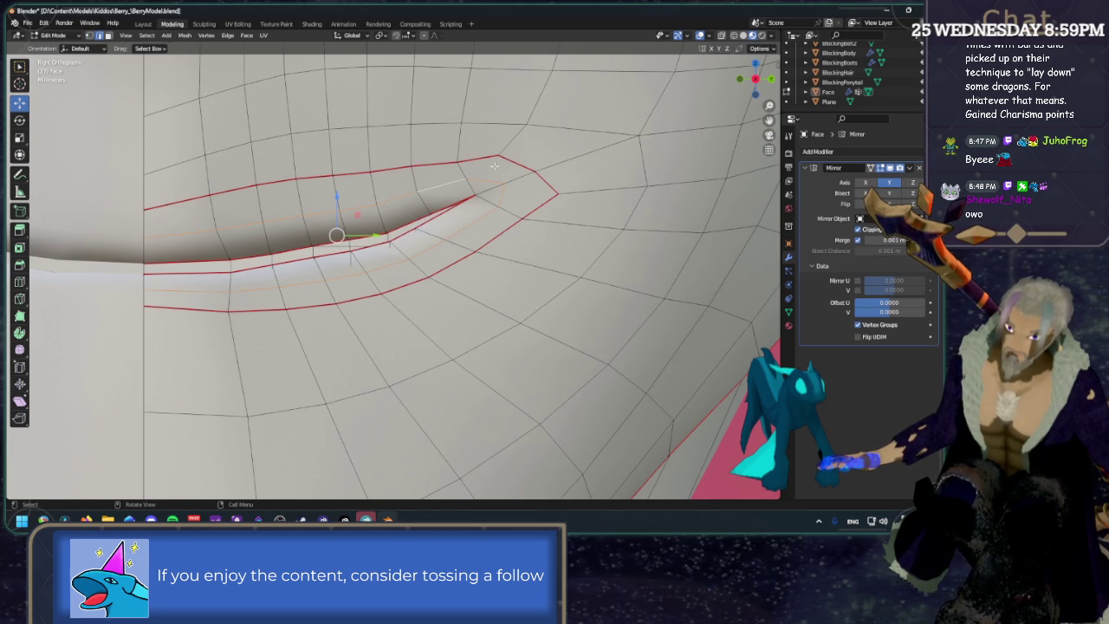
left_click(565, 134)
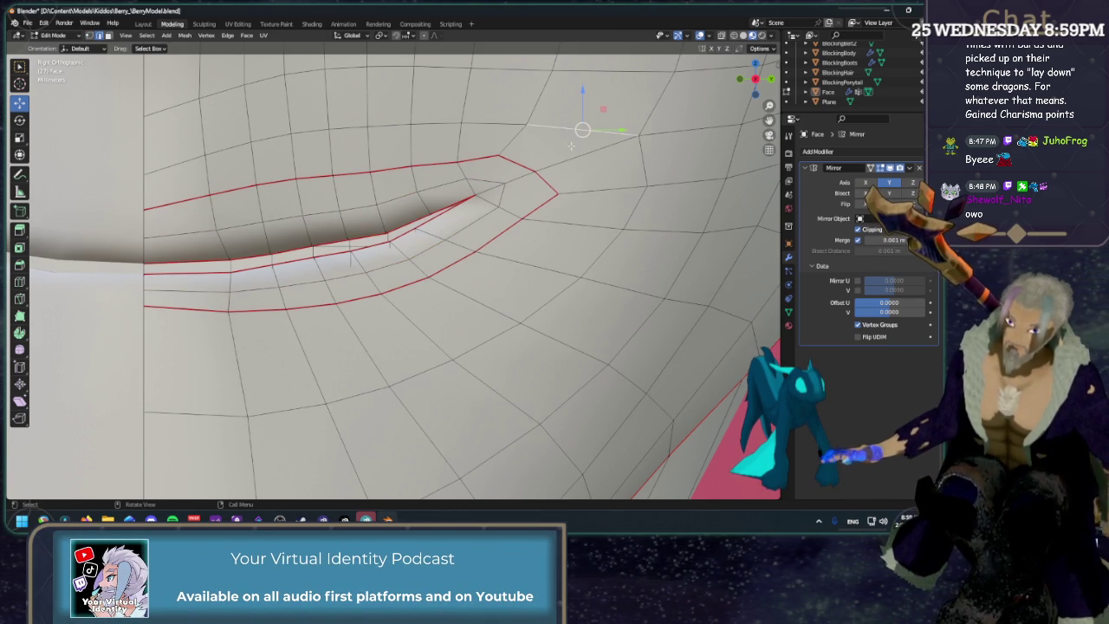
left_click(511, 162)
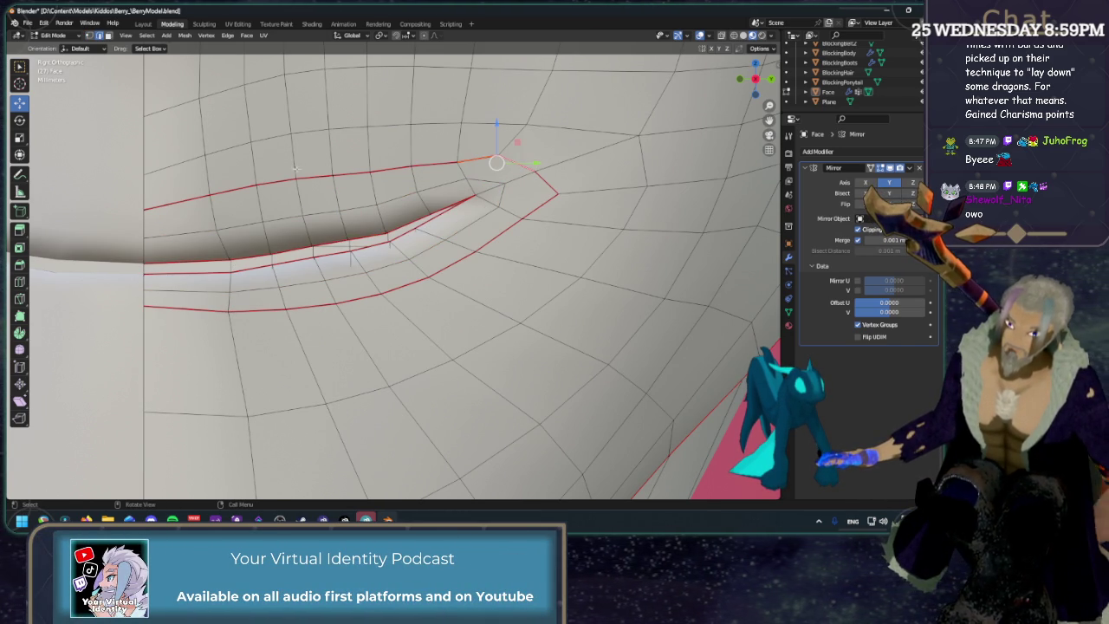
left_click(184, 198, "ctrl")
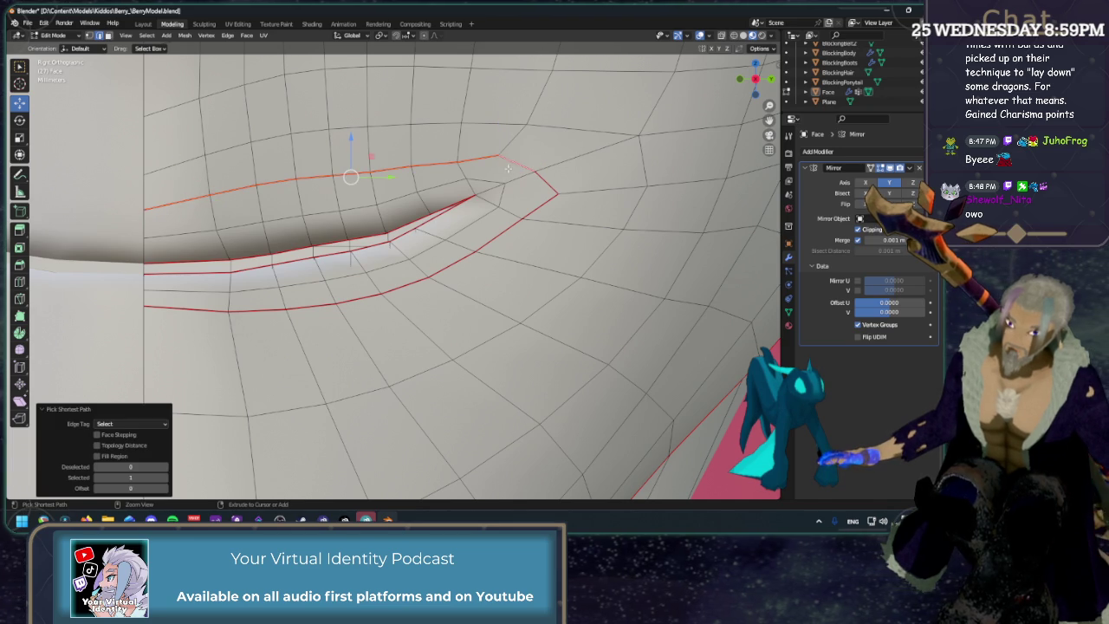
left_click(554, 185, "ctrl")
left_click(408, 288, "ctrl")
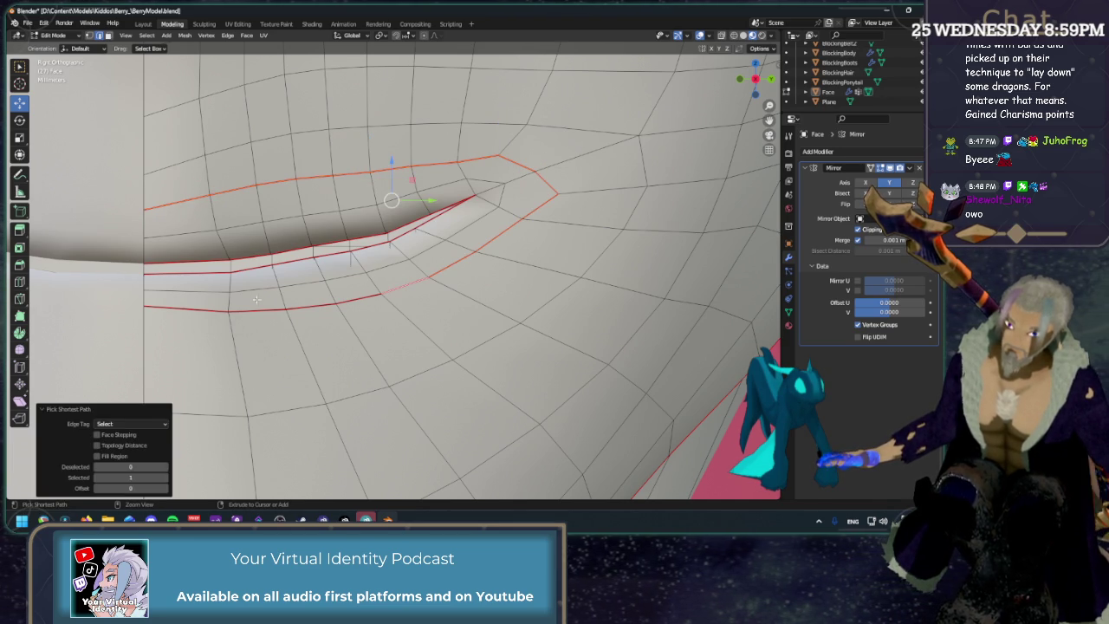
left_click(188, 309, "ctrl")
Clear the seam from the selected mouth-corner edges.
right_click(177, 312)
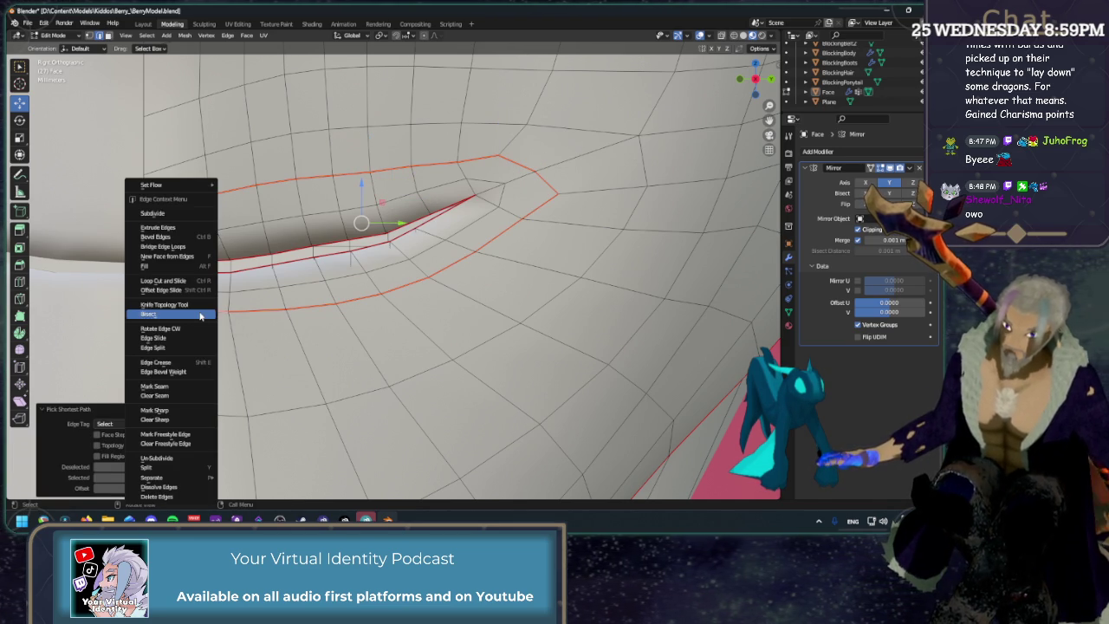
left_click(172, 400)
left_click(569, 143)
In vertex mode, select the edge loop running out from the mouth corner and dissolve it.
key("1")
key("alt+a")
middle_click_drag(553, 139, 484, 209)
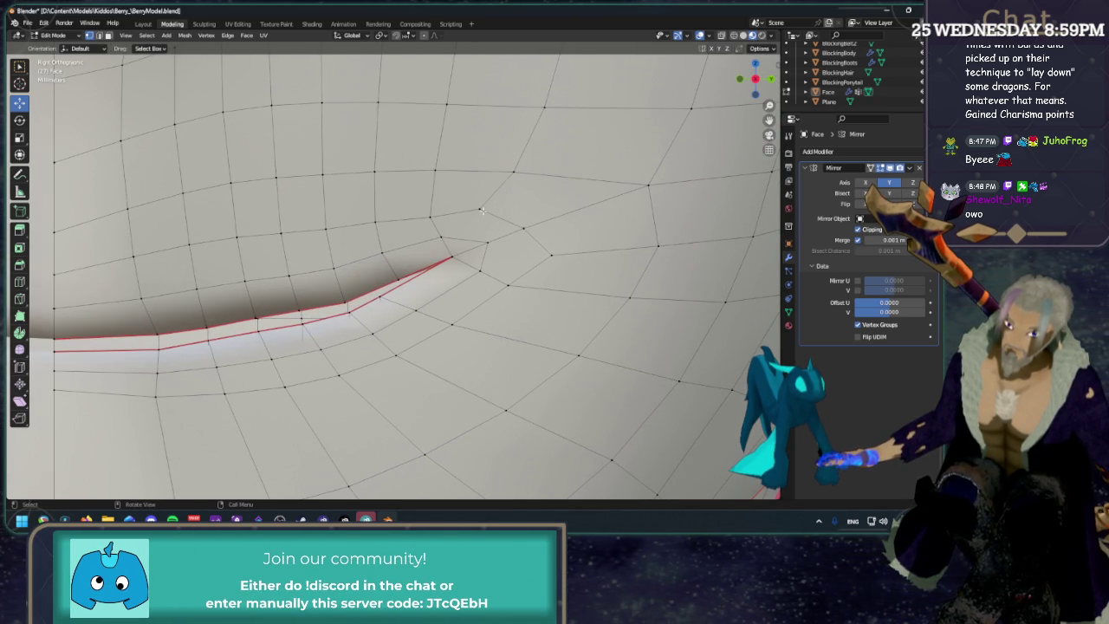
left_click(480, 209)
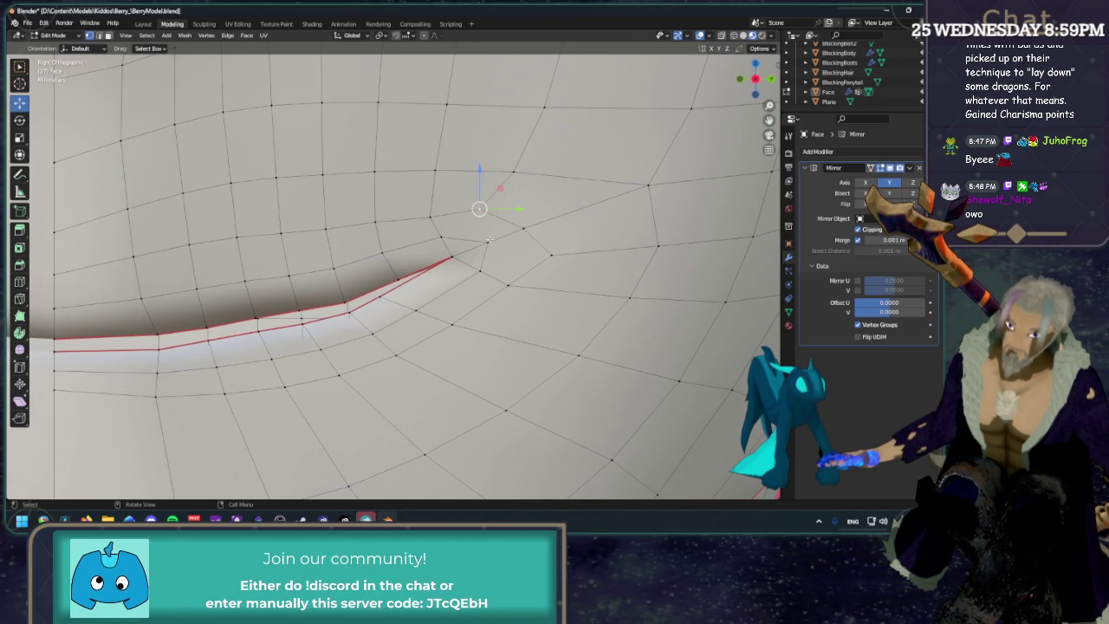
left_click(488, 241, "shift")
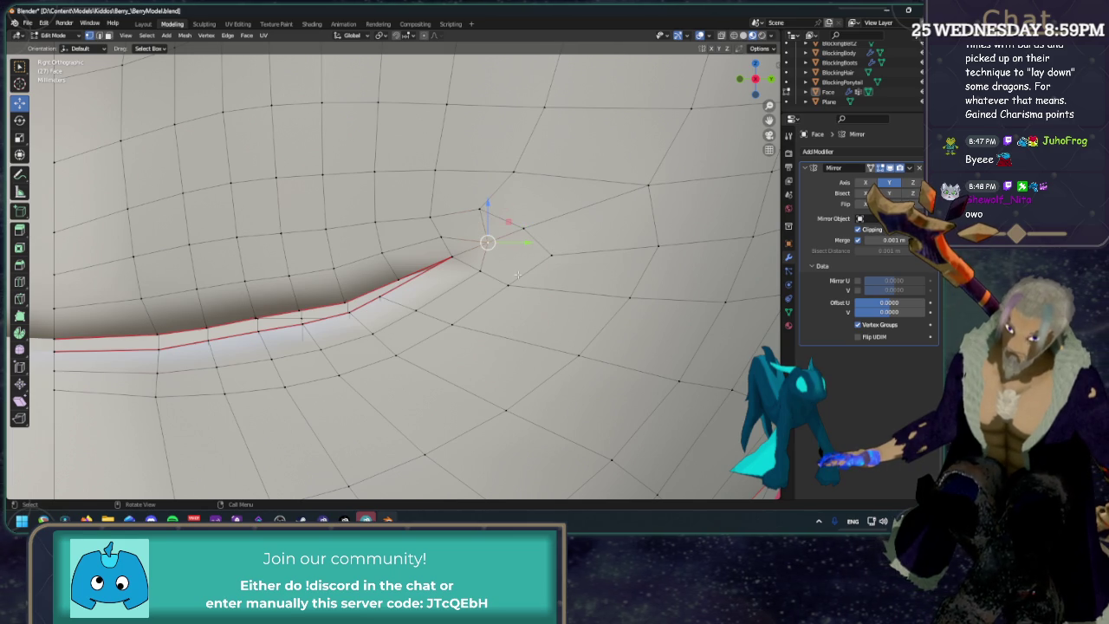
scroll(557, 257, "down", 2)
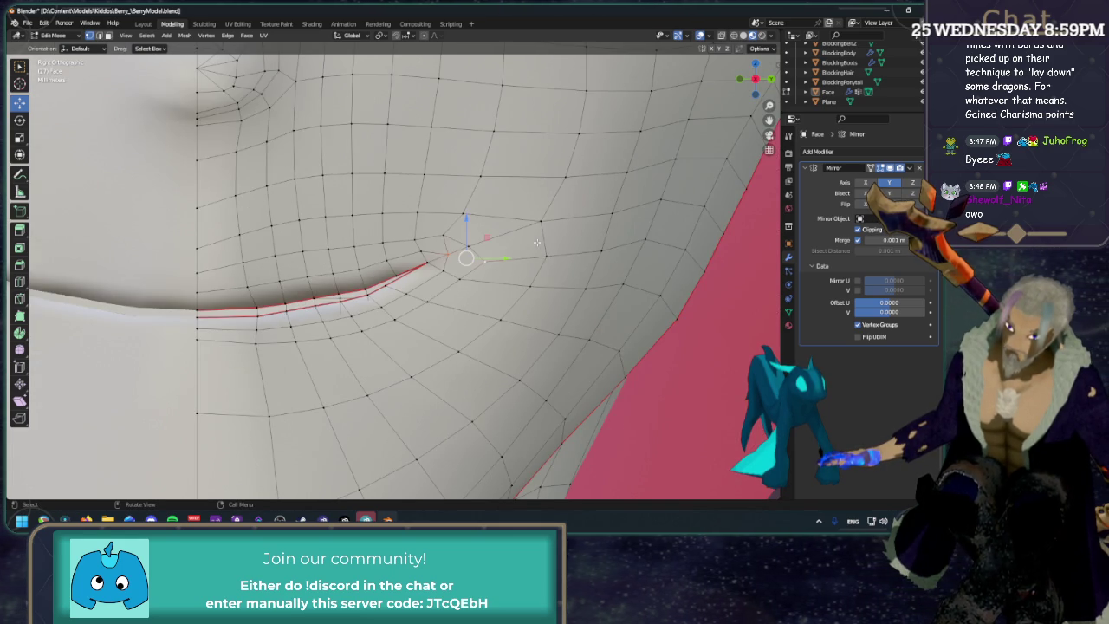
scroll(492, 250, "up", 2)
left_click(487, 277)
left_click(501, 237, "shift")
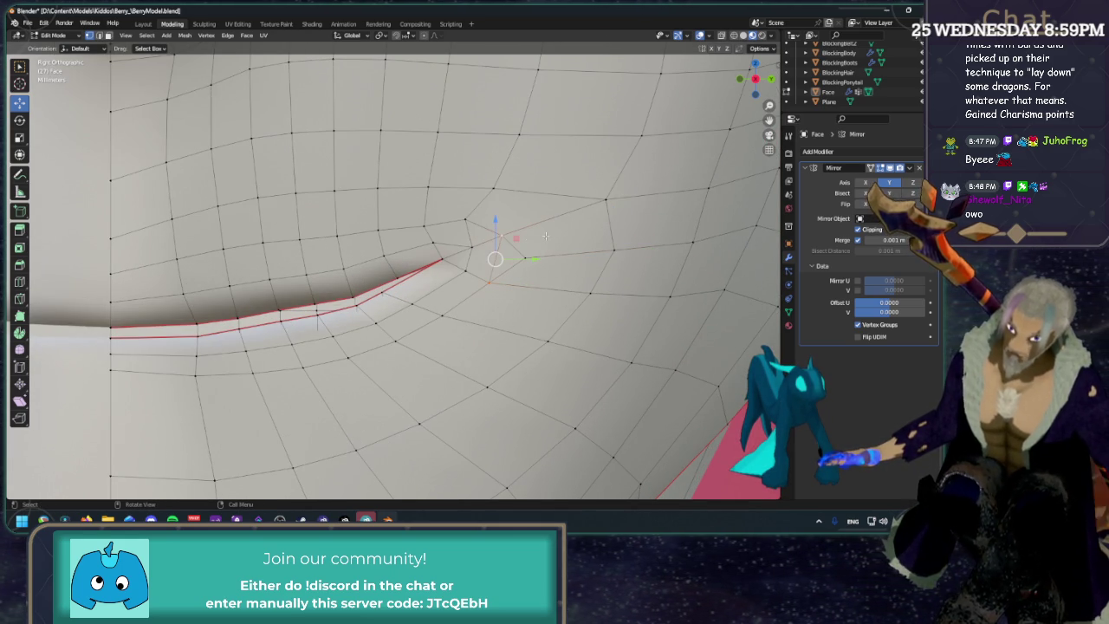
scroll(539, 237, "down", 3)
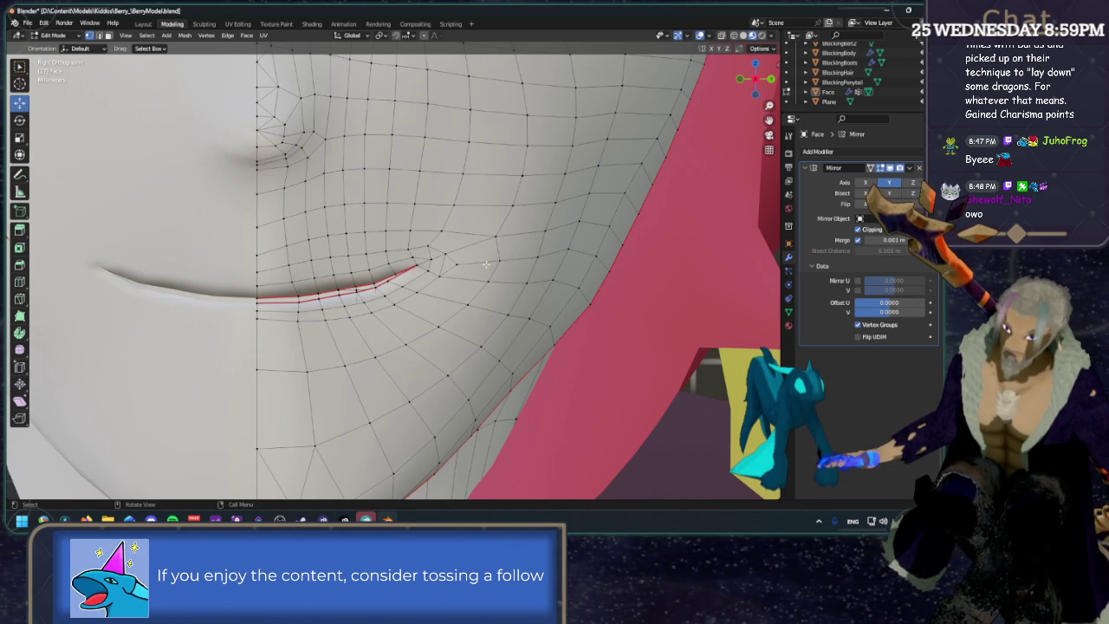
left_click(486, 263, "alt")
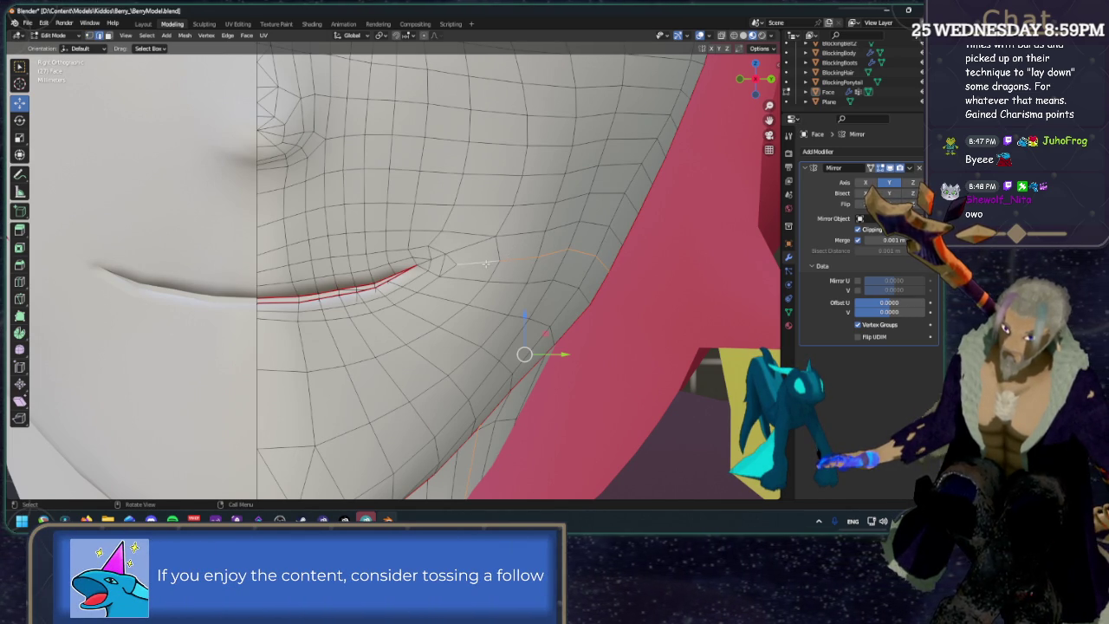
key("x")
left_click(486, 263)
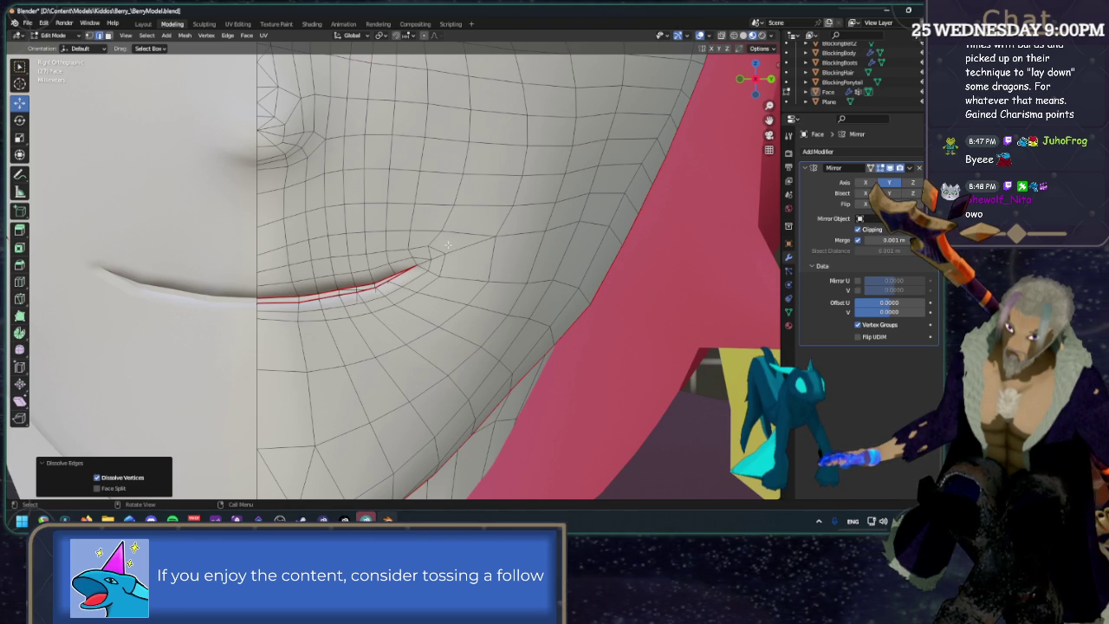
Zoom in and select edges at the mouth corner to check the cleaned topology.
scroll(451, 243, "down", 2)
scroll(448, 237, "down", 2)
scroll(447, 237, "up", 1)
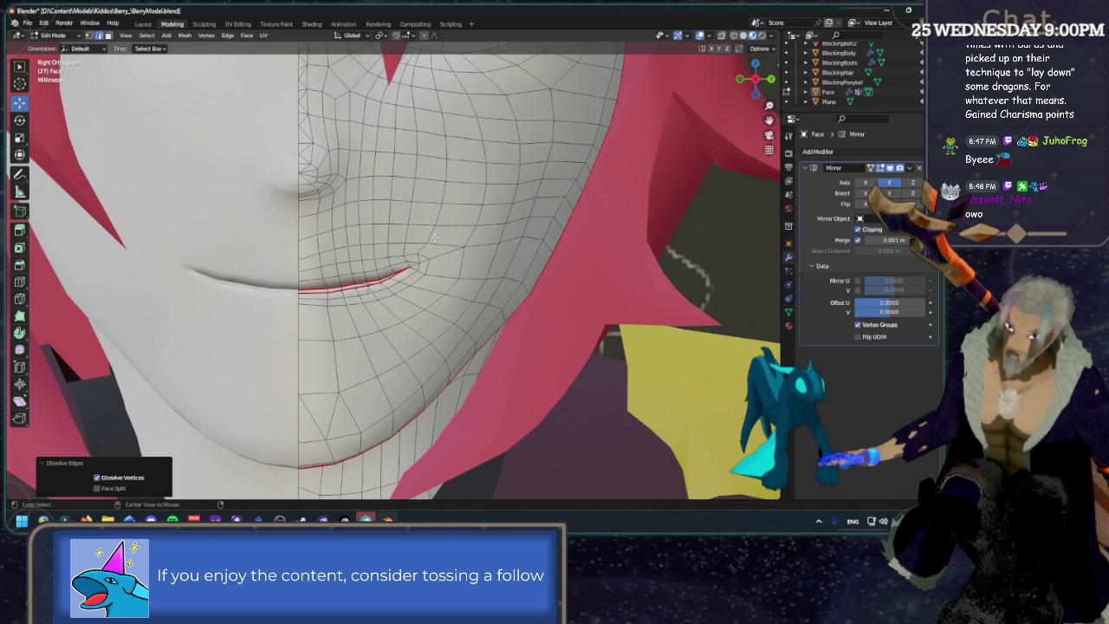
left_click(434, 235)
scroll(434, 234, "up", 3)
left_click(443, 244)
Dissolve the selected mouth-corner edge.
key("x")
left_click(421, 228)
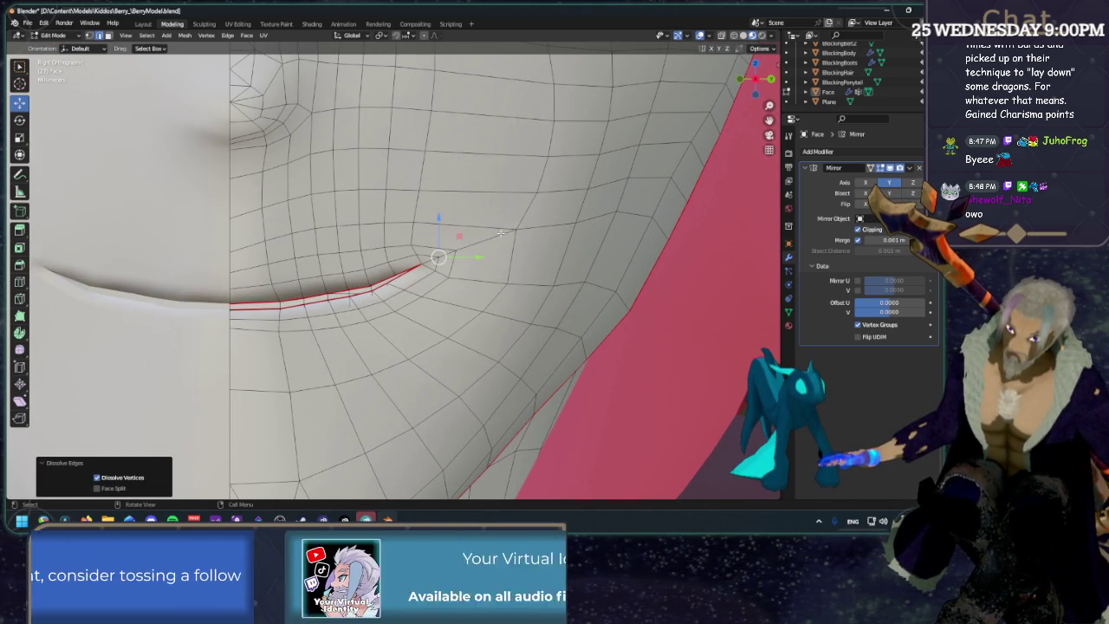
scroll(501, 232, "down", 3)
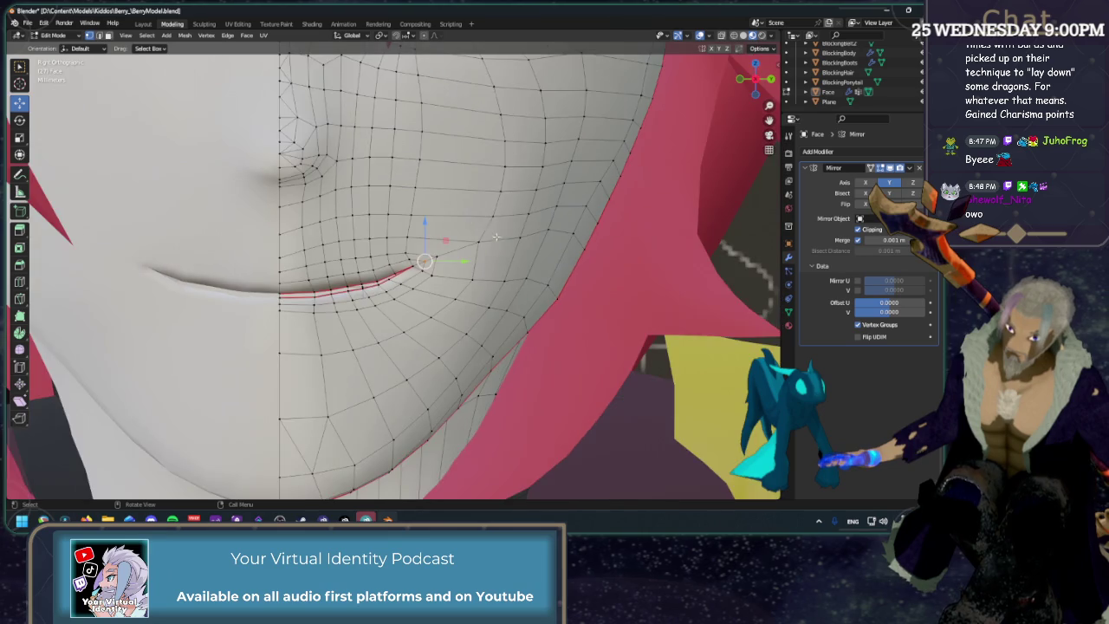
scroll(476, 216, "down", 2)
scroll(459, 204, "down", 2)
scroll(451, 198, "down", 1)
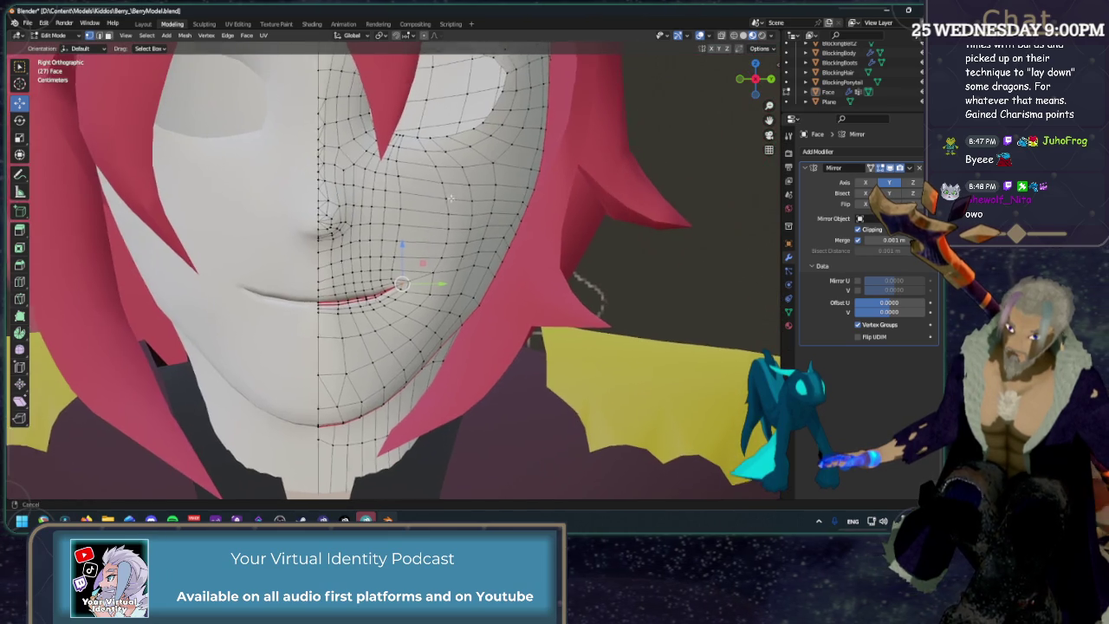
scroll(449, 204, "up", 2)
scroll(444, 217, "up", 2)
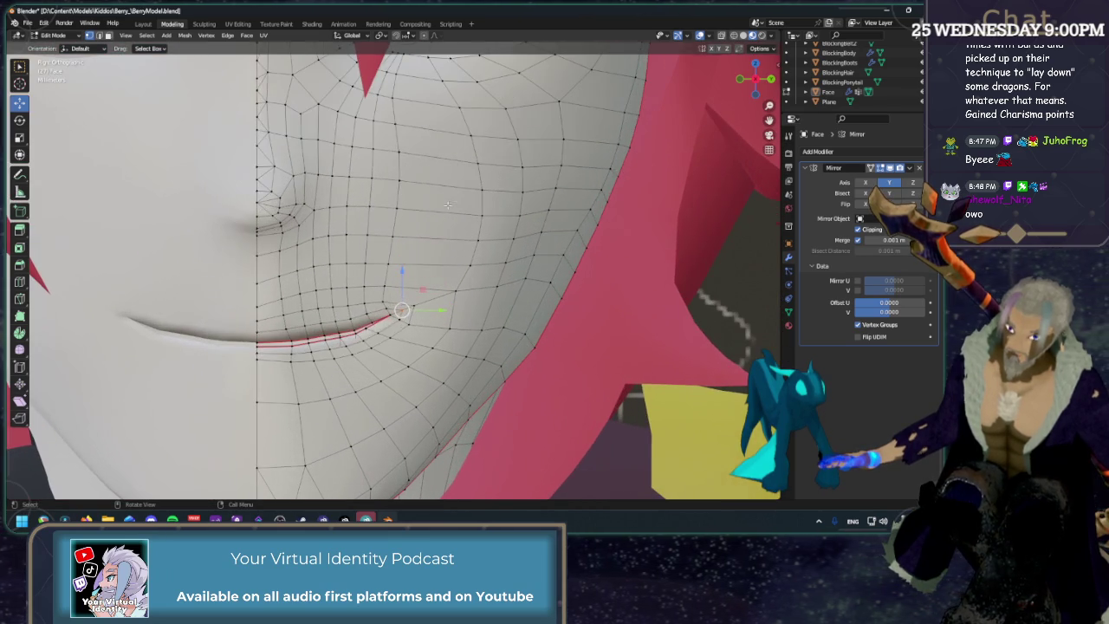
Vertex-slide the vertical edge loops beside the mouth, the last to factor 0.219.
key("shift+v")
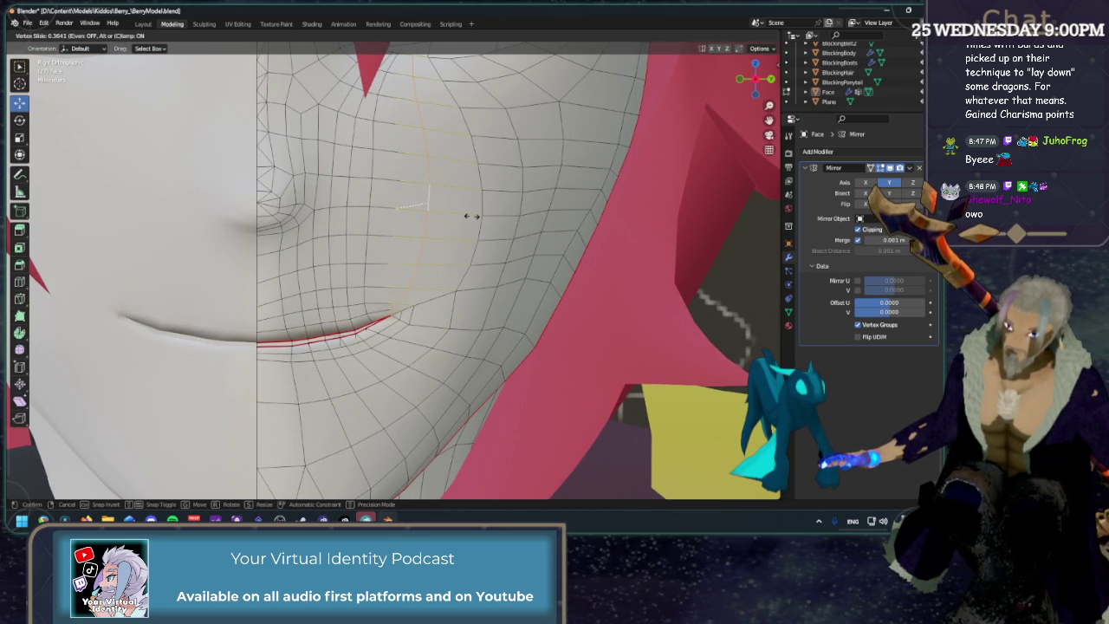
left_click(471, 215)
scroll(450, 207, "down", 3)
scroll(433, 191, "down", 1)
scroll(398, 169, "up", 2)
scroll(382, 155, "up", 2)
left_click(381, 155, "alt")
key("shift+v")
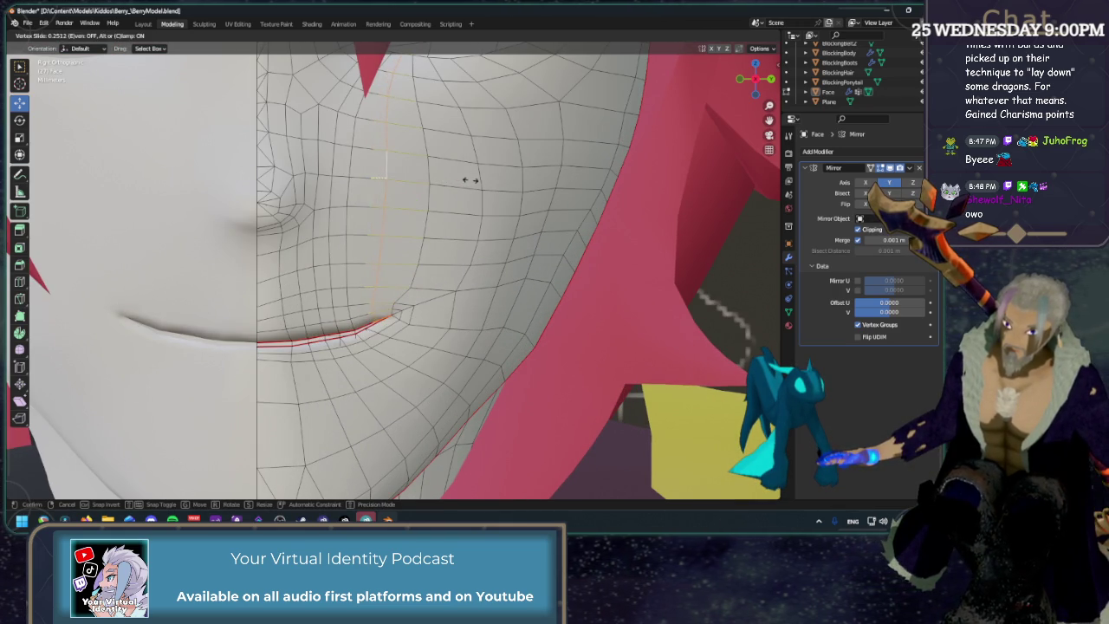
left_click(481, 183)
key("shift+v")
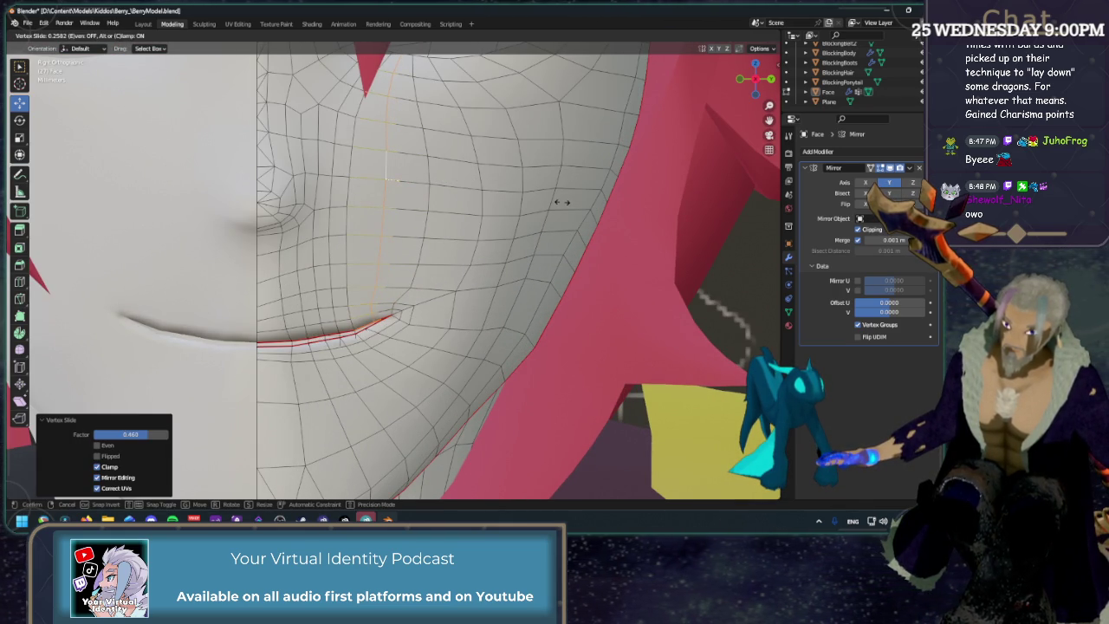
left_click(537, 200)
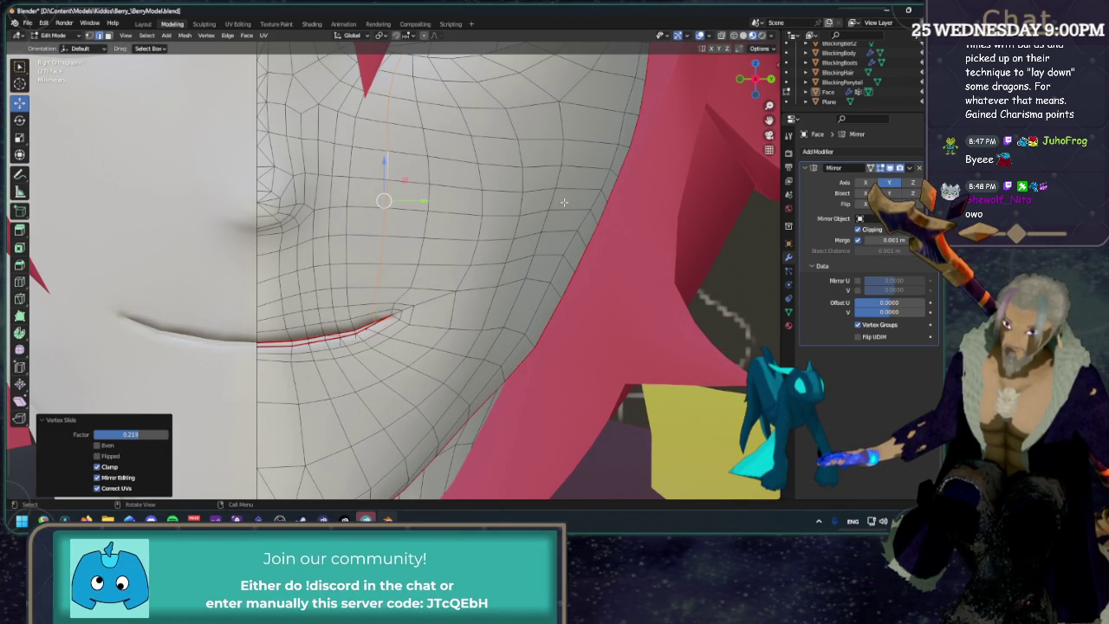
Slide the vertical loop nearer the mouth twice to even its spacing.
left_click(350, 194, "alt")
key("shift+v")
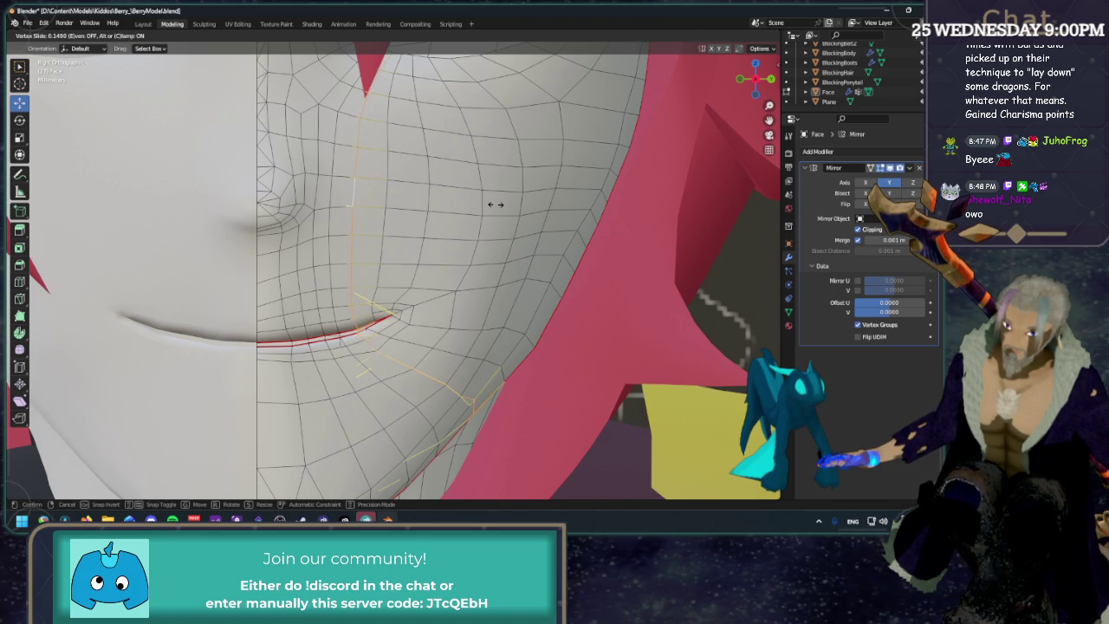
left_click(501, 204)
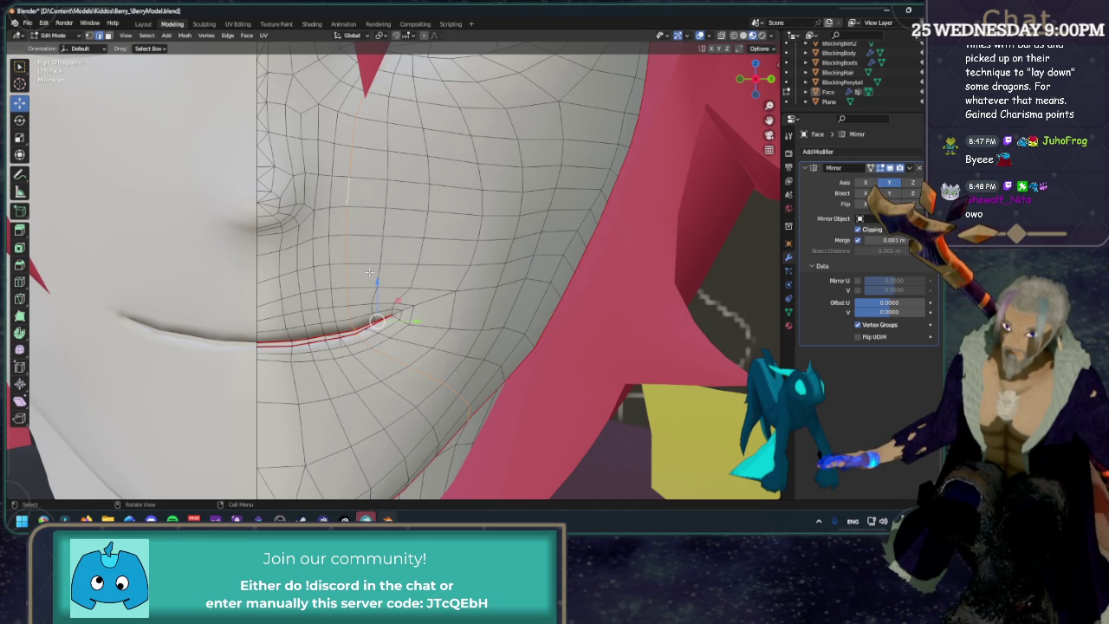
key("shift+v")
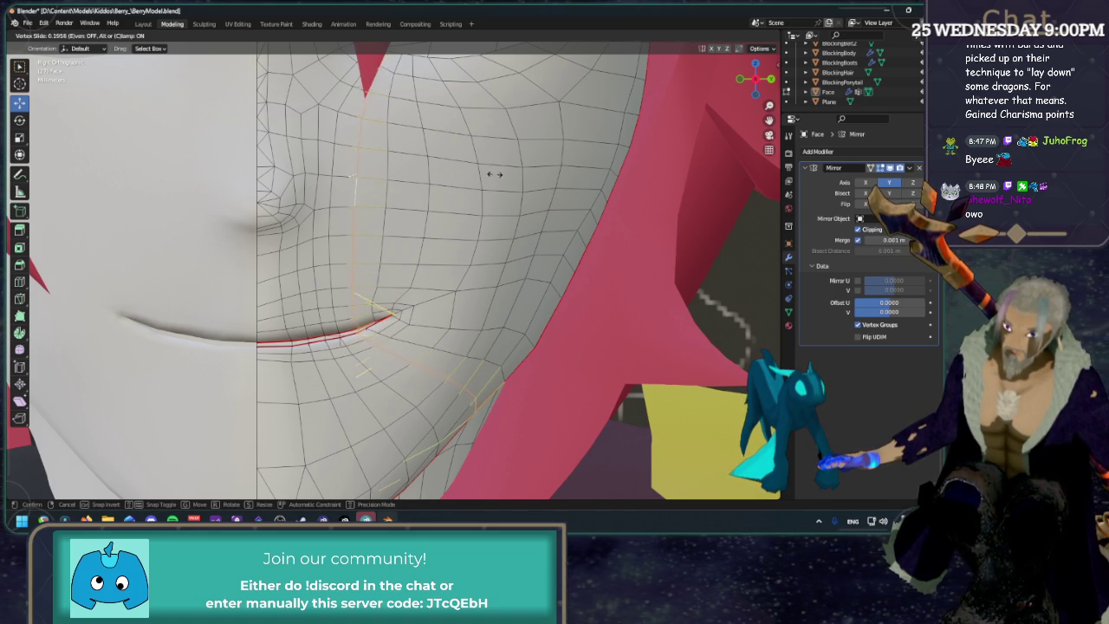
left_click(497, 162)
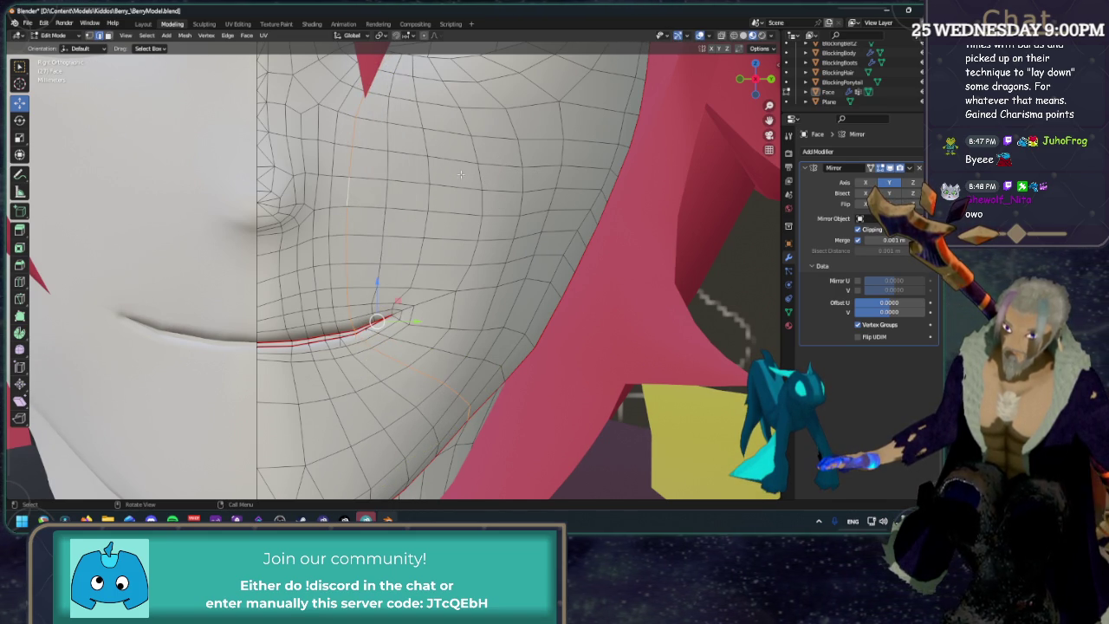
Select the shortest edge path along the mouth and slide its vertices.
middle_click_drag(405, 150, 388, 201, "shift")
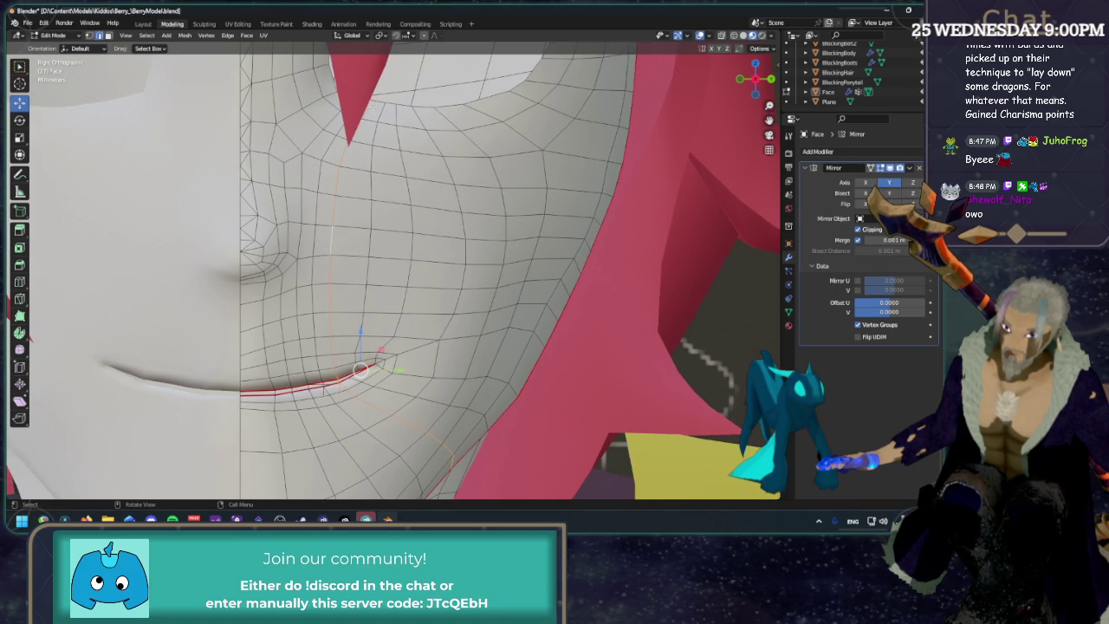
left_click(381, 380, "ctrl")
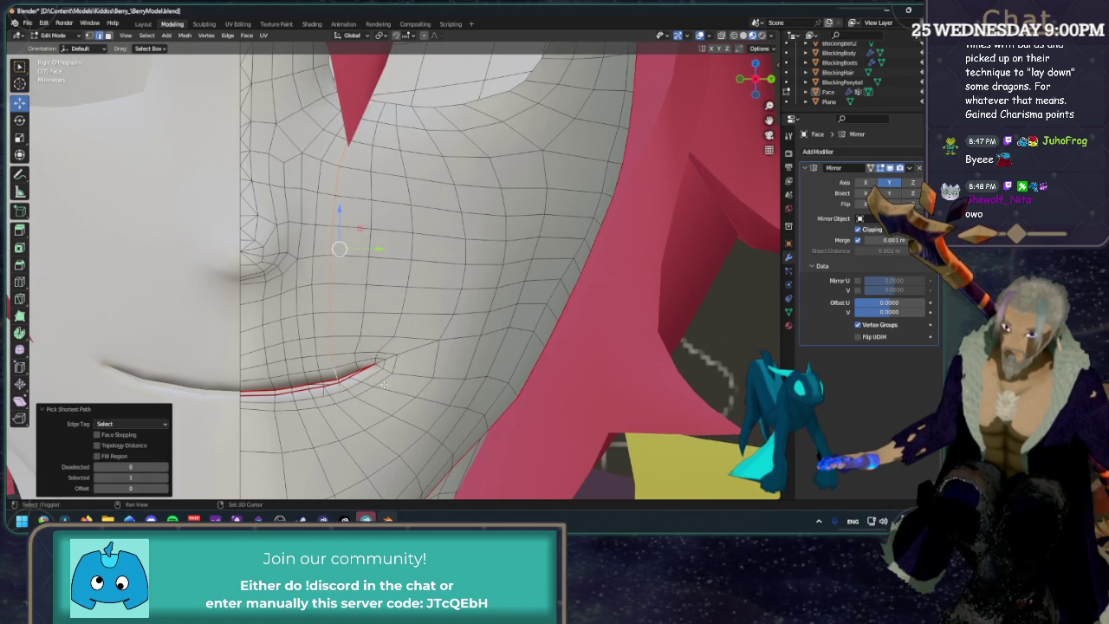
scroll(383, 384, "up", 3)
key("g")
key("g")
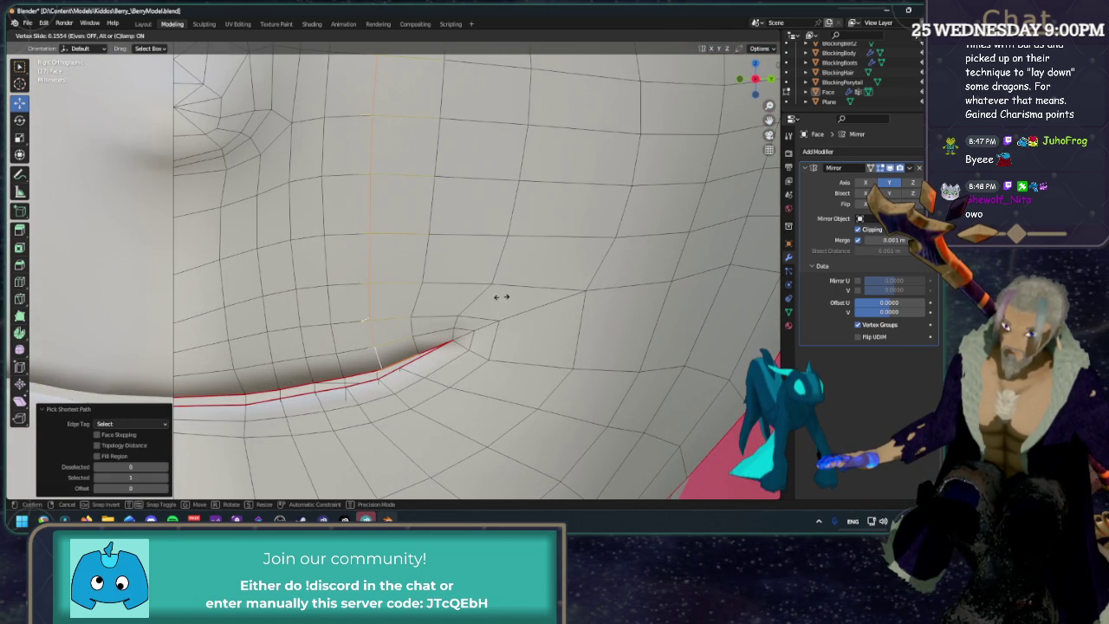
left_click(501, 296)
scroll(501, 296, "down", 5)
scroll(426, 353, "up", 5)
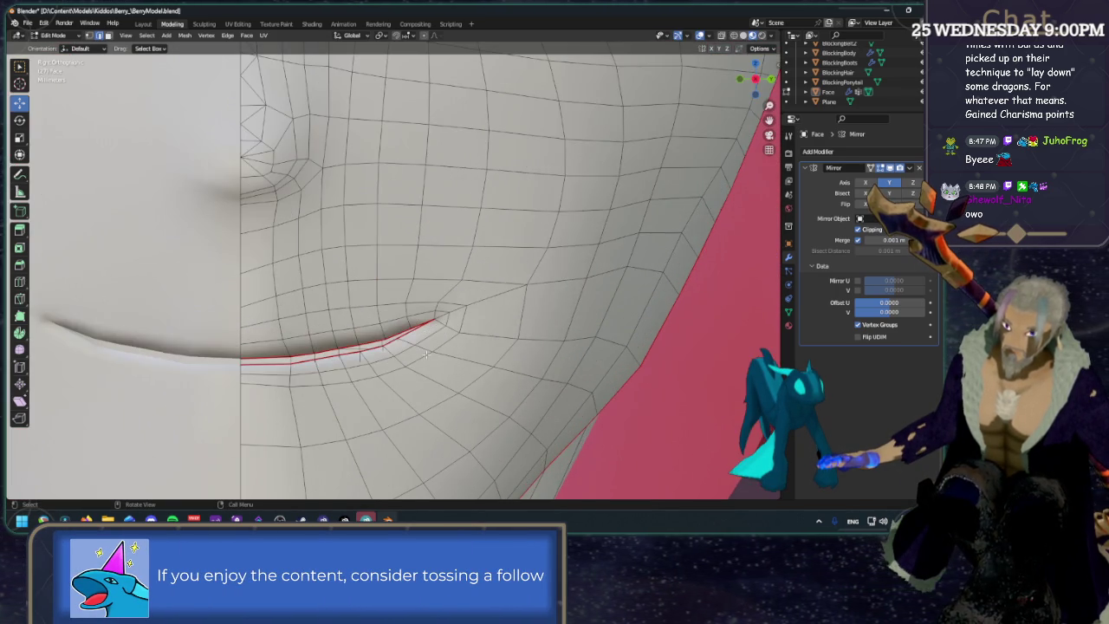
scroll(425, 353, "down", 5)
Check the mouth shape without wireframe in perspective, then return to Right Orthographic and select the mouth loop.
key("shift+alt+z")
key("shift+alt+z")
scroll(456, 280, "up", 3)
scroll(456, 280, "up", 2)
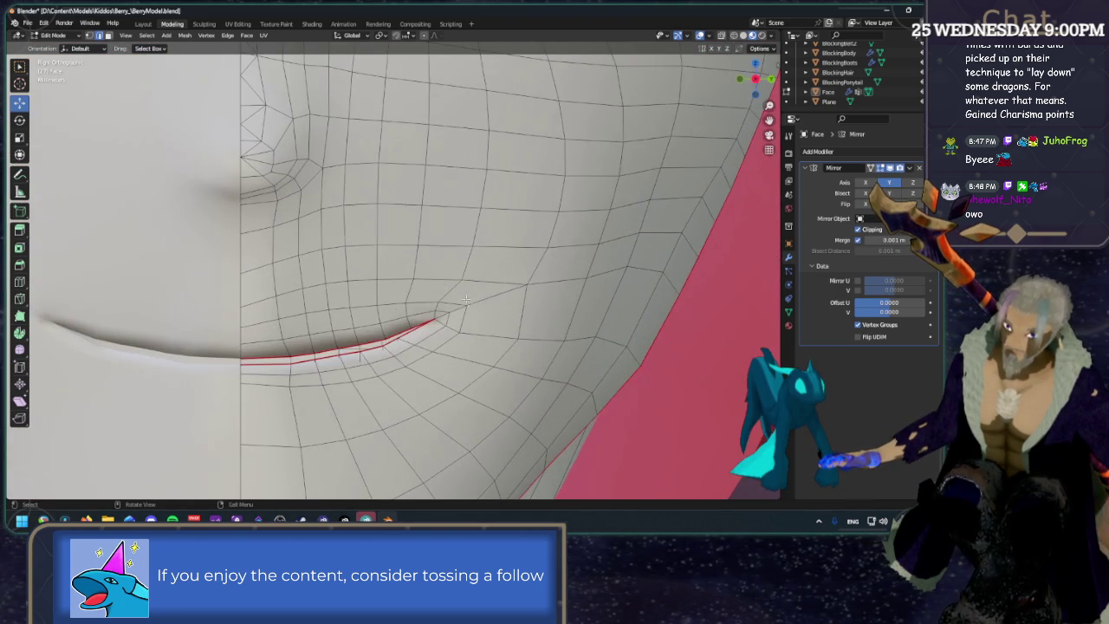
scroll(457, 280, "up", 1)
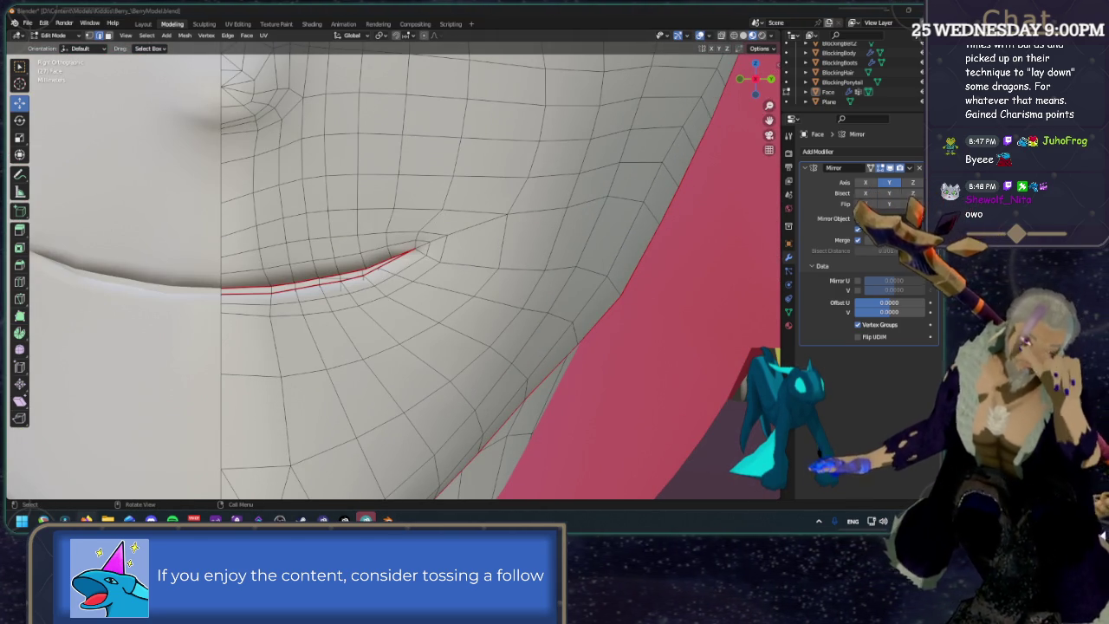
middle_click_drag(390, 310, 616, 157)
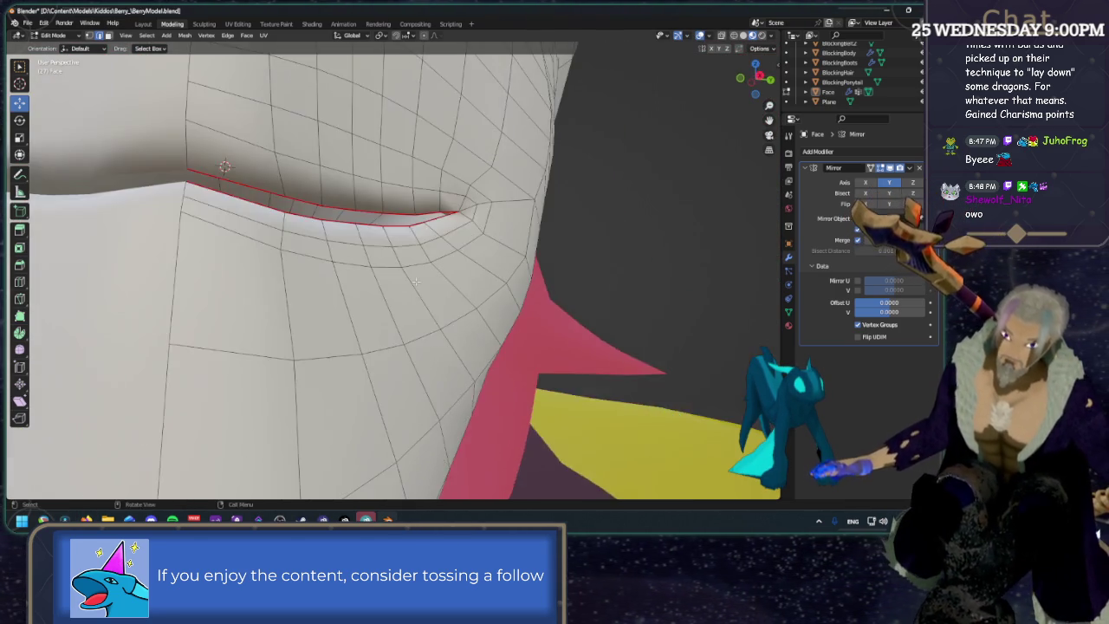
key("KP_3")
scroll(616, 157, "down", 2)
scroll(520, 173, "up", 2)
left_click(482, 176, "alt")
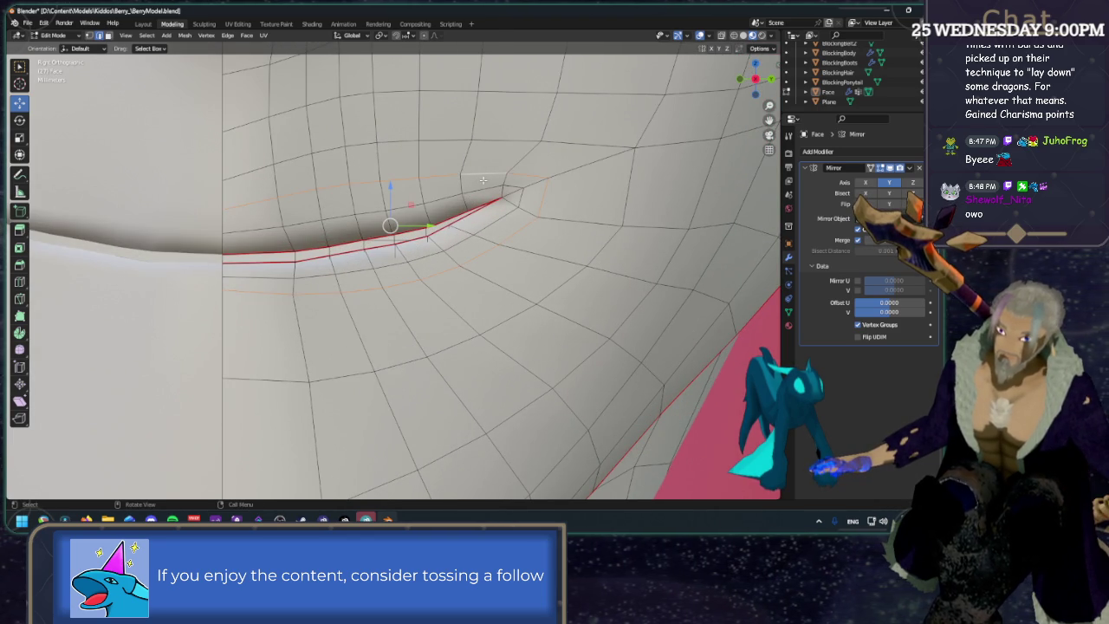
Select only the inner mouth crease loop and orbit to view the mouth corner.
right_click(482, 179)
left_click(456, 232)
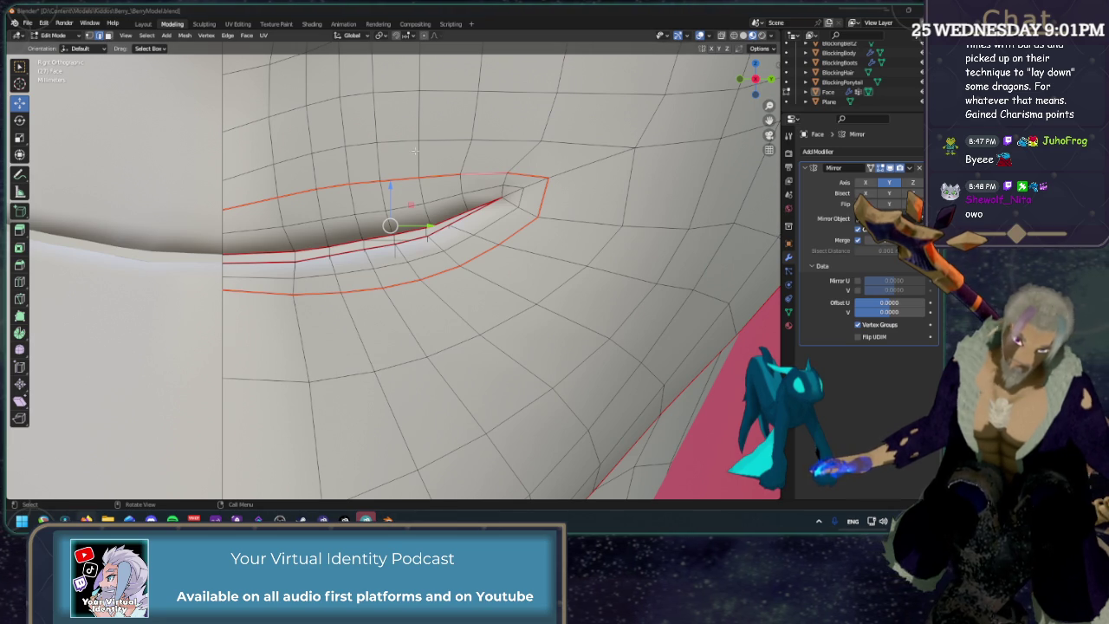
left_click(161, 174)
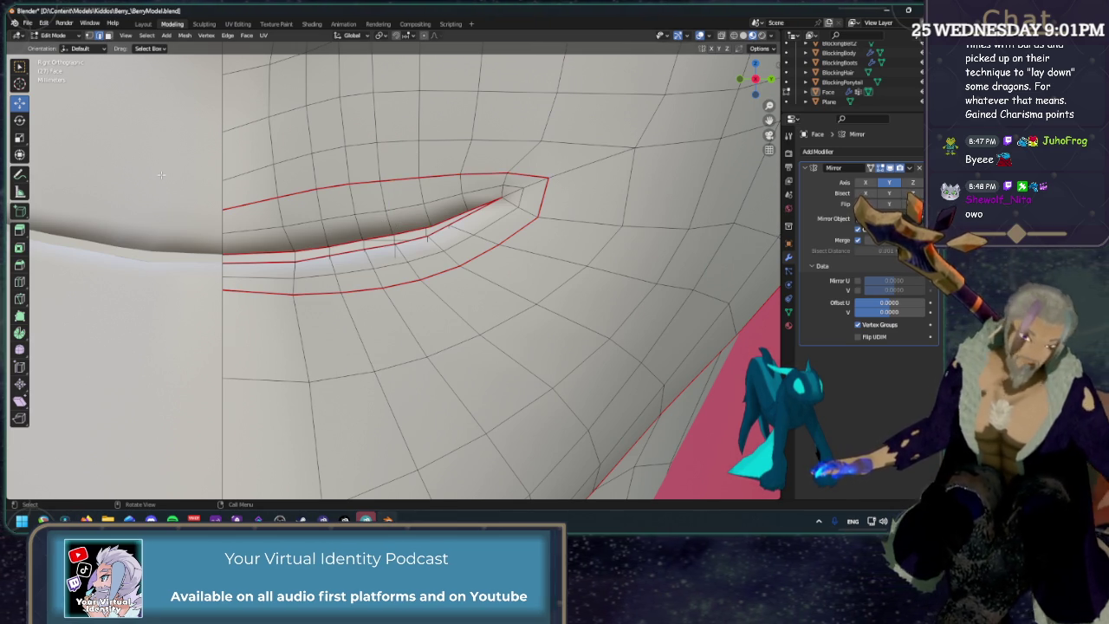
left_click(481, 226, "alt")
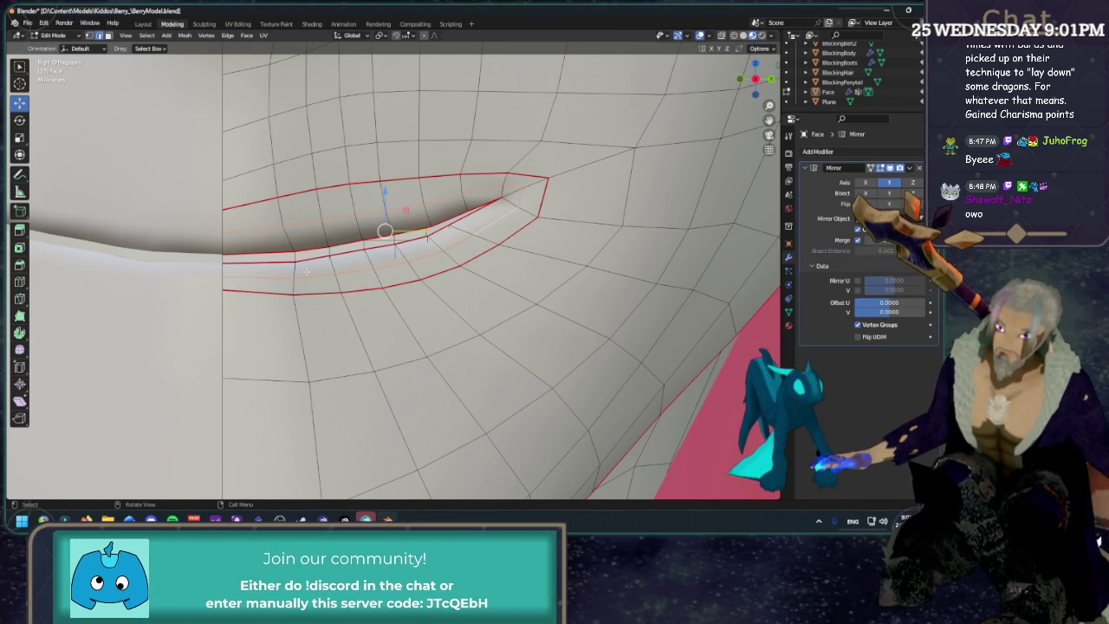
middle_click_drag(374, 257, 554, 208)
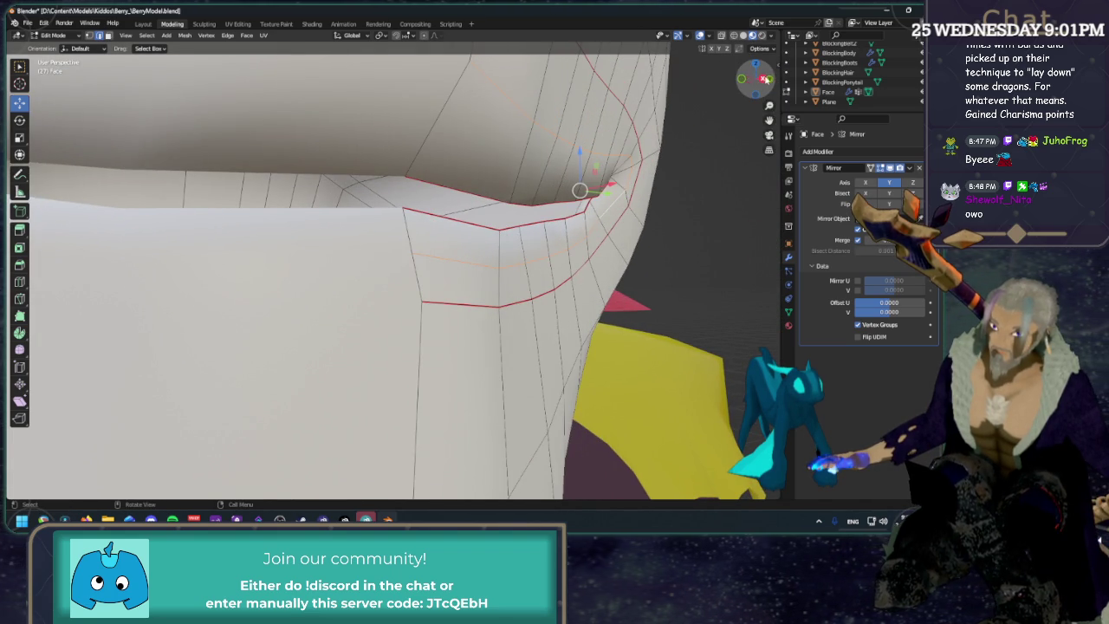
In Back Orthographic view, scale the inner mouth loop vertically to 0.767.
left_click(770, 80)
middle_click_drag(139, 199, 326, 199, "shift")
scroll(326, 200, "up", 2)
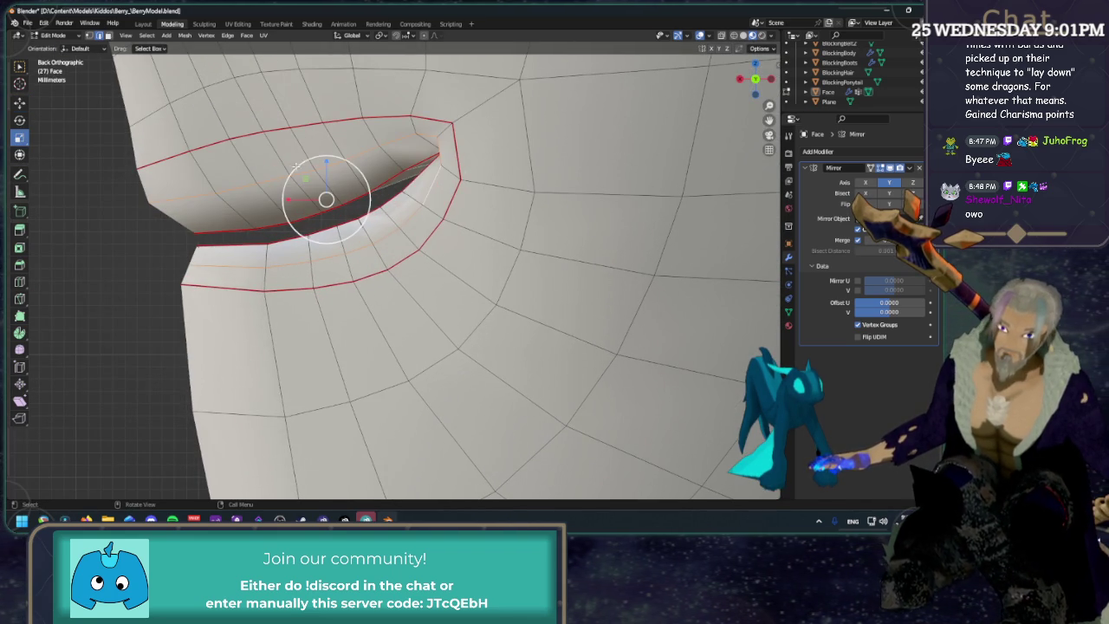
key("s")
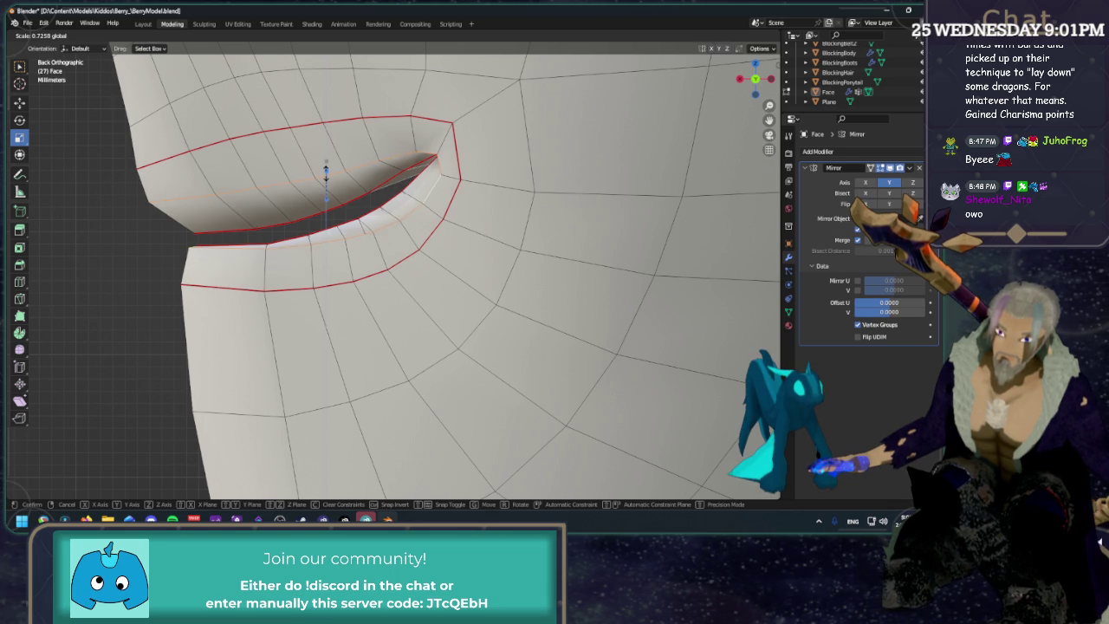
left_click(326, 196)
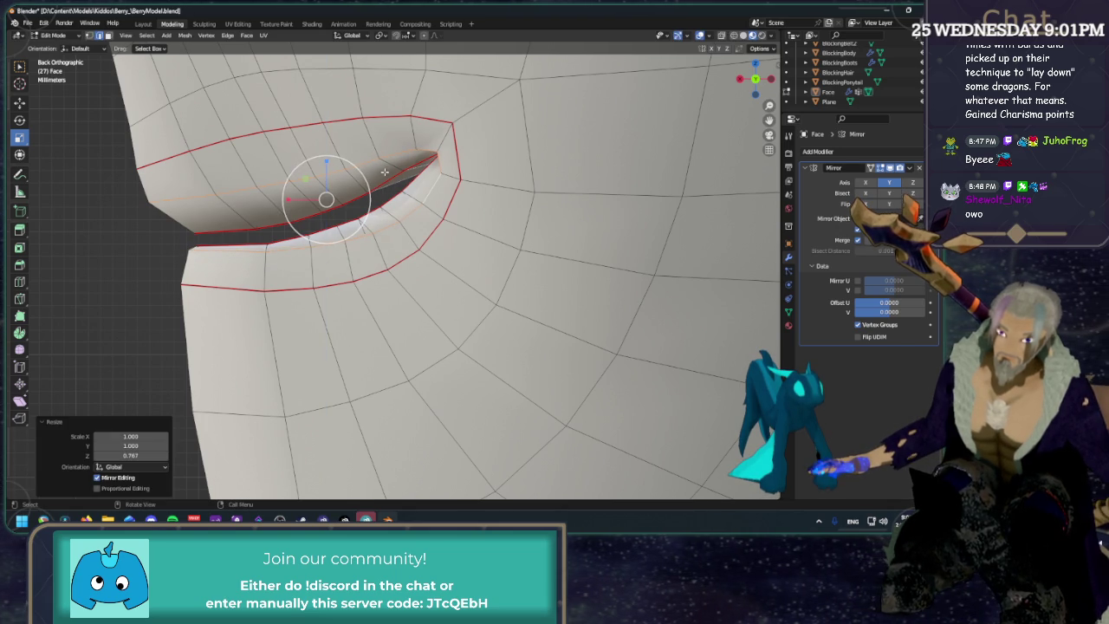
Move individual upper-lip vertices along Z and X into a flatter curve.
left_click(205, 199, "ctrl")
left_click(425, 147, "ctrl")
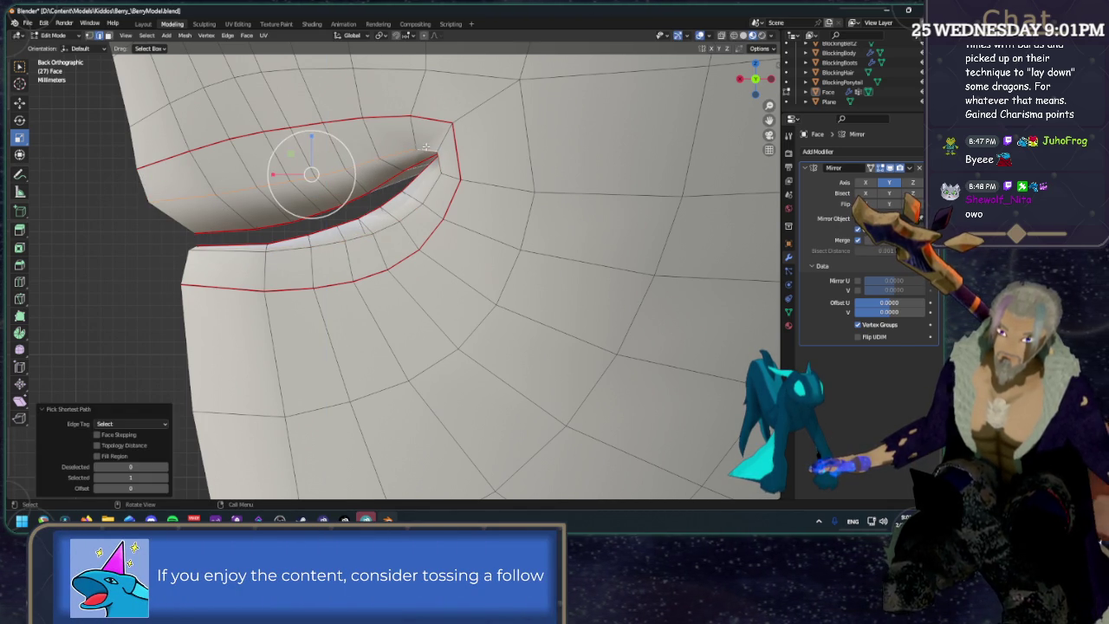
key("shift+space")
key("g")
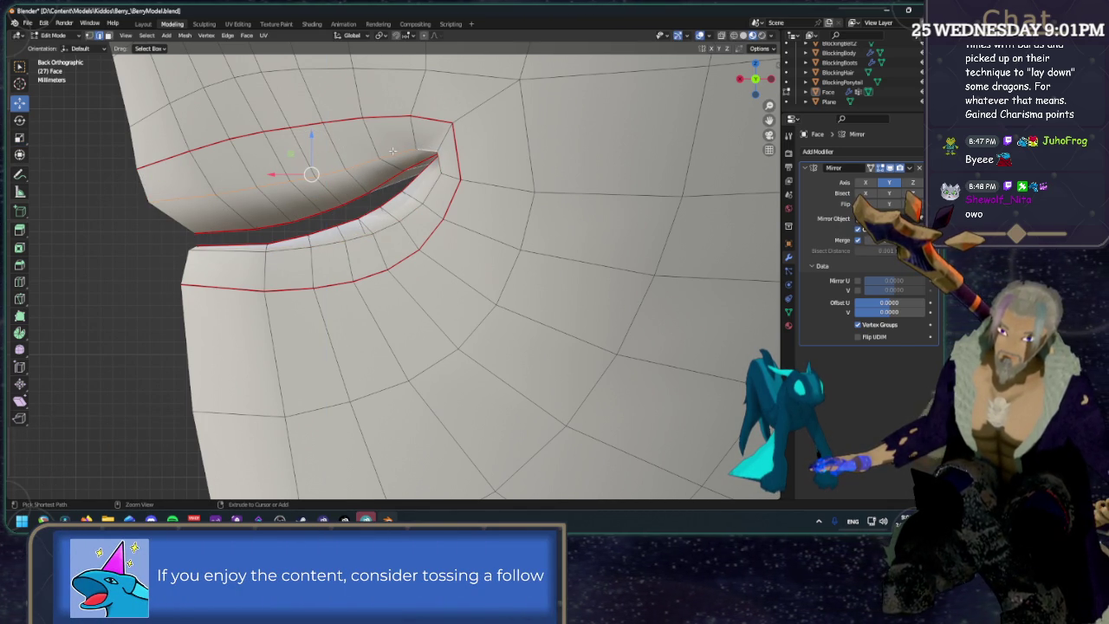
left_click(278, 170, "ctrl")
left_click_drag(260, 145, 262, 167)
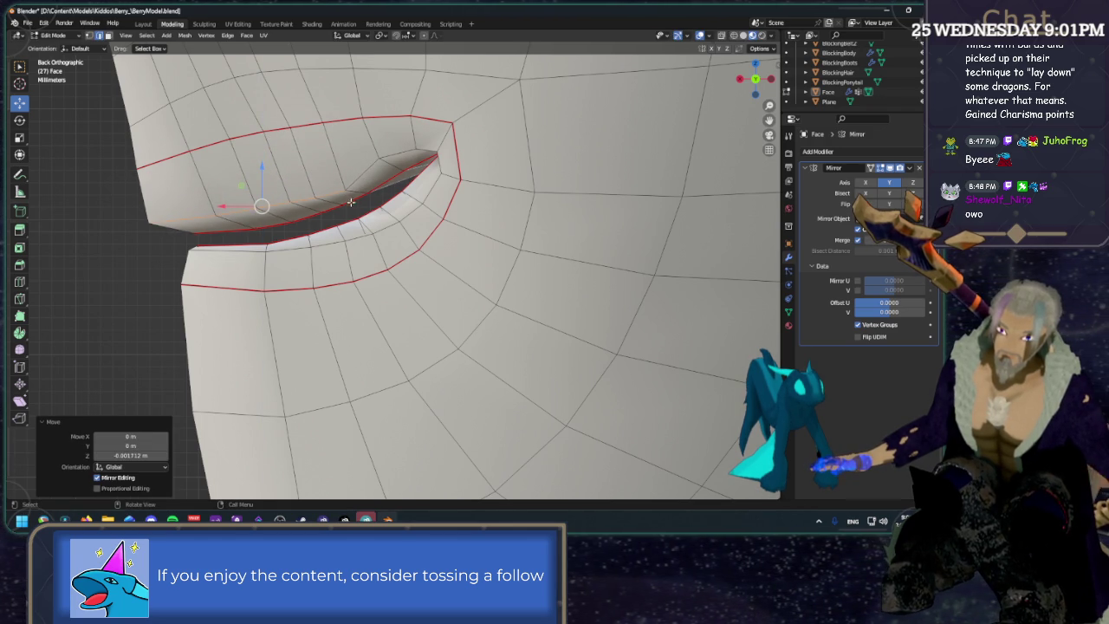
left_click_drag(225, 206, 243, 206)
left_click_drag(364, 146, 376, 147)
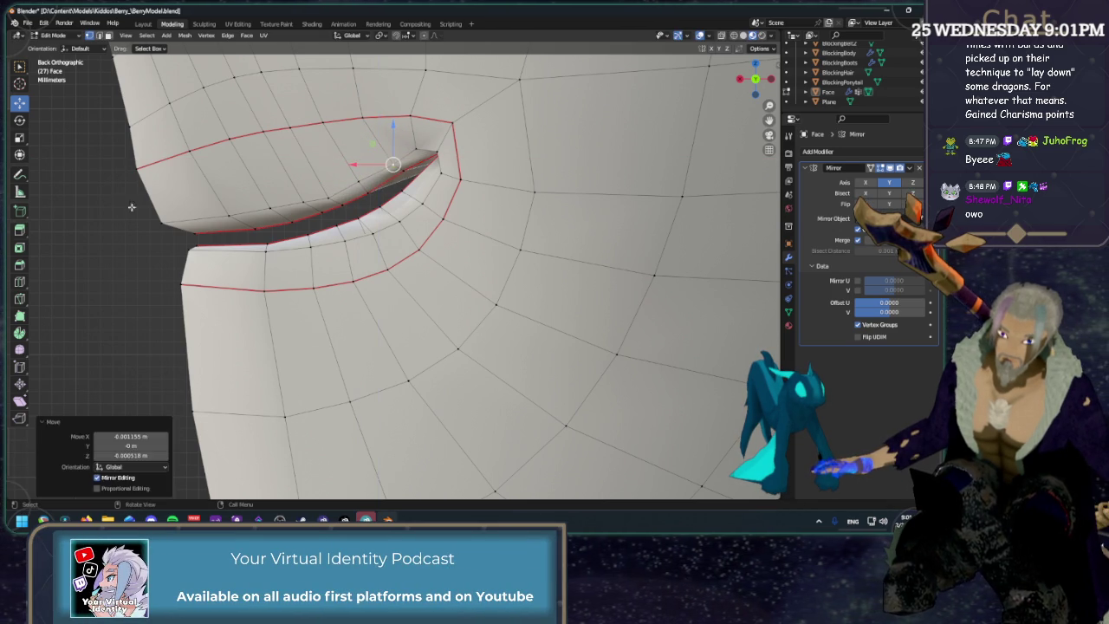
mouse_move(112, 210)
middle_mouse_down()
mouse_move(254, 189)
mouse_move(389, 114)
middle_mouse_up()
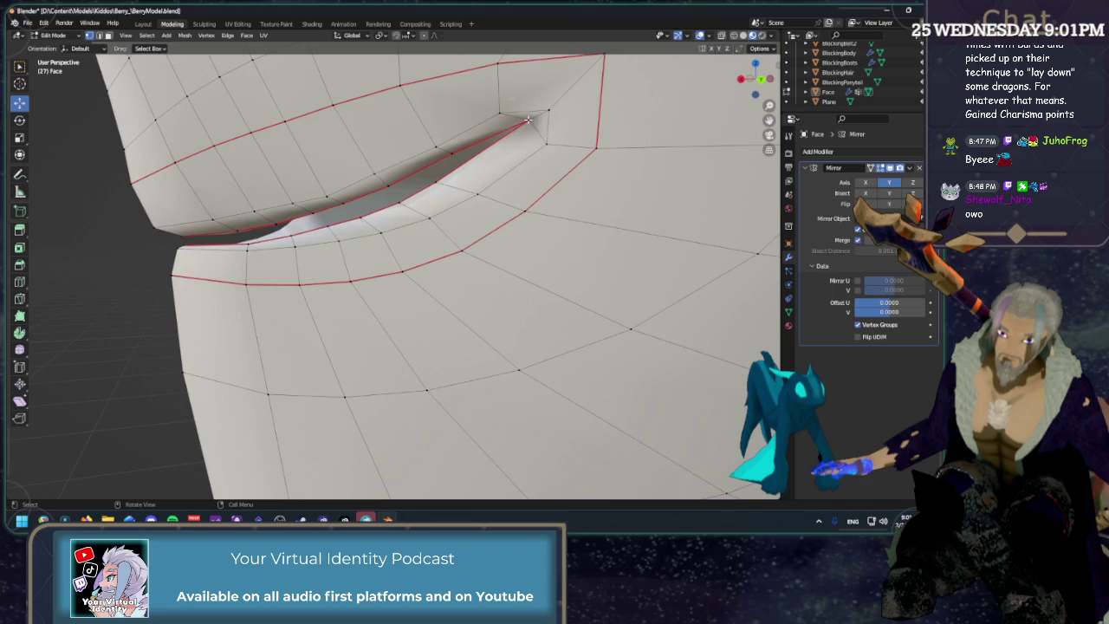
middle_click_drag(527, 119, 422, 200)
left_click_drag(422, 200, 414, 208)
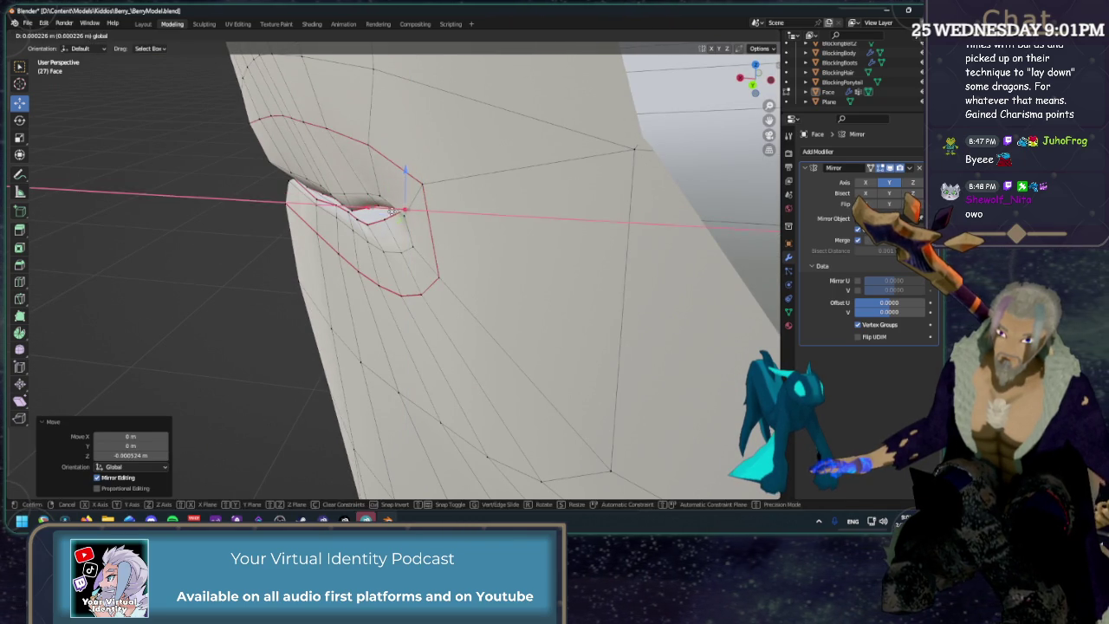
Nudge the mouth-corner vertex along X and Y, then adjust a lip vertex in side view.
scroll(519, 200, "up", 3)
middle_click_drag(519, 199, 612, 187)
left_click_drag(612, 186, 619, 193)
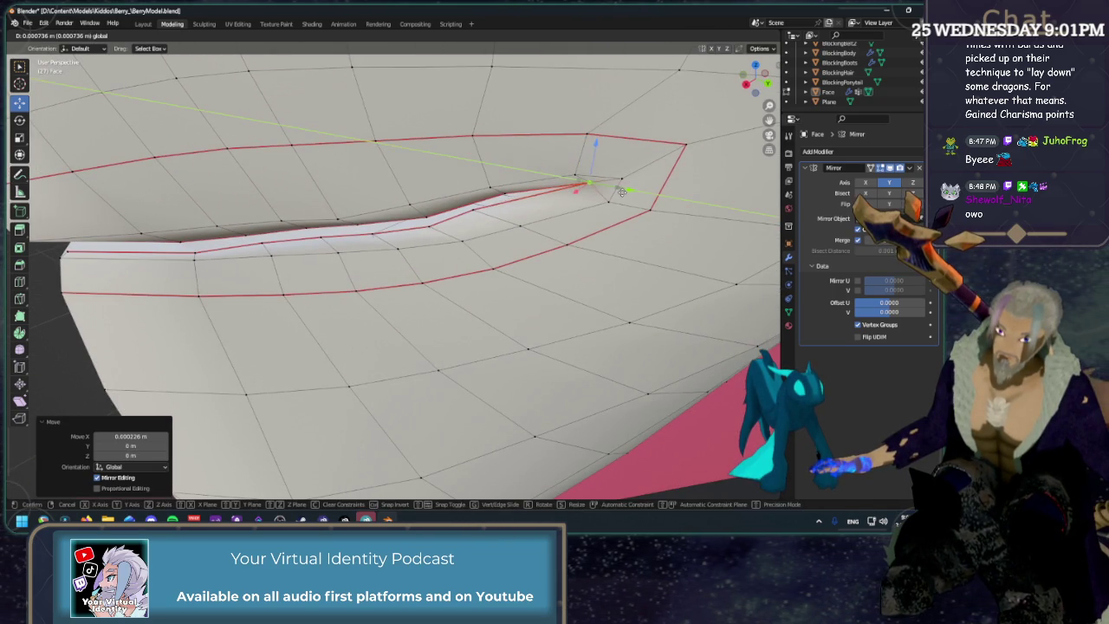
middle_click_drag(619, 192, 613, 252)
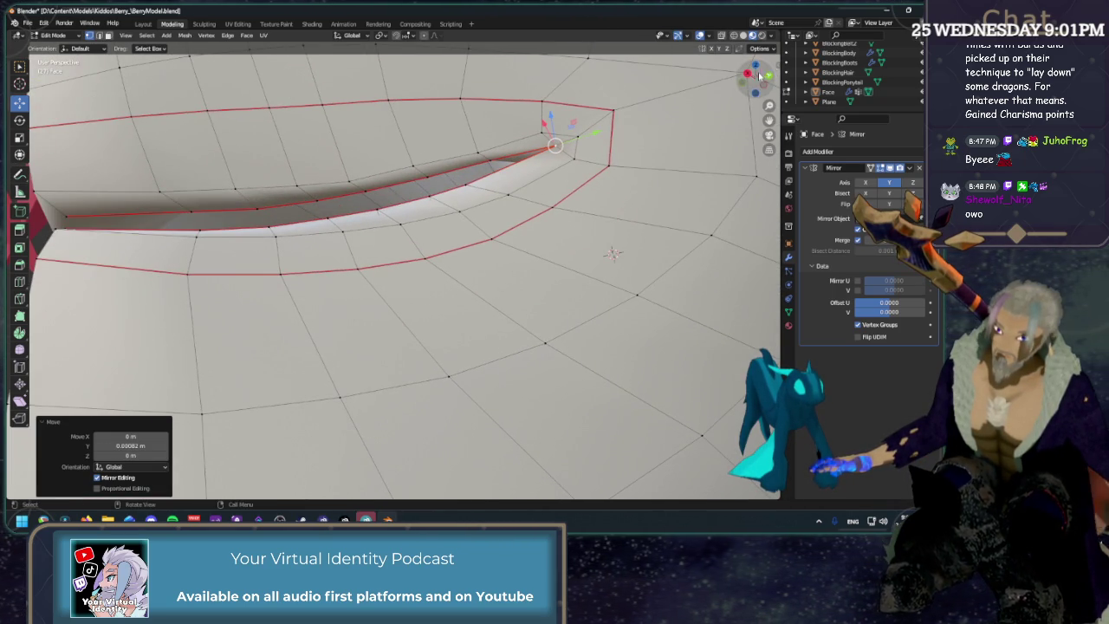
key("KP_3")
mouse_move(472, 190)
left_mouse_down()
mouse_move(491, 189)
mouse_move(512, 157)
left_mouse_up()
Move several upper-lip vertices, lowering one slightly.
left_click_drag(391, 203, 403, 178)
left_click(337, 201)
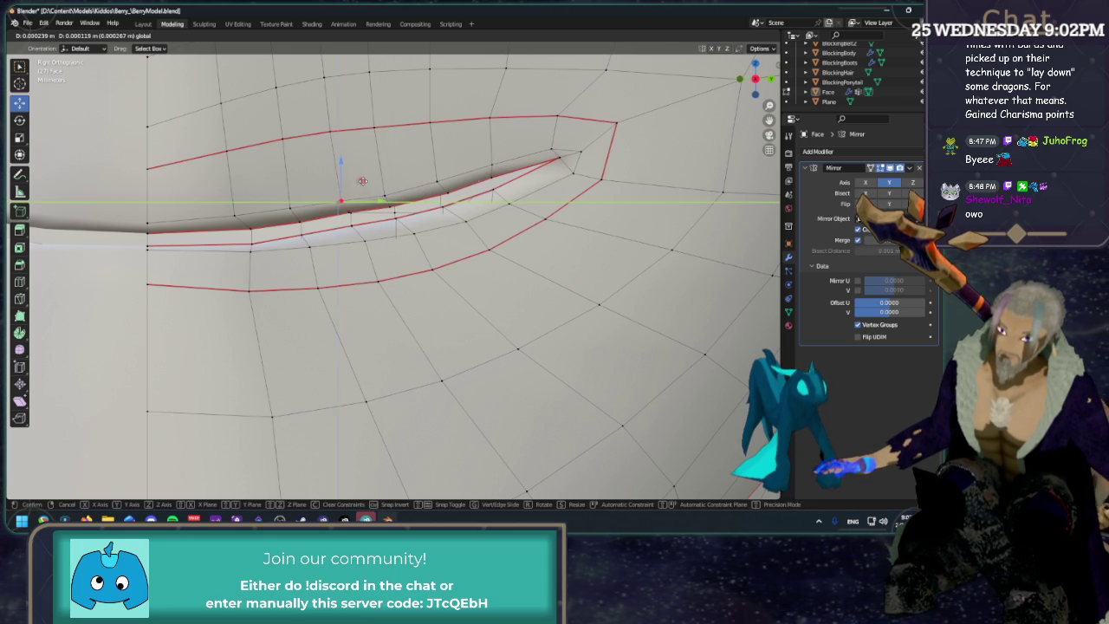
left_click(291, 208)
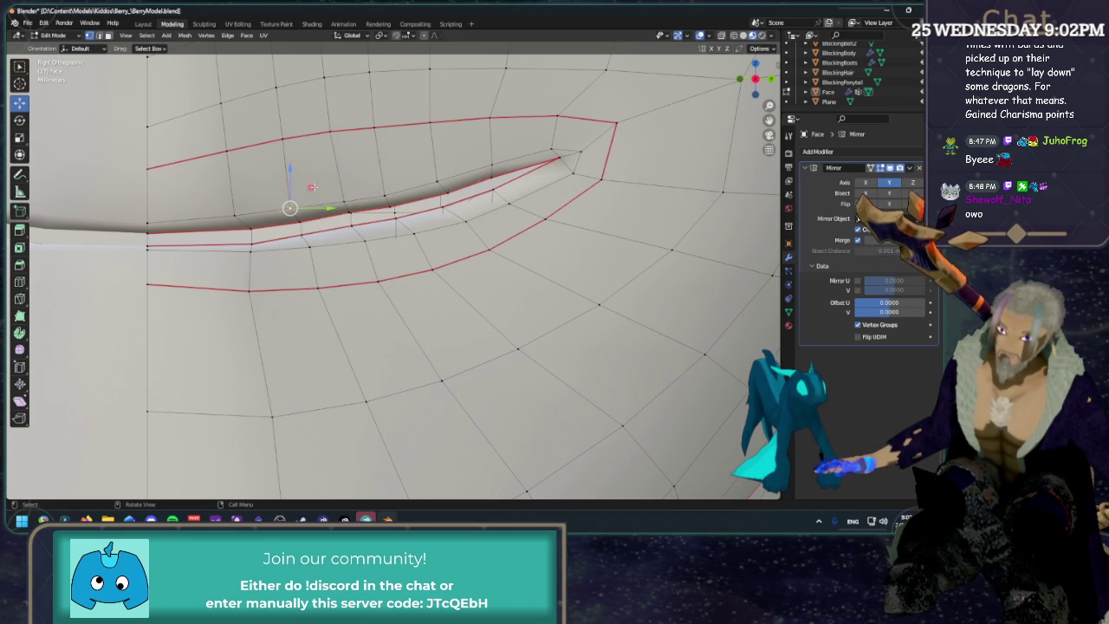
left_click(234, 215)
key("g")
left_click(258, 197)
left_click(348, 211)
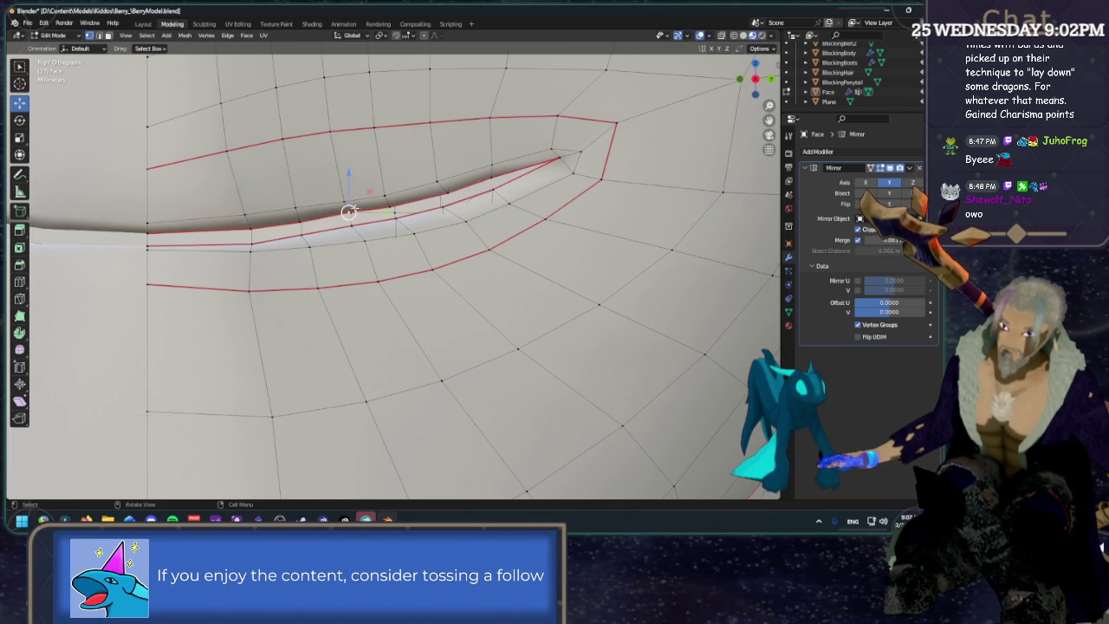
key("g")
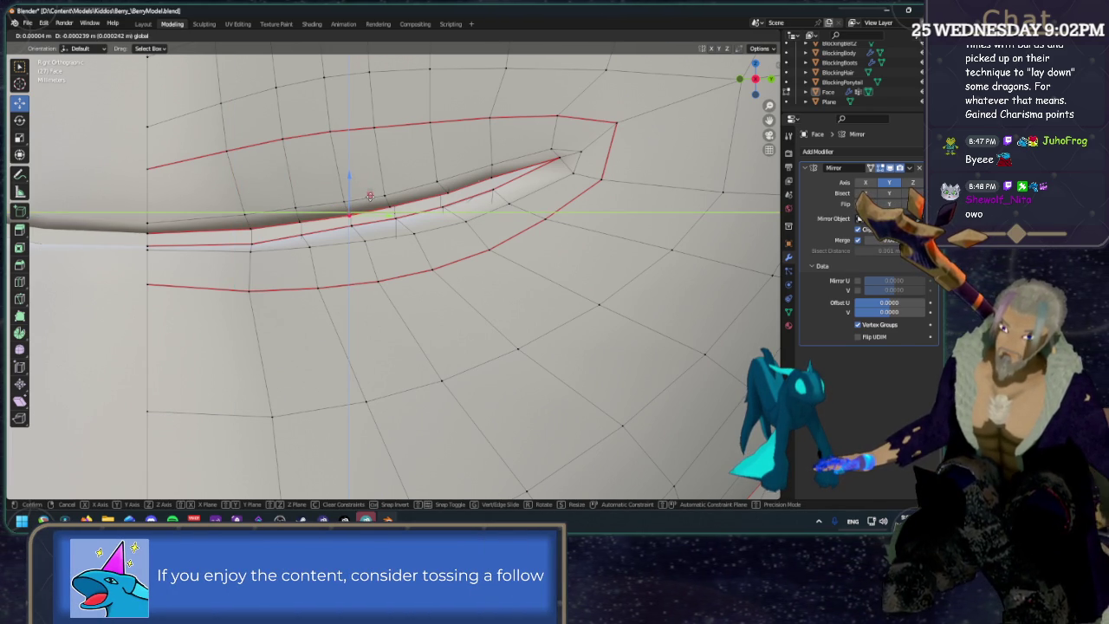
left_click(360, 228)
Raise two lower-lip vertices slightly.
left_click(253, 245)
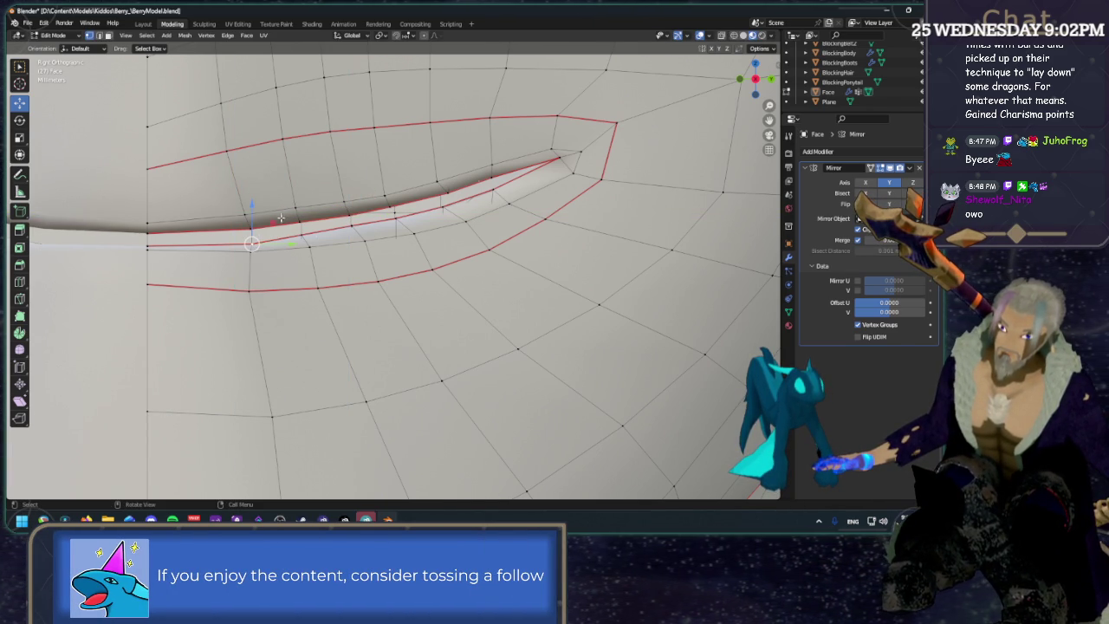
key("g")
left_click(363, 232)
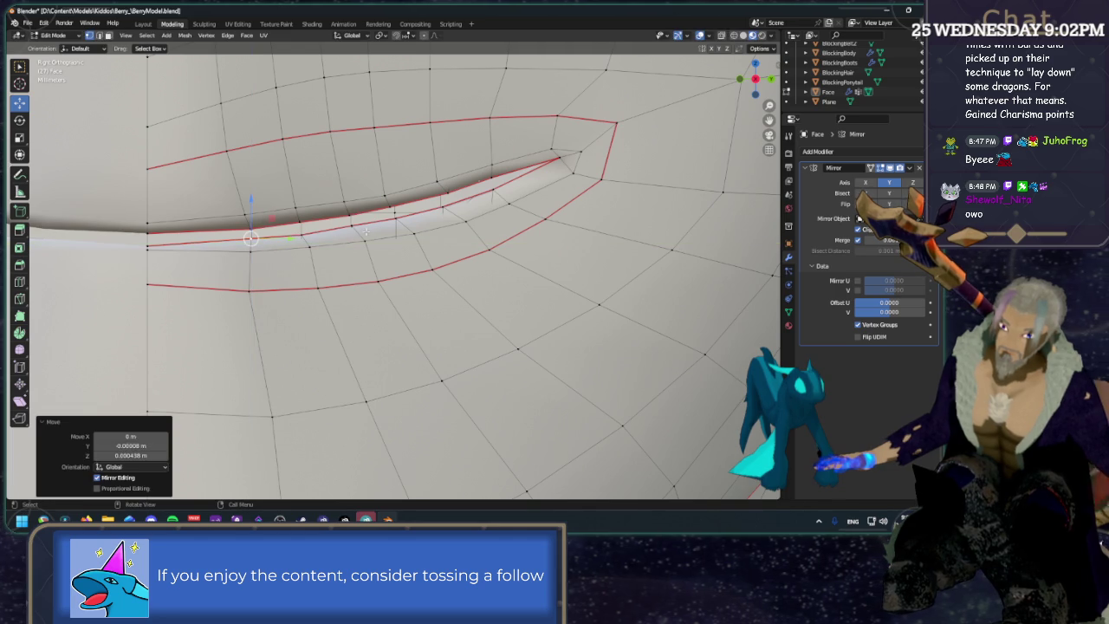
left_click(303, 229)
key("g")
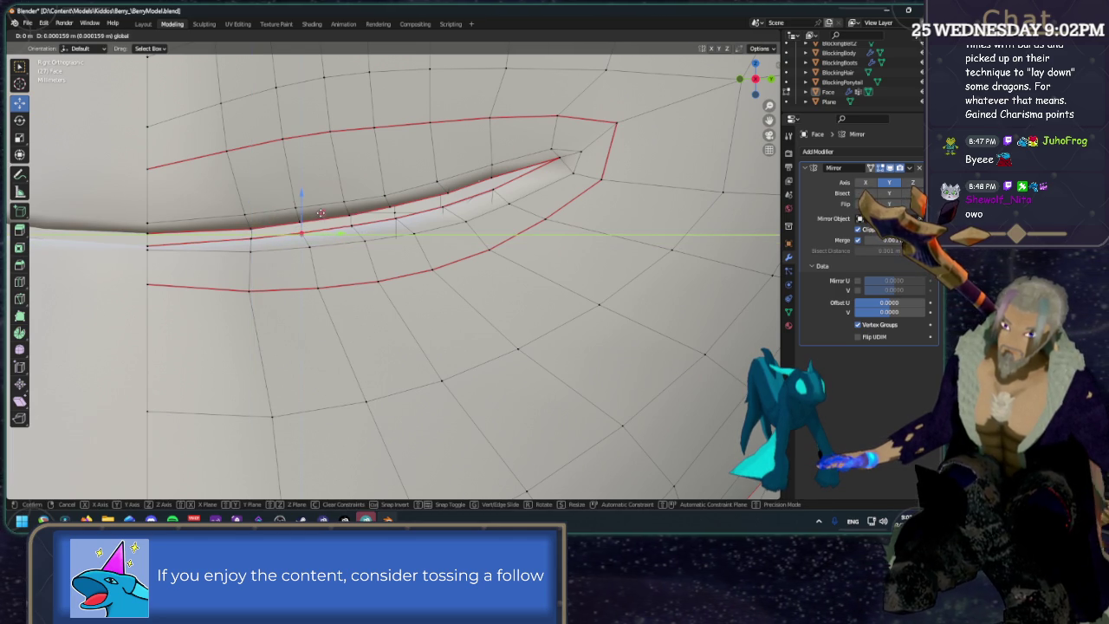
left_click(323, 212)
Move the mouth-corner vertex along Y and the outermost corner vertex within an axis-constrained plane.
left_click(398, 219)
key("g")
key("y")
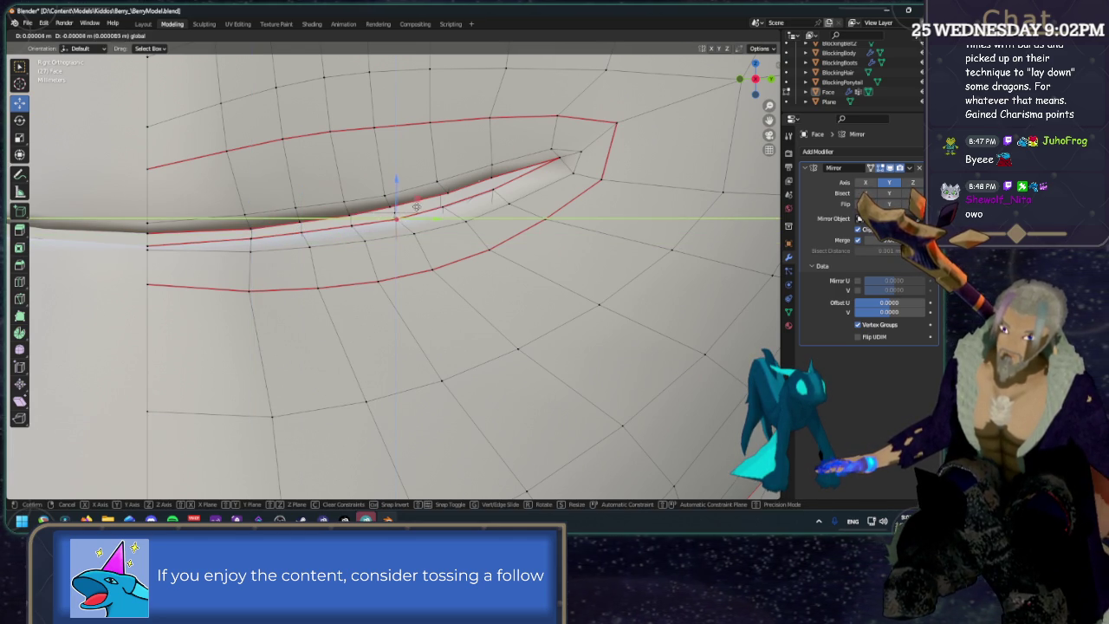
left_click(418, 205)
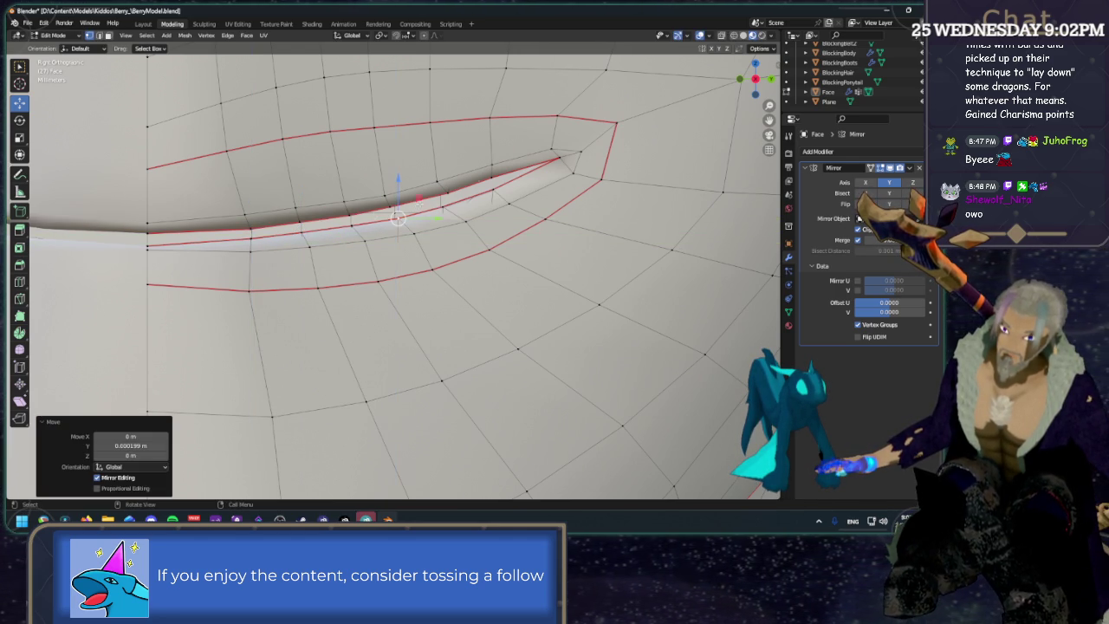
left_click(496, 188)
key("g")
key("shift+x")
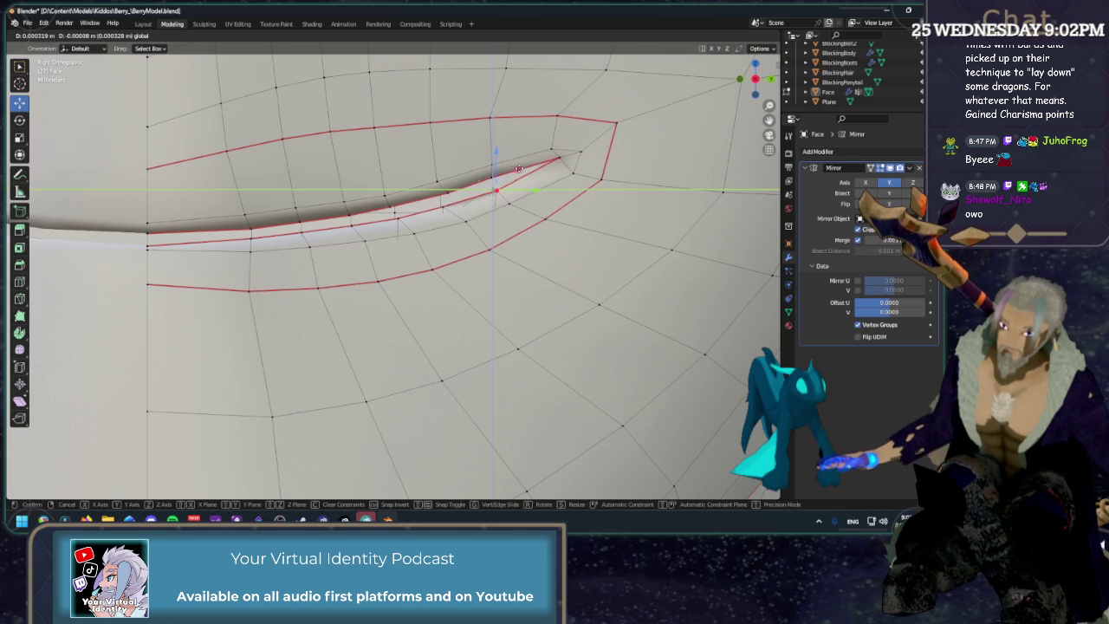
left_click(518, 168)
scroll(563, 199, "down", 4)
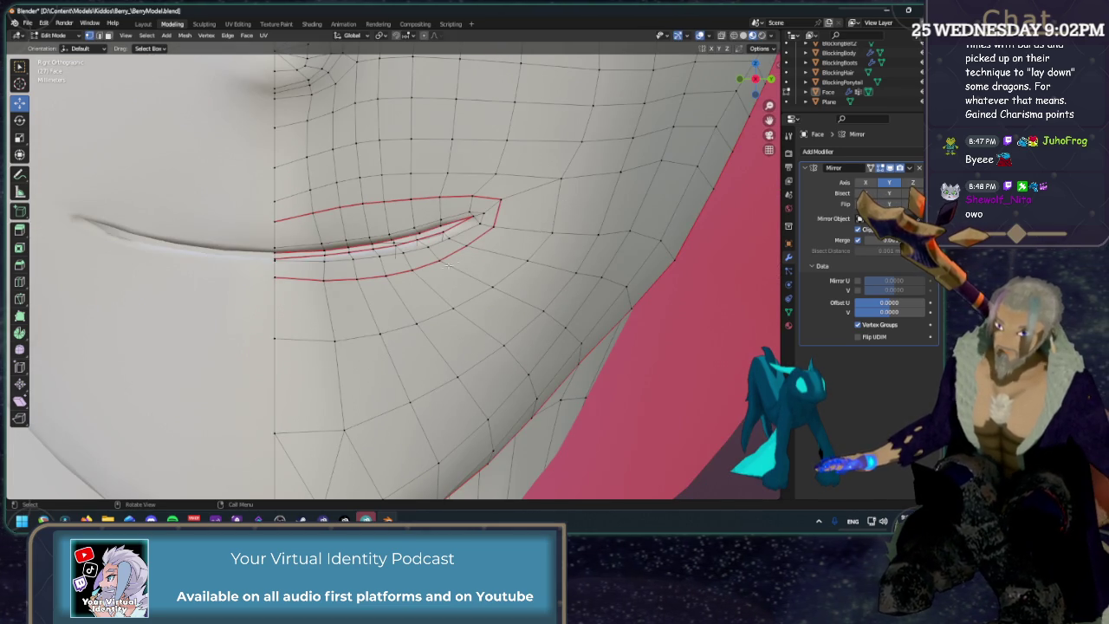
scroll(454, 262, "up", 2)
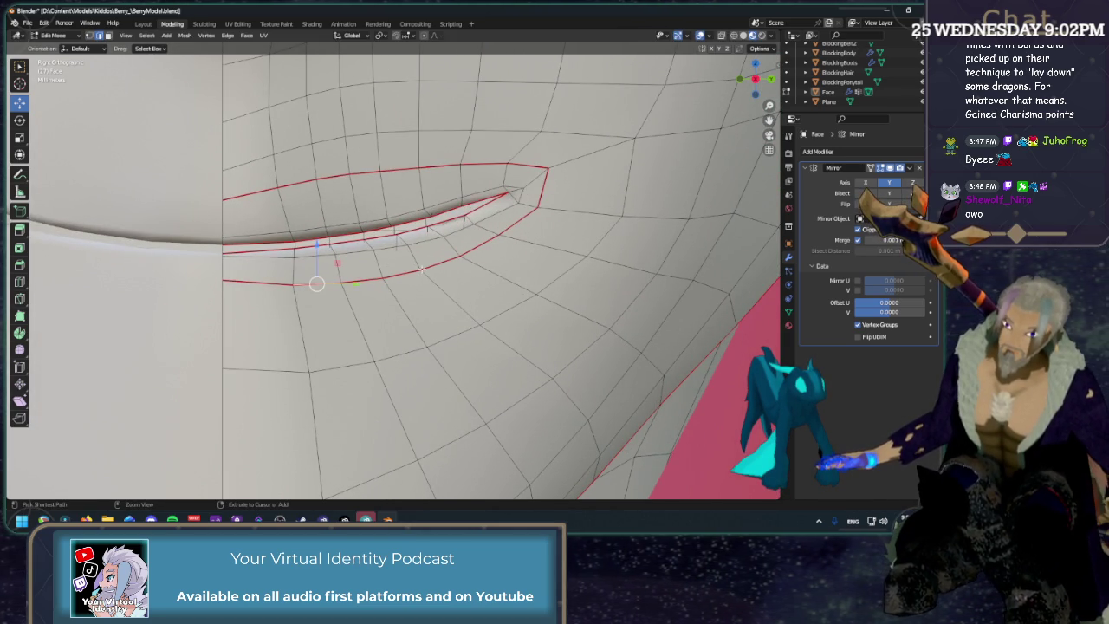
Slide the upper mouth-corner edge path vertices, the last by factor 0.267.
left_click(446, 262, "ctrl")
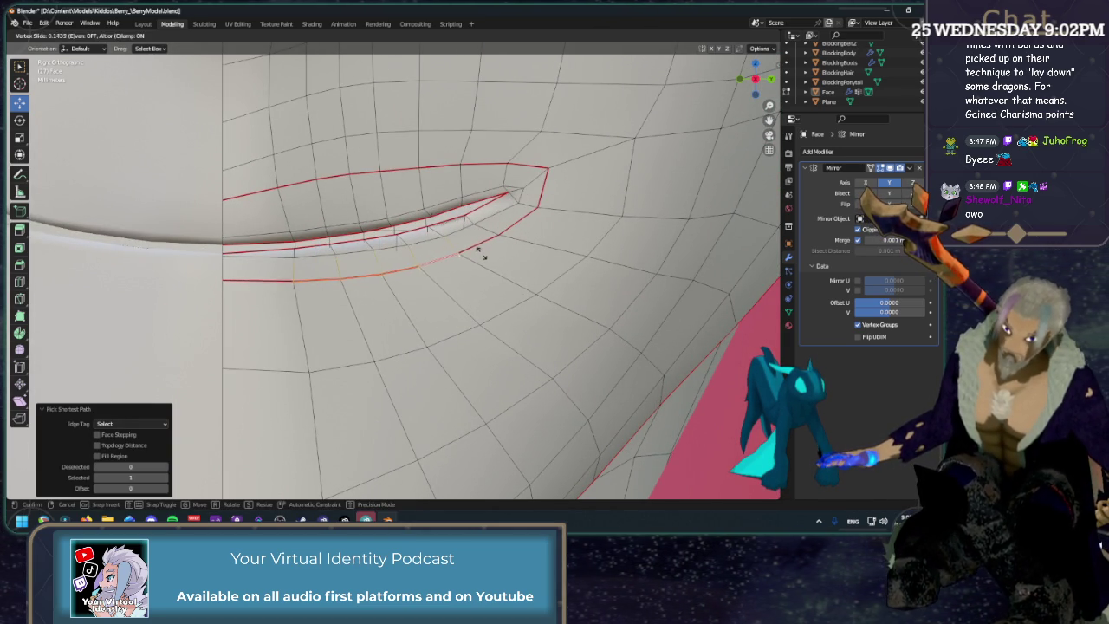
key("ctrl+z")
scroll(497, 271, "down", 6)
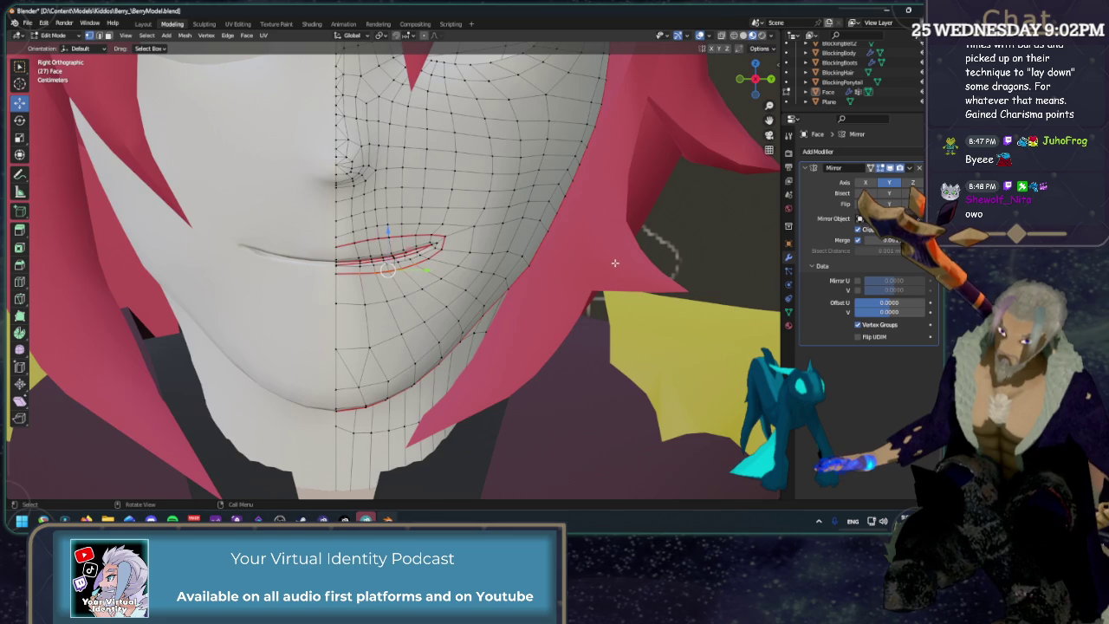
scroll(434, 200, "up", 5)
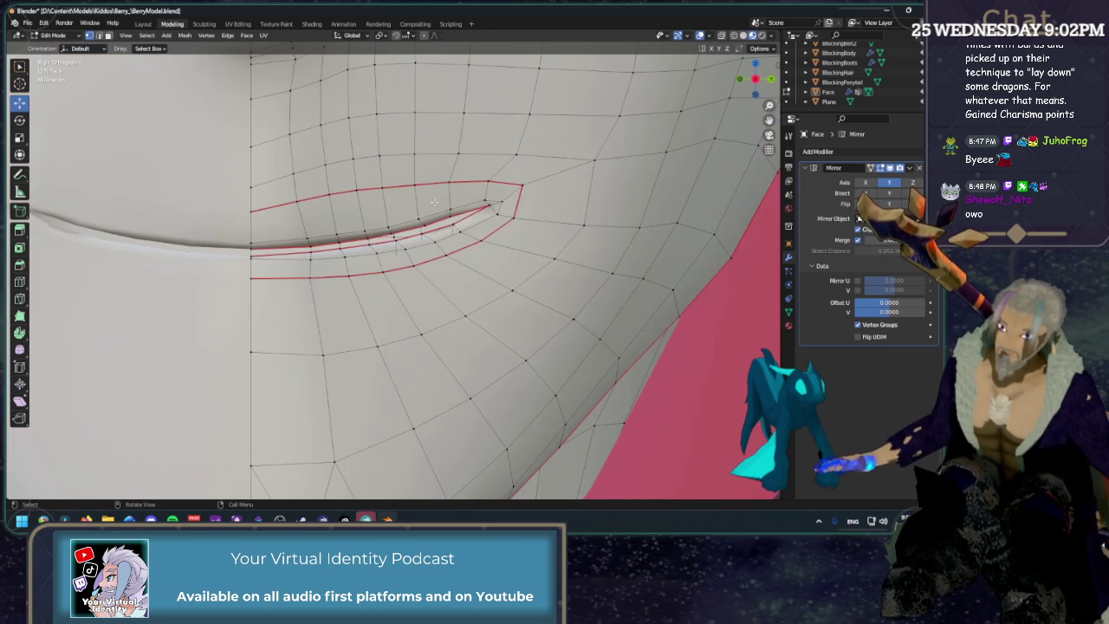
key("2")
left_click(433, 195, "ctrl")
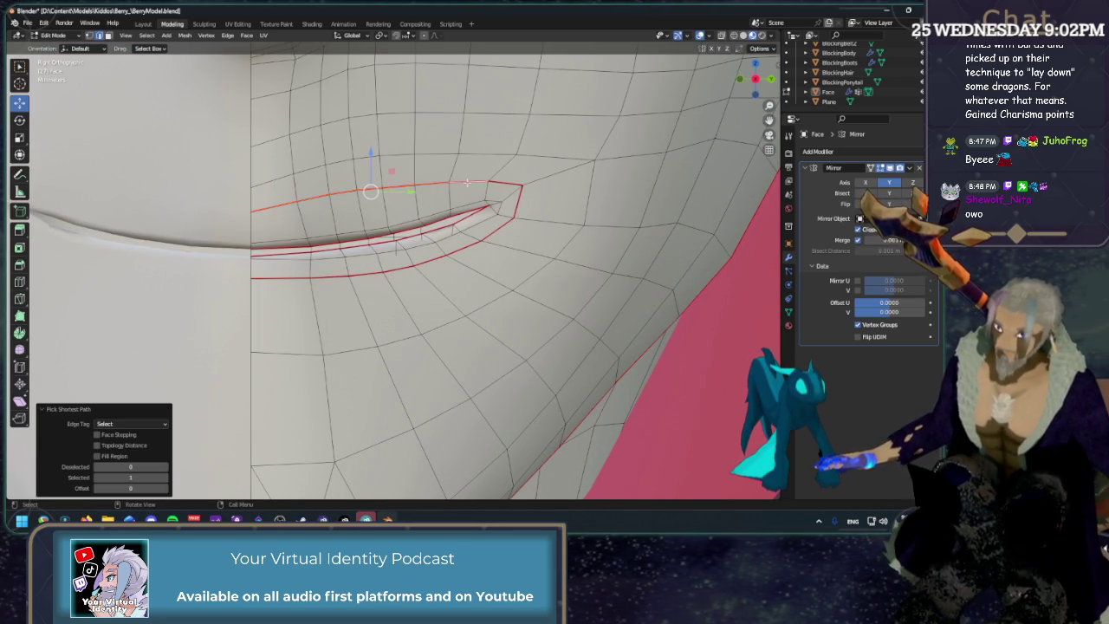
key("g")
key("g")
left_click(476, 198)
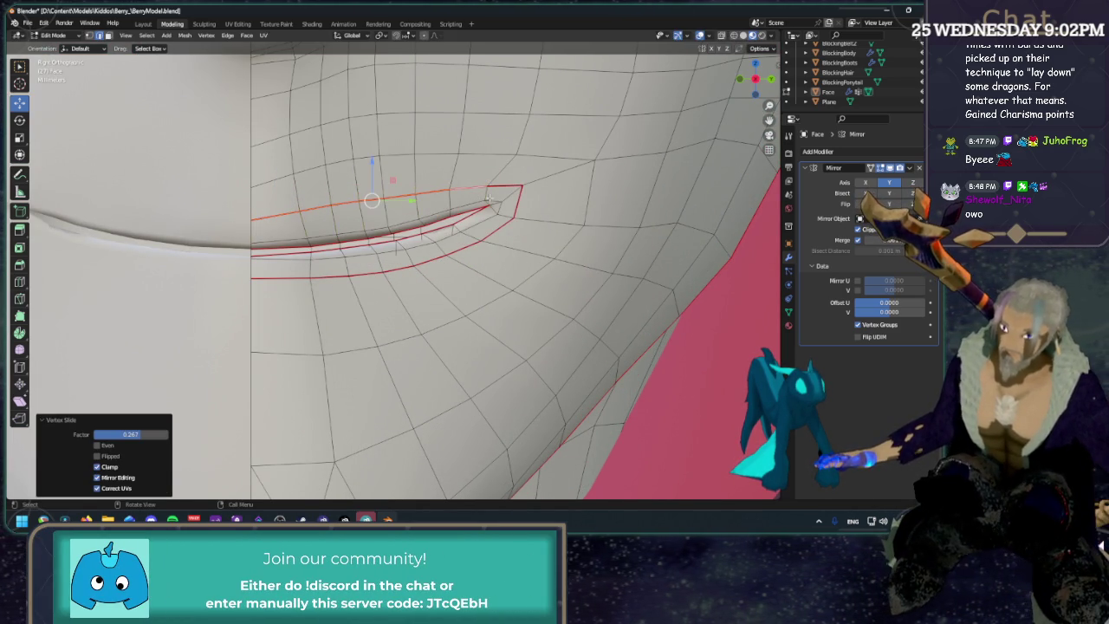
scroll(373, 199, "down", 5)
key("shift+alt+z")
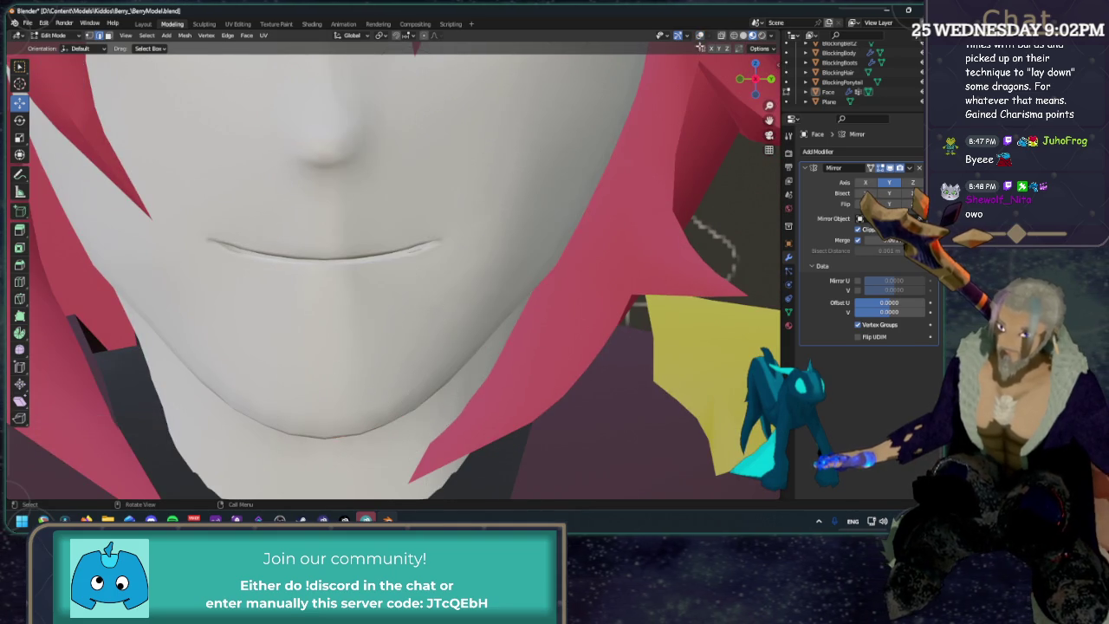
Inspect the mouth without overlays, restore Right view, and switch to the Sculpting workspace.
scroll(575, 109, "down", 3)
mouse_move(558, 187)
middle_mouse_down()
mouse_move(518, 195)
mouse_move(542, 189)
middle_mouse_up()
scroll(518, 195, "up", 3)
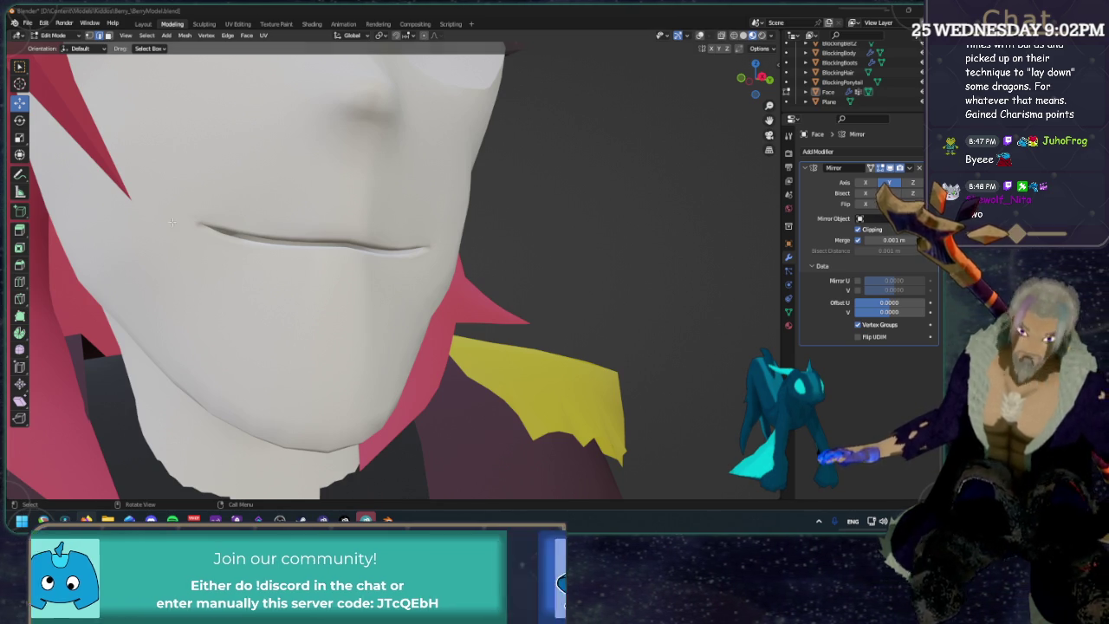
middle_click_drag(381, 242, 411, 239)
key("shift+alt+z")
key("KP_3")
middle_click_drag(481, 231, 173, 175)
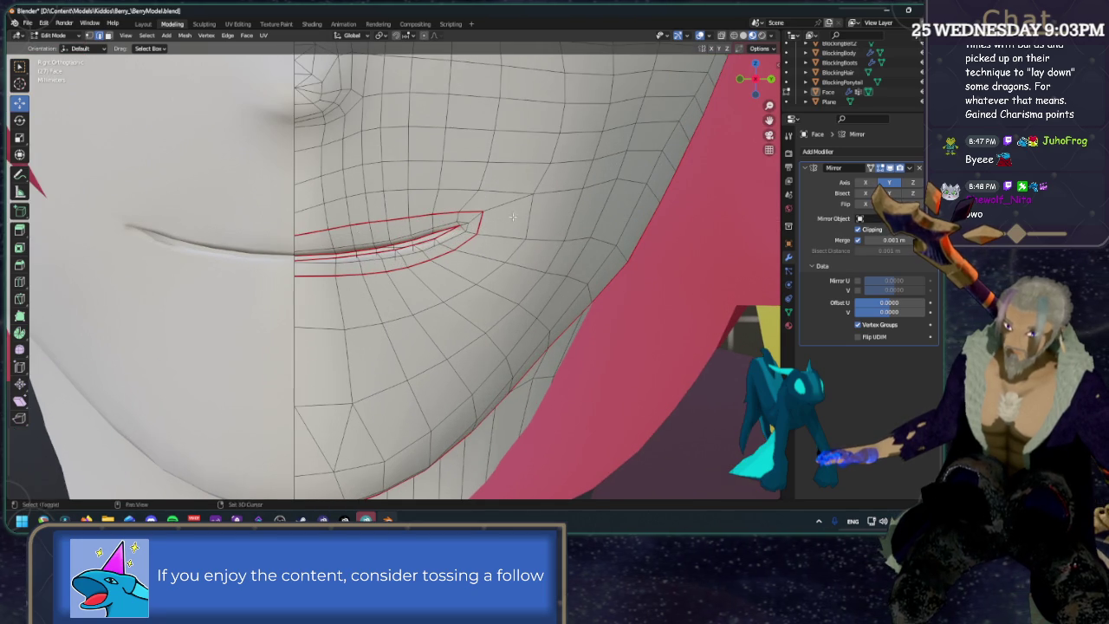
left_click(206, 23)
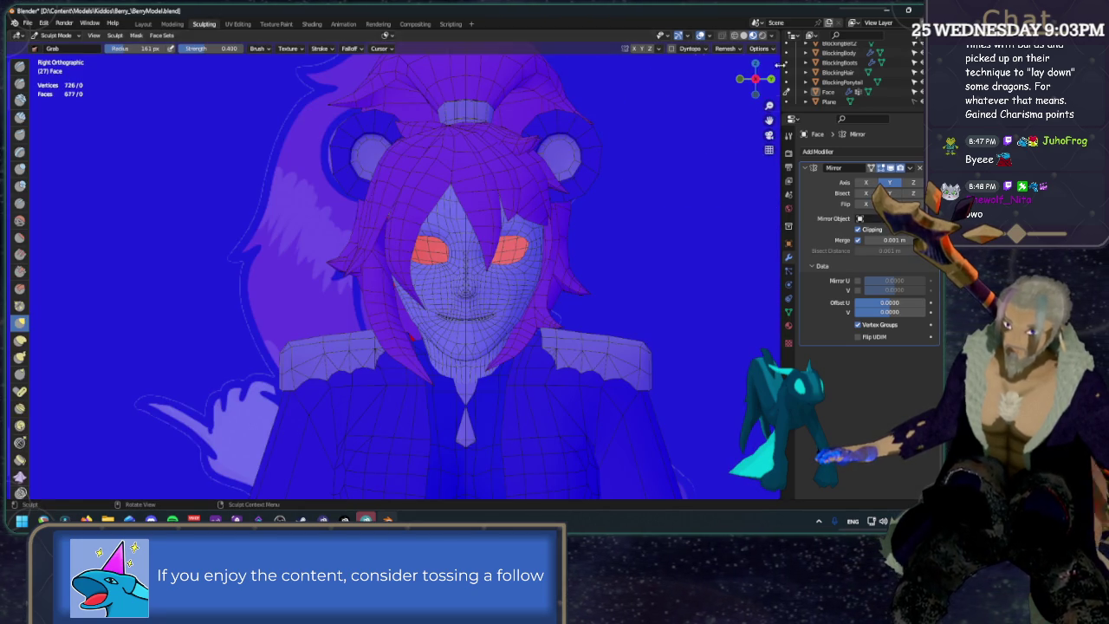
Cancel the box mask and save the blend file.
scroll(549, 243, "up", 4)
scroll(416, 248, "up", 3)
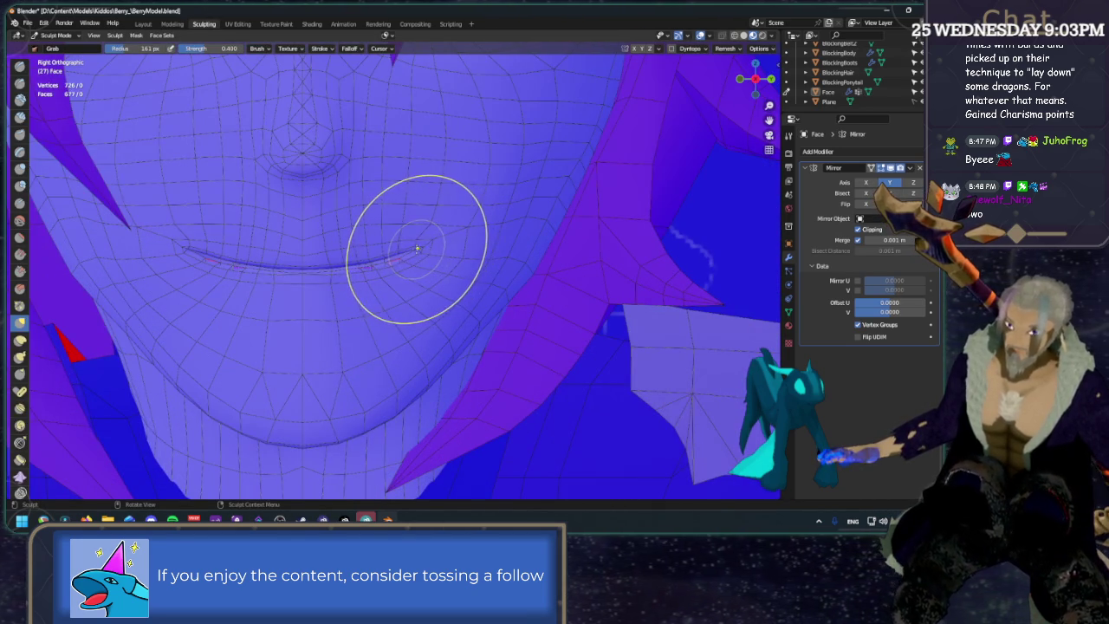
key("b")
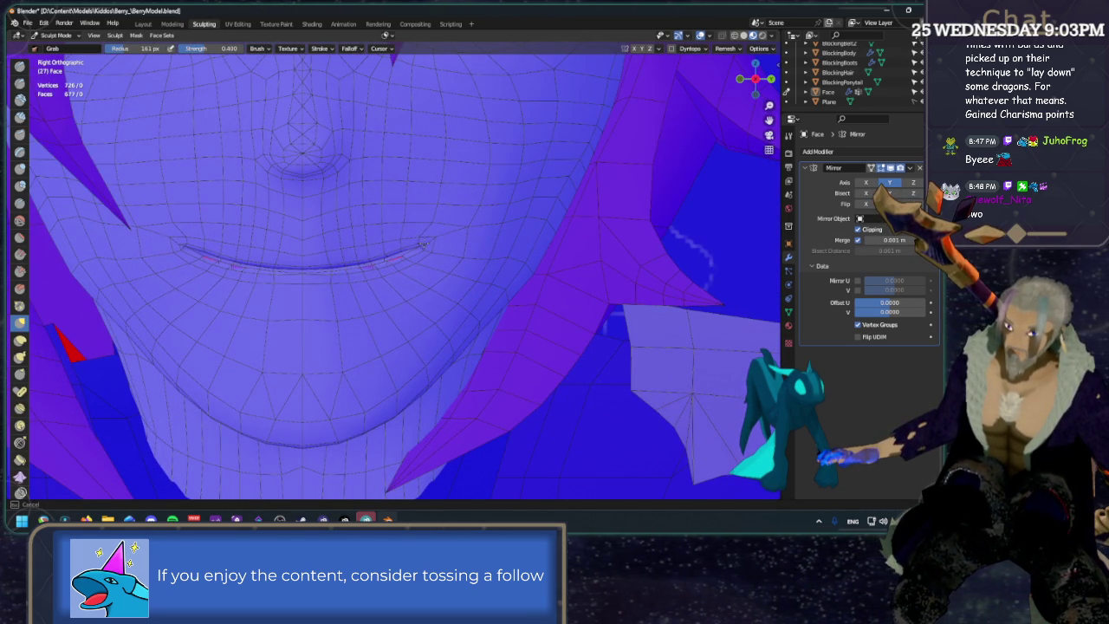
key("Escape")
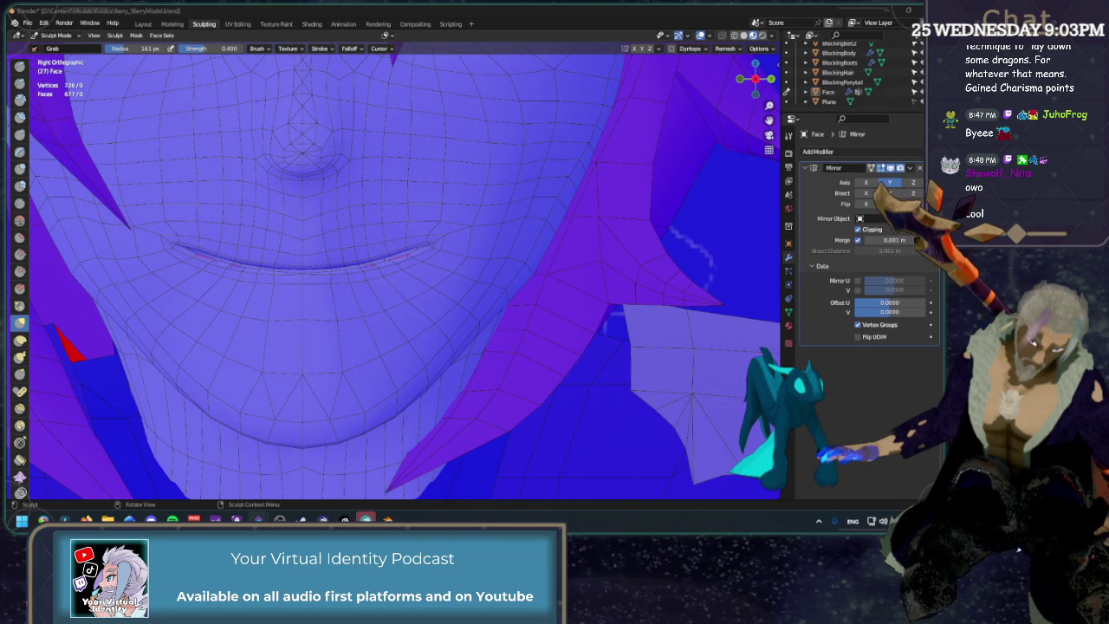
key("ctrl+s")
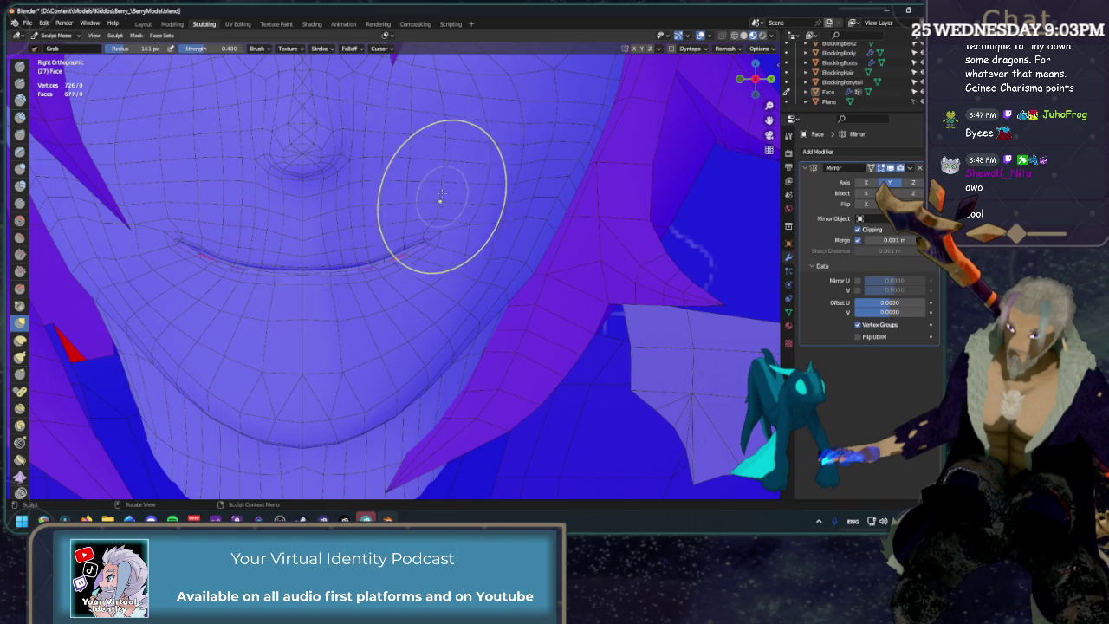
Make Grab brush strokes on the cheek near the mouth corner and toward the eye.
left_click_drag(465, 216, 446, 191)
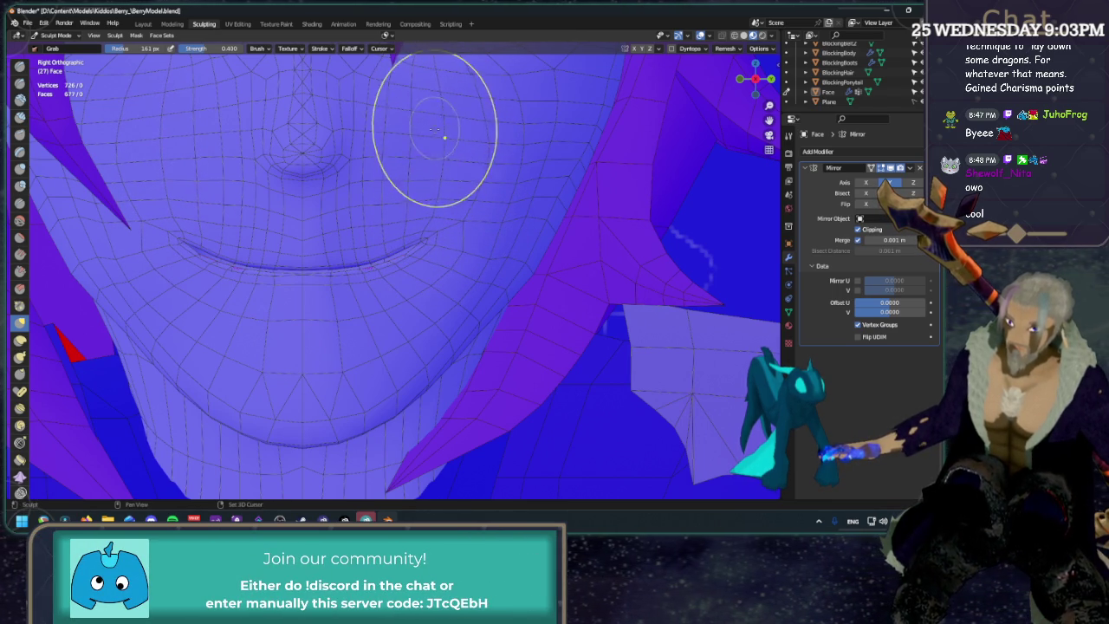
scroll(444, 135, "down", 2)
scroll(443, 137, "up", 2, "shift")
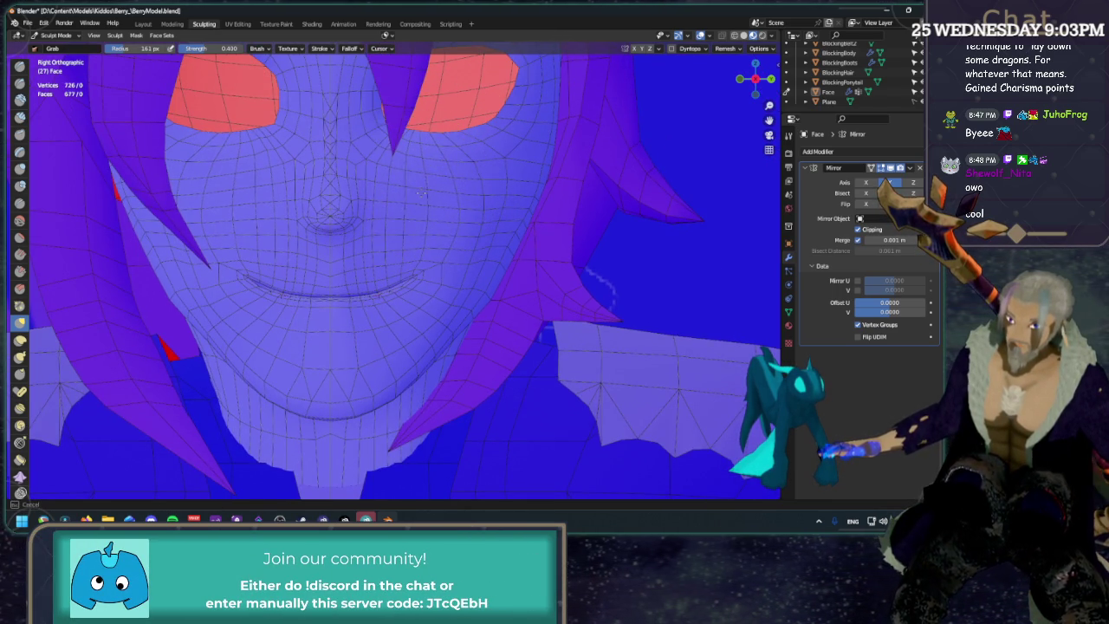
mouse_move(421, 186)
left_mouse_down()
mouse_move(403, 177)
mouse_move(415, 223)
mouse_move(447, 207)
left_mouse_up()
left_click_drag(425, 124, 457, 136)
scroll(457, 136, "down", 1)
scroll(470, 136, "down", 3)
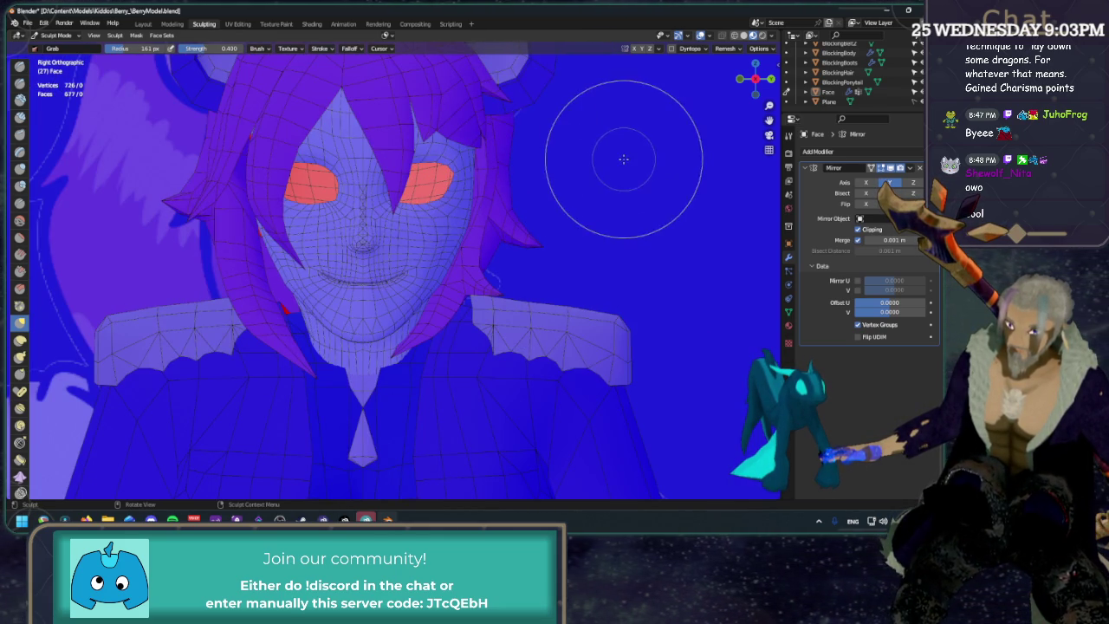
scroll(606, 164, "up", 3)
scroll(528, 204, "up", 1)
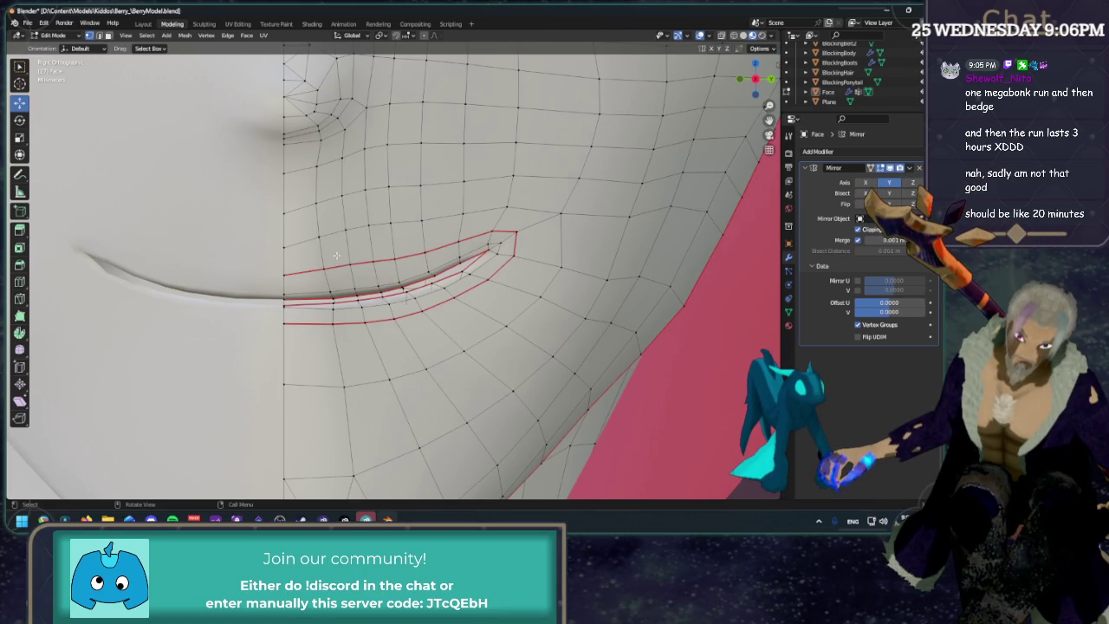
Select the edge row above the lip crease to the mouth corner for a one-cut Subdivide.
scroll(312, 253, "up", 1)
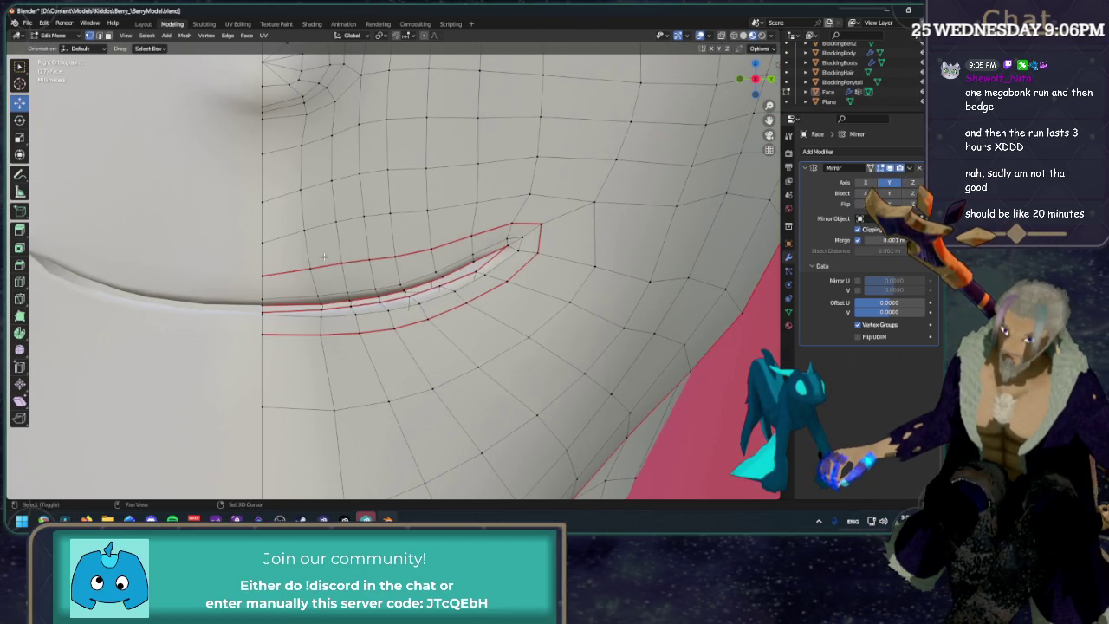
middle_click_drag(323, 256, 381, 222, "shift")
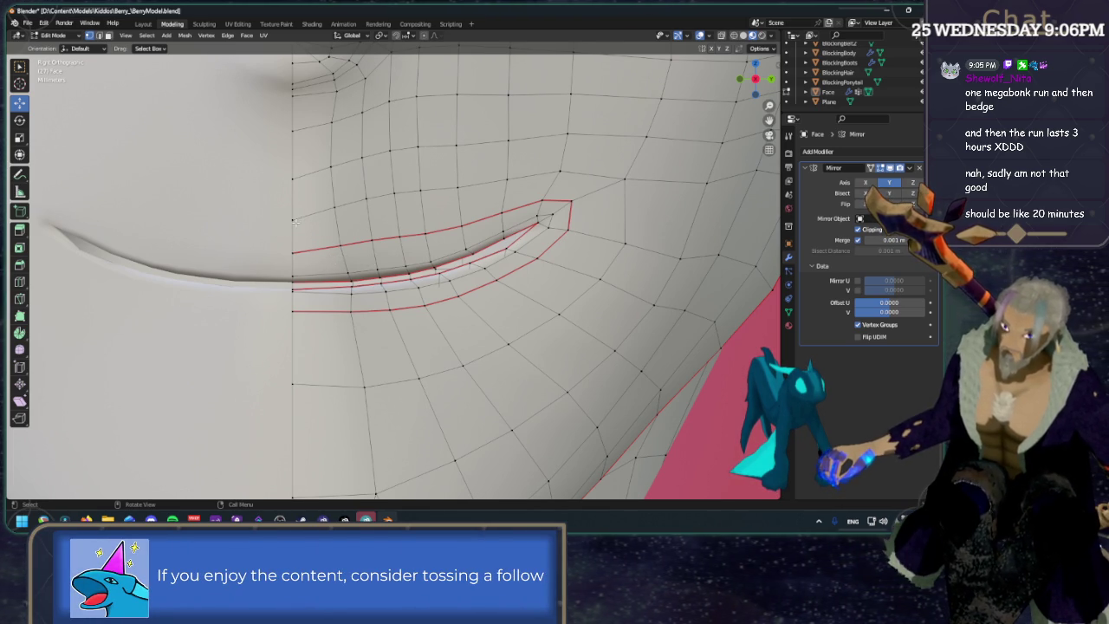
left_click(314, 249, "shift")
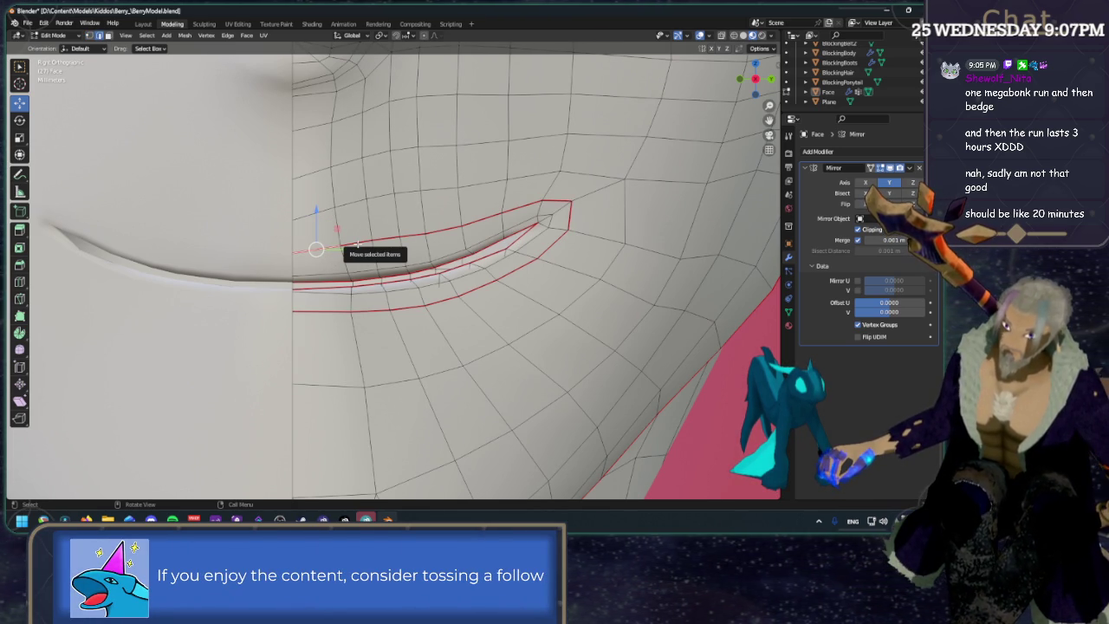
left_click(373, 239, "shift")
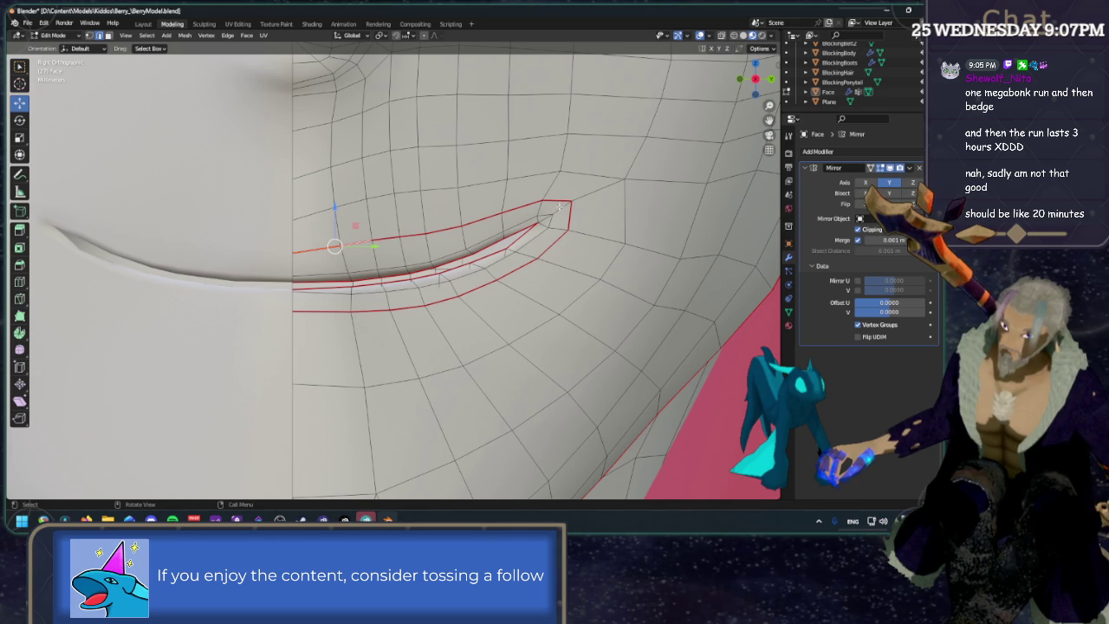
left_click(524, 204, "ctrl")
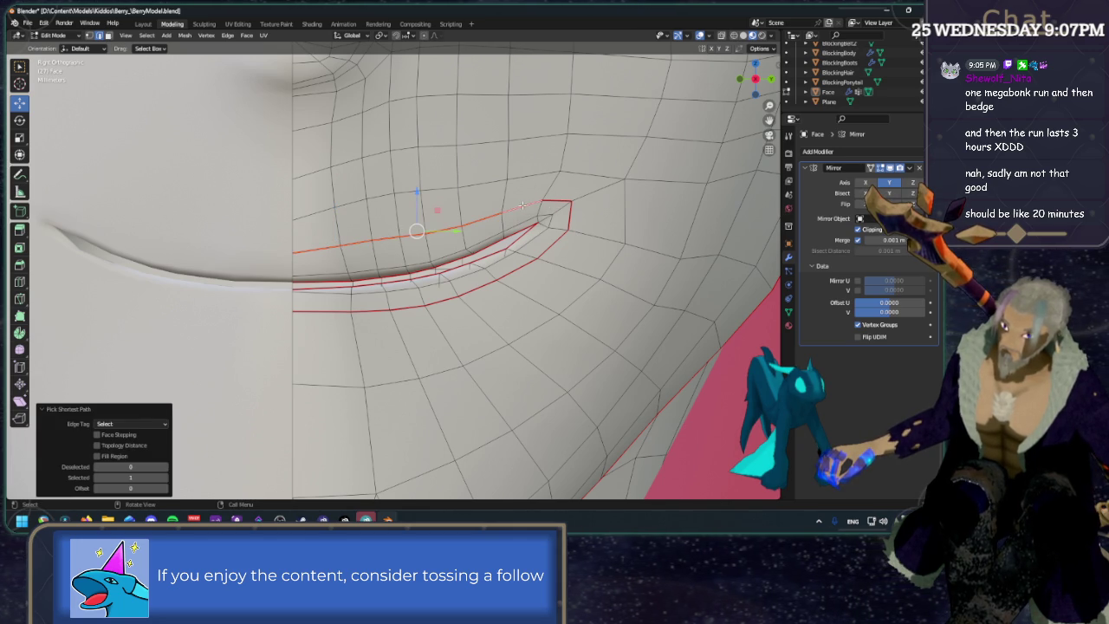
left_click(228, 35)
Subdivide the selected edge row and select the vertices along the new row.
left_click(260, 224)
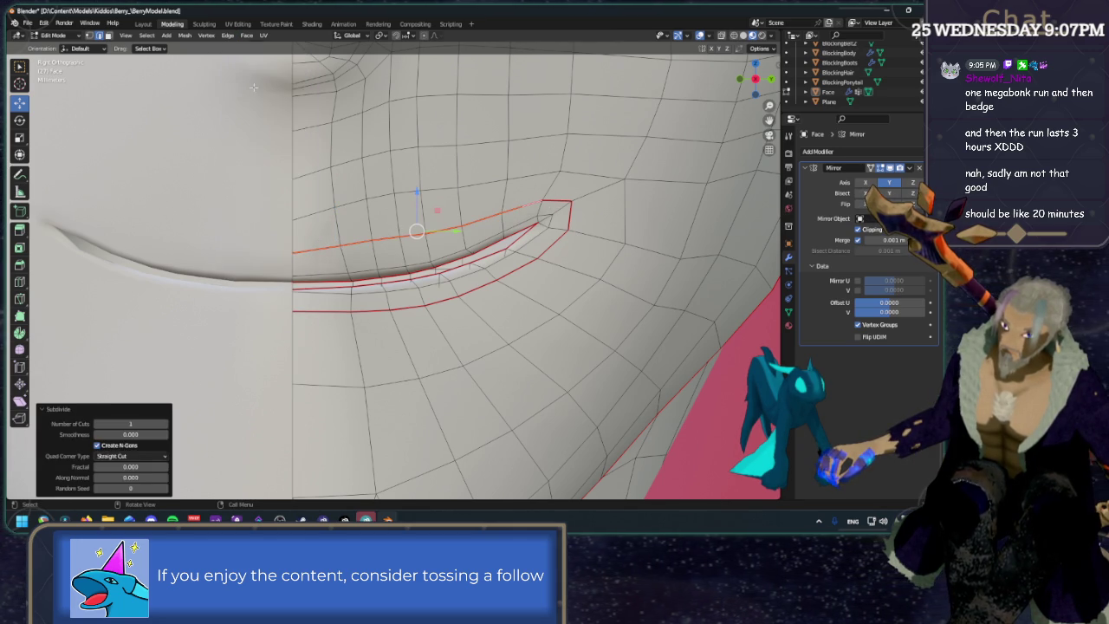
key("1")
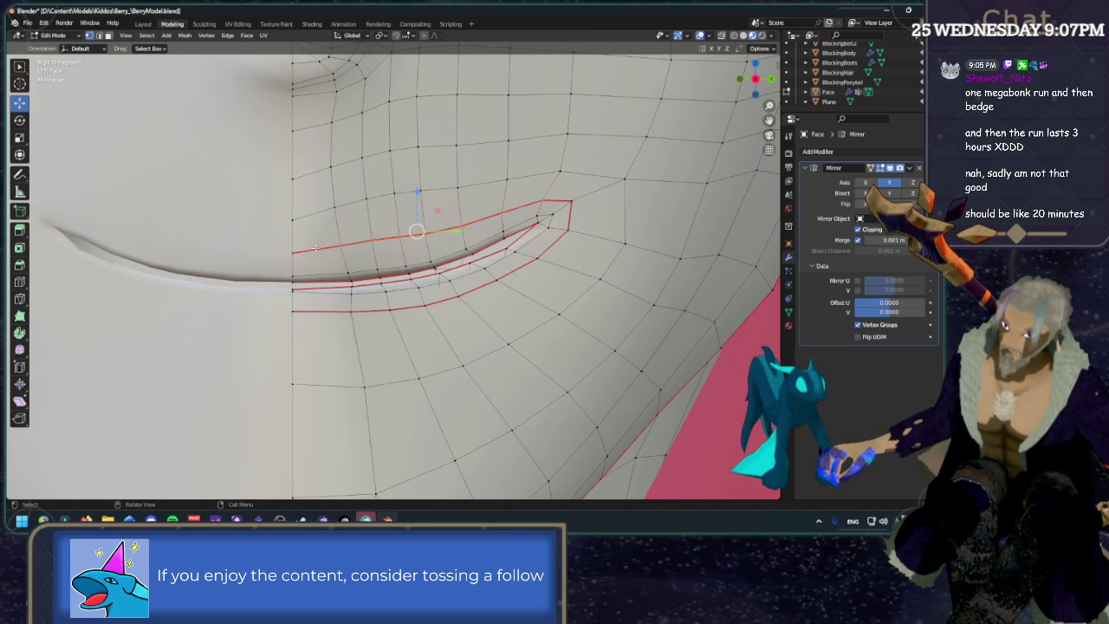
left_click(308, 232)
left_click(325, 216)
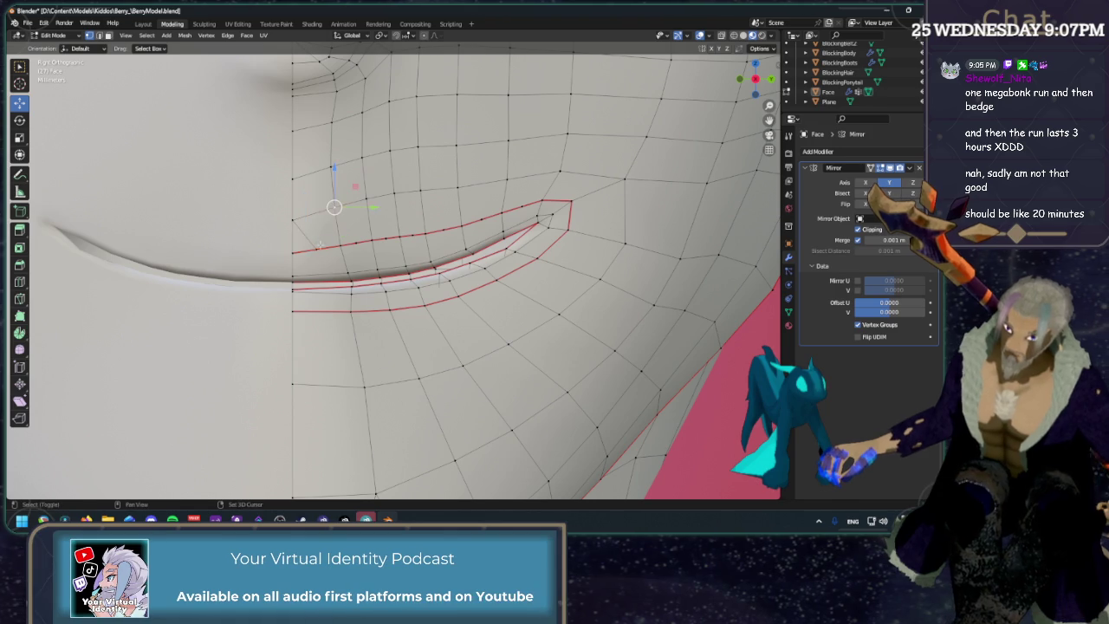
left_click(345, 225)
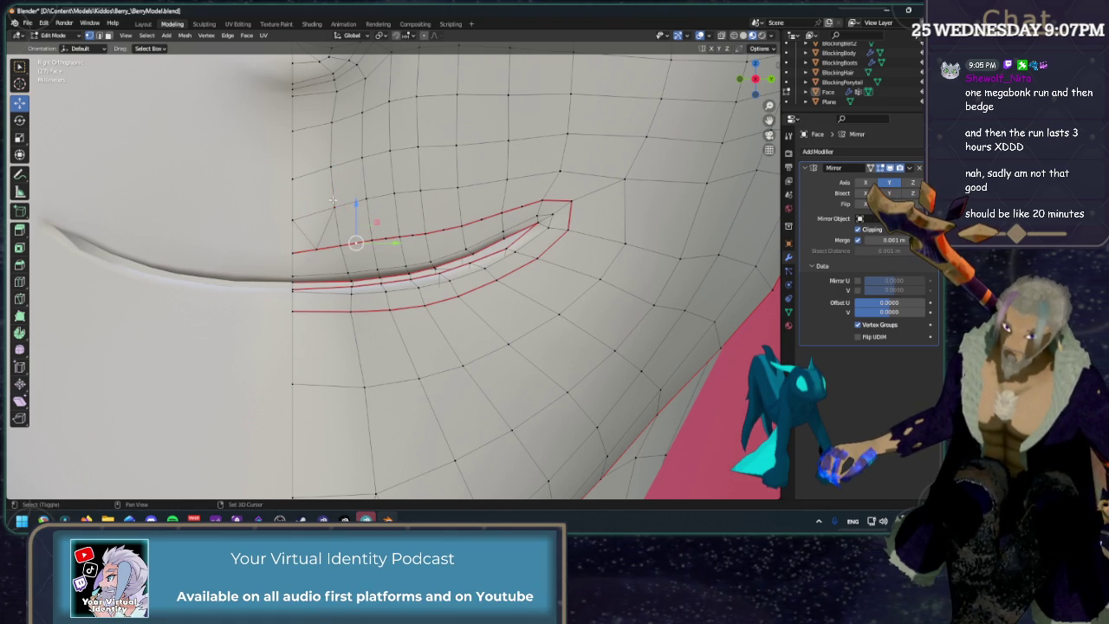
left_click(361, 221)
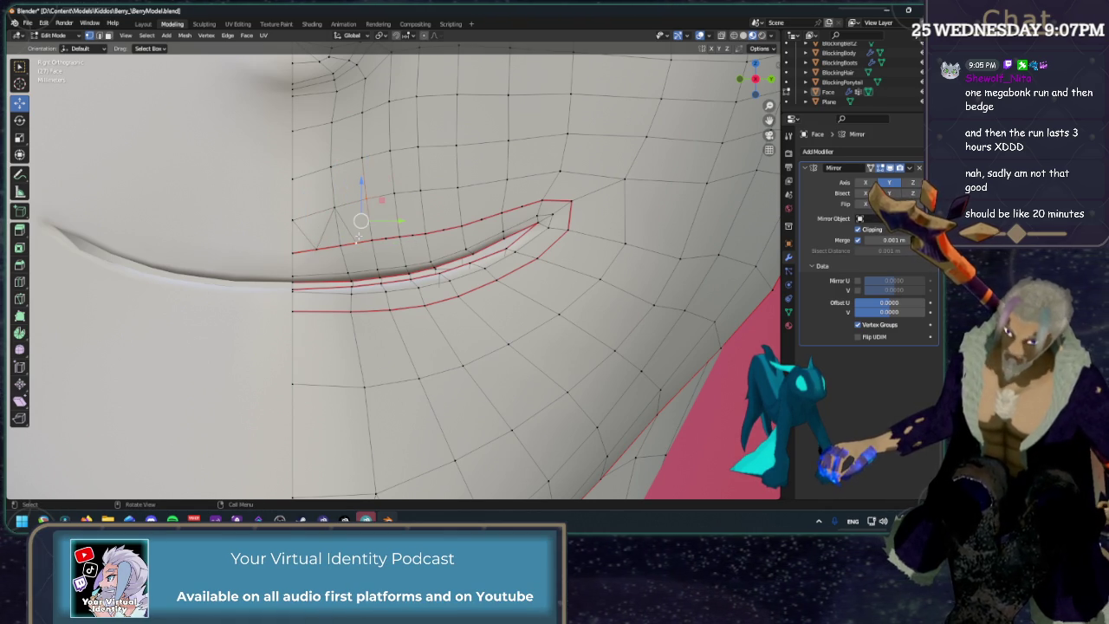
left_click(391, 215)
left_click(375, 217)
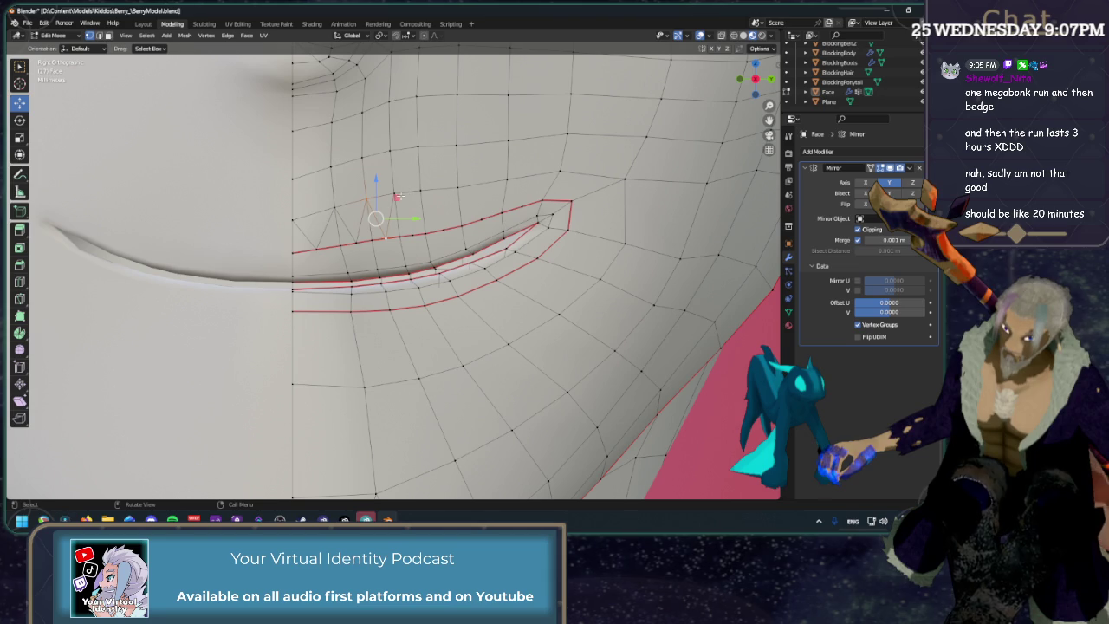
Select the vertices above the mouth loop and edge-slide them upward.
left_click(412, 235, "shift")
left_click(450, 208)
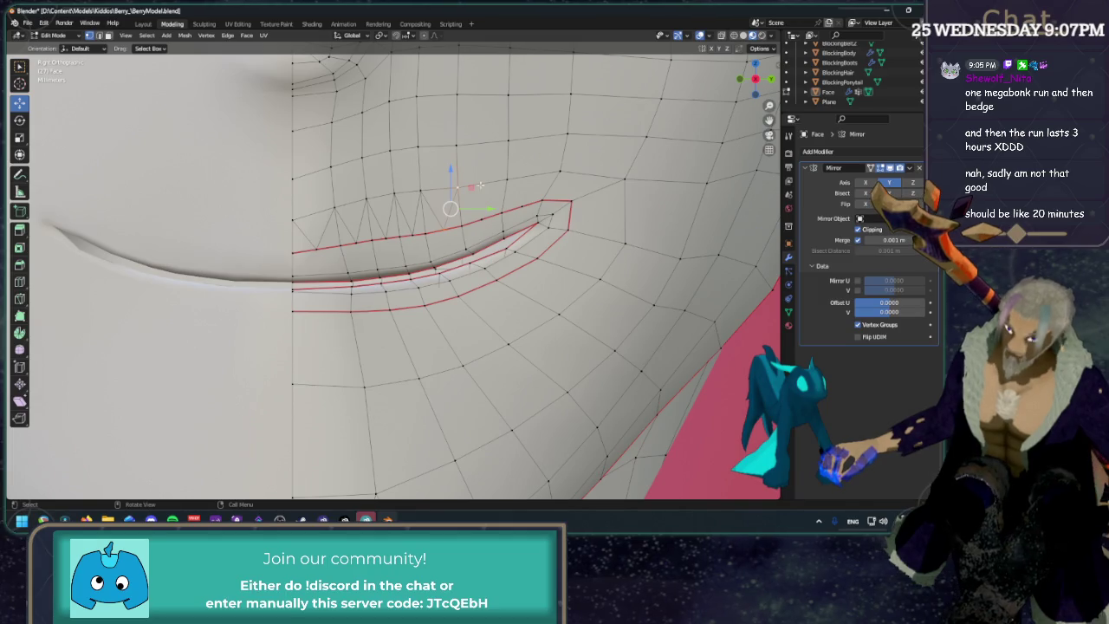
left_click(458, 189, "shift")
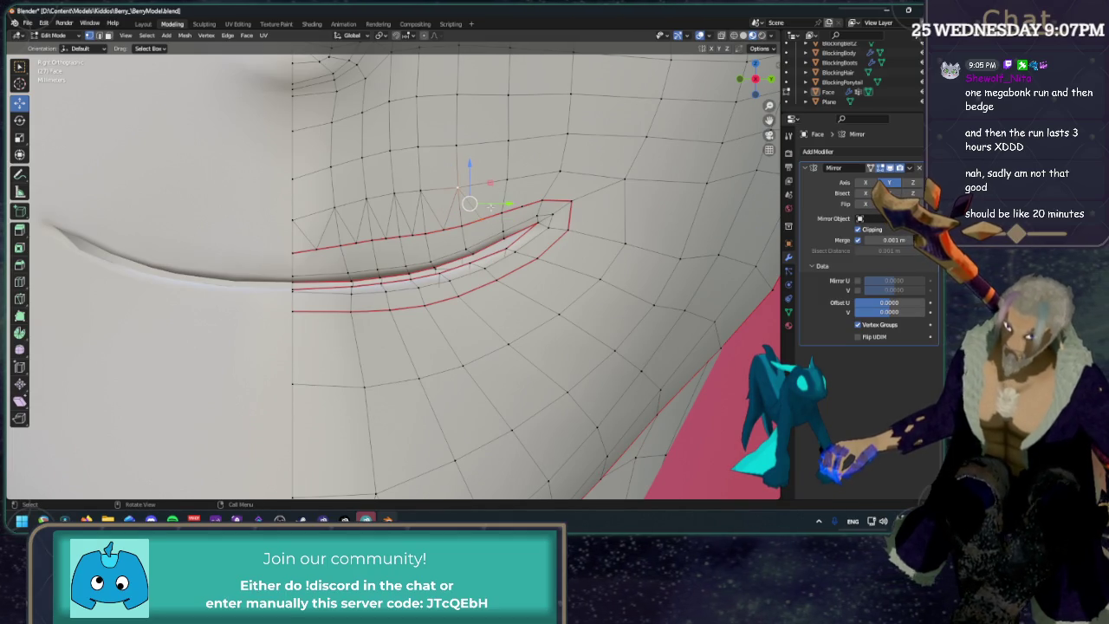
left_click(509, 179, "shift")
left_click(508, 182, "shift")
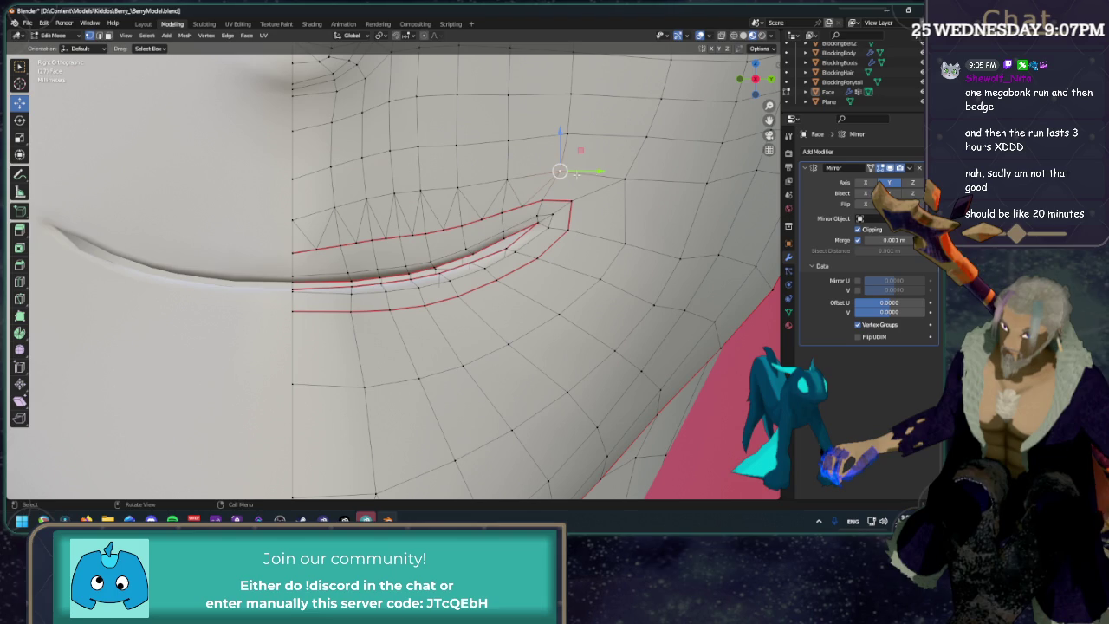
key("g")
key("g")
left_click(602, 175)
key("g")
key("g")
left_click(611, 134)
Slide the corner vertices left along the lip edge, then select the inner lower lip loop.
left_click(617, 210)
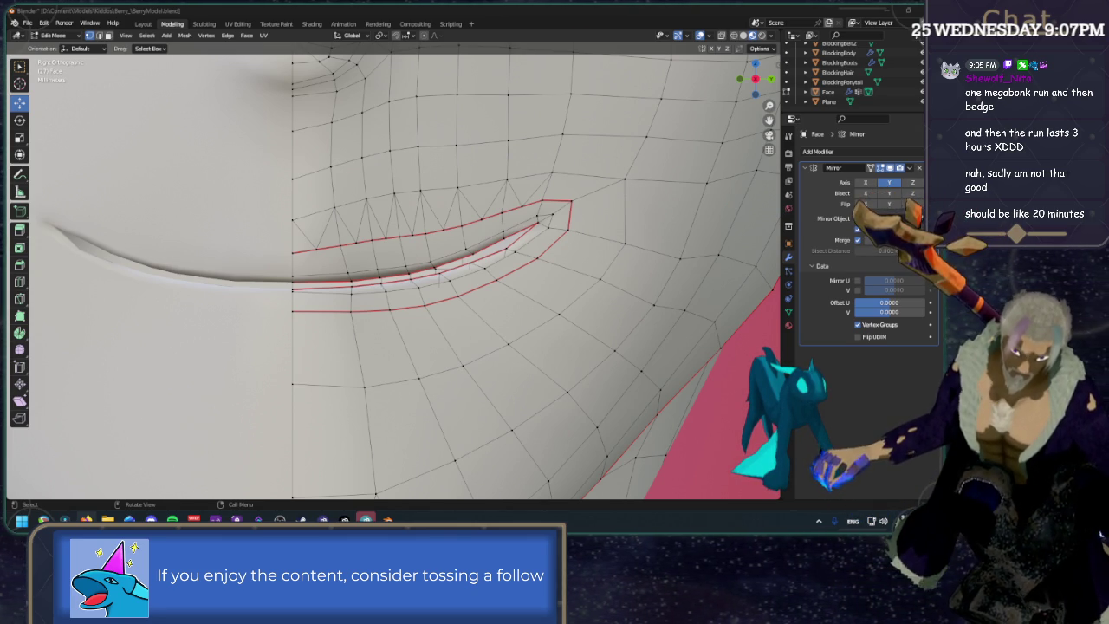
left_click(485, 8)
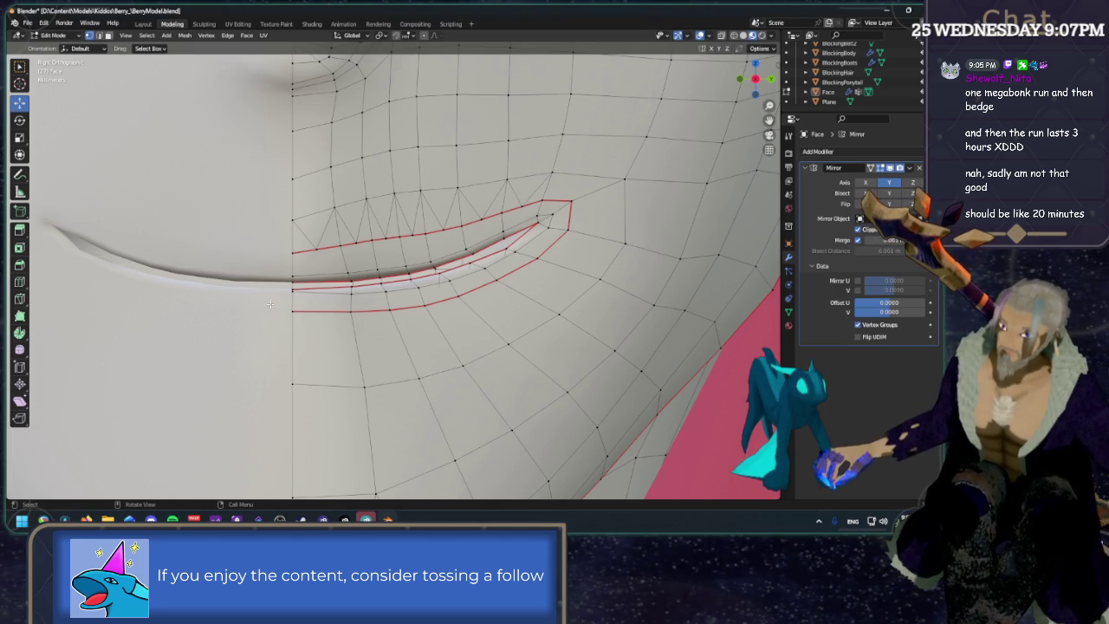
left_click_drag(350, 312, 322, 312)
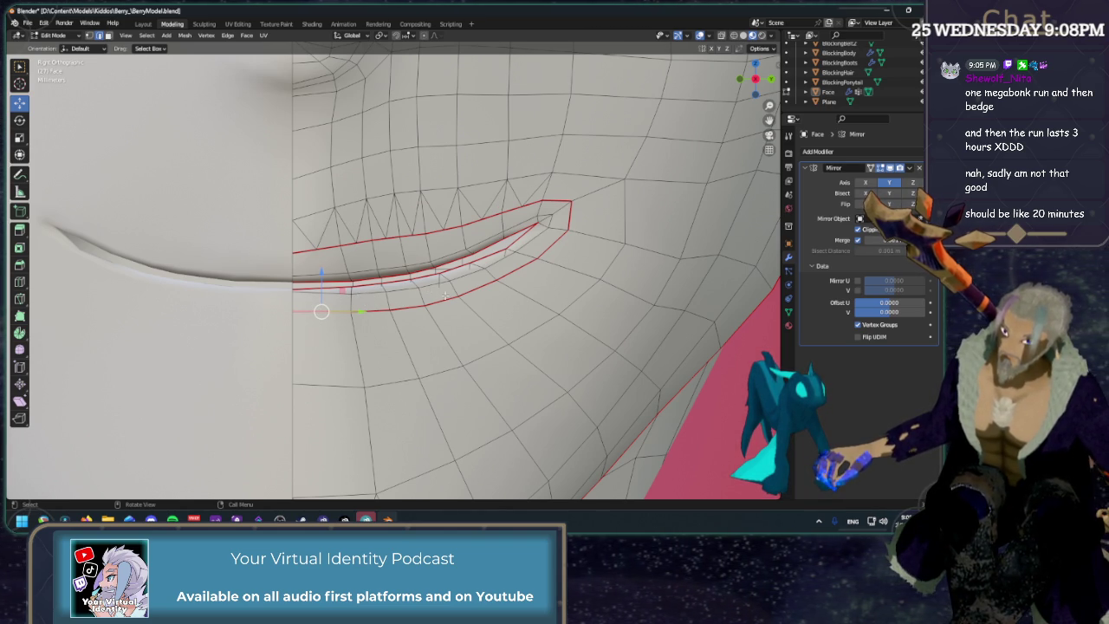
left_click(548, 249, "ctrl")
Bridge Edge Loops to fill faces between the two inner lip loops.
right_click(546, 251)
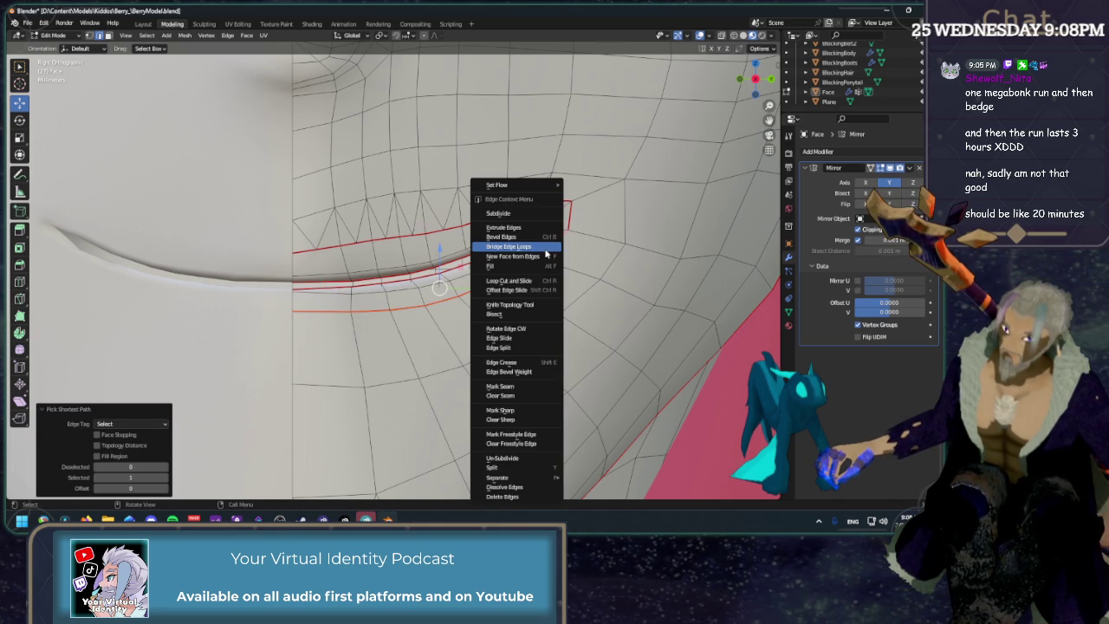
left_click(552, 247)
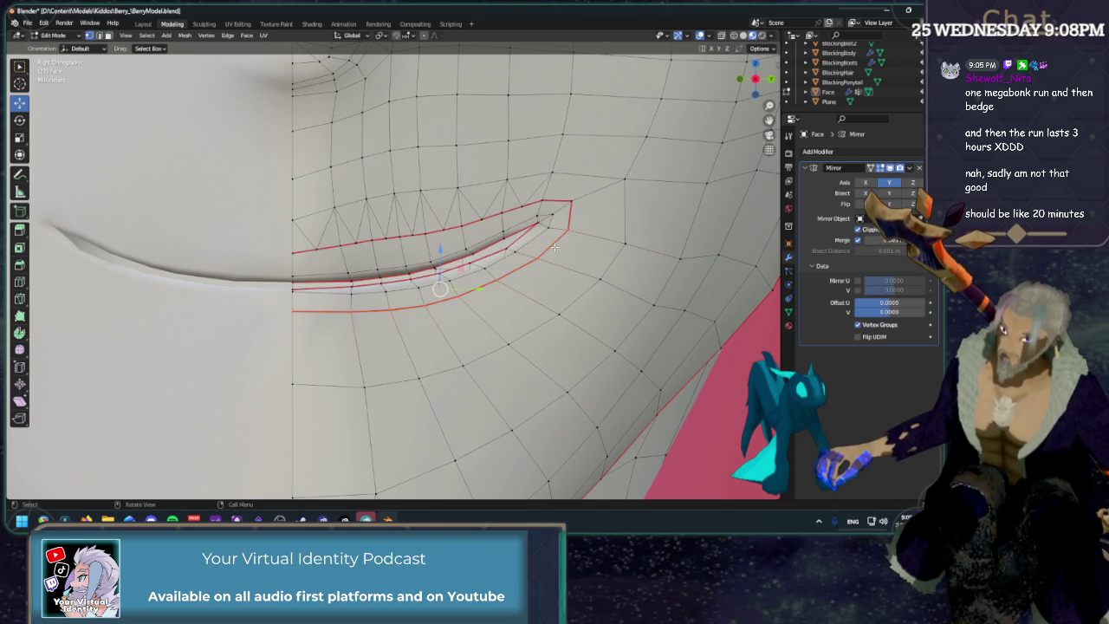
left_click(554, 248)
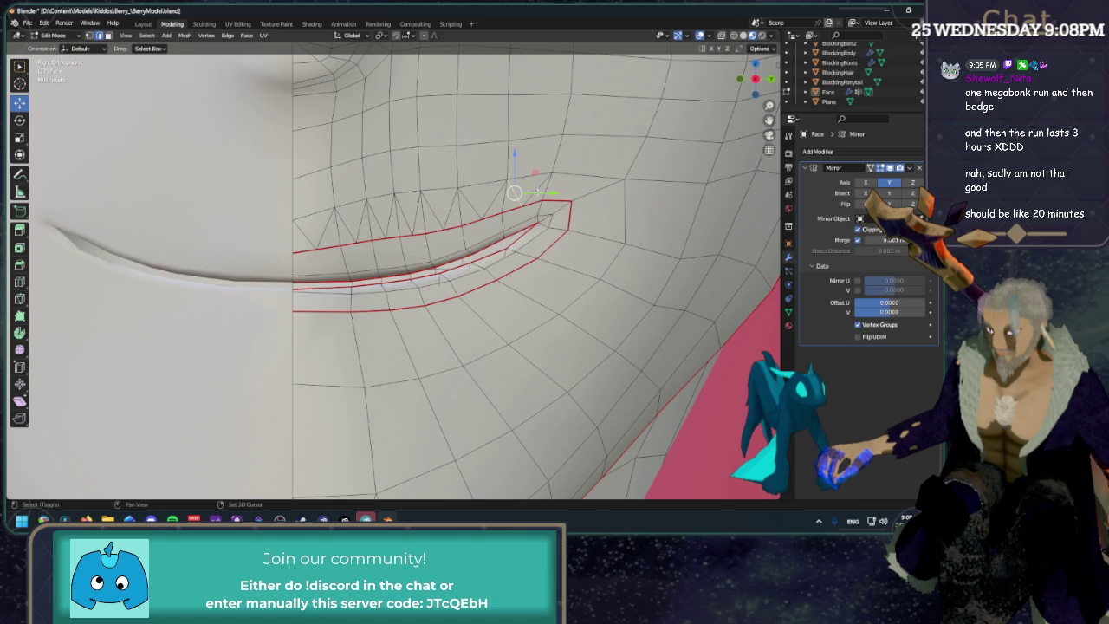
right_click(537, 193)
left_click(538, 198)
Dissolve the extra mouth-corner vertex and select the vertices below the lower lip.
key("1")
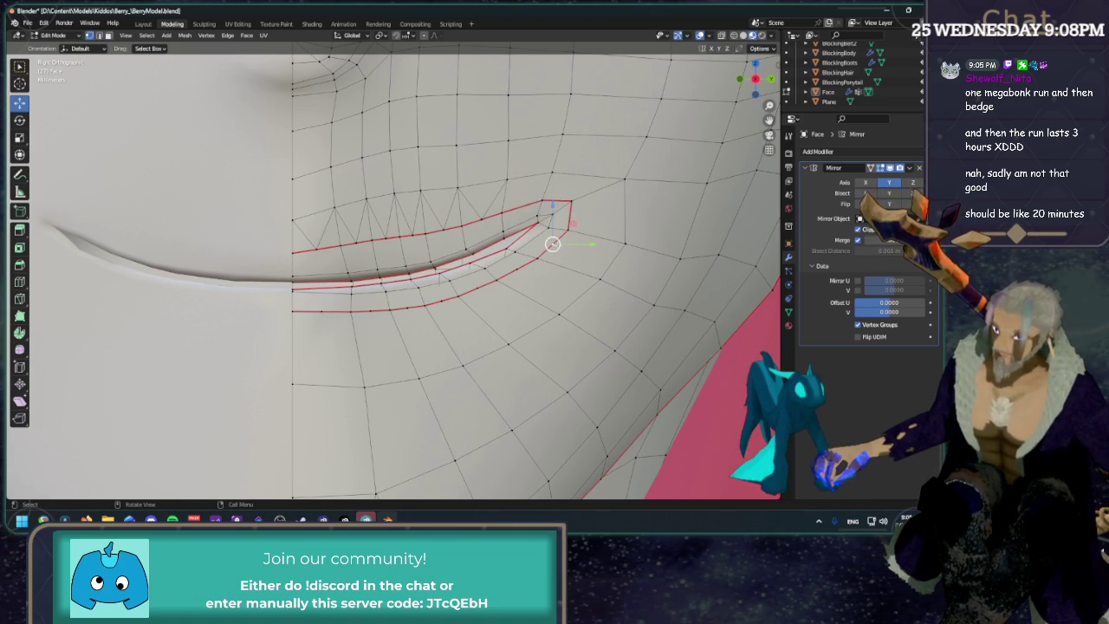
right_click(552, 244)
left_click(553, 236)
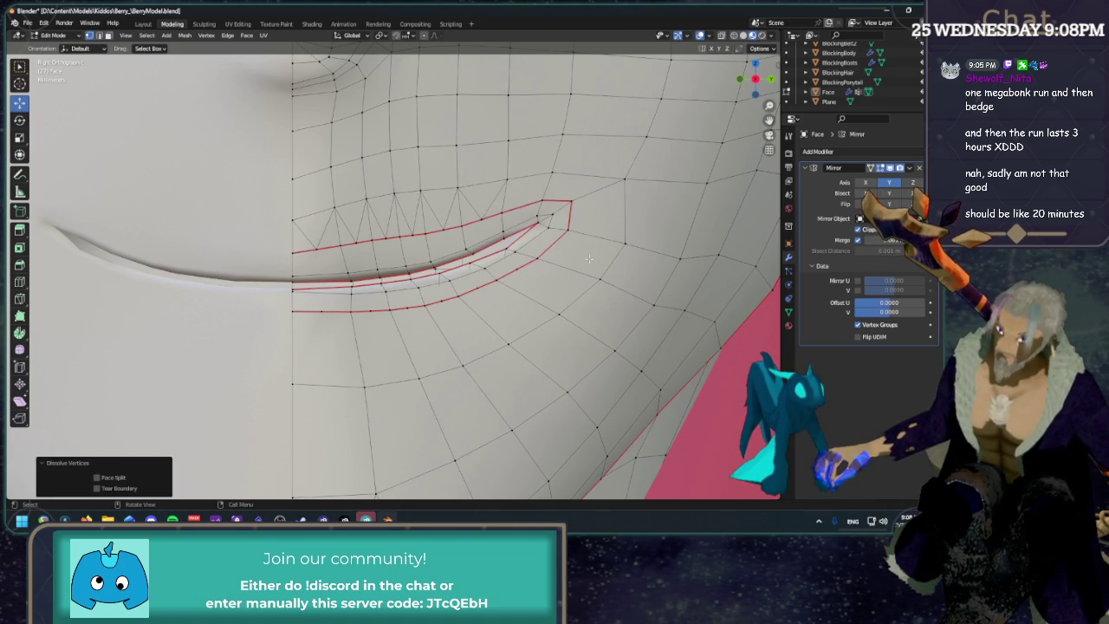
left_click(296, 310)
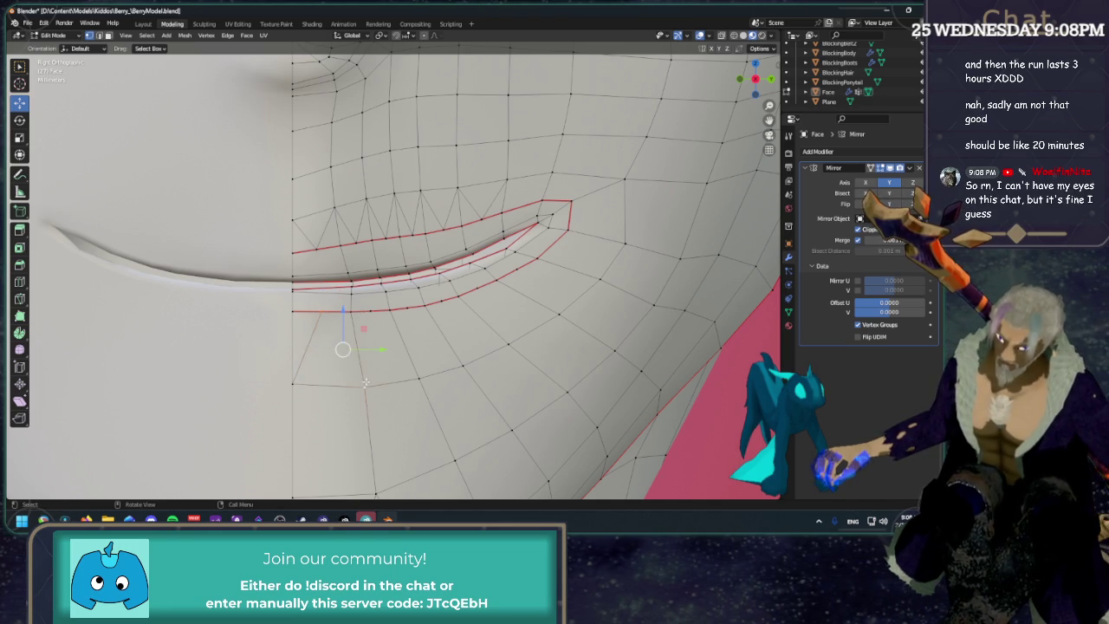
left_click(371, 320)
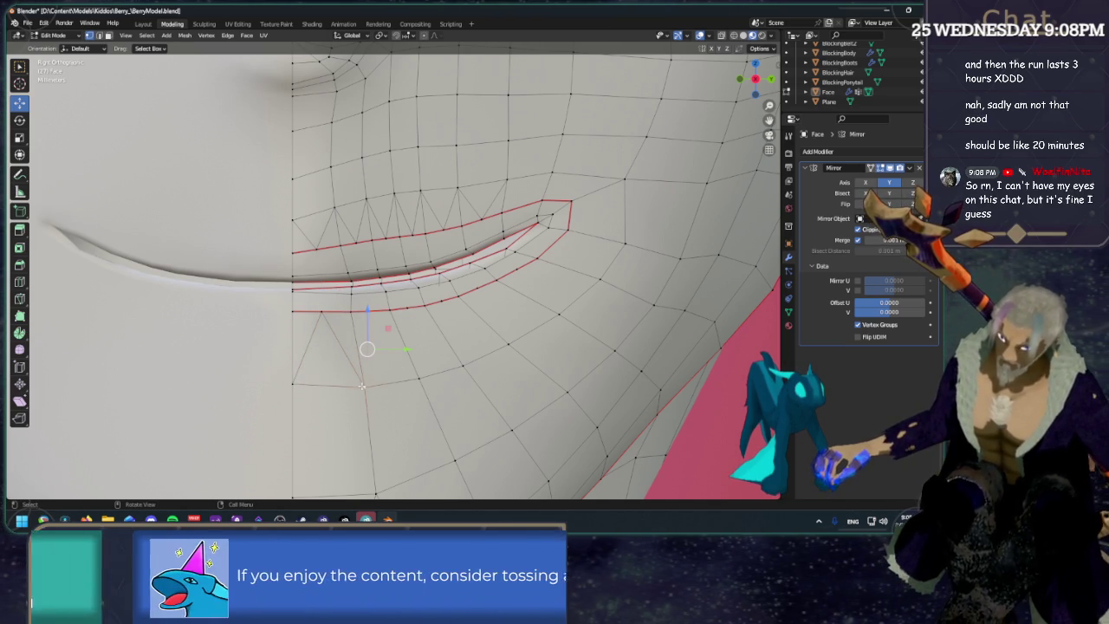
left_click(419, 379, "shift")
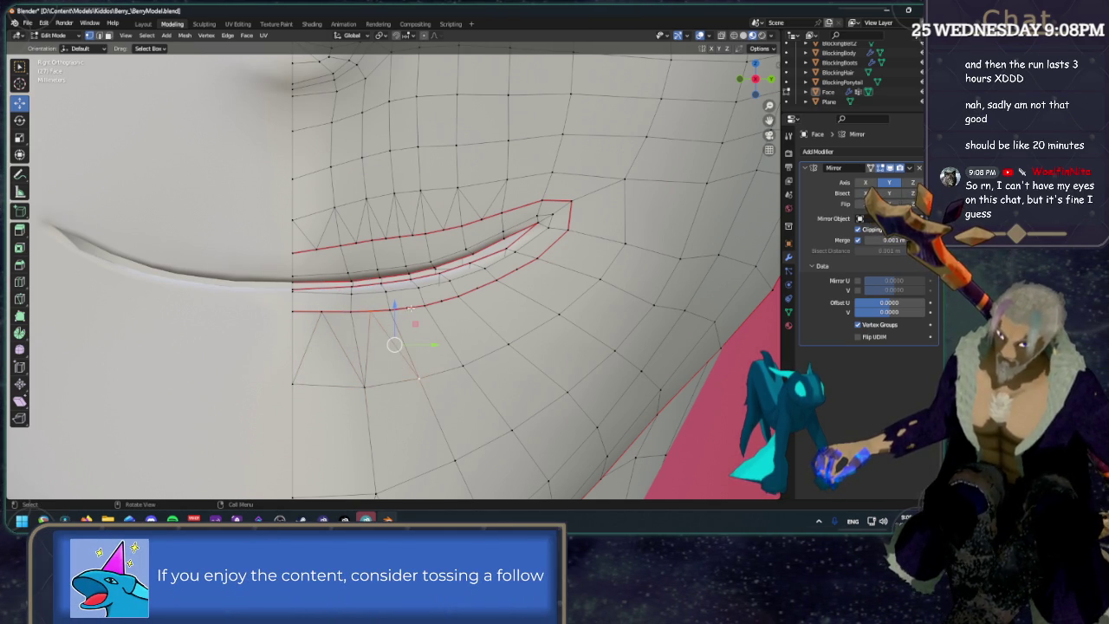
left_click(454, 355, "shift")
left_click(461, 367, "shift")
Extend the vertex selection along the lower lip past the mouth corner.
left_click(501, 348, "shift")
left_click(494, 322, "shift")
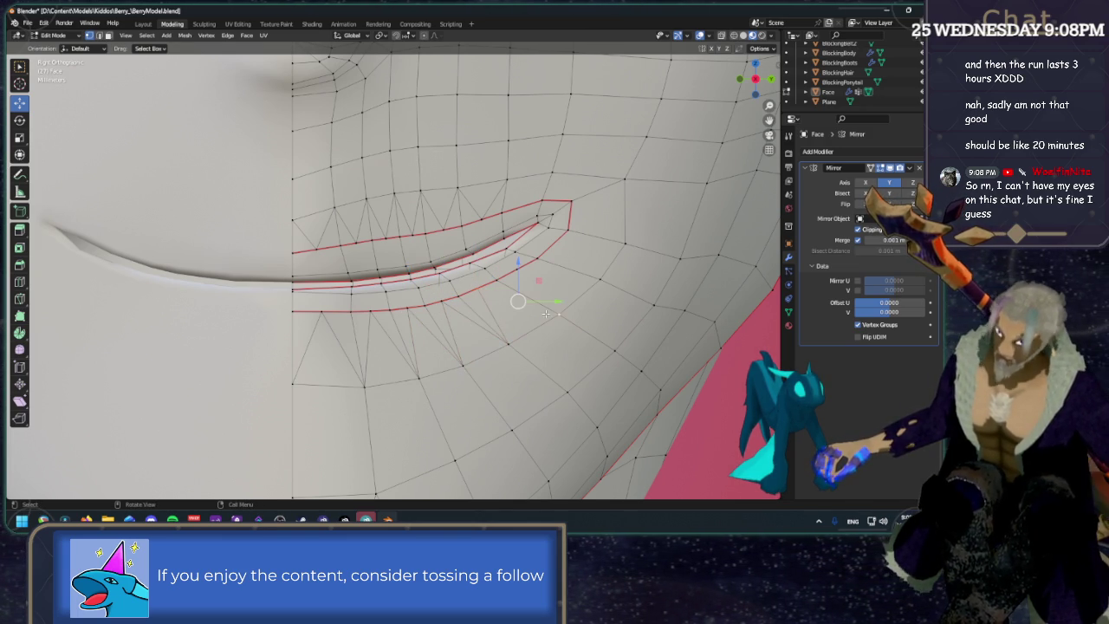
left_click(568, 250, "shift")
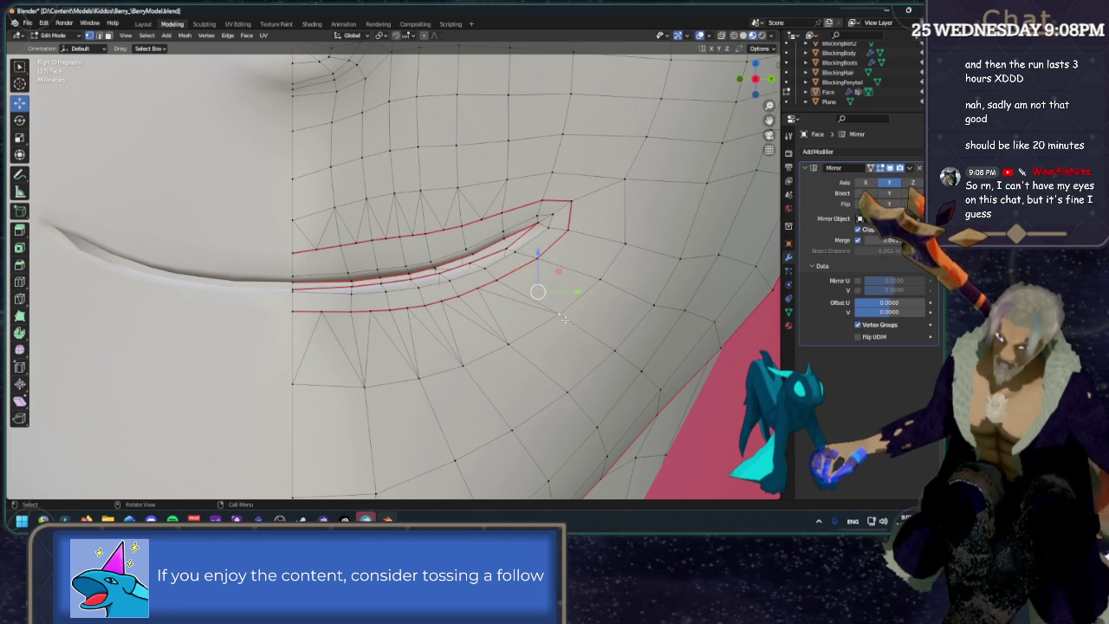
left_click(569, 232, "shift")
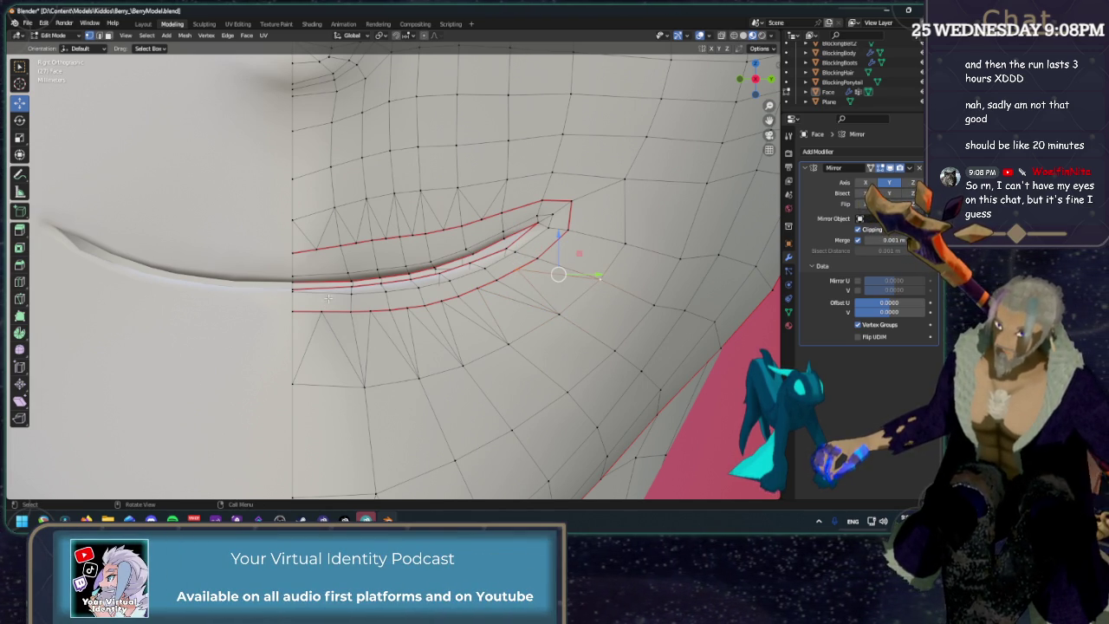
Add two loop cuts across the lip rings near the corner and orbit to inspect.
left_click(19, 282)
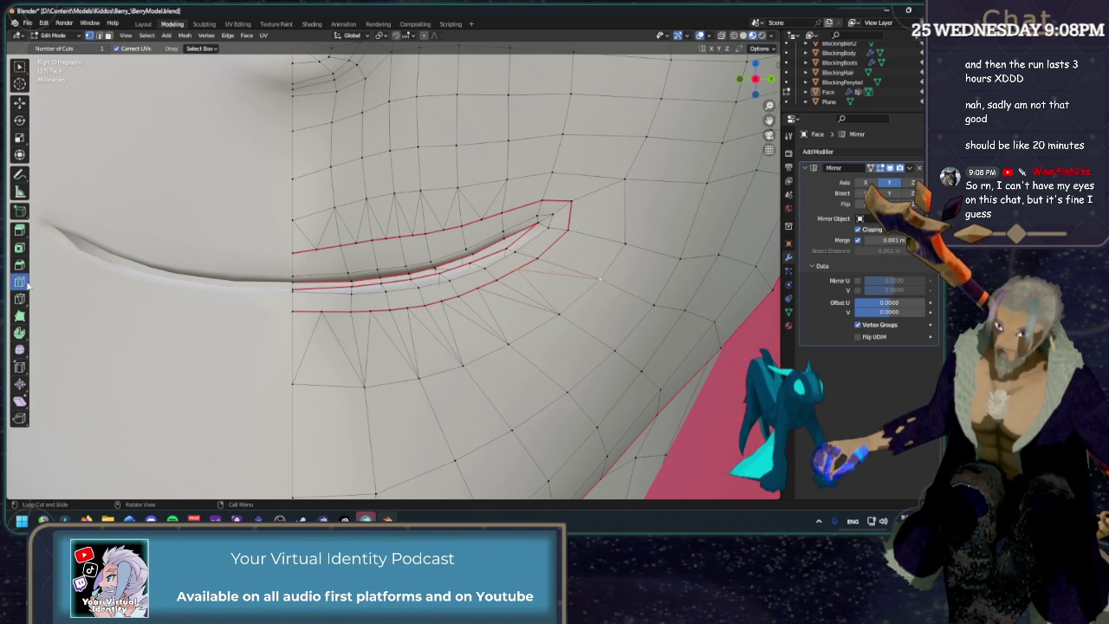
left_click(322, 276)
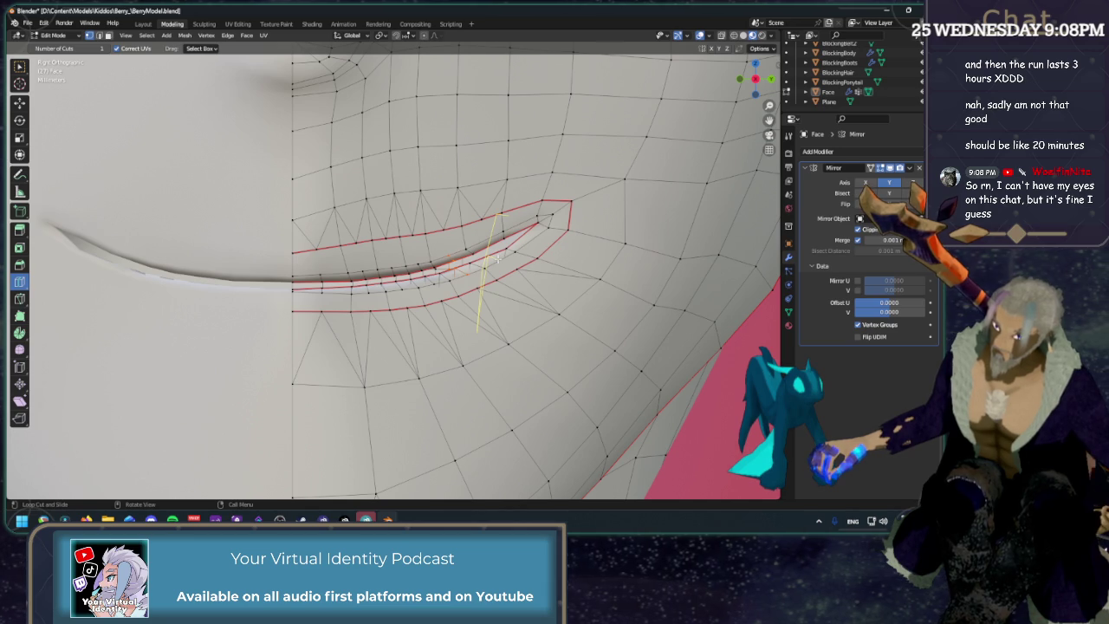
left_click(498, 258)
key("w")
scroll(531, 264, "up", 2)
mouse_move(531, 264)
middle_mouse_down()
mouse_move(487, 300)
mouse_move(696, 289)
middle_mouse_up()
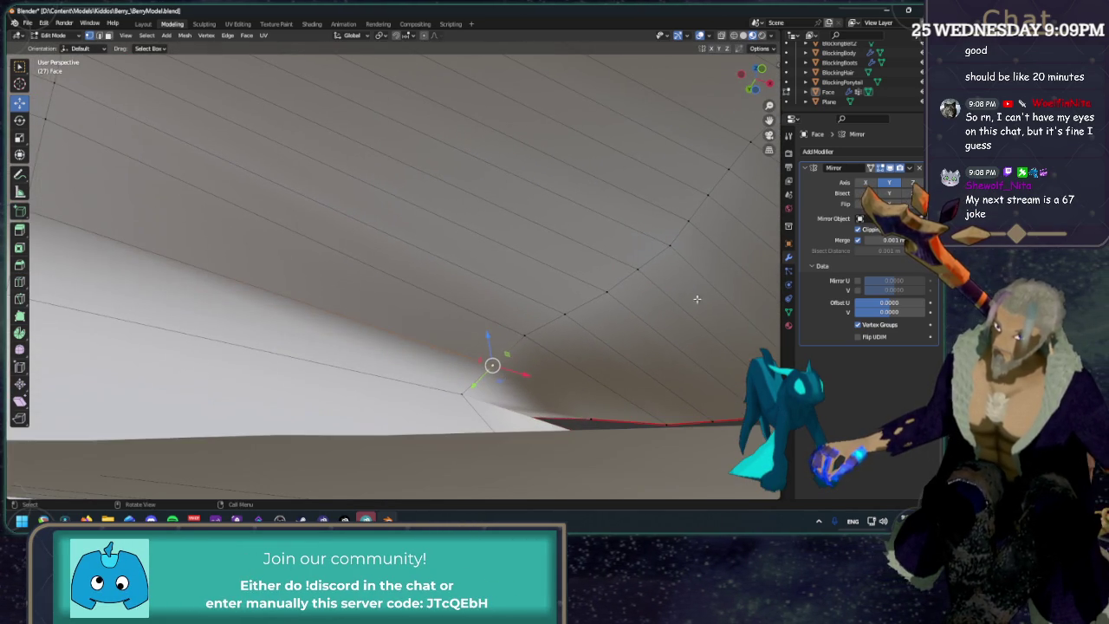
mouse_move(613, 402)
middle_mouse_down()
mouse_move(99, 297)
mouse_move(467, 345)
mouse_move(521, 298)
mouse_move(303, 297)
mouse_move(329, 259)
mouse_move(368, 133)
mouse_move(38, 279)
middle_mouse_up()
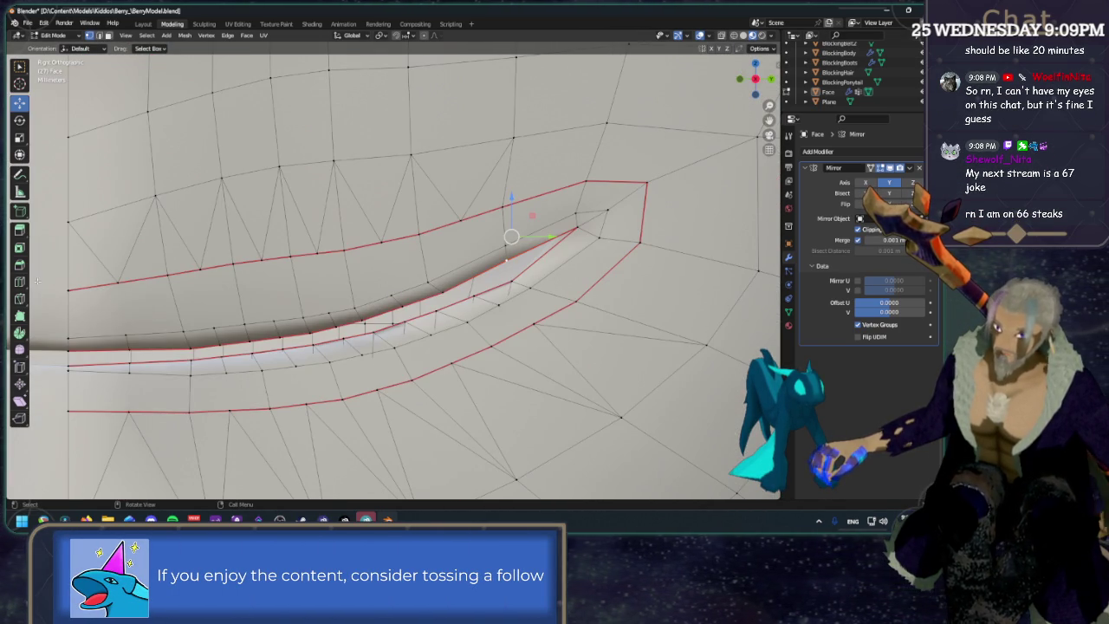
Cut one edge loop around the mouth corner and another through the inside of the mouth.
left_click(23, 284)
left_click(466, 253)
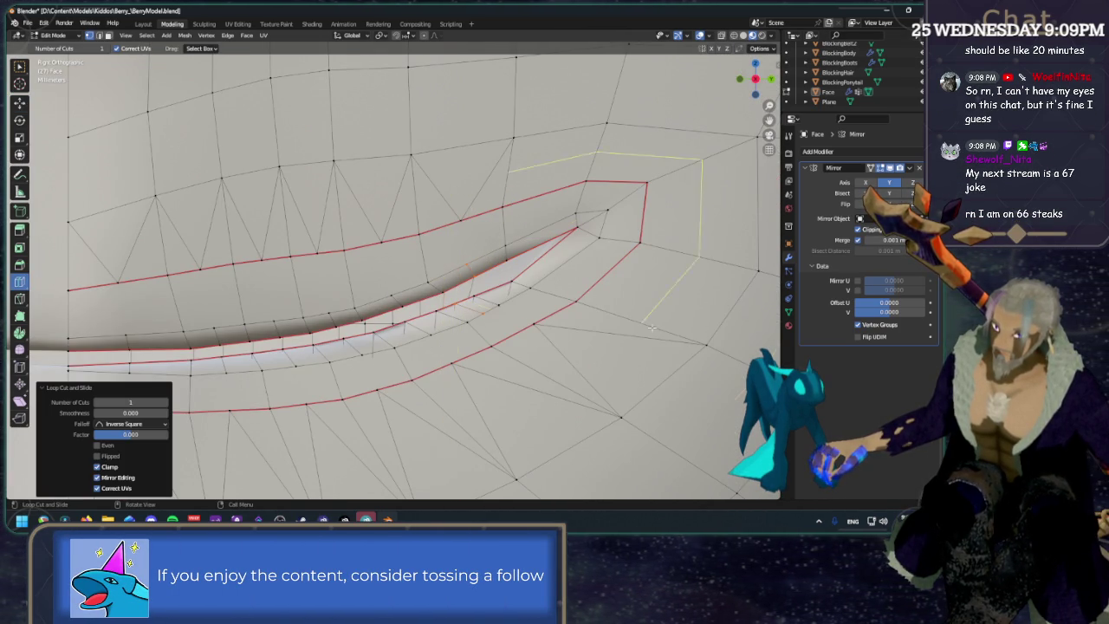
scroll(597, 335, "down", 1)
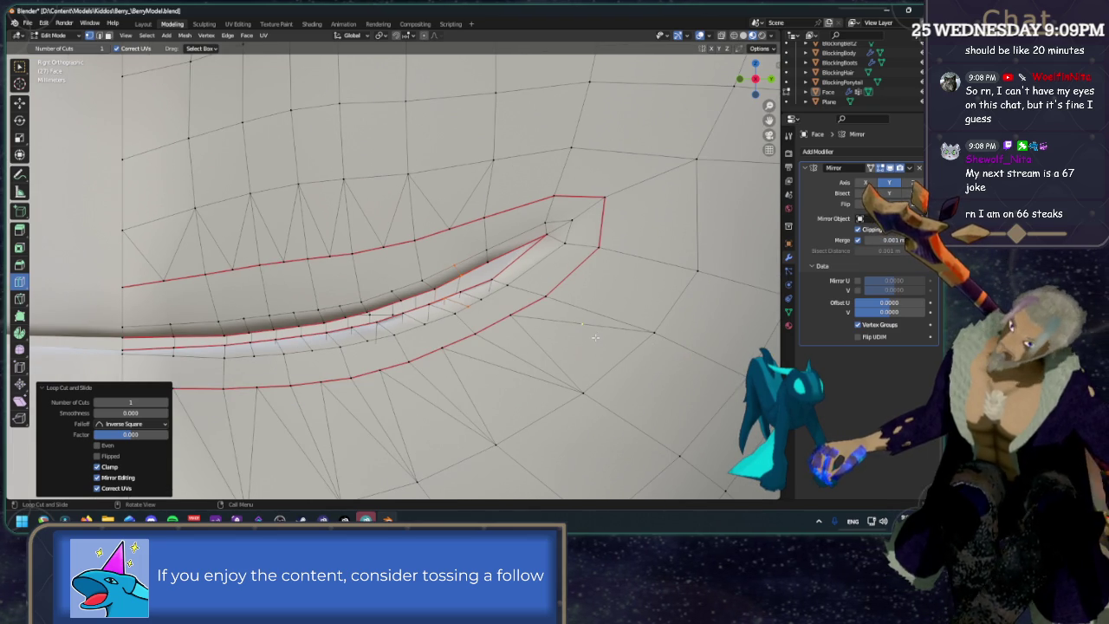
left_click(563, 344)
key("ctrl")
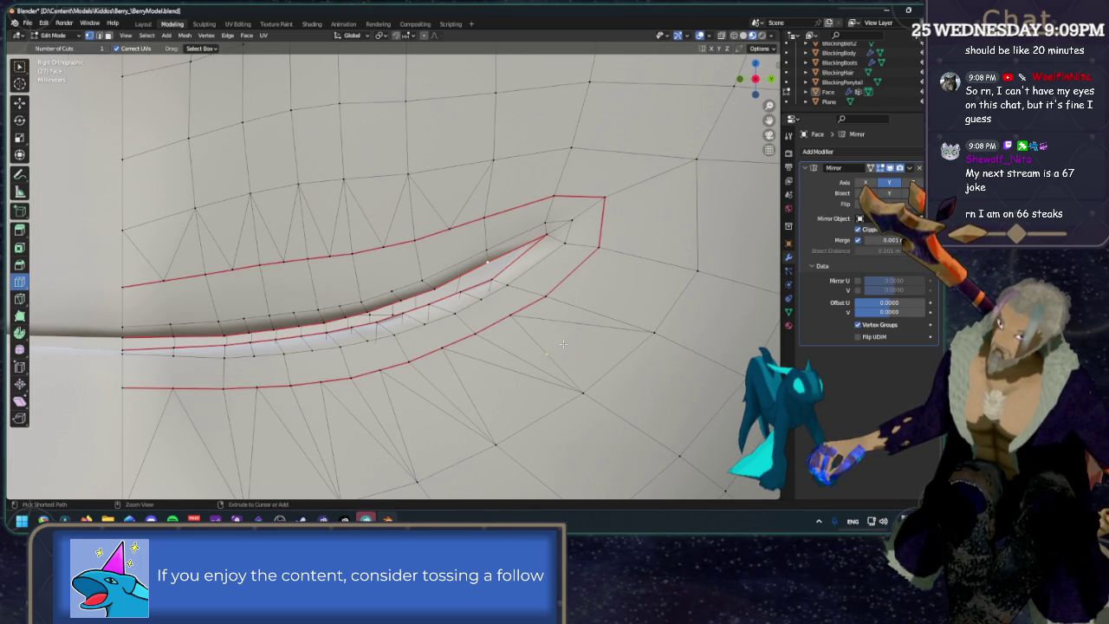
middle_click_drag(563, 344, 606, 324)
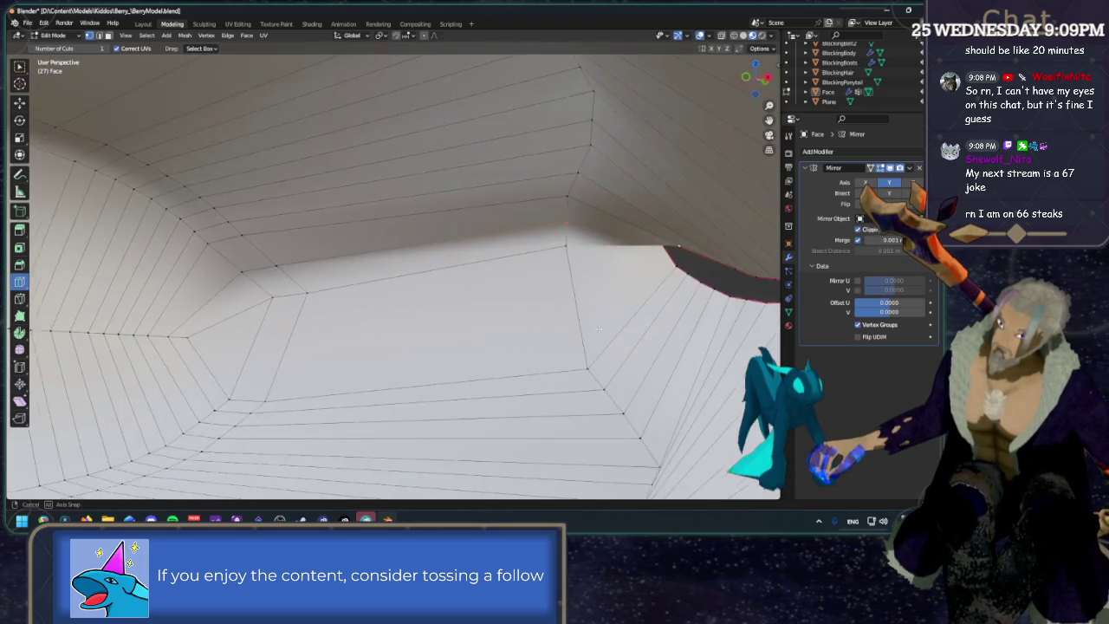
left_click(591, 326)
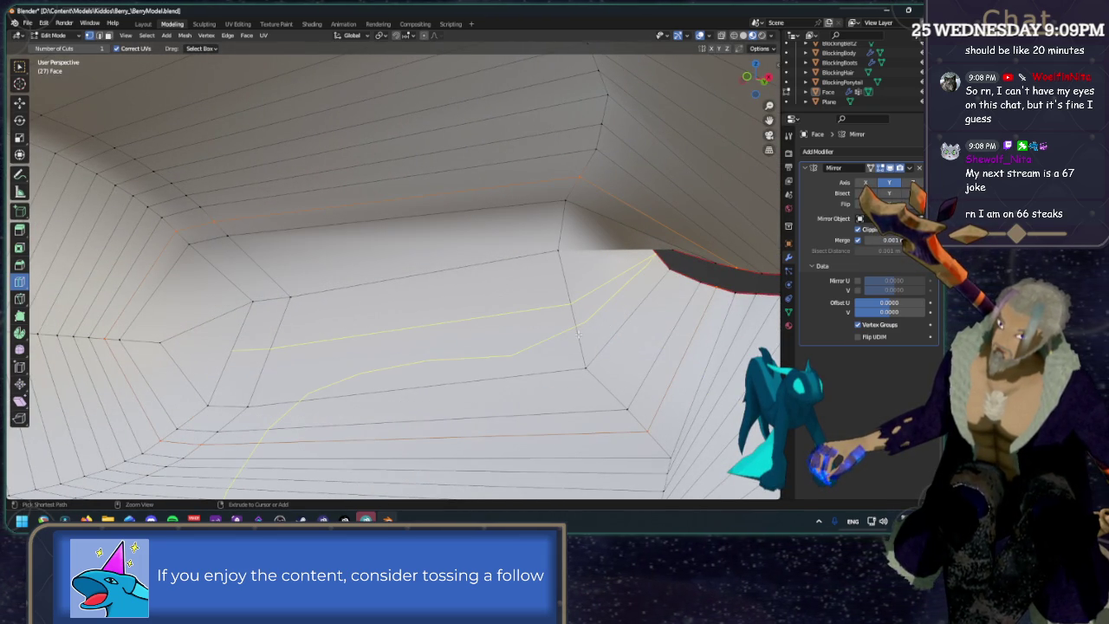
key("shift+space")
key("g")
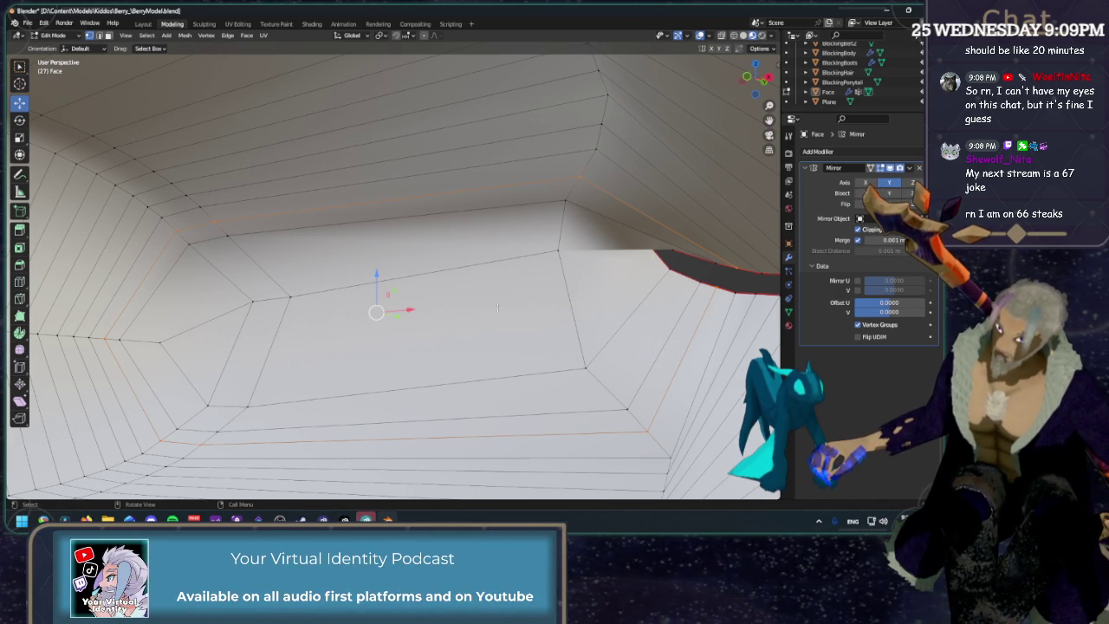
mouse_move(531, 309)
middle_mouse_down()
mouse_move(533, 294)
mouse_move(417, 309)
mouse_move(368, 87)
mouse_move(440, 286)
mouse_move(314, 322)
middle_mouse_up()
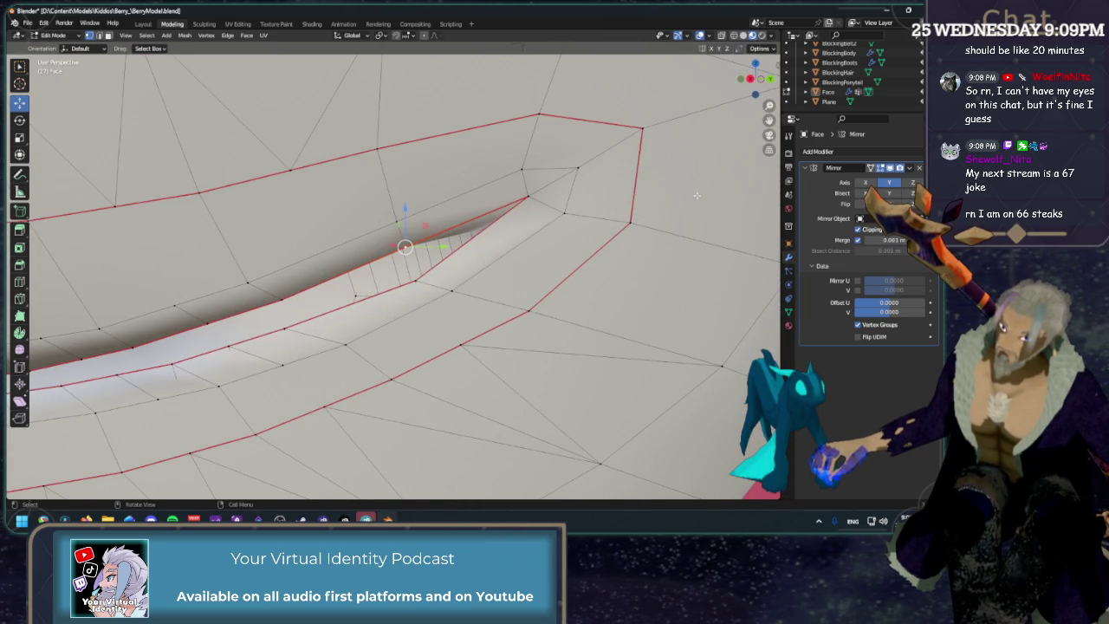
Snap to the Right Orthographic view, centre the mouth, and save the .blend file.
left_click(750, 79)
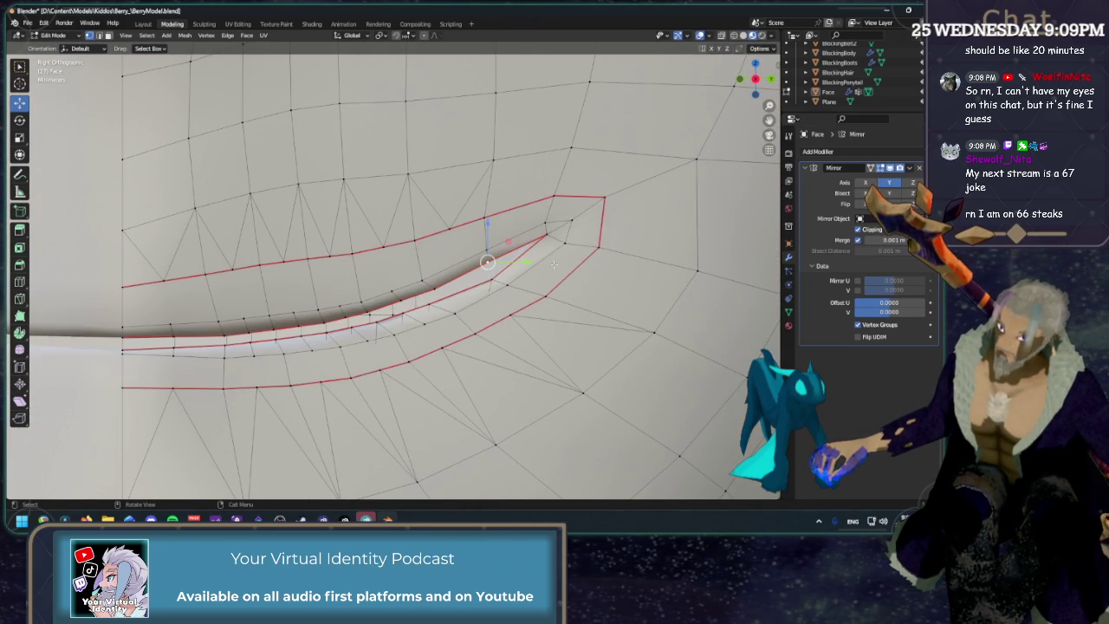
middle_click_drag(558, 260, 550, 225, "shift")
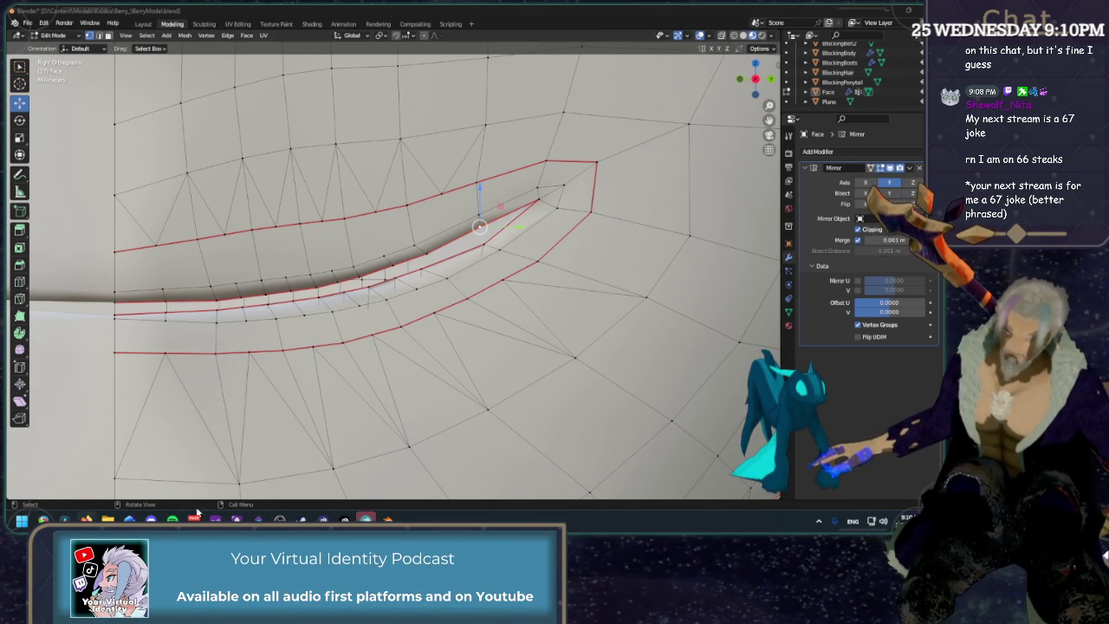
key("ctrl+s")
left_click_drag(755, 82, 762, 87)
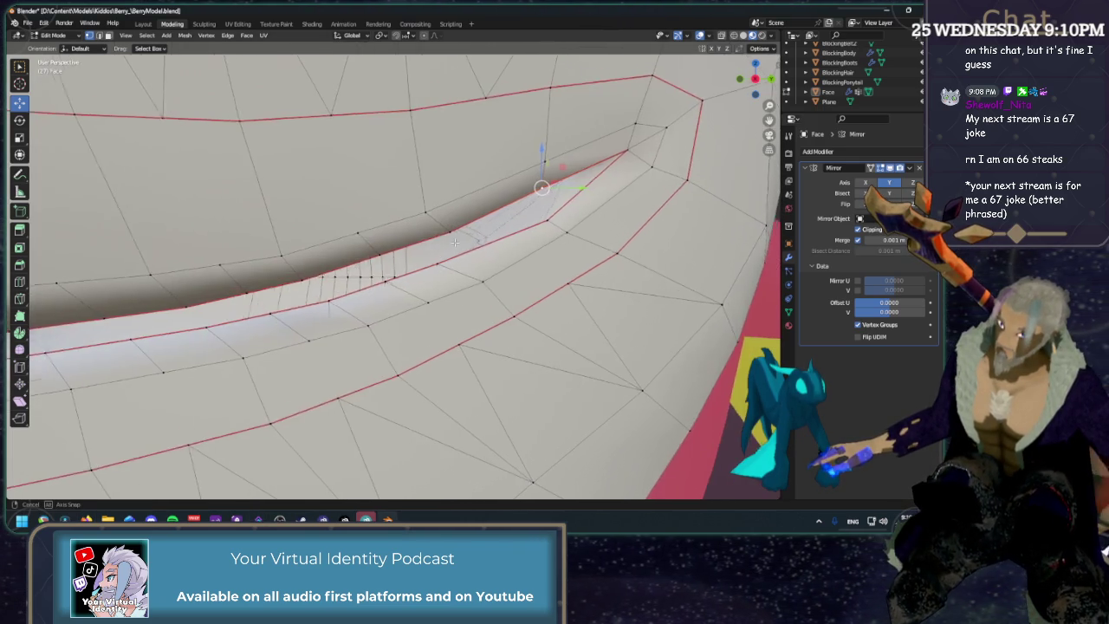
Inspect the upper lip vertices near the mouth corner from the right view.
left_click(755, 79)
scroll(432, 264, "up", 2)
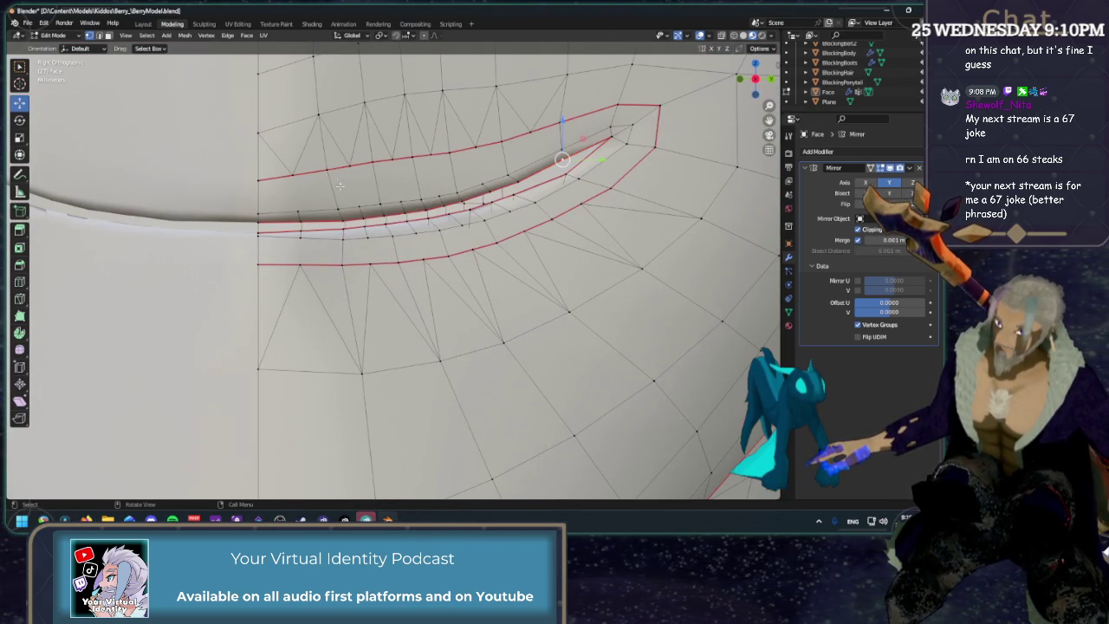
right_click(294, 193, "shift")
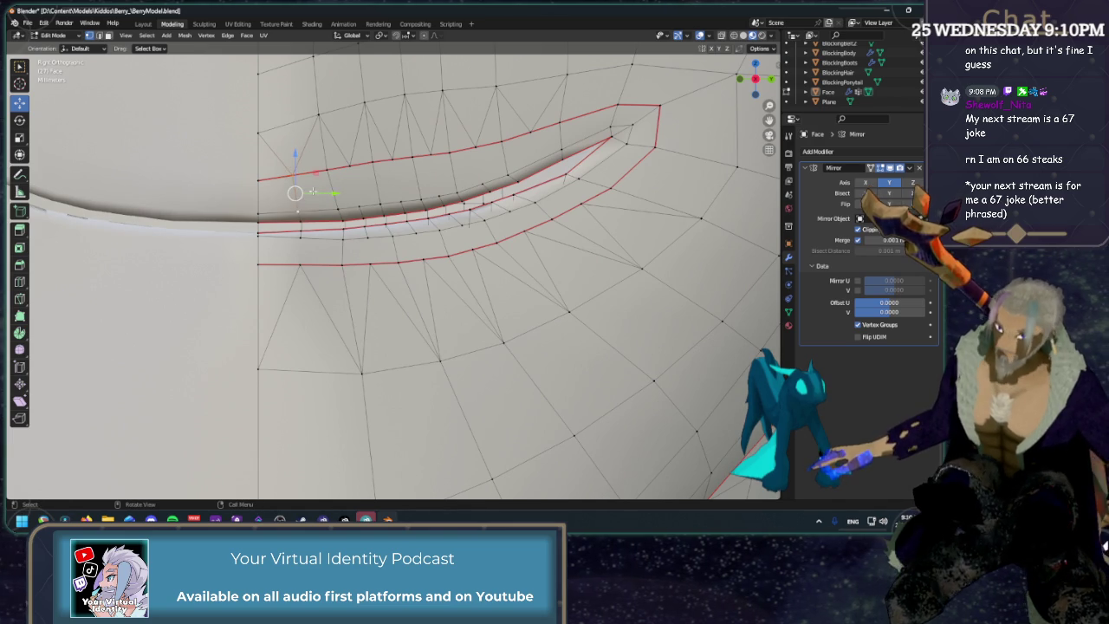
right_click(349, 165, "shift")
right_click(355, 185, "shift")
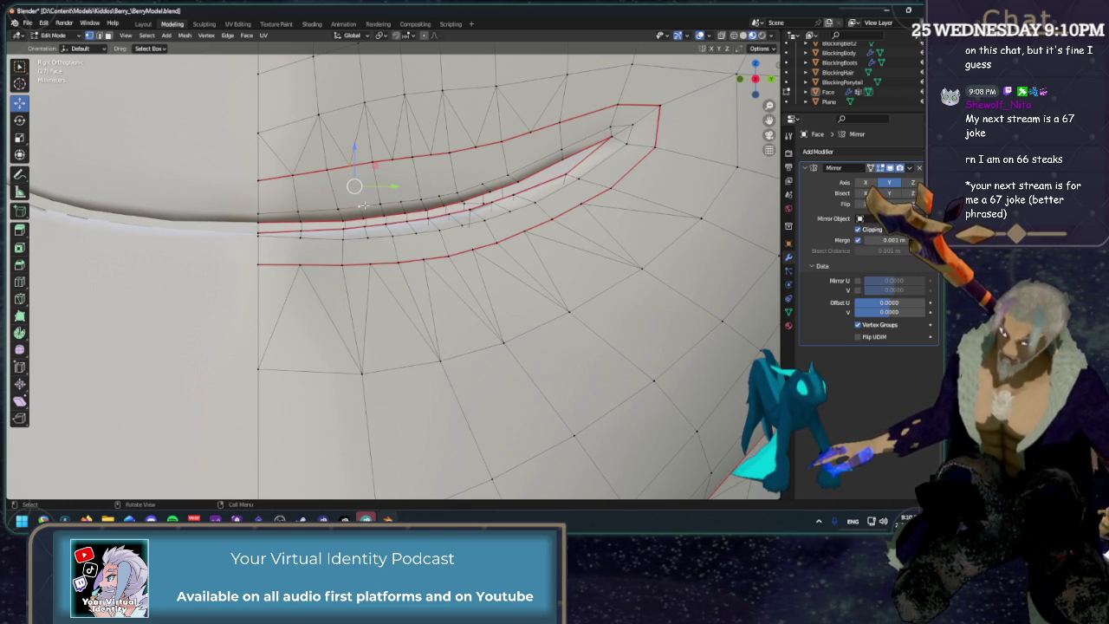
right_click(395, 180, "shift")
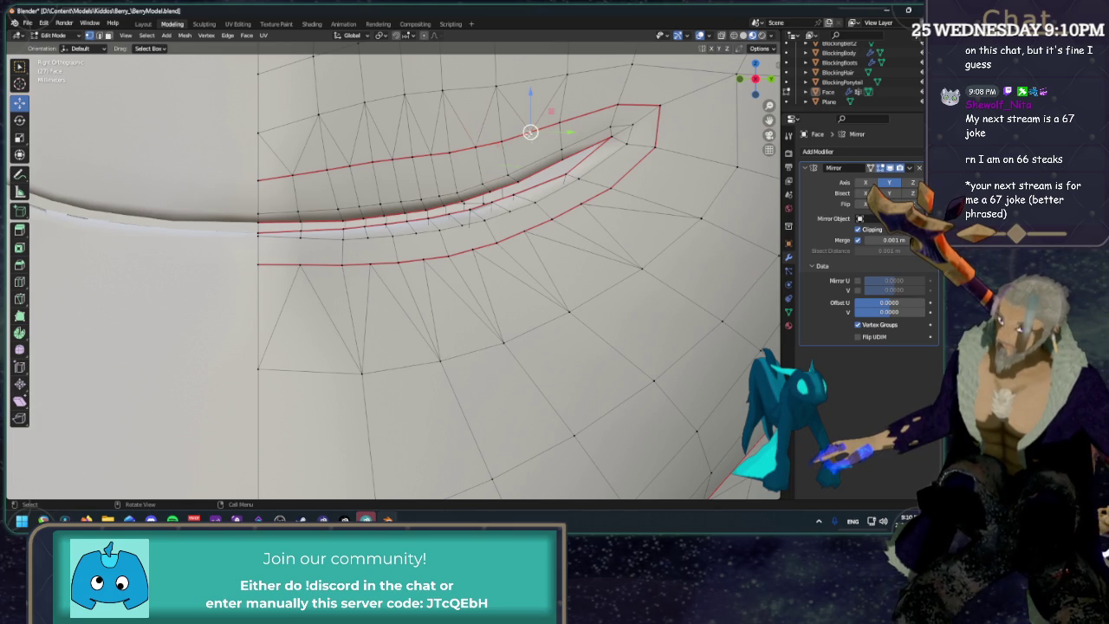
middle_click_drag(538, 162, 525, 233, "shift")
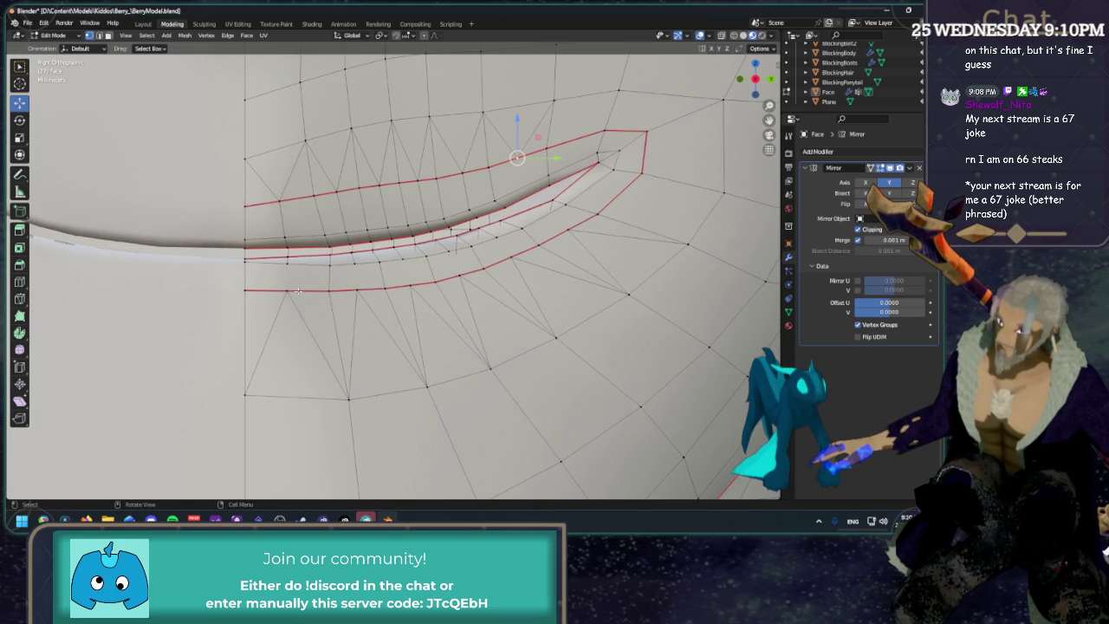
Check the lower lip vertices toward the corner and reframe the side view for loop cutting.
right_click(289, 265, "shift")
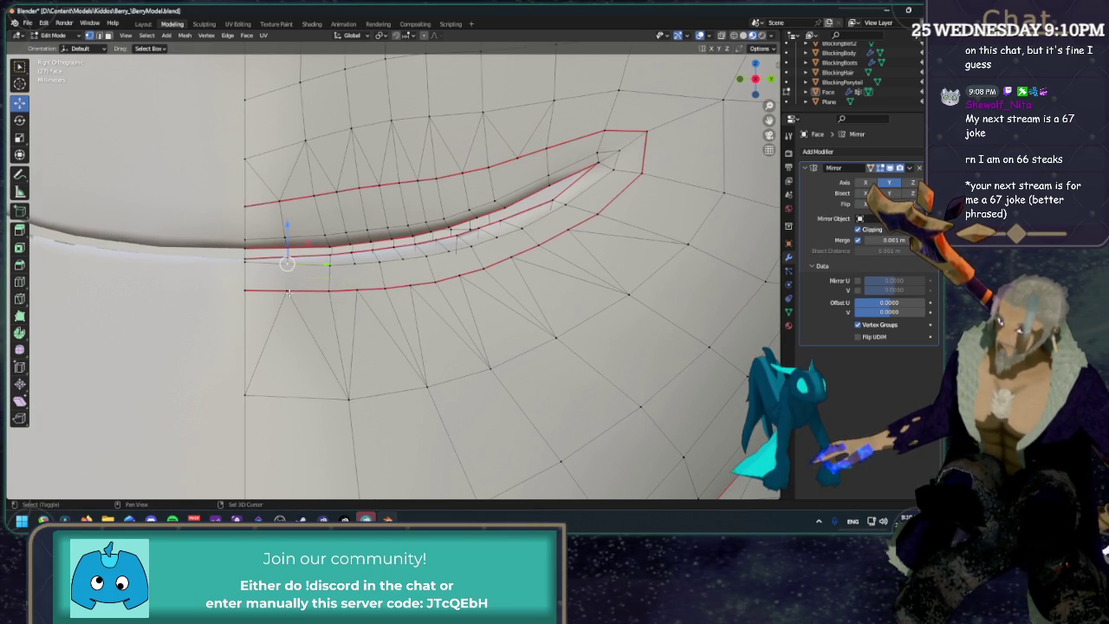
right_click(356, 276, "shift")
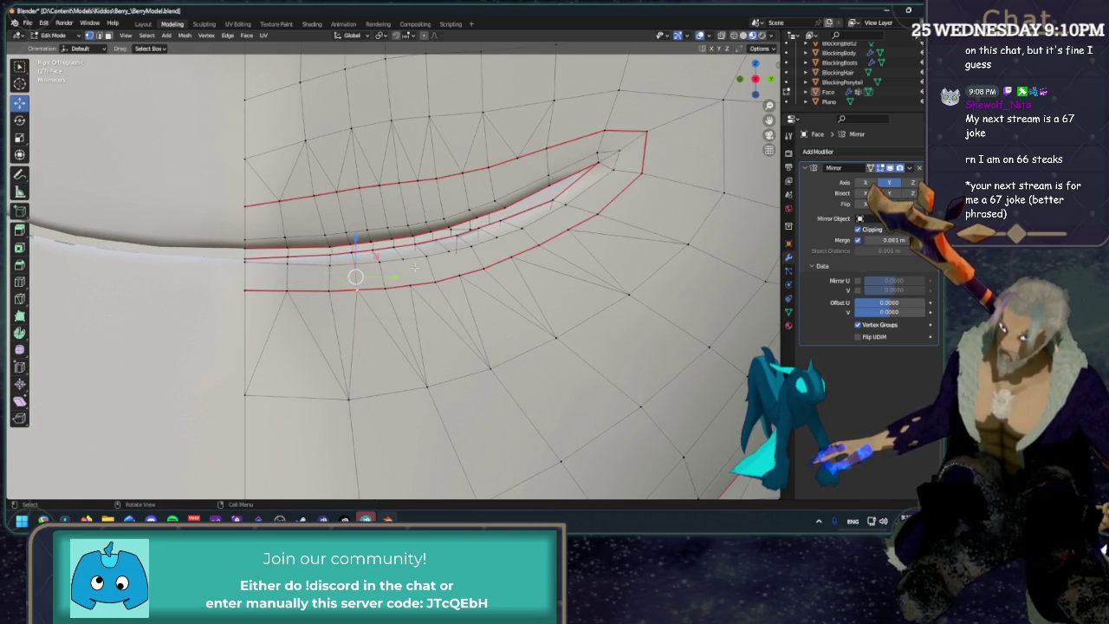
right_click(454, 265, "shift")
right_click(502, 246, "shift")
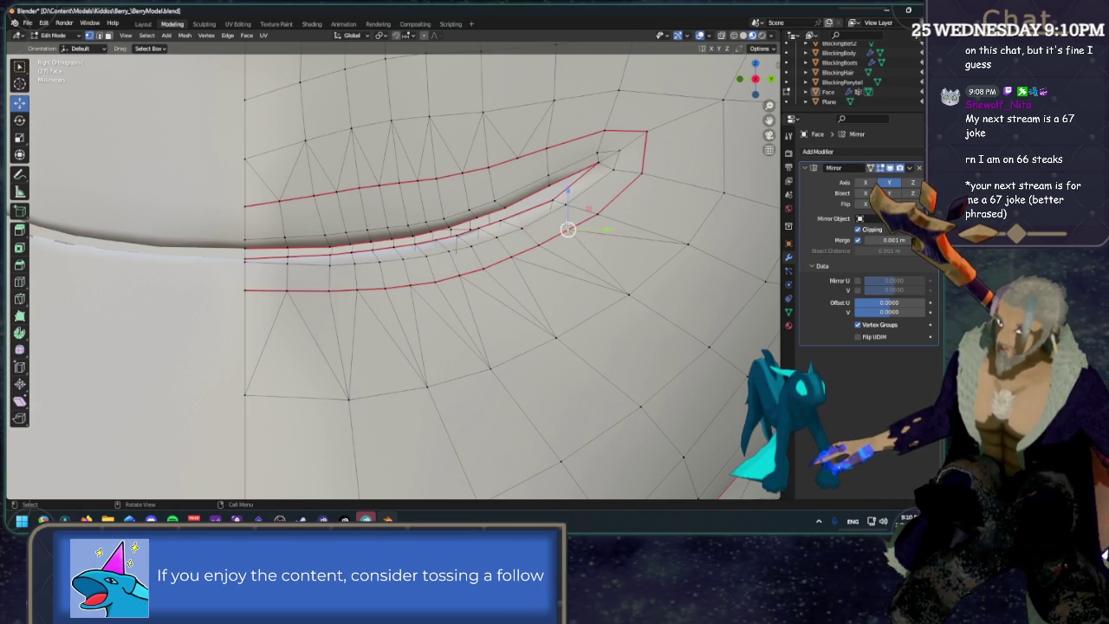
middle_click_drag(558, 223, 665, 201)
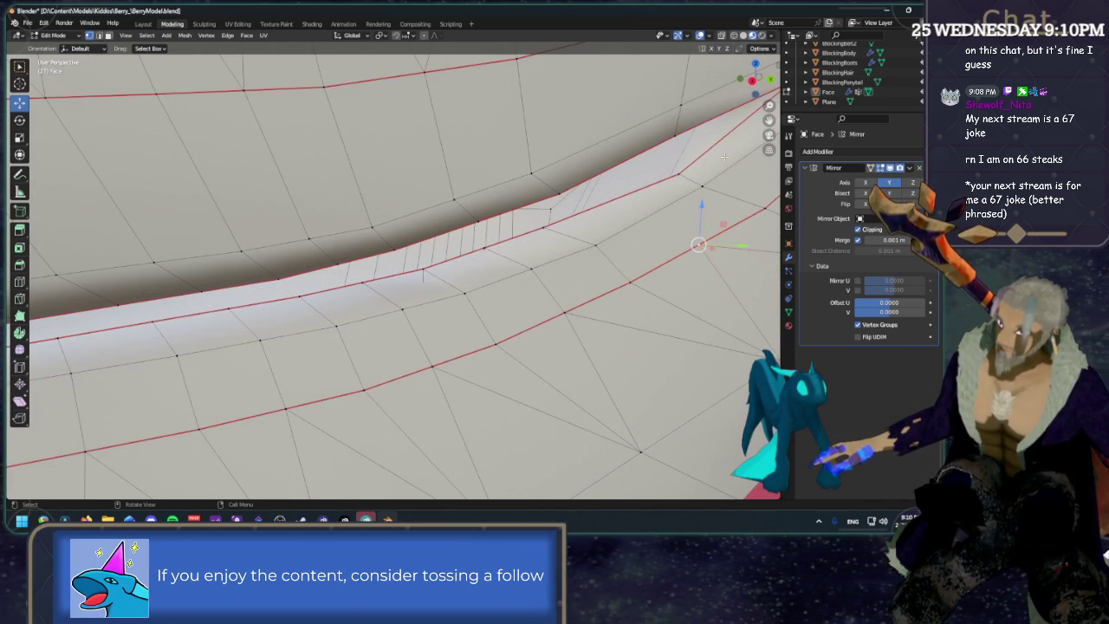
left_click(752, 80)
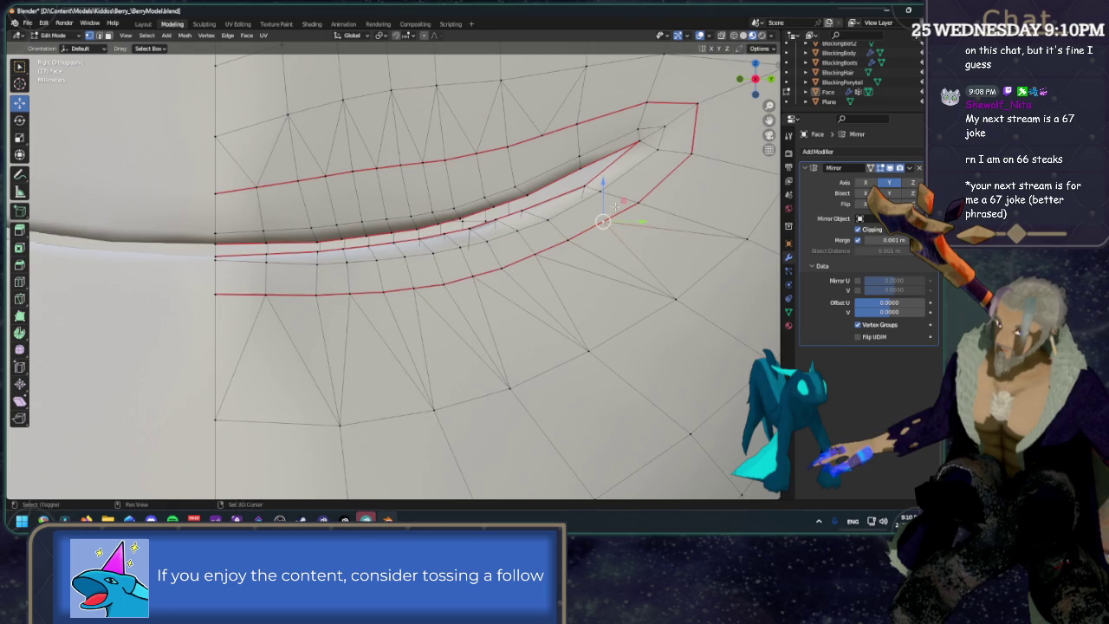
middle_click_drag(615, 205, 483, 224, "shift")
left_click(20, 281)
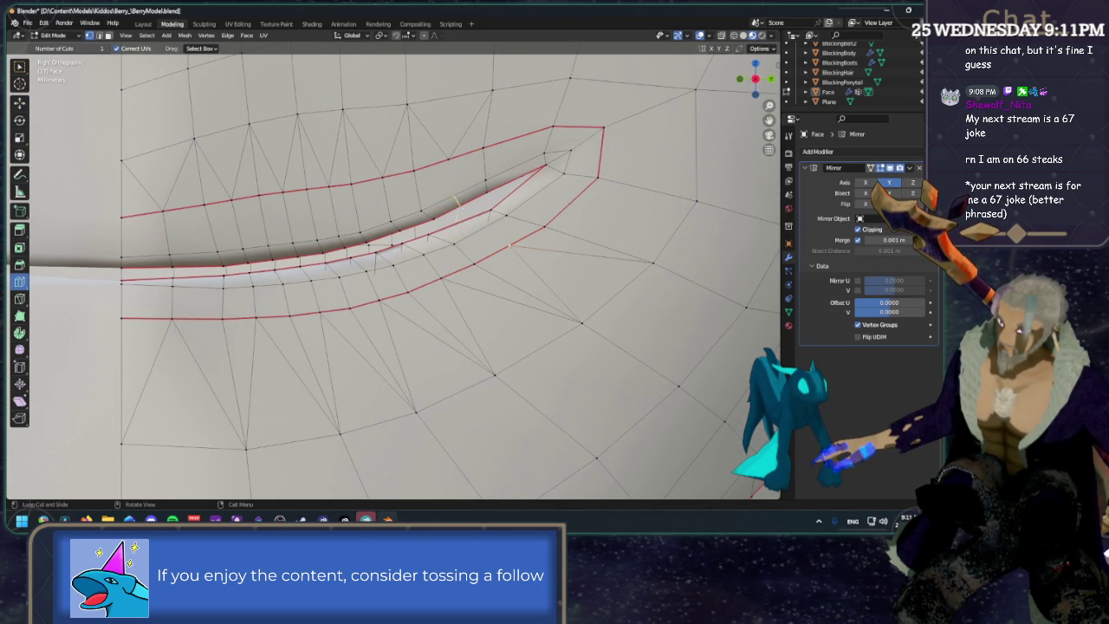
Orbit inside the mouth and subdivide the inner corner edge to add a vertex.
key("w")
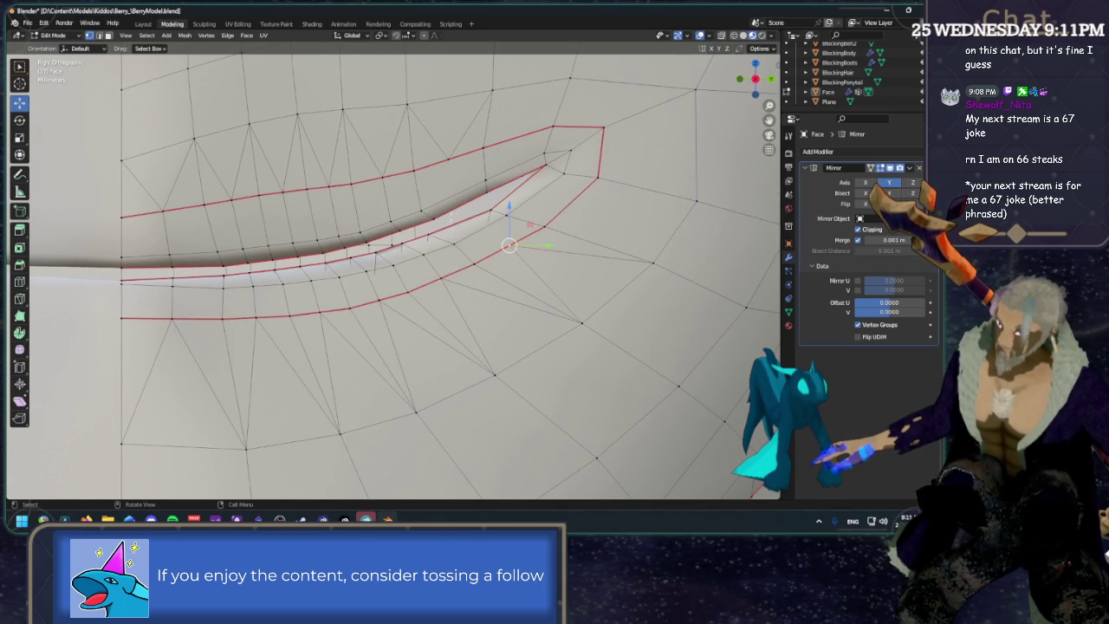
mouse_move(498, 192)
middle_mouse_down()
mouse_move(498, 234)
mouse_move(330, 253)
mouse_move(481, 320)
mouse_move(459, 253)
mouse_move(397, 209)
middle_mouse_up()
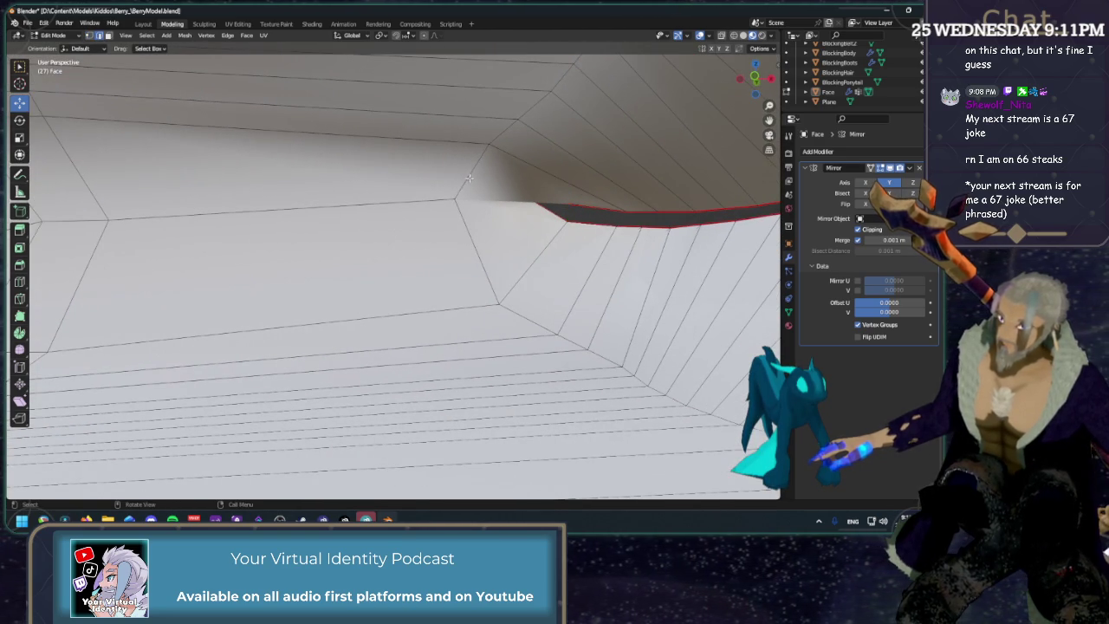
right_click(536, 168)
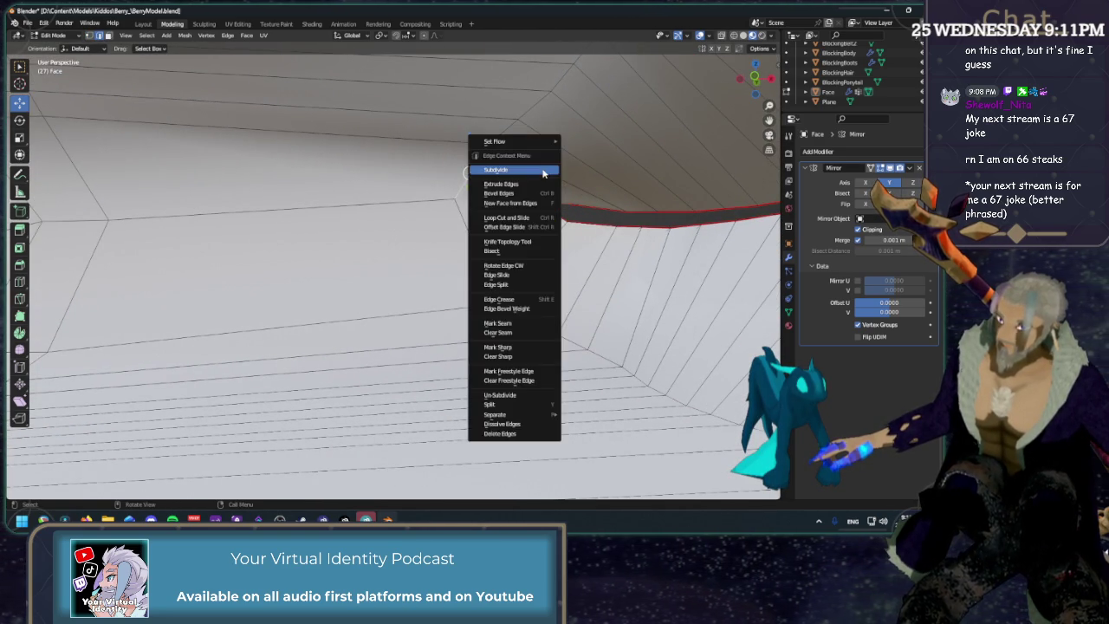
left_click(485, 167)
key("1")
middle_click_drag(567, 196, 509, 187, "shift")
mouse_move(258, 189)
middle_mouse_down("shift")
mouse_move(505, 246)
mouse_move(488, 181)
middle_mouse_up("shift")
middle_click_drag(406, 193, 500, 224)
scroll(450, 208, "up", 3)
left_click(752, 79)
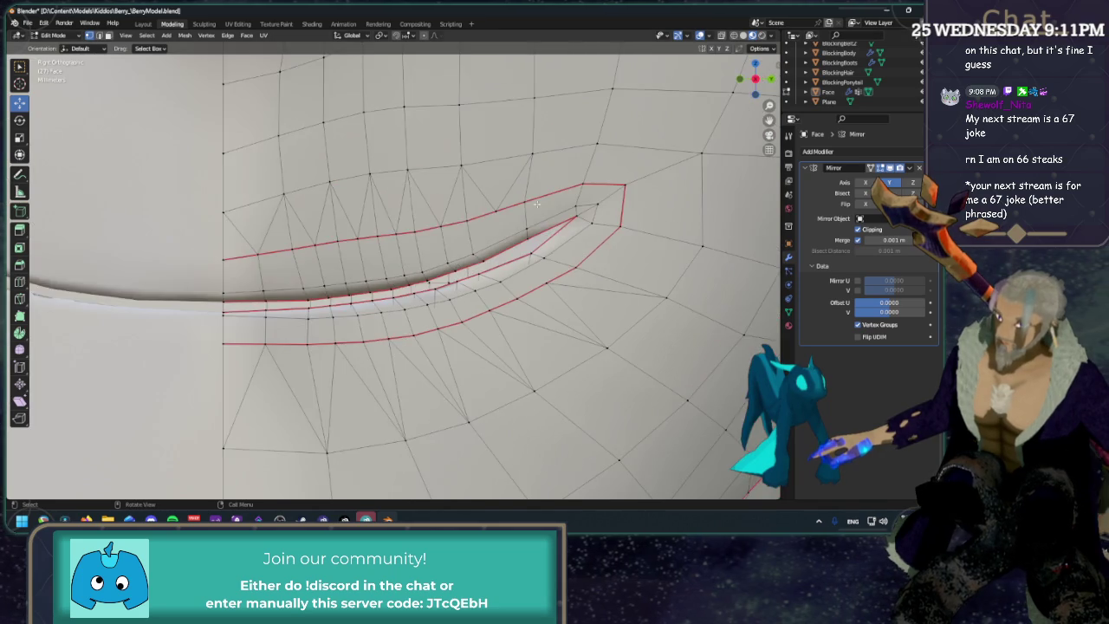
Cut a new edge loop across the lips near the corner and select a vertex on it.
left_click(19, 282)
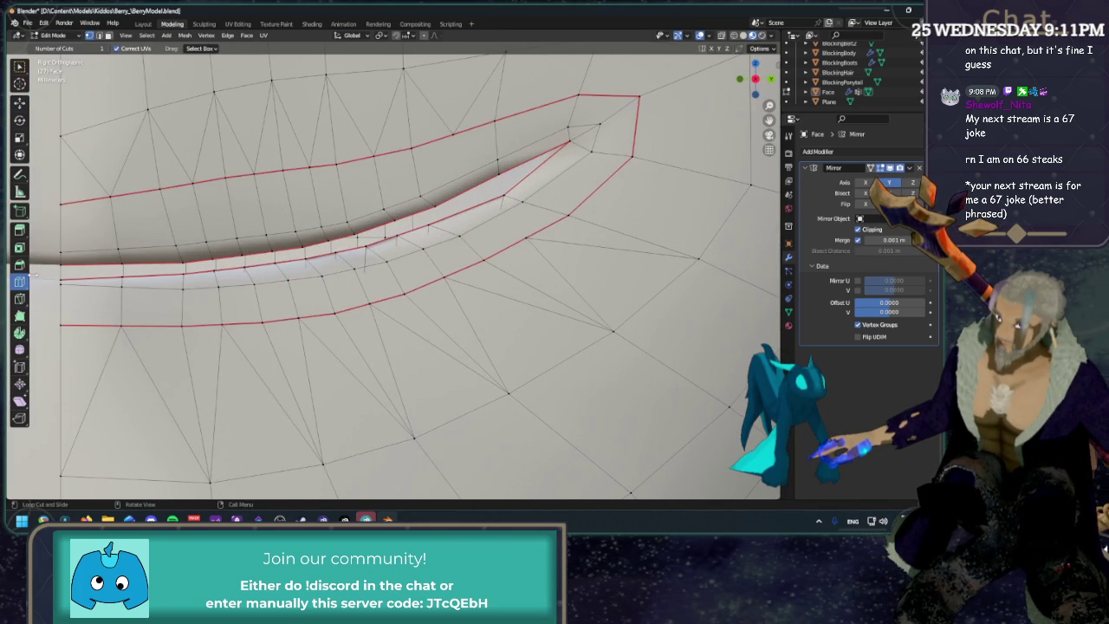
left_click(457, 177)
key("h")
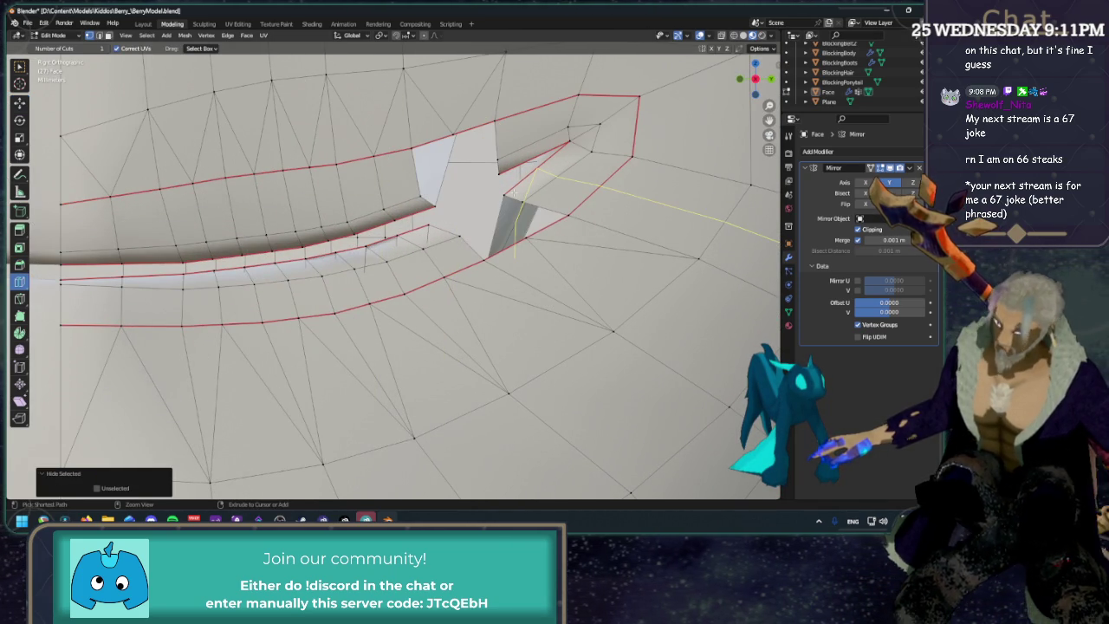
key("alt+h")
key("shift+space")
key("g")
left_click(454, 134)
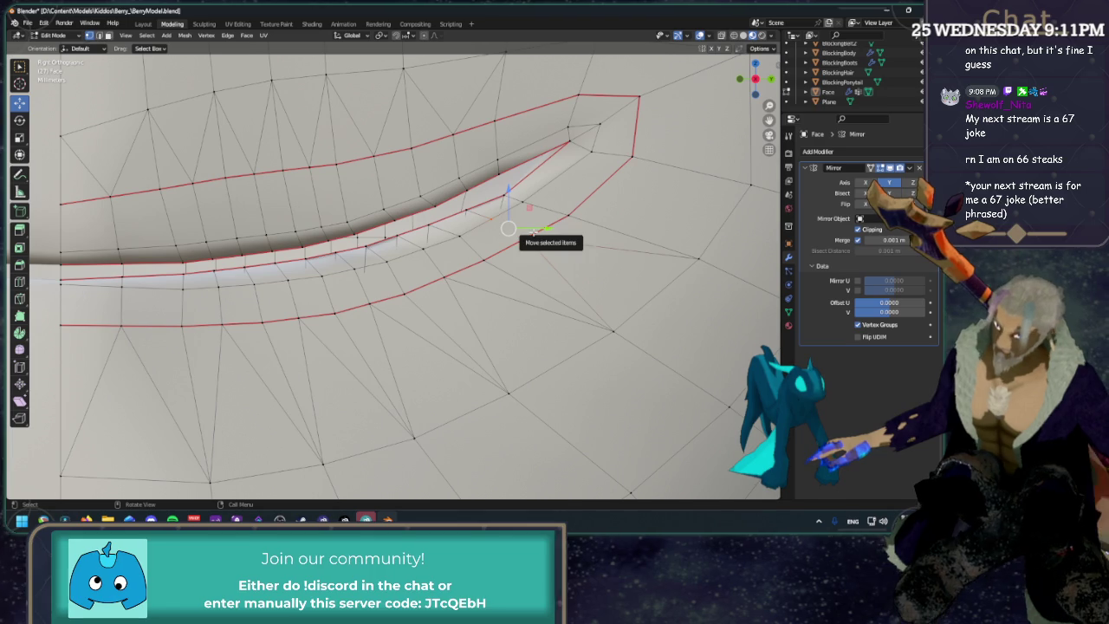
scroll(719, 289, "down", 5)
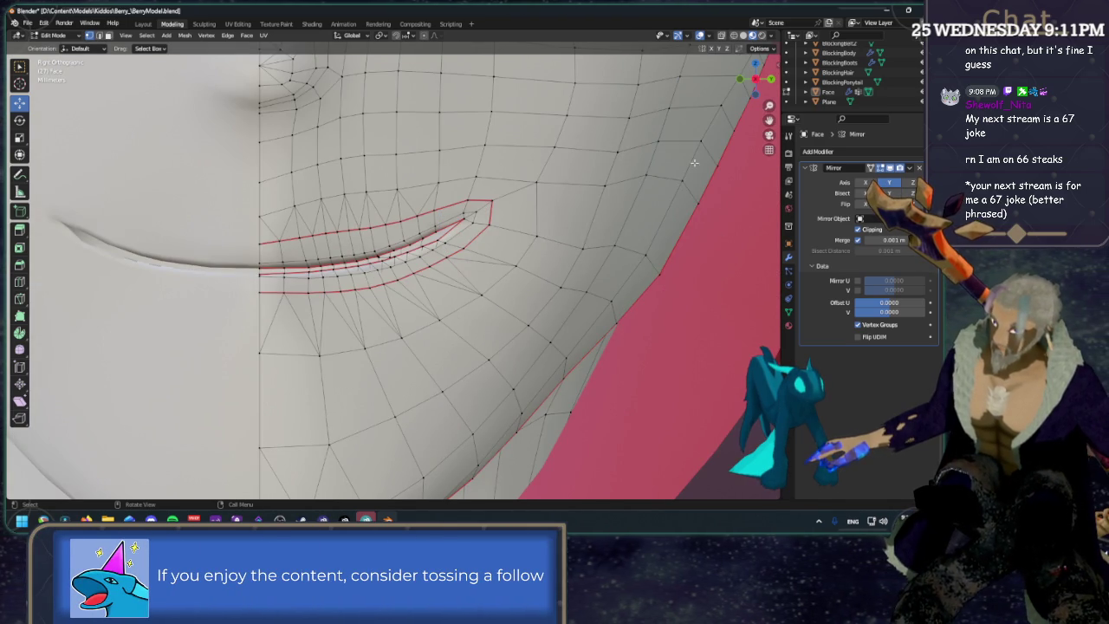
left_click(702, 36)
scroll(457, 263, "down", 3)
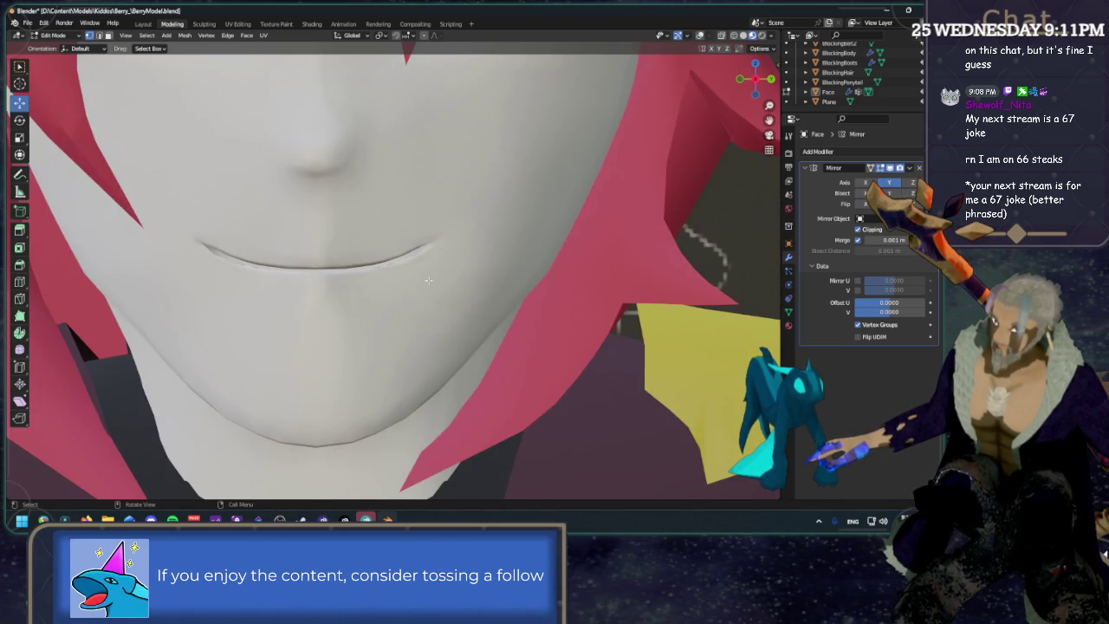
middle_click_drag(456, 264, 704, 119)
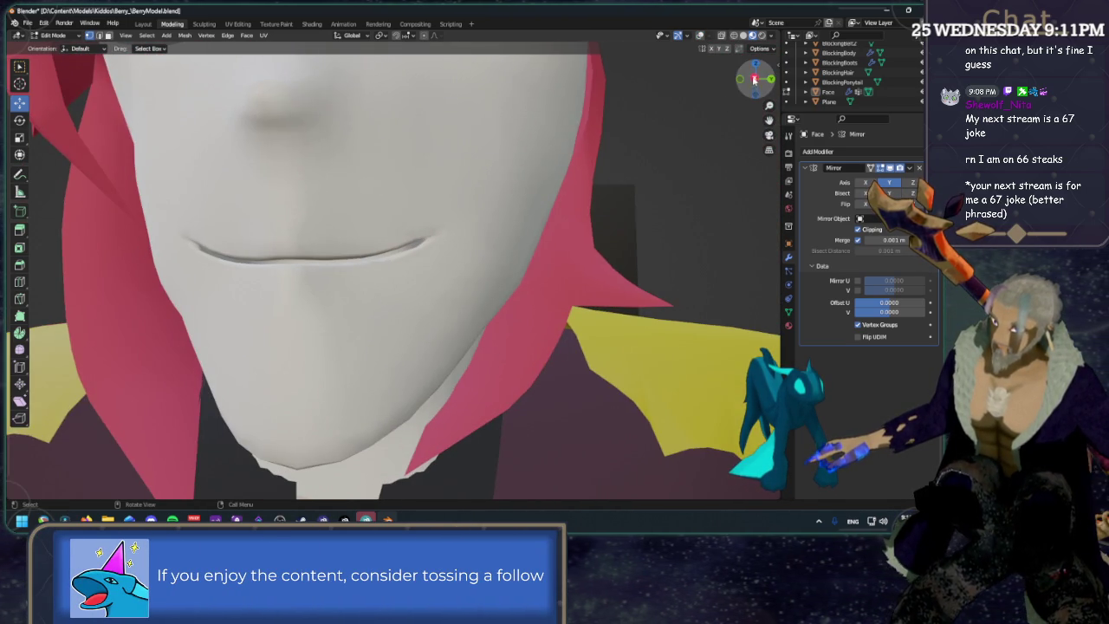
scroll(361, 271, "up", 1)
scroll(360, 271, "up", 2)
scroll(360, 271, "up", 2)
middle_click_drag(360, 271, 674, 61)
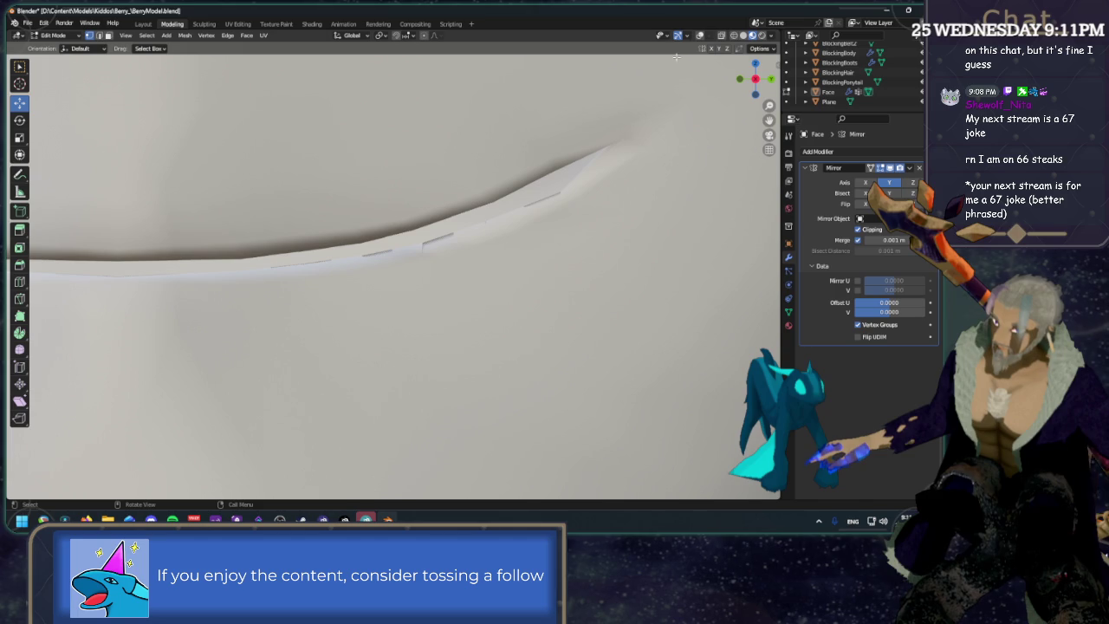
left_click(701, 38)
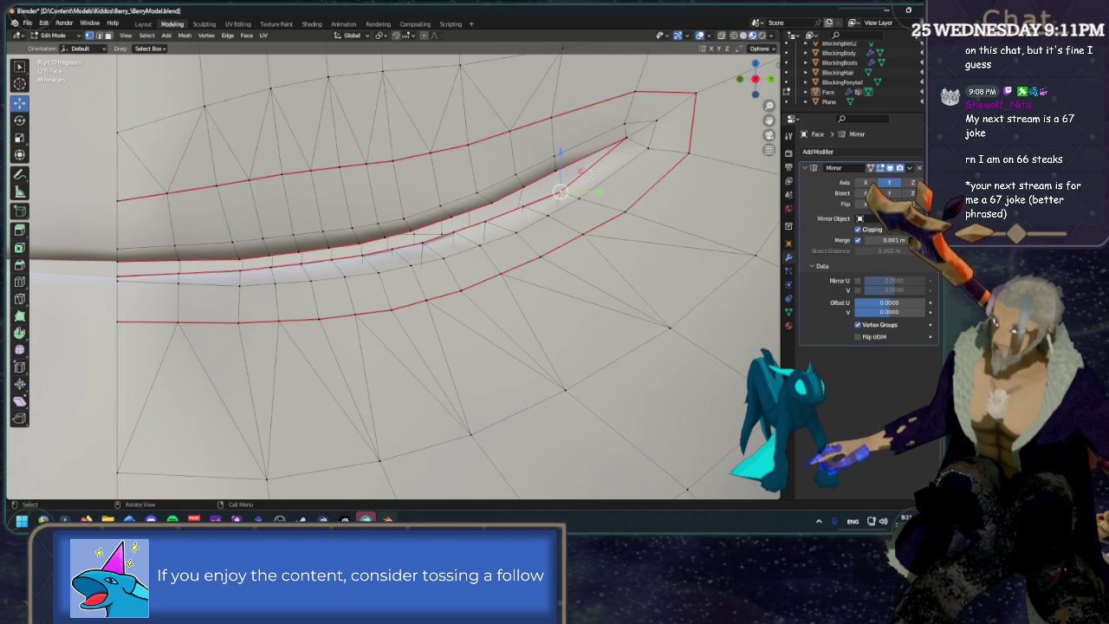
Vertex-slide the upper-lip corner vertex along its edge at factor 0.215.
left_click(554, 171)
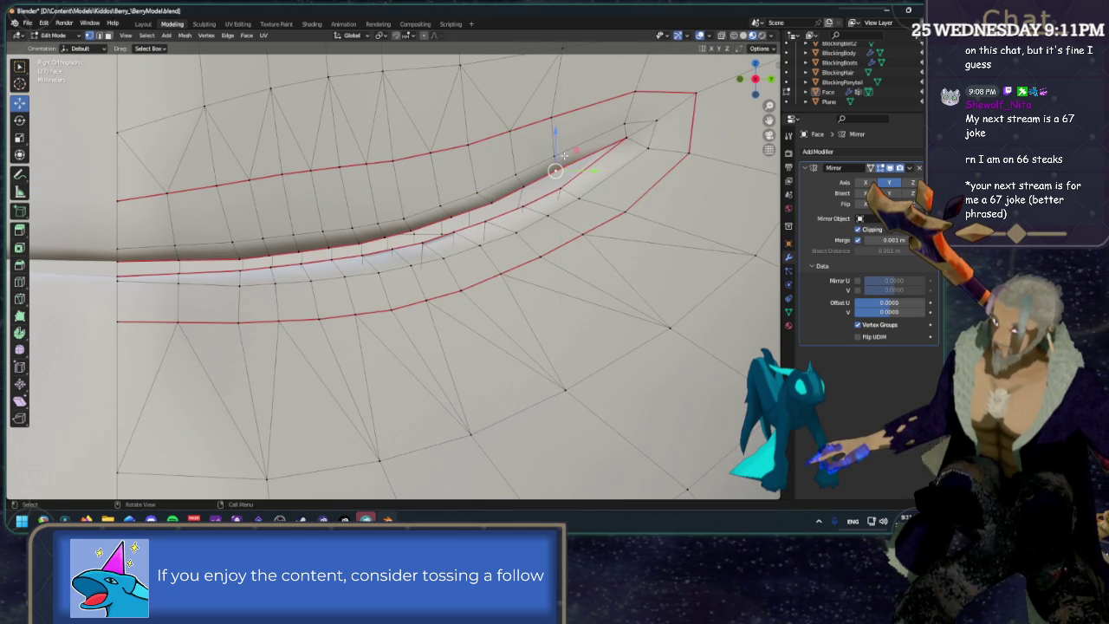
key("g")
left_click(555, 173)
key("g")
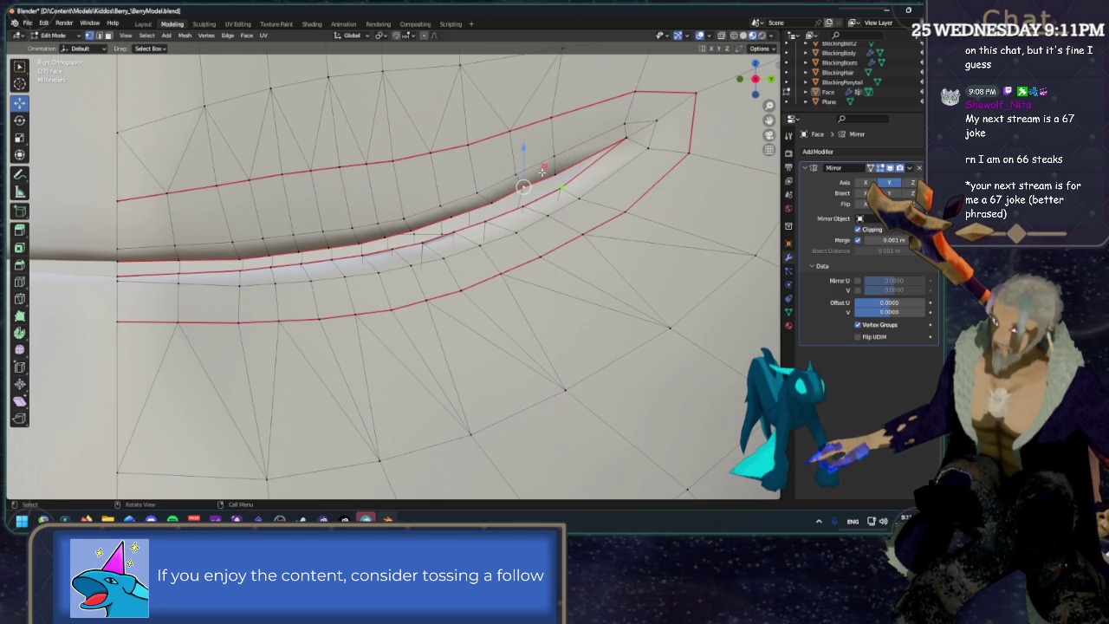
key("shift+x")
left_click(540, 177)
key("g")
key("g")
left_click(572, 206)
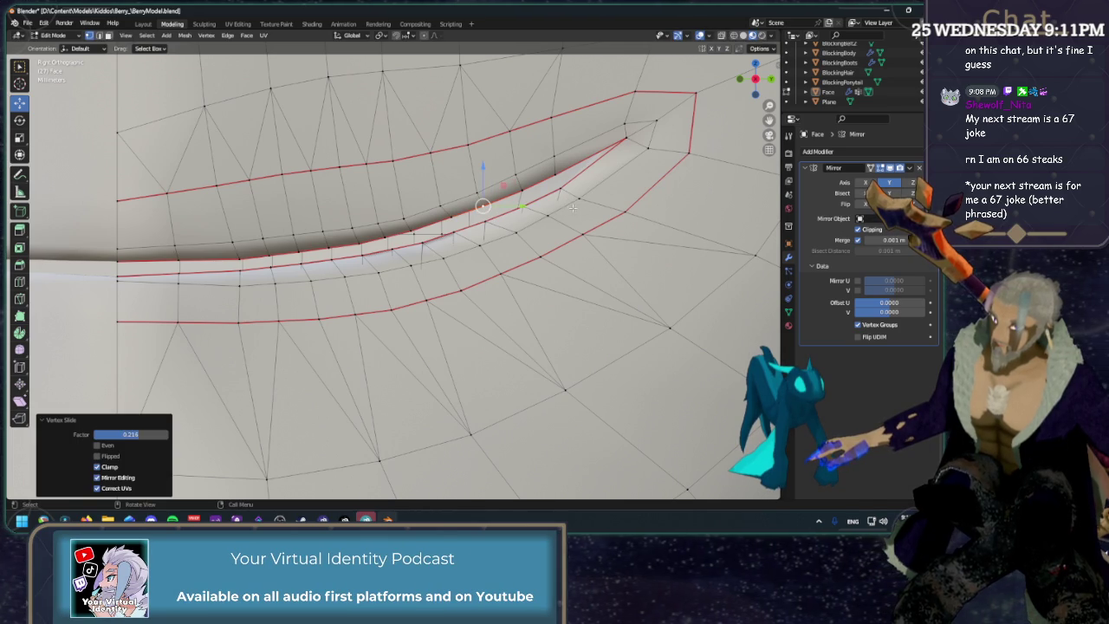
Turn off overlays and orbit to review the shaded smile.
scroll(493, 227, "down", 4)
scroll(492, 228, "down", 3)
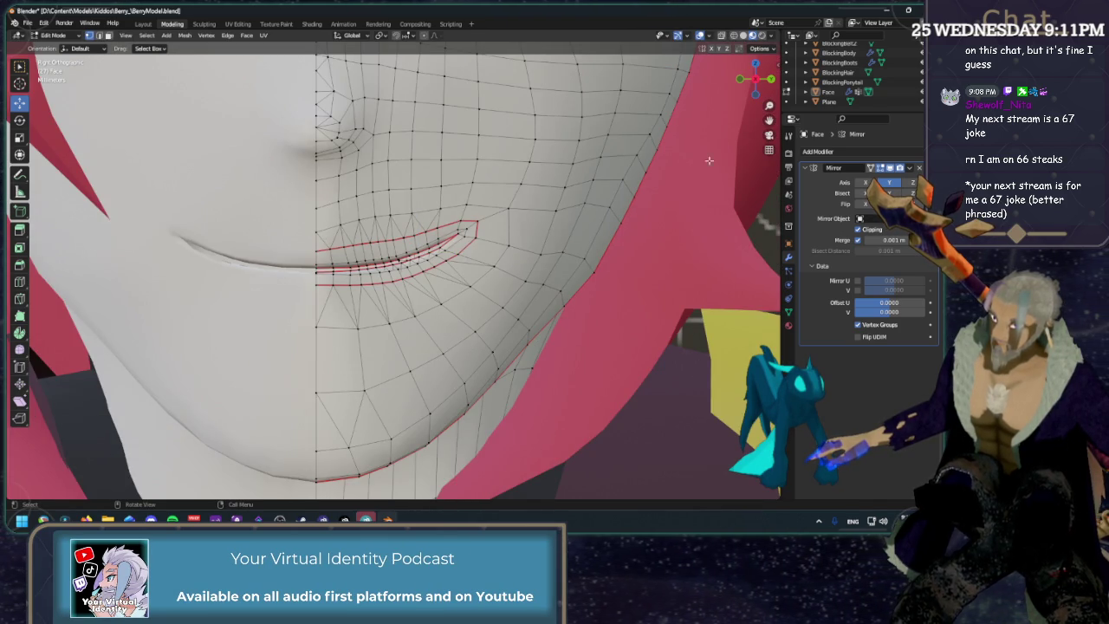
left_click(697, 35)
mouse_move(417, 253)
middle_mouse_down()
mouse_move(442, 246)
mouse_move(433, 248)
middle_mouse_up()
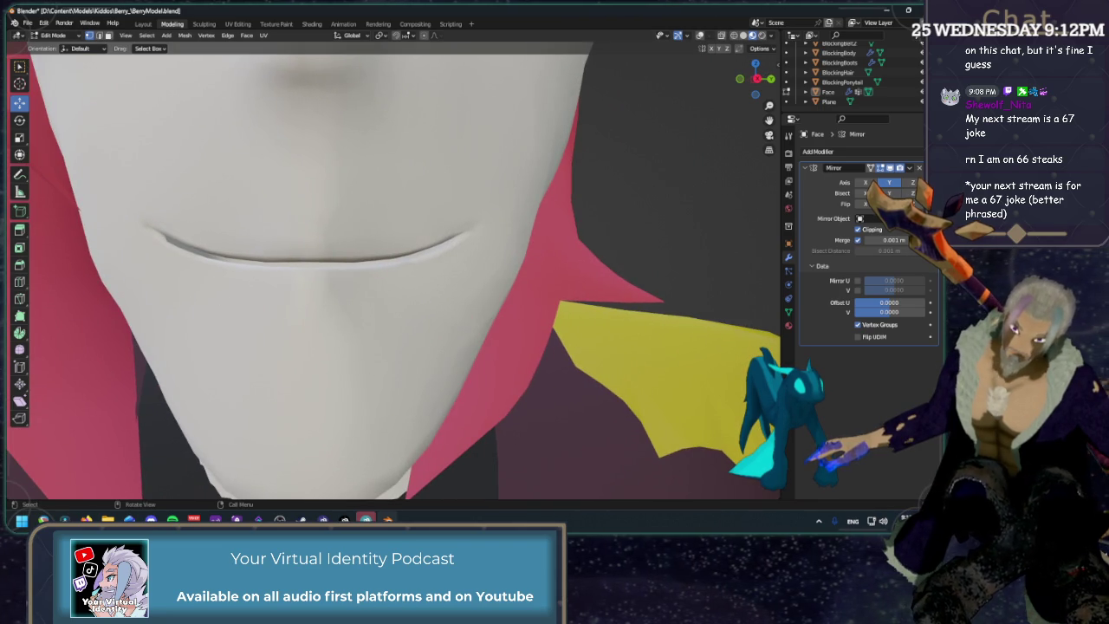
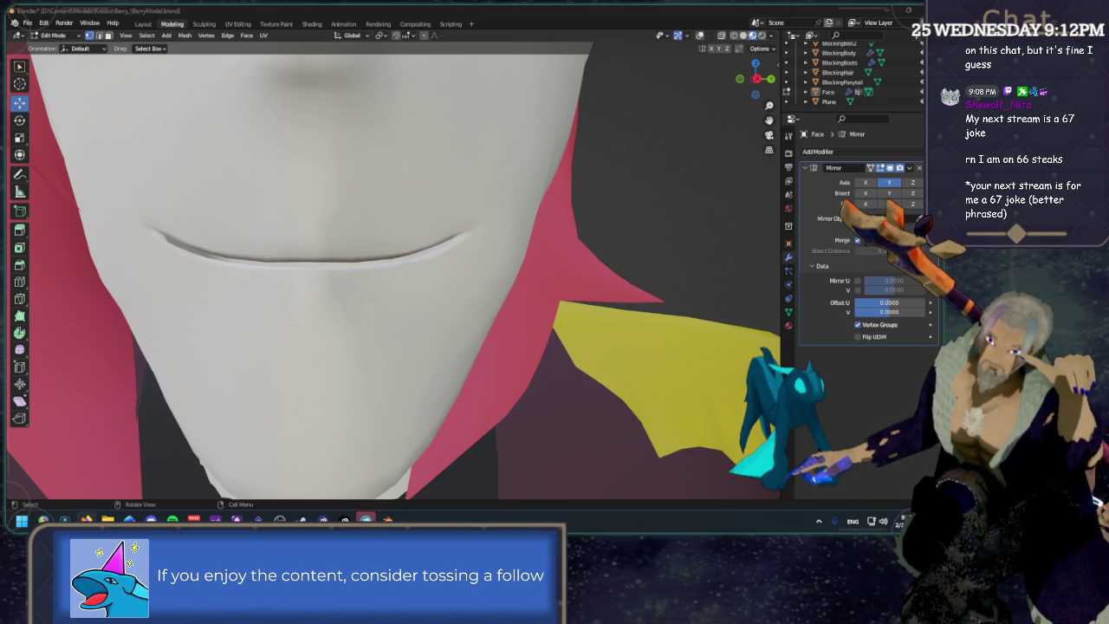
Turn on the wireframe overlay, orbit to a frontal view, and select an edge below the mouth seam.
middle_click_drag(532, 305, 743, 37)
left_click(703, 39)
mouse_move(407, 217)
middle_mouse_down()
mouse_move(428, 324)
mouse_move(418, 284)
middle_mouse_up()
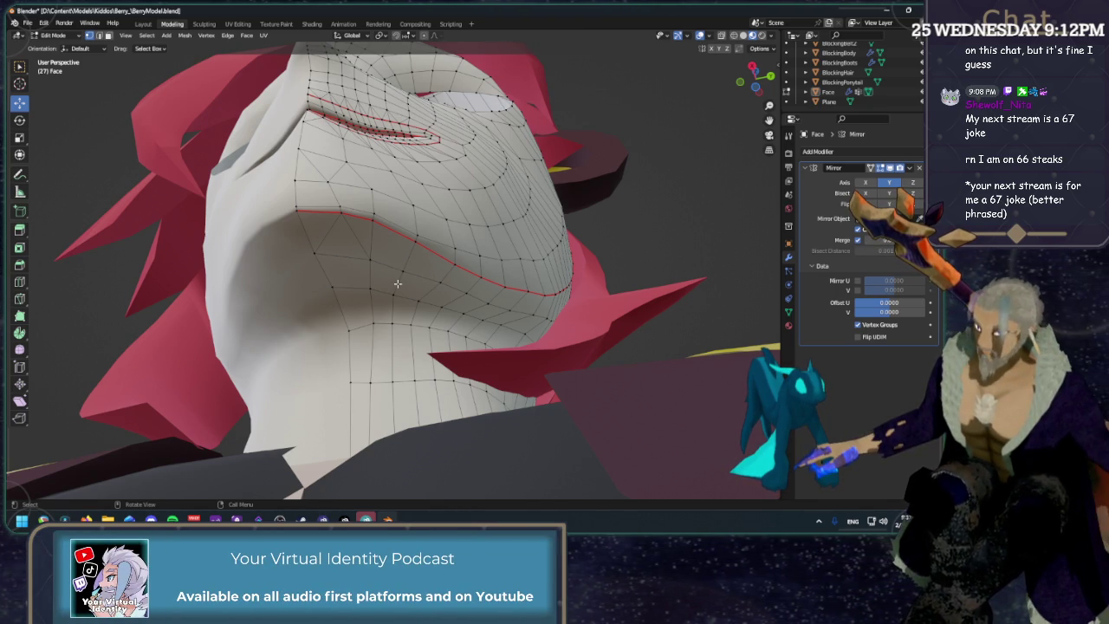
key("2")
left_click(397, 283)
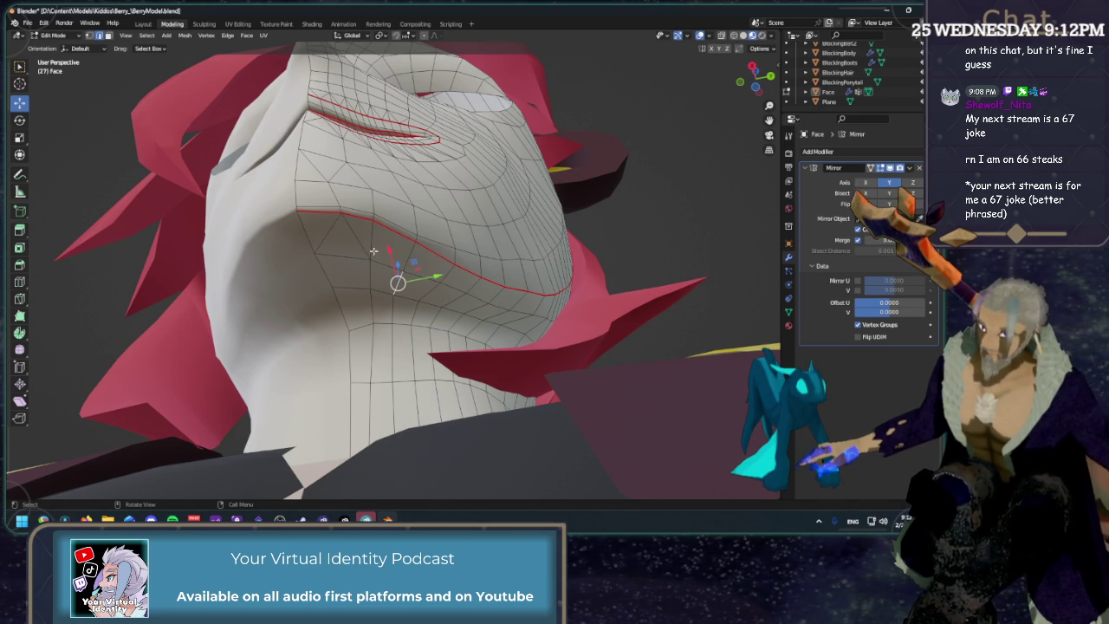
Dissolve the vertical edge loop below the red mouth seam.
key("1")
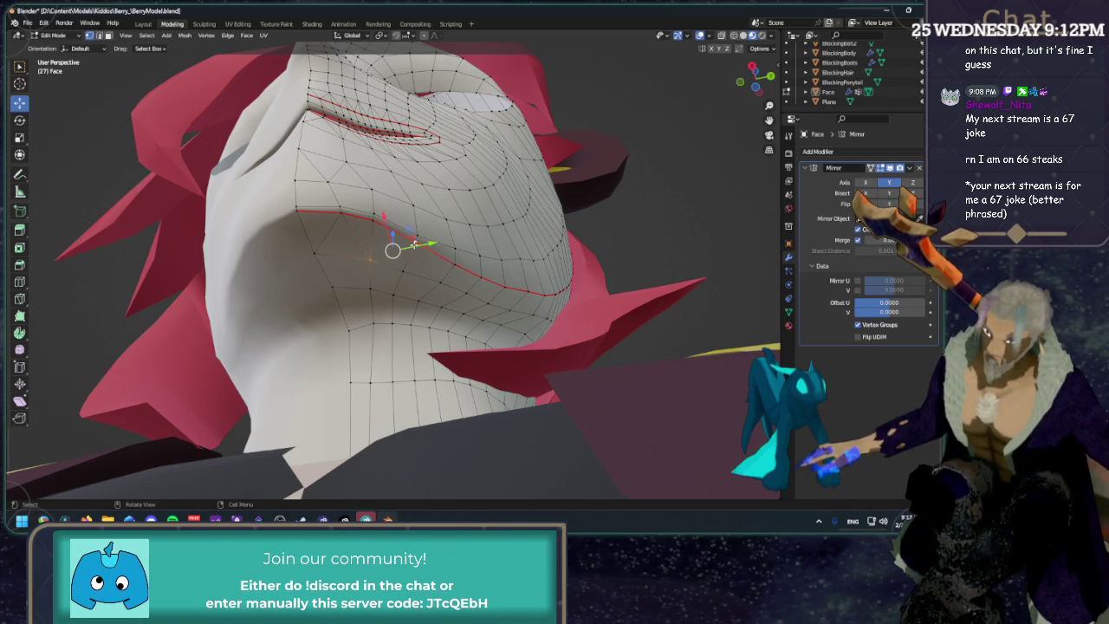
left_click(439, 285)
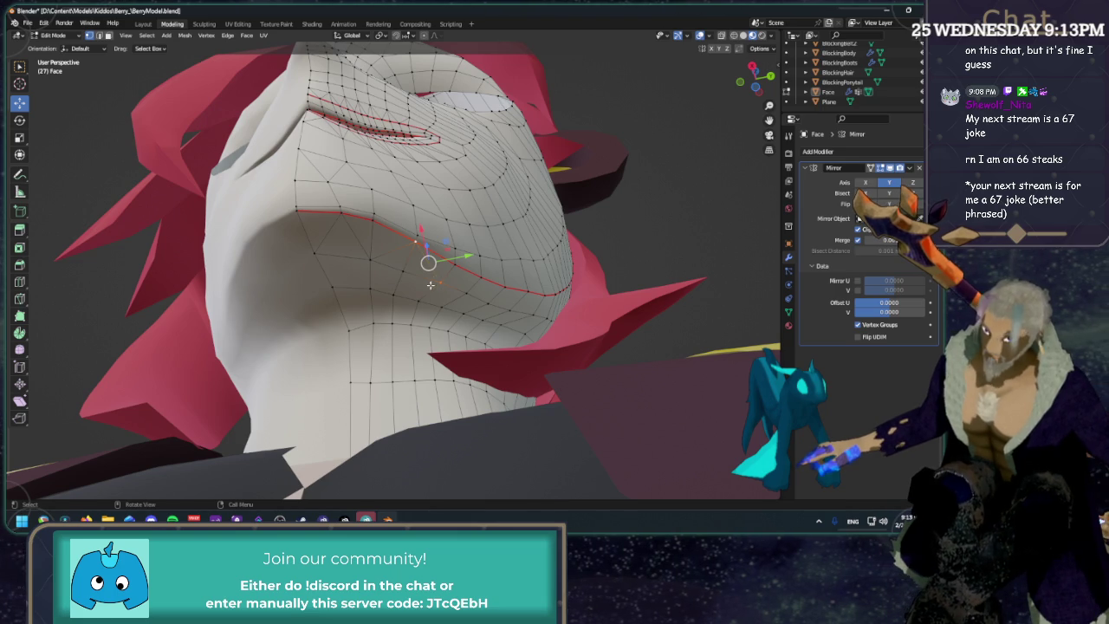
key("2")
left_click(409, 258, "alt")
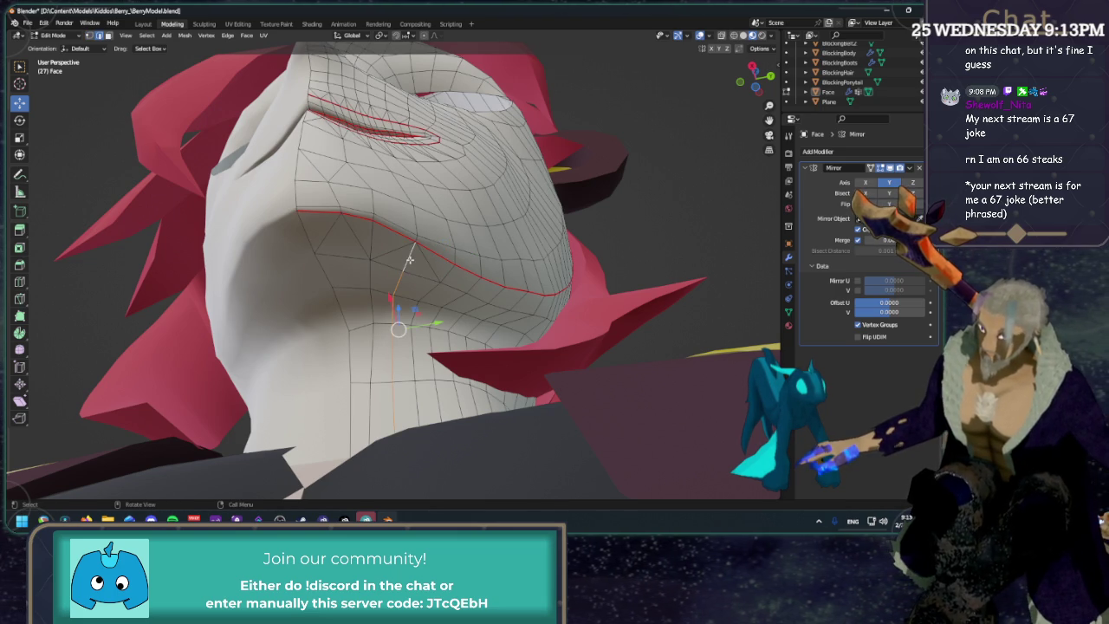
key("x")
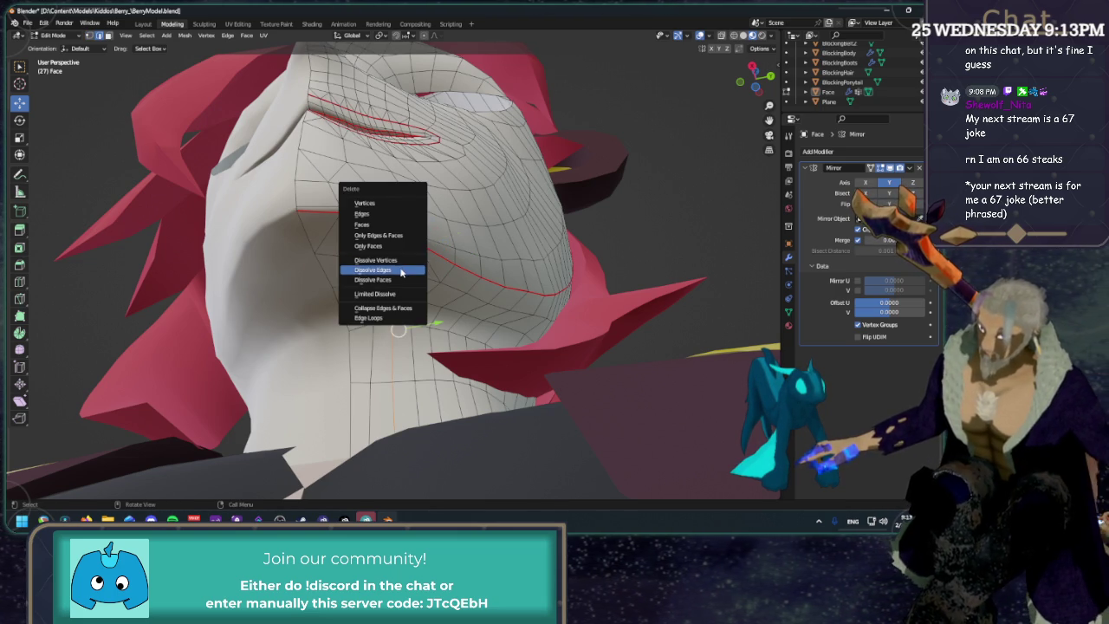
left_click(401, 272)
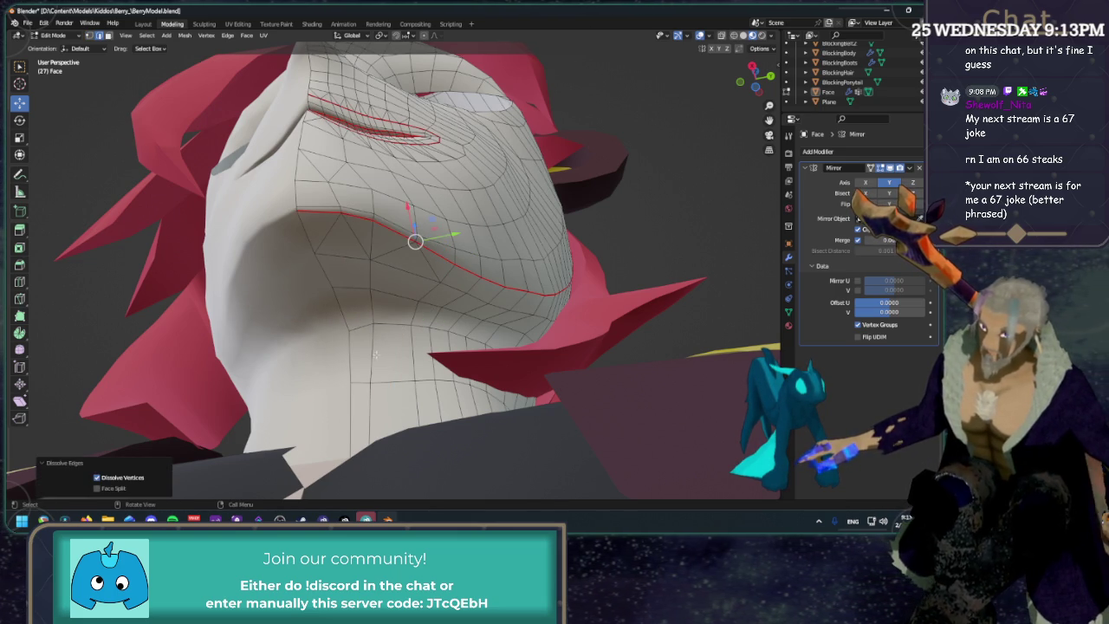
Vertex-slide the vertices where the loop was removed, including one at the seam's cheek end.
left_click(375, 346, "alt")
key("shift+v")
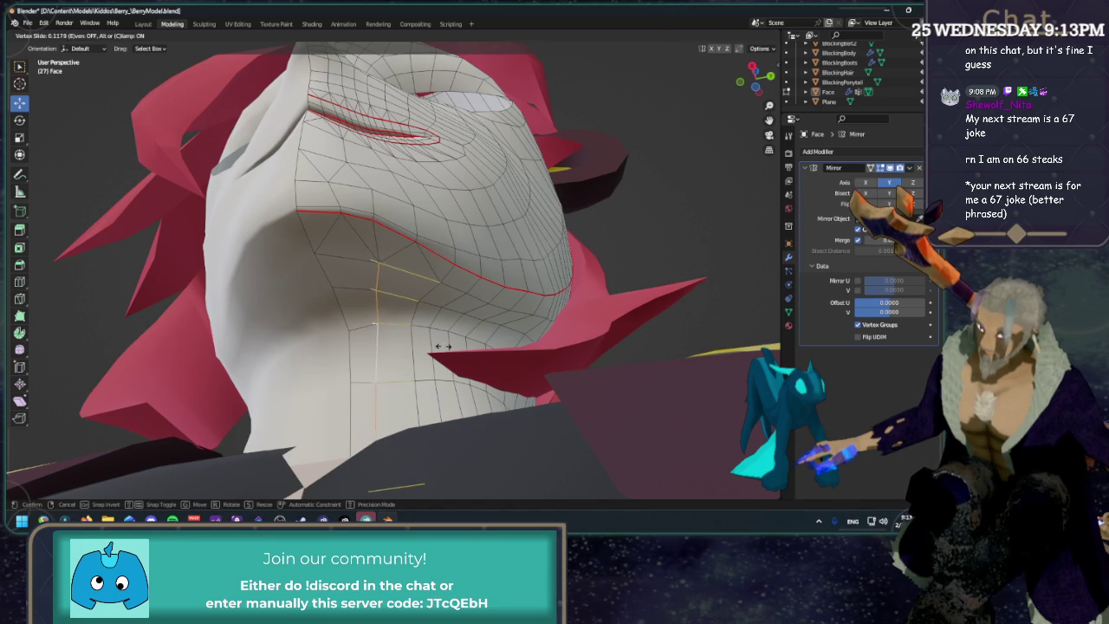
left_click(449, 347)
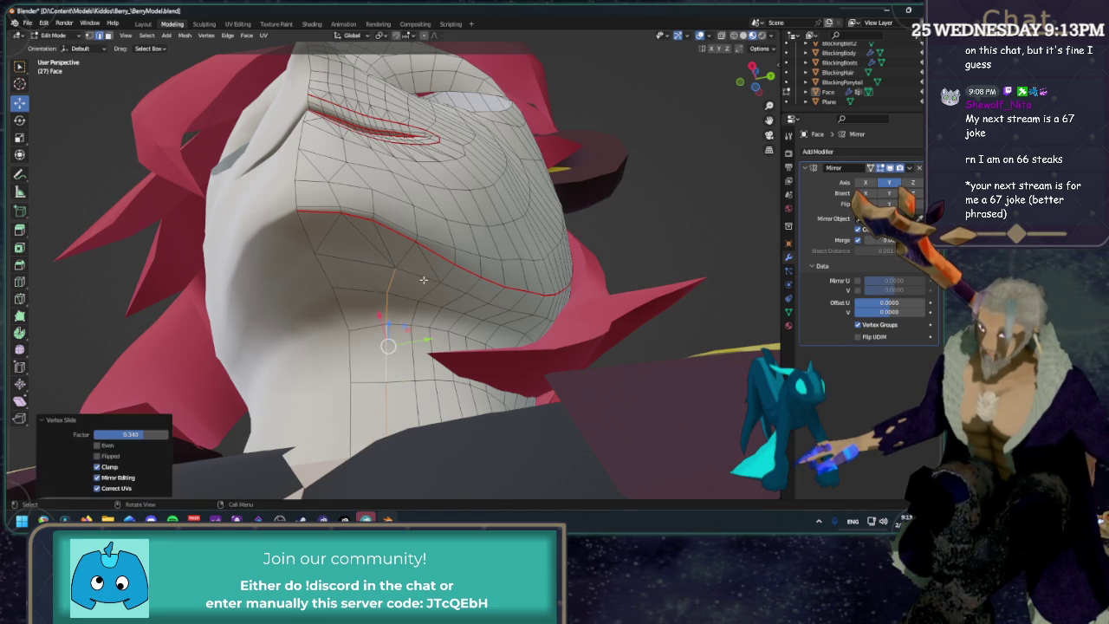
key("1")
left_click(390, 266)
key("shift+v")
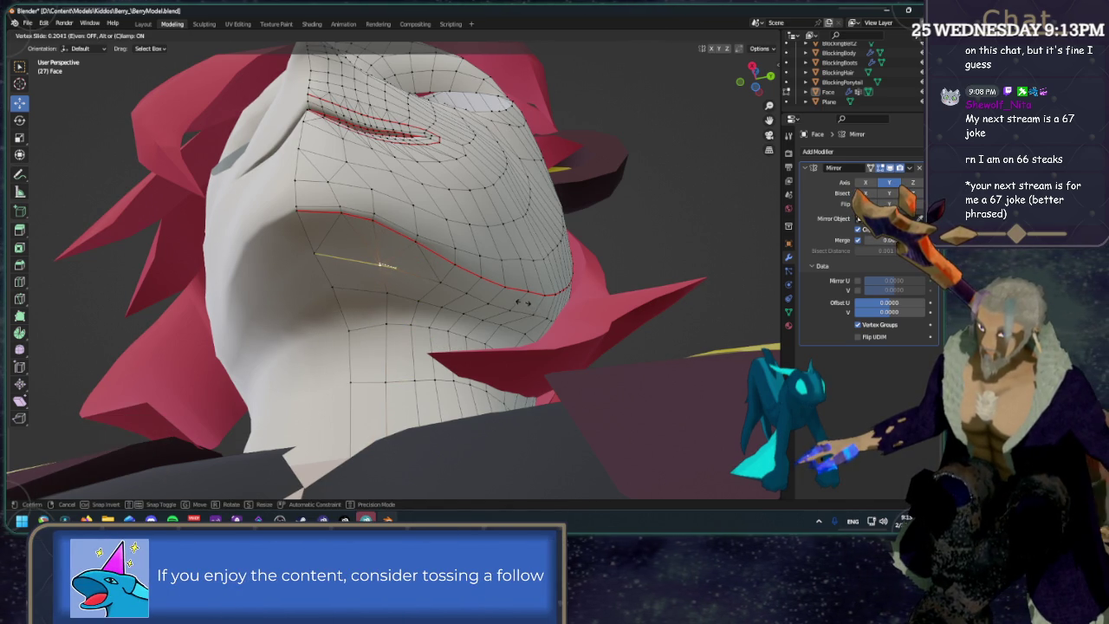
left_click(524, 302)
mouse_move(523, 302)
middle_mouse_down()
mouse_move(573, 263)
mouse_move(477, 295)
mouse_move(423, 261)
middle_mouse_up()
left_click(421, 260)
key("shift+v")
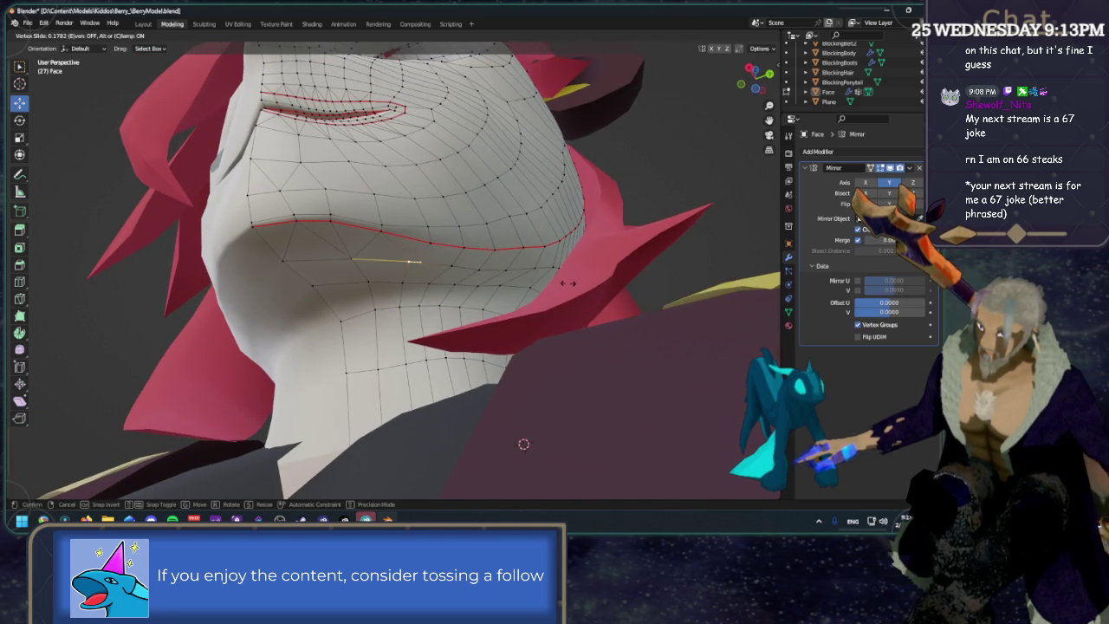
left_click(568, 282)
Vertex-slide a vertex on the red mouth seam twice to even its spacing.
mouse_move(476, 260)
middle_mouse_down()
mouse_move(465, 237)
mouse_move(341, 242)
middle_mouse_up()
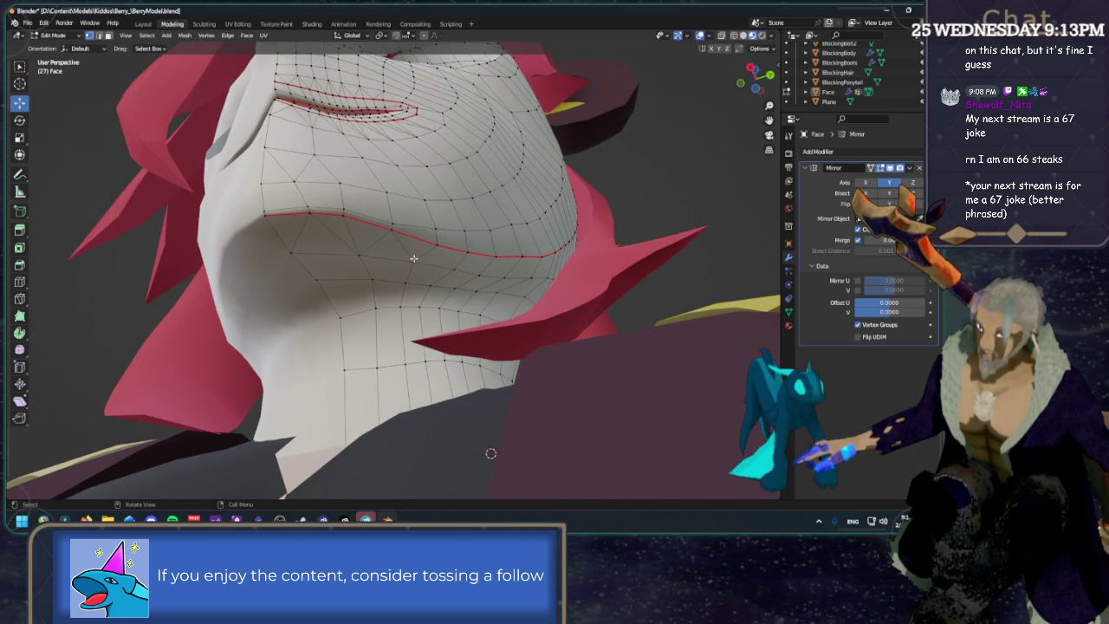
left_click(436, 228)
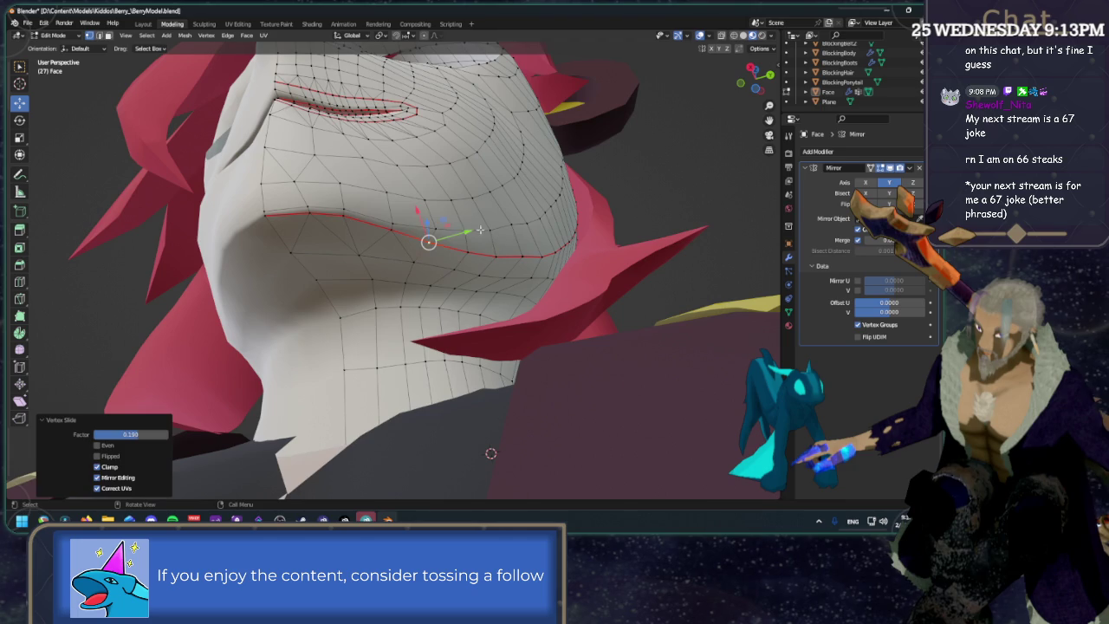
middle_click_drag(448, 229, 448, 242)
key("shift+v")
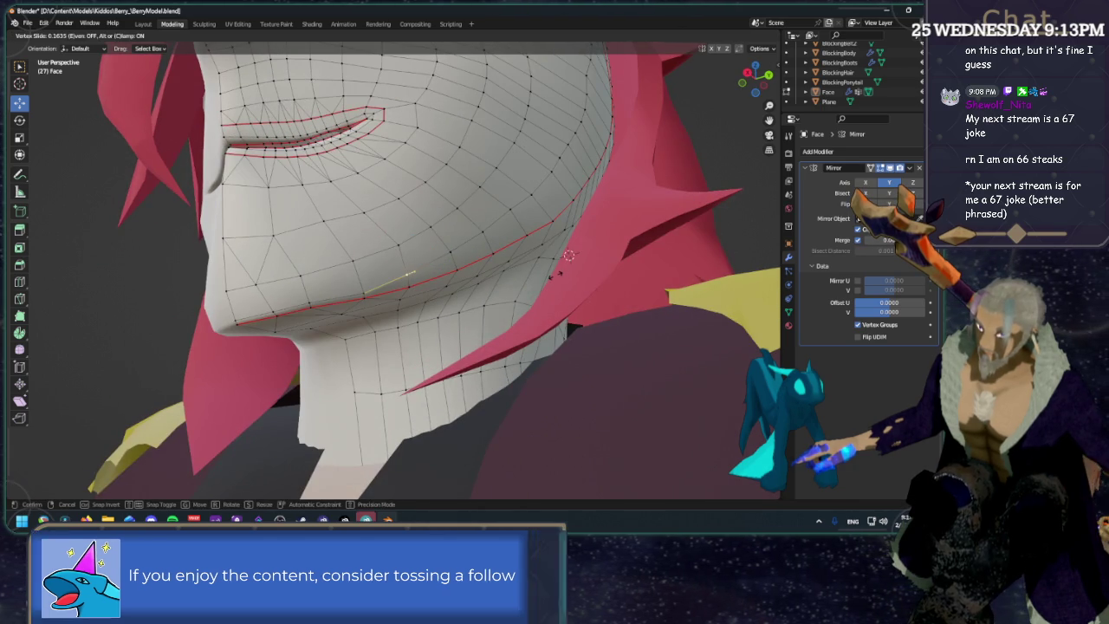
left_click(448, 247)
key("shift+v")
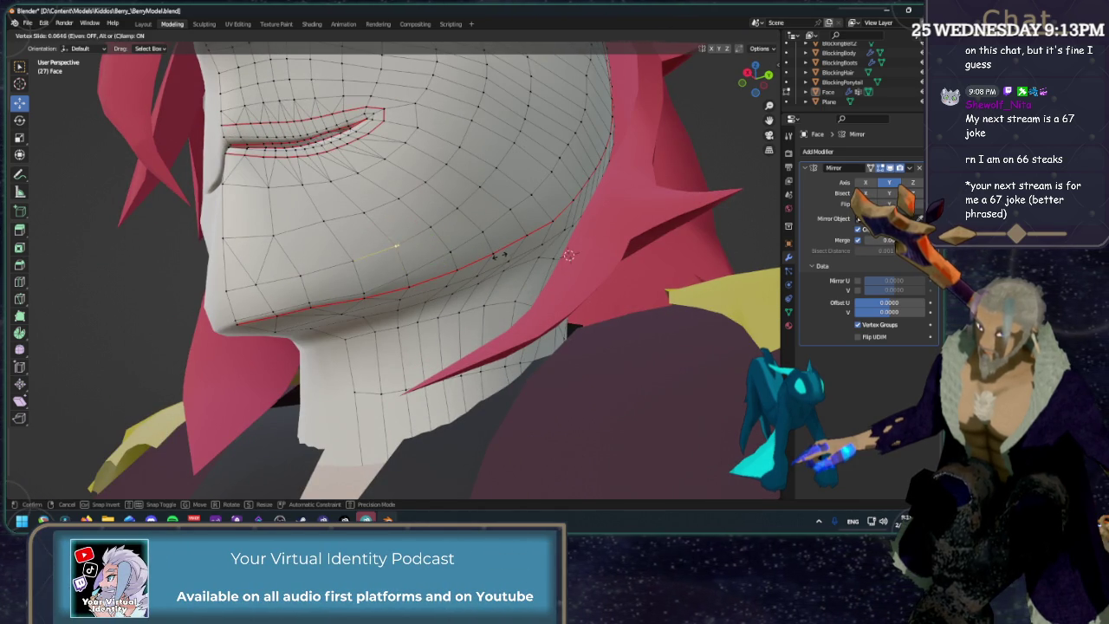
left_click(500, 254)
mouse_move(750, 79)
left_mouse_down()
mouse_move(758, 69)
mouse_move(745, 83)
left_mouse_up()
left_click(758, 69)
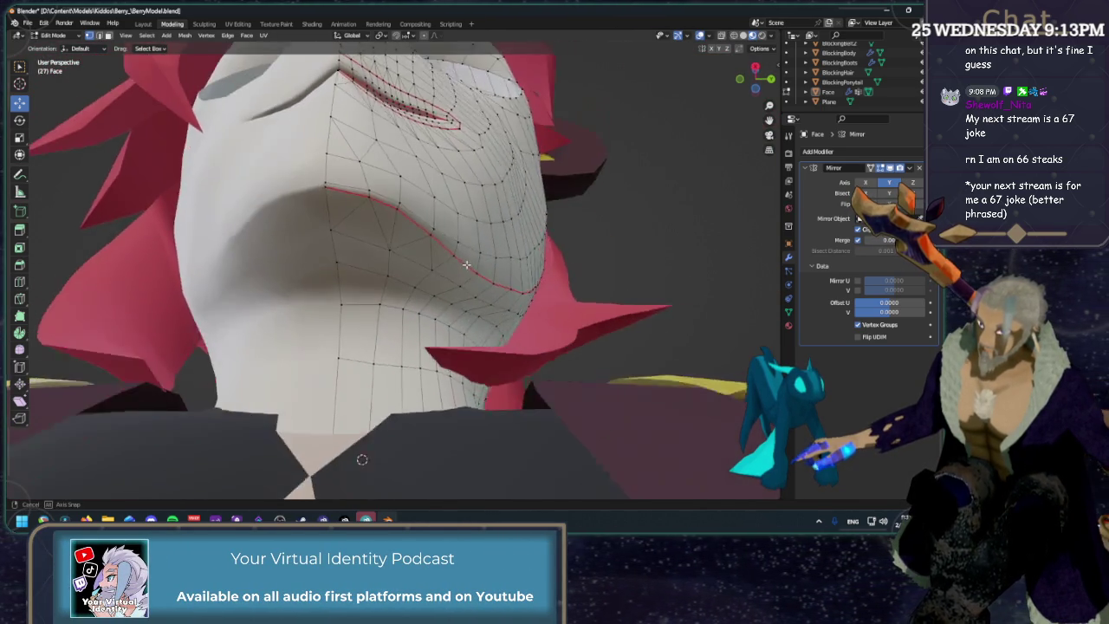
Dissolve the extra edge at a vertex along the red mouth seam.
middle_click_drag(466, 266, 395, 244)
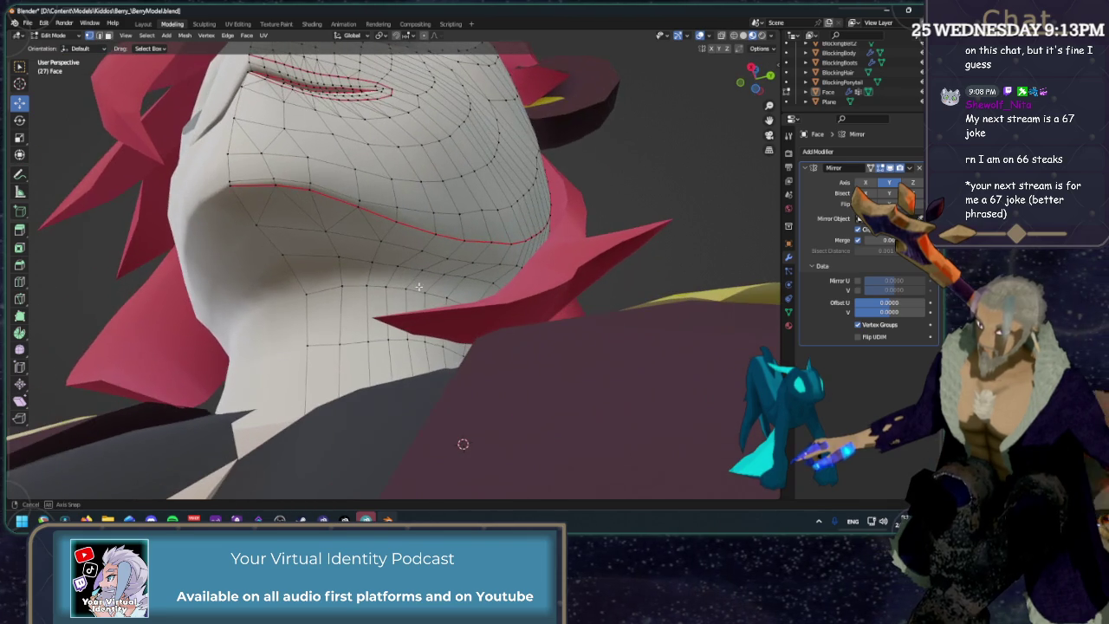
left_click(408, 237)
left_click(435, 239)
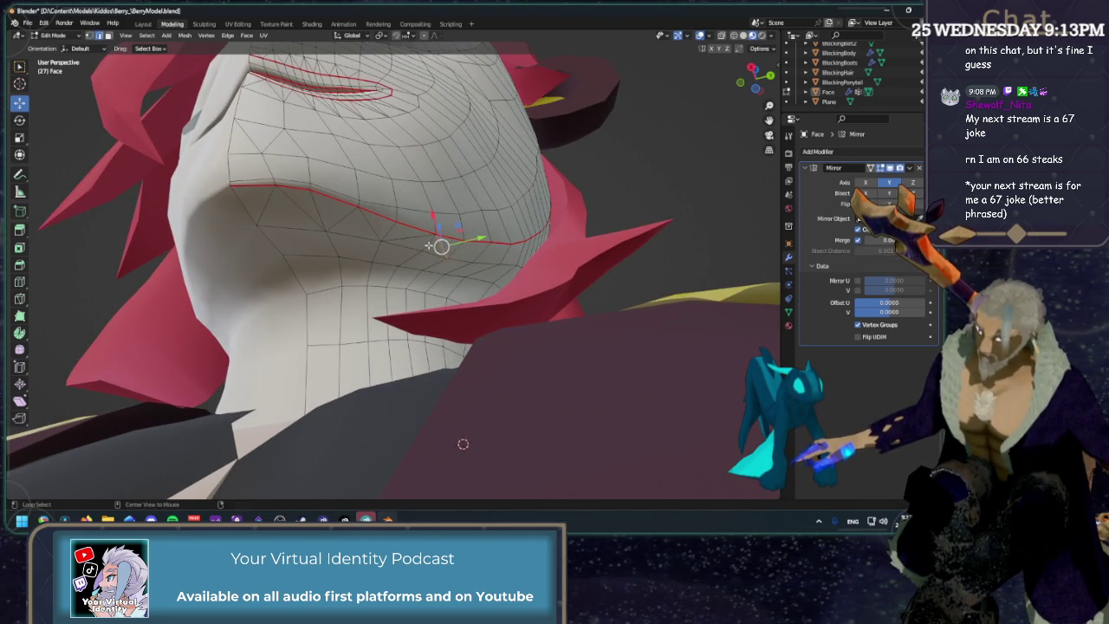
key("x")
left_click(432, 244)
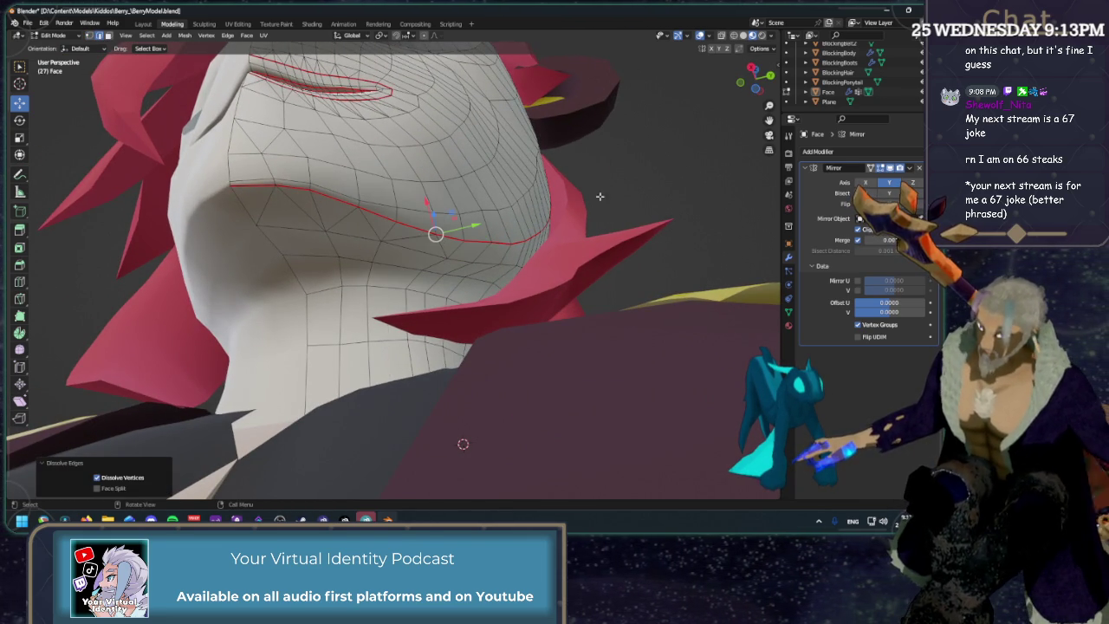
Vertex-slide the seam vertex, then fine-tune it with a smaller second slide.
mouse_move(450, 256)
middle_mouse_down()
mouse_move(476, 290)
mouse_move(501, 262)
middle_mouse_up()
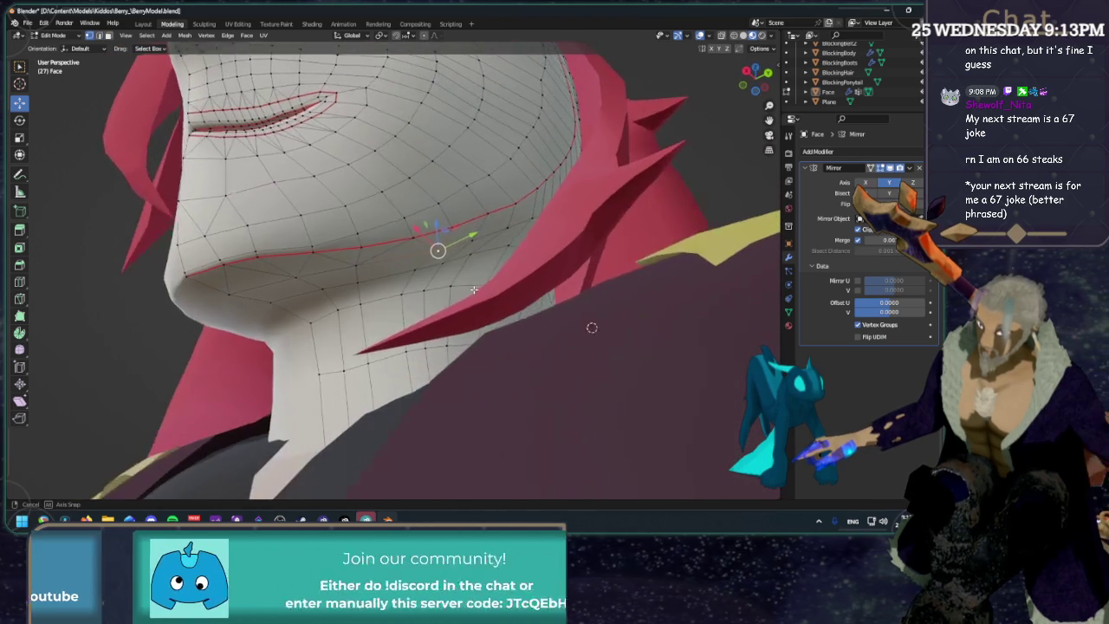
key("shift+v")
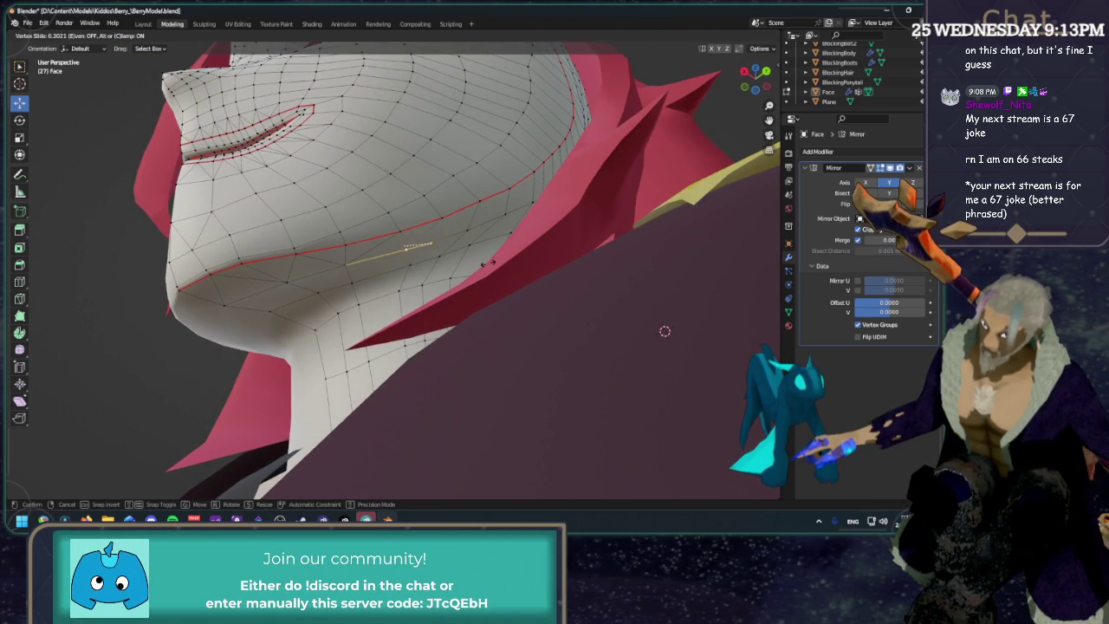
left_click(489, 264)
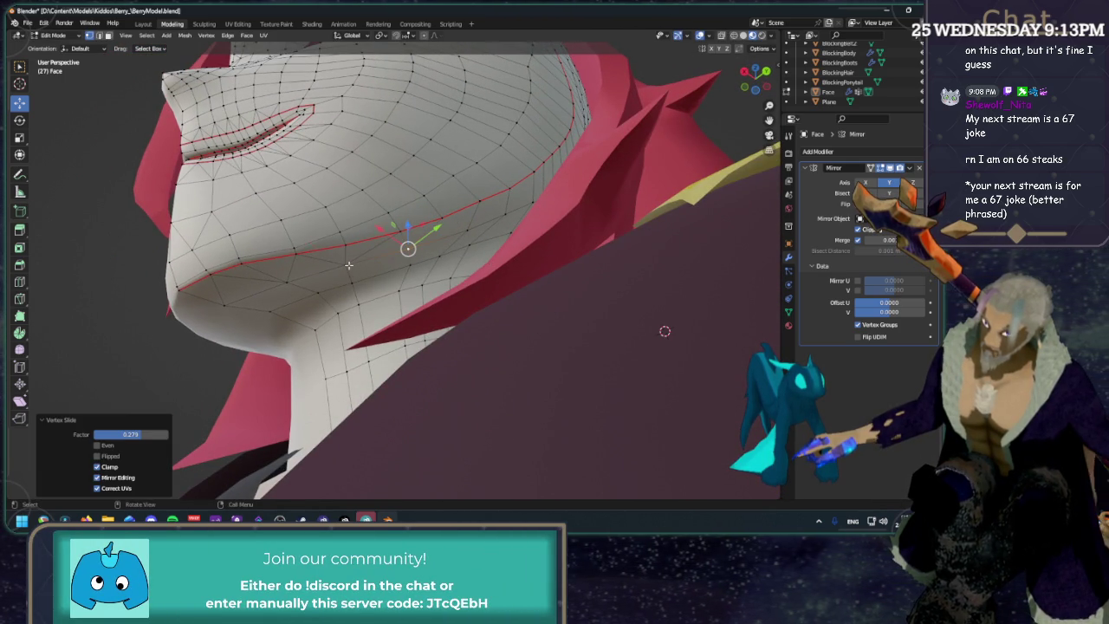
key("shift+v")
left_click(378, 266)
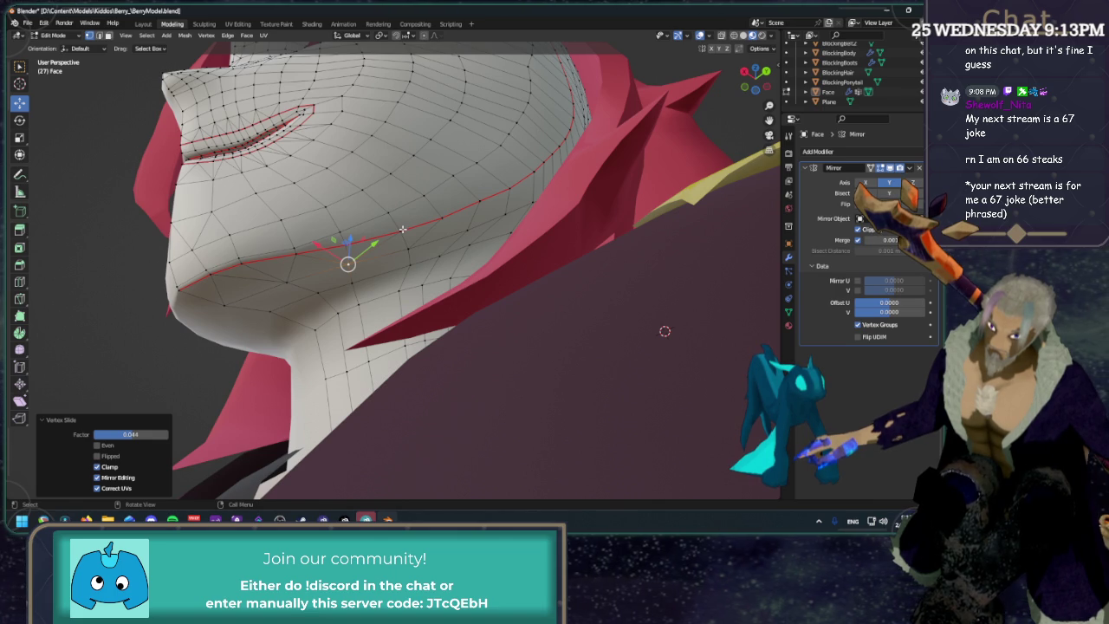
Select a path of chin vertices and slide the chin vertex upward along its edge.
middle_click_drag(403, 228, 401, 296)
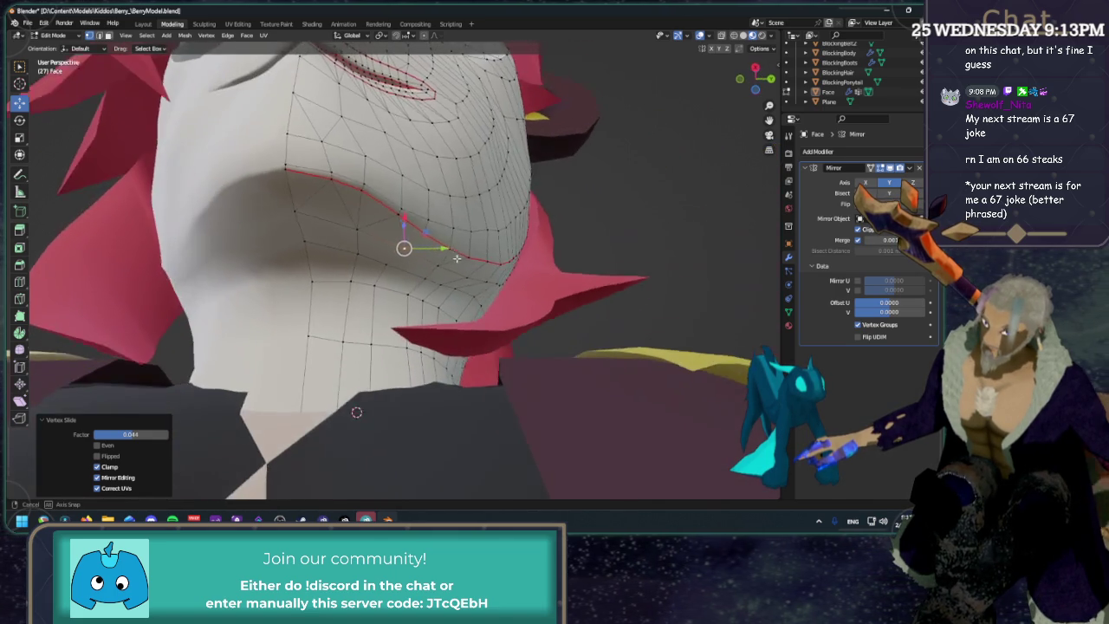
left_click(401, 296)
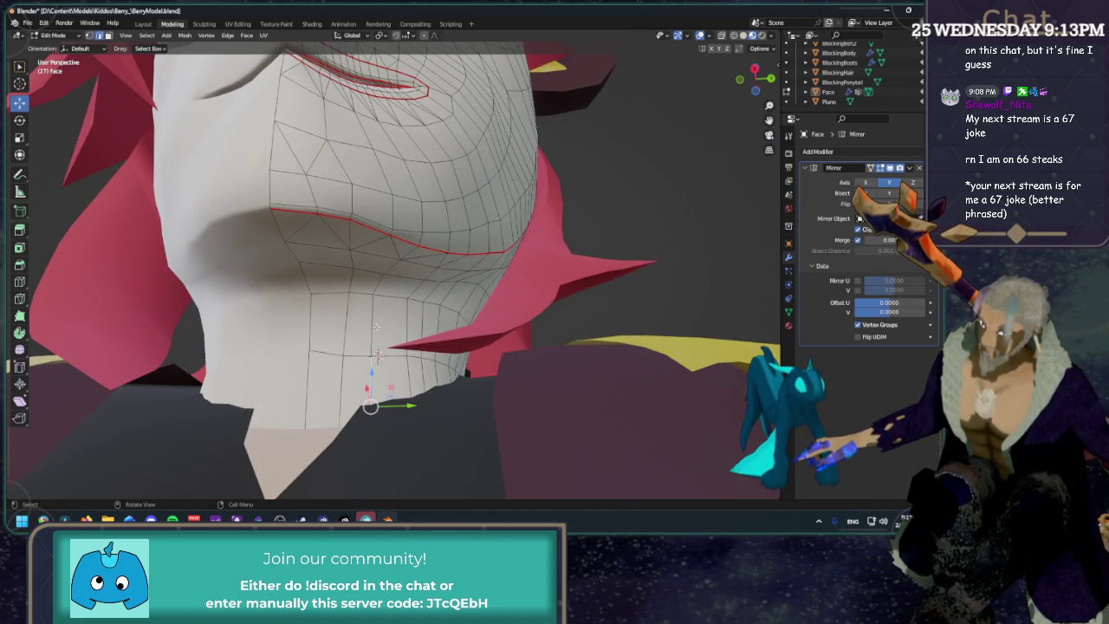
left_click(374, 342, "ctrl")
right_click(500, 320)
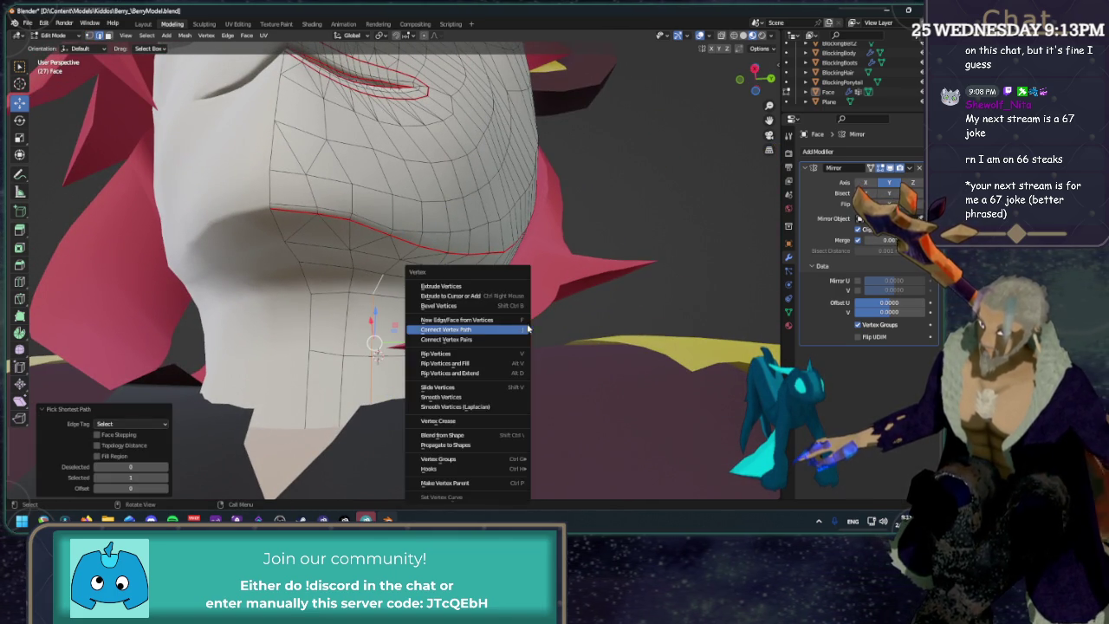
left_click(499, 322)
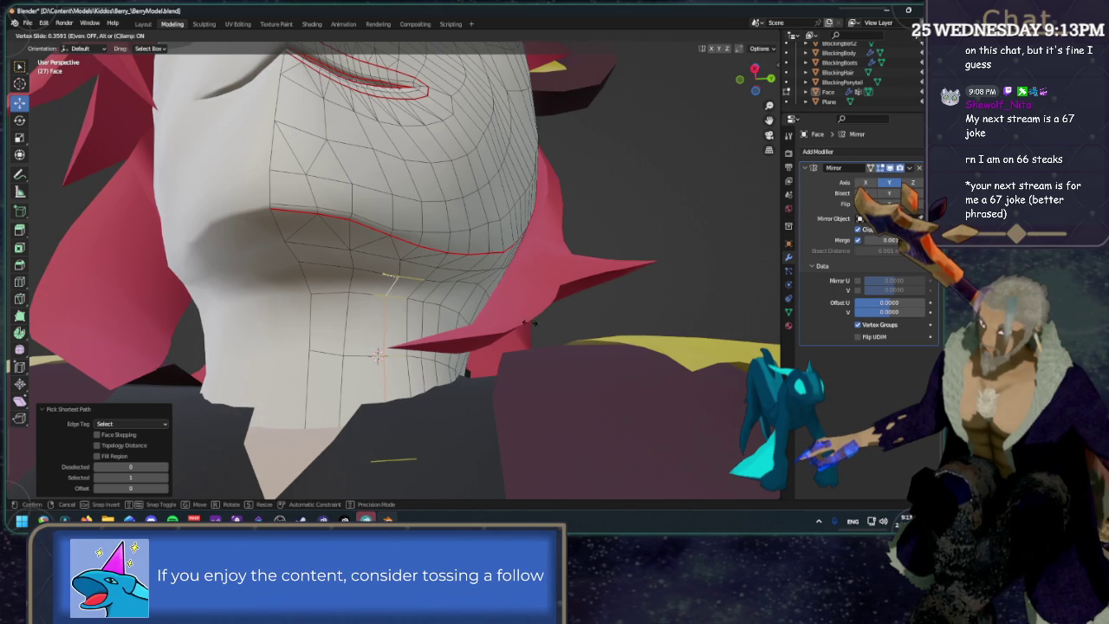
left_click(519, 319)
key("g")
key("g")
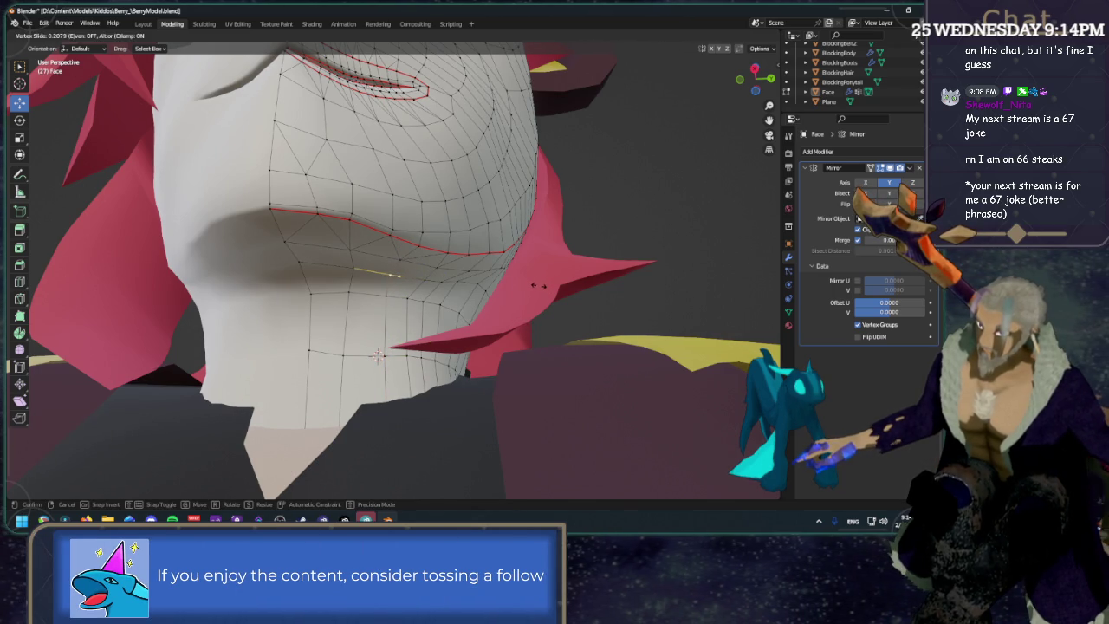
left_click(539, 286)
mouse_move(459, 268)
middle_mouse_down()
mouse_move(482, 276)
mouse_move(379, 220)
middle_mouse_up()
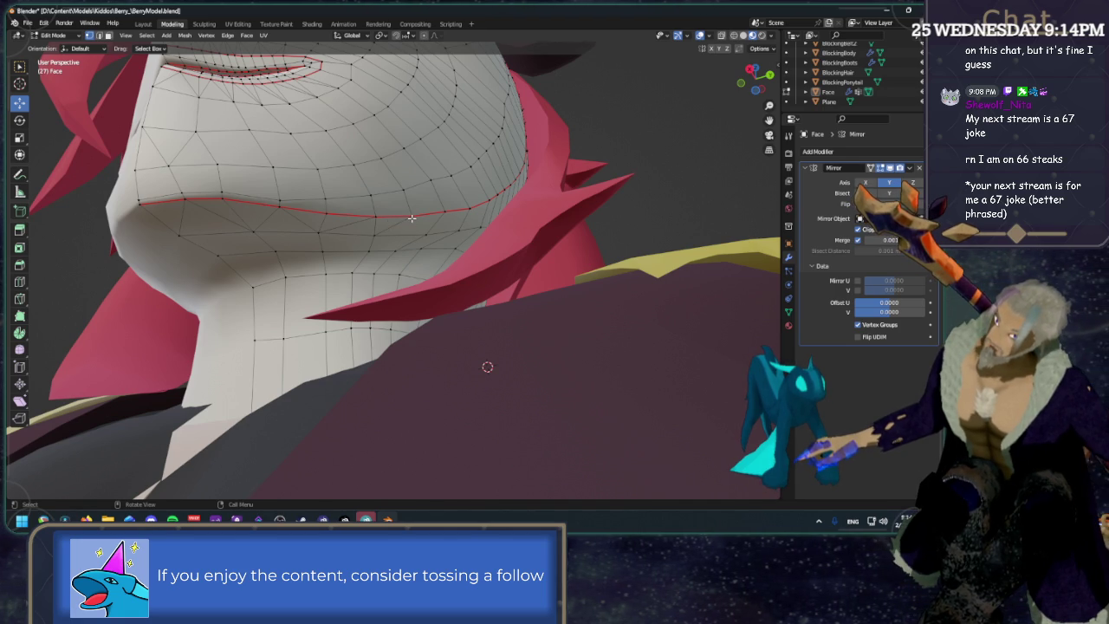
Vertex-slide a cheek vertex below the mouth along its edge.
mouse_move(415, 221)
middle_mouse_down()
mouse_move(329, 243)
mouse_move(384, 243)
middle_mouse_up()
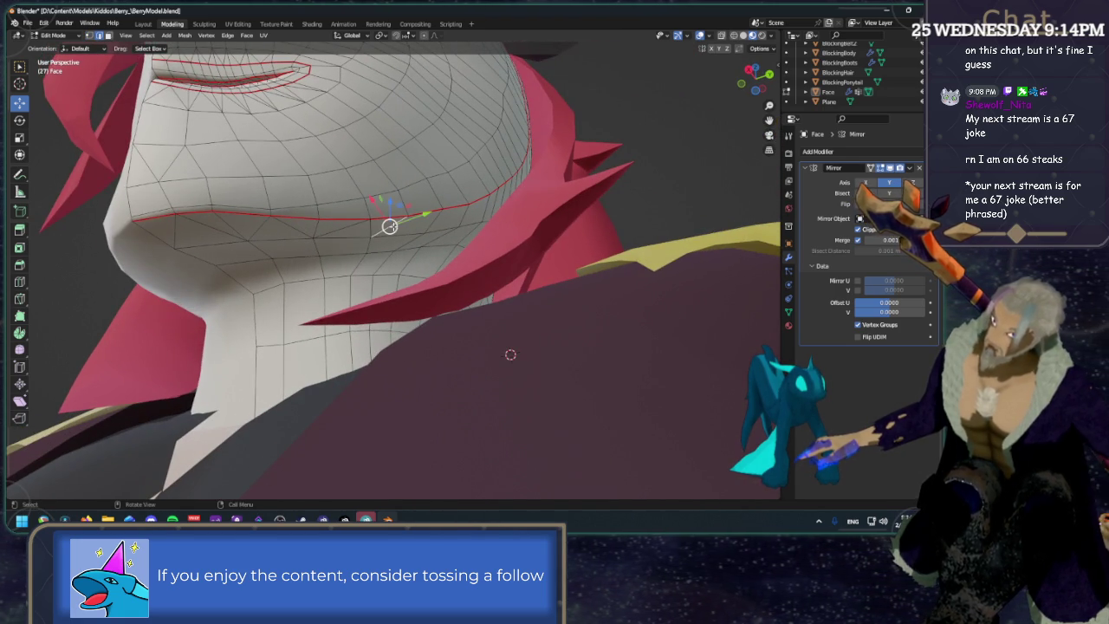
right_click(389, 225)
left_click(396, 228)
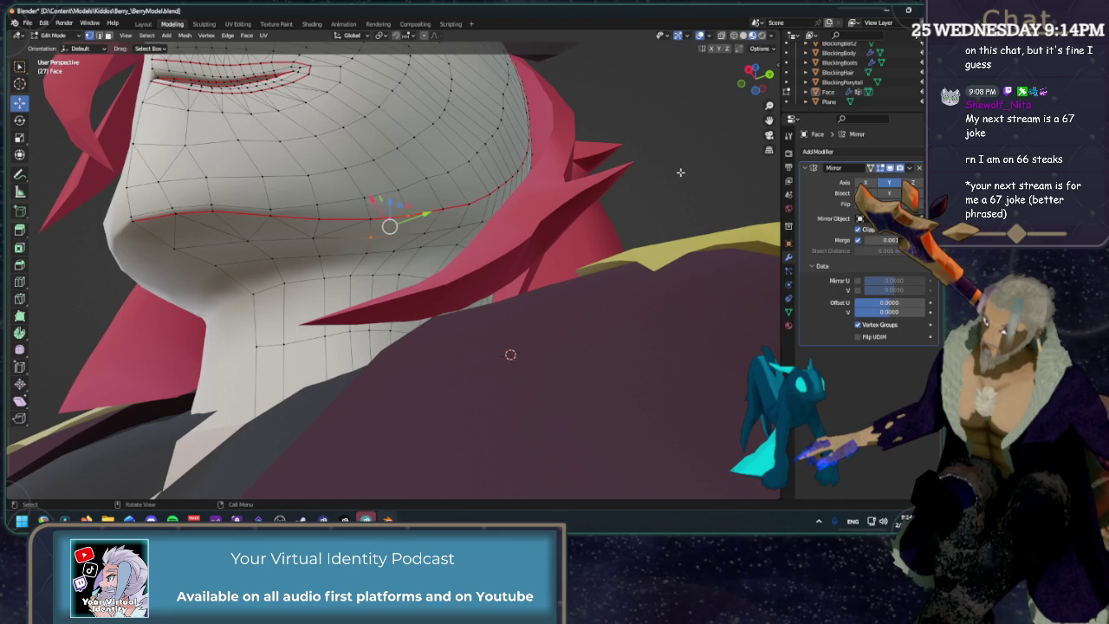
left_click(371, 221)
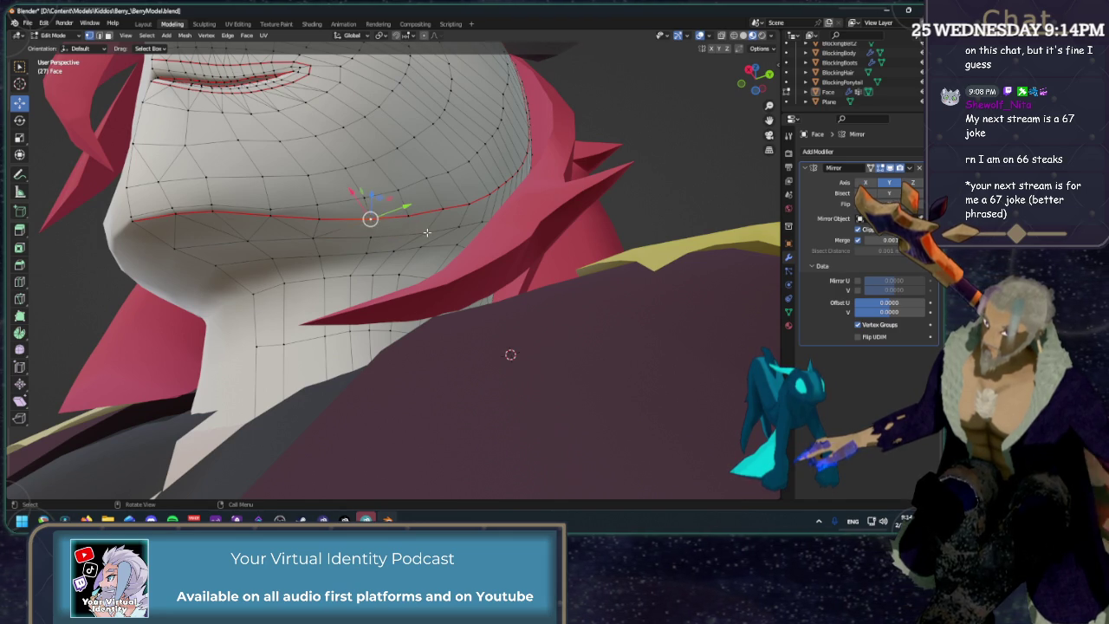
left_click(613, 206)
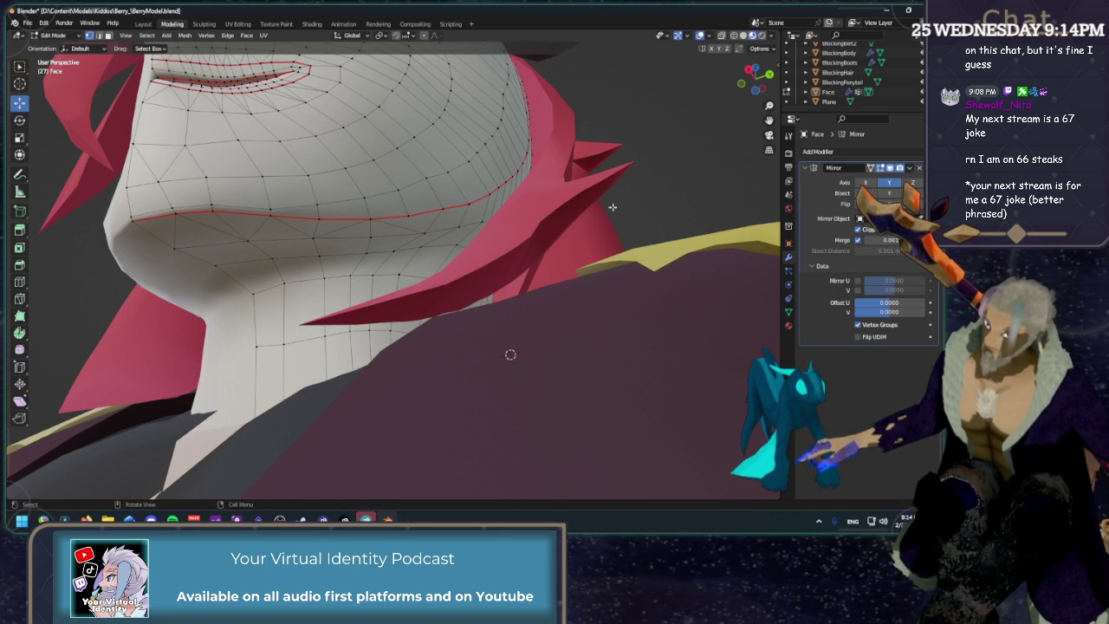
left_click(413, 219)
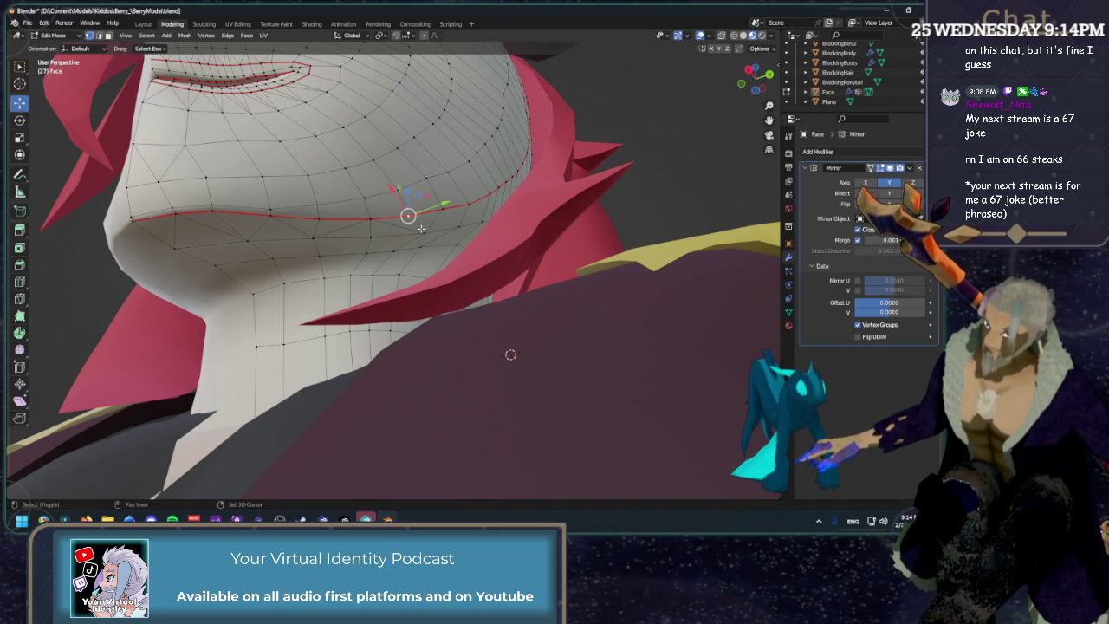
key("shift+v")
left_click(539, 239)
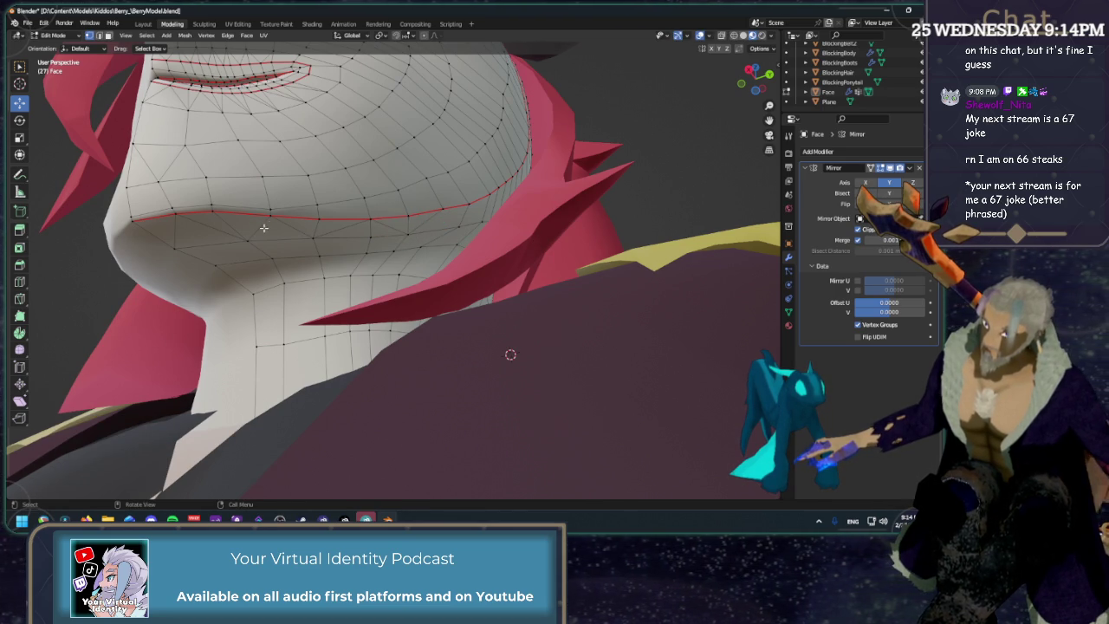
Dissolve the stray cheek edge and slide the leftover vertex left along the loop.
key("2")
left_click(362, 259)
right_click(362, 258)
left_click(357, 255)
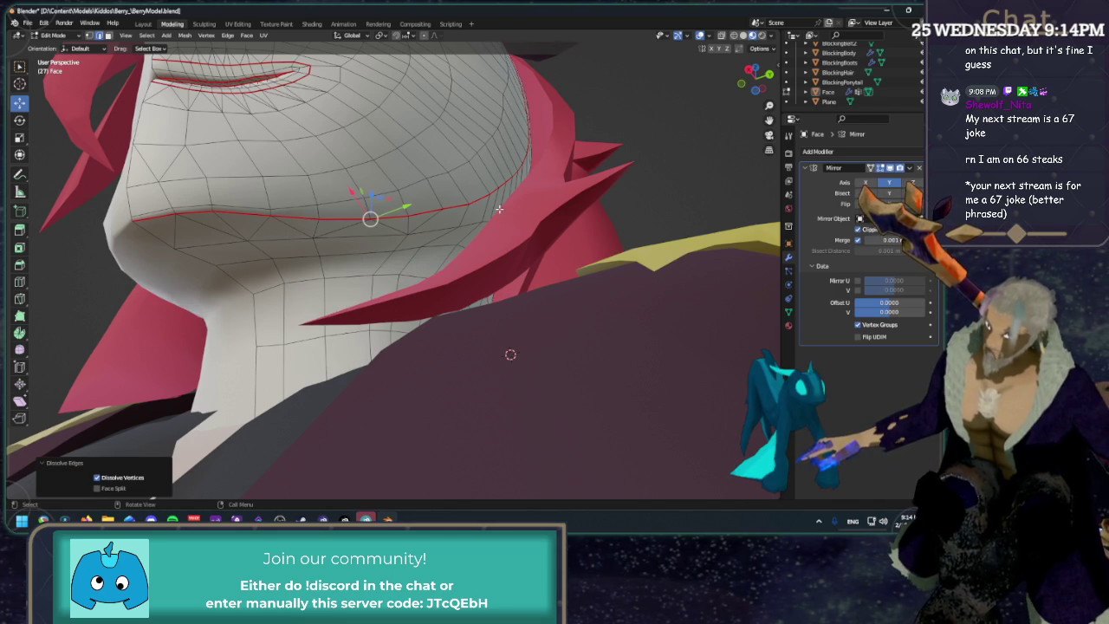
key("1")
left_click(405, 234)
key("shift+v")
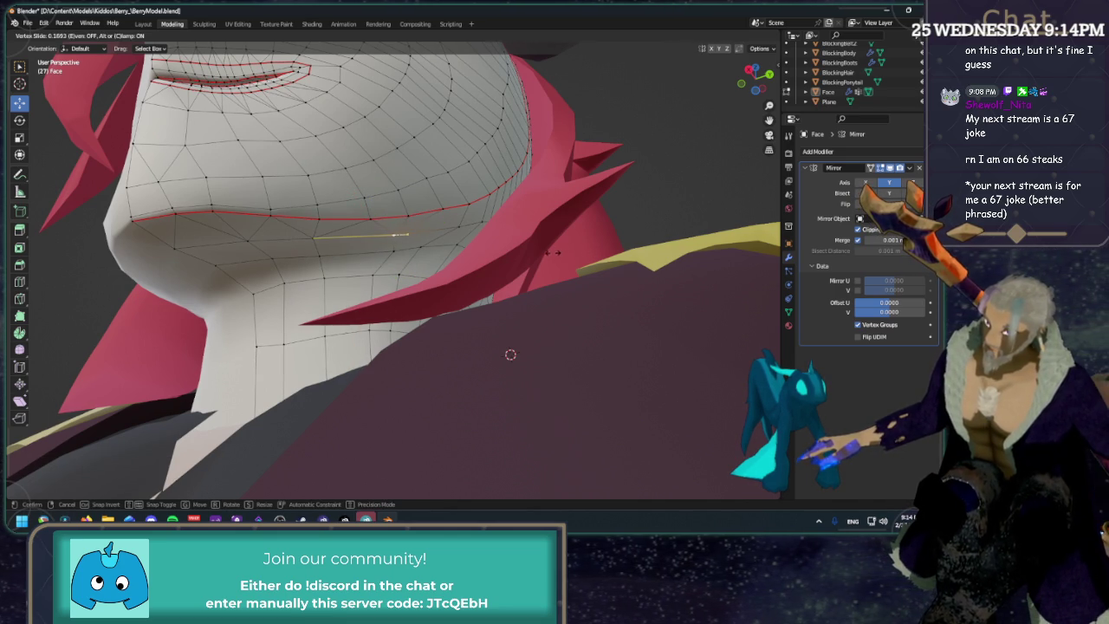
left_click(550, 253)
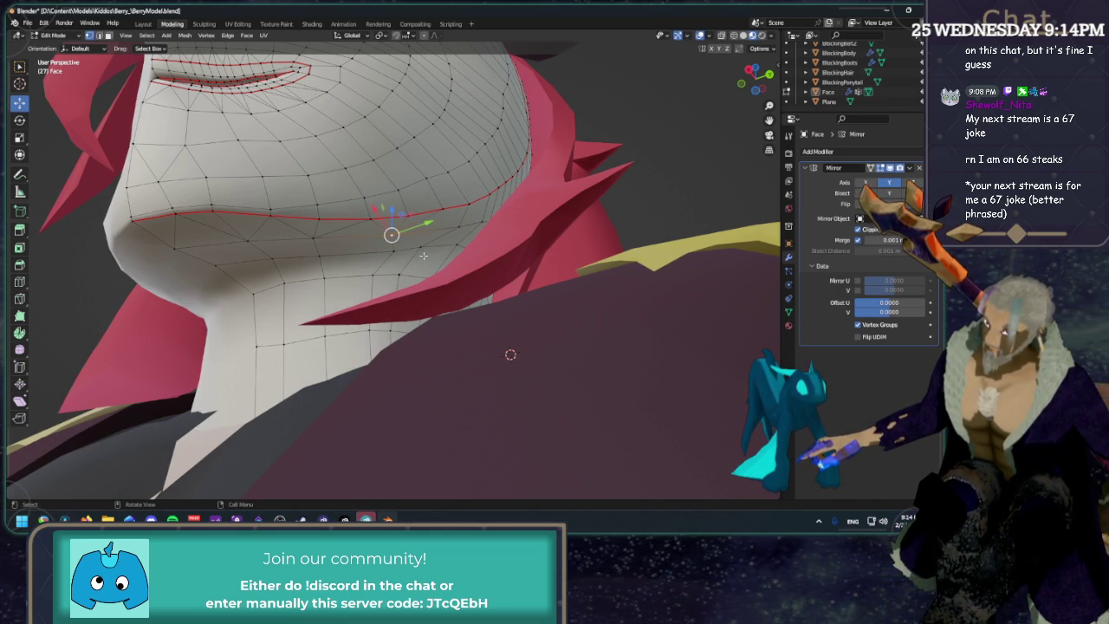
key("shift+v")
left_click(586, 260)
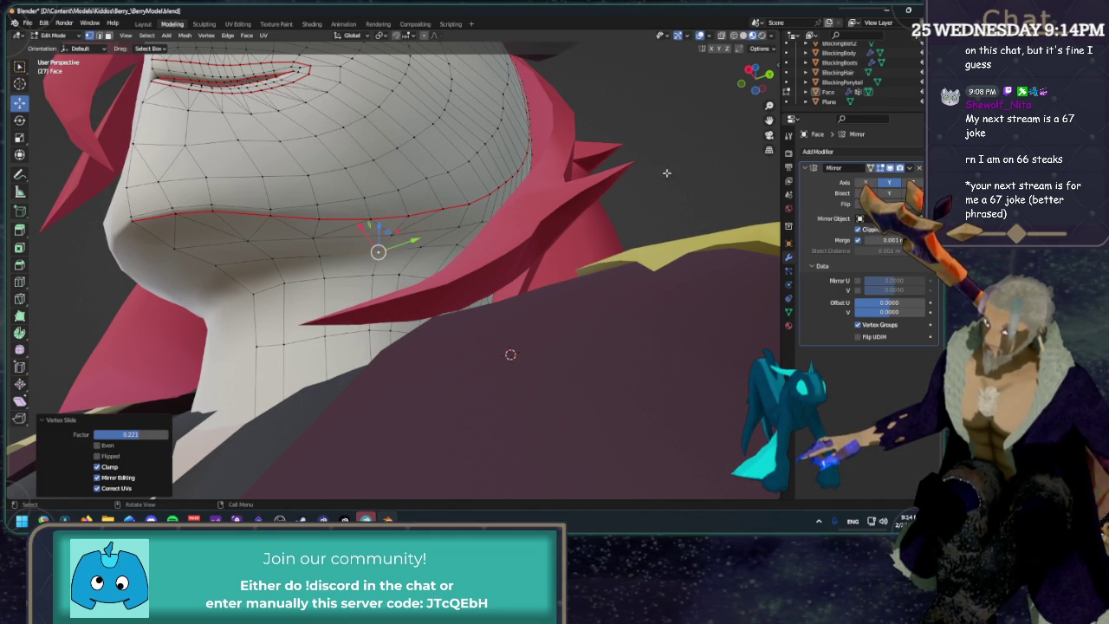
left_click(490, 226)
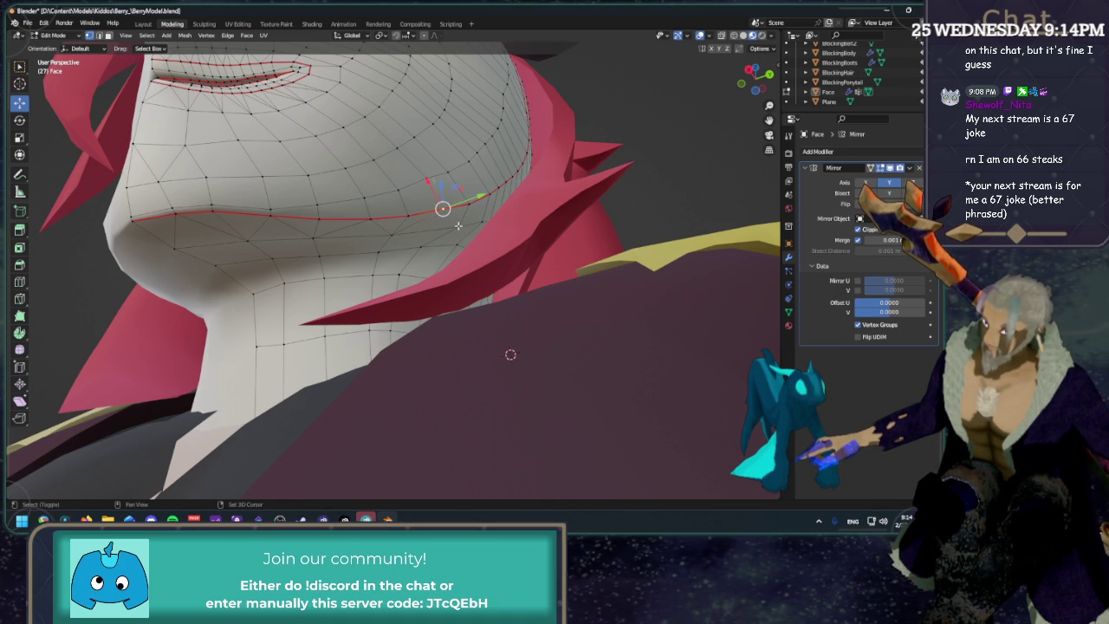
left_click(563, 207)
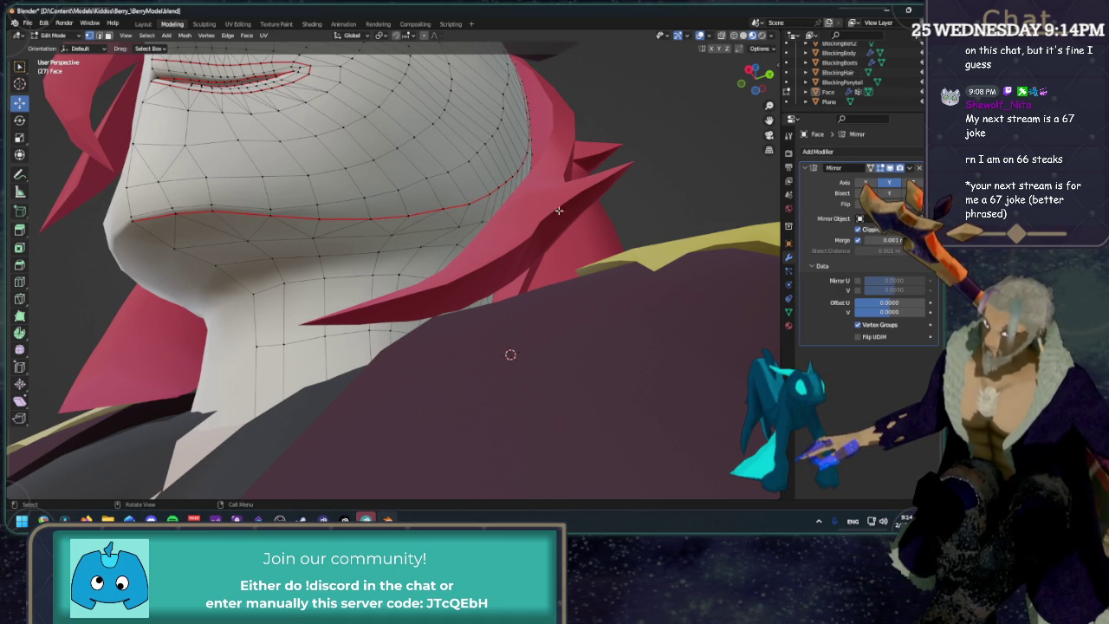
Slide a lower-jaw vertex to a 0.371 factor and snap to an orthographic view.
middle_click_drag(564, 207, 429, 238)
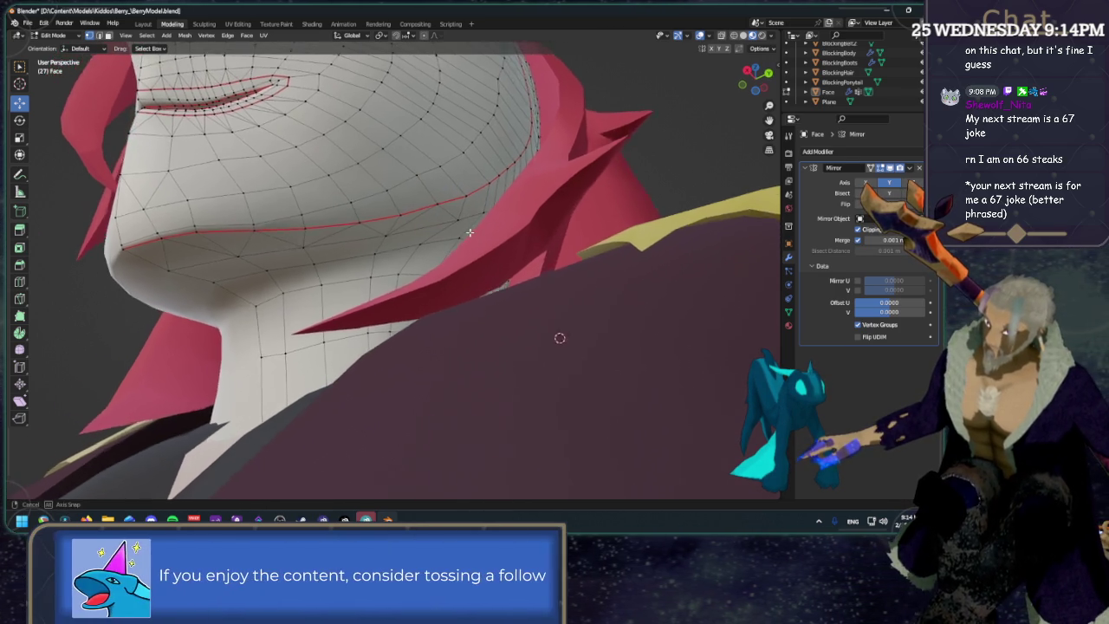
left_click(423, 243, "ctrl")
key("shift+v")
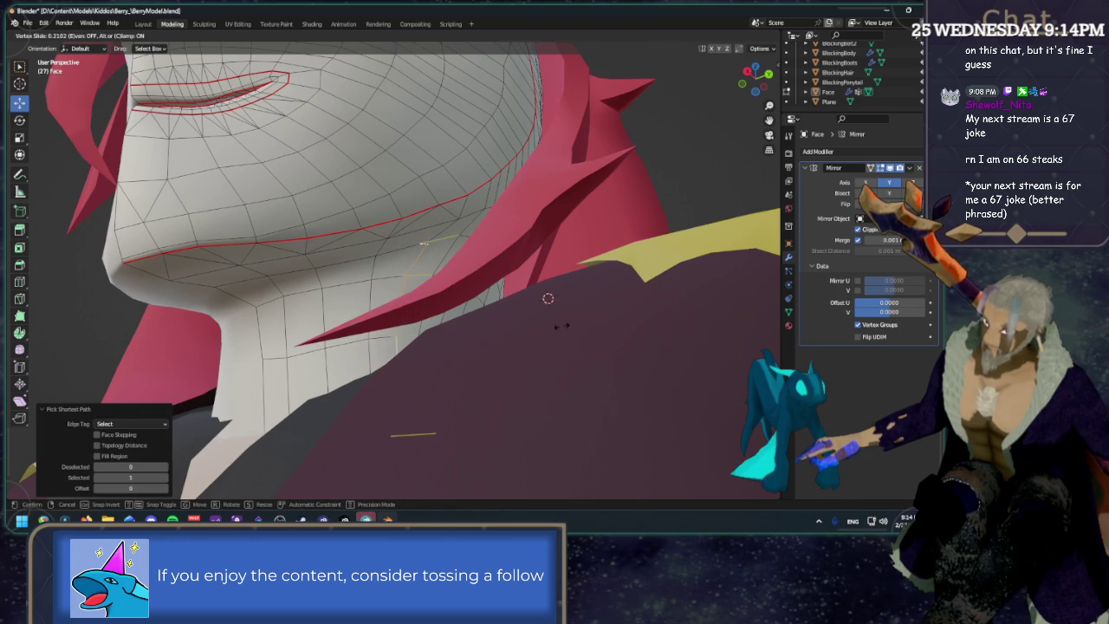
left_click(570, 333)
middle_click_drag(728, 181, 768, 68)
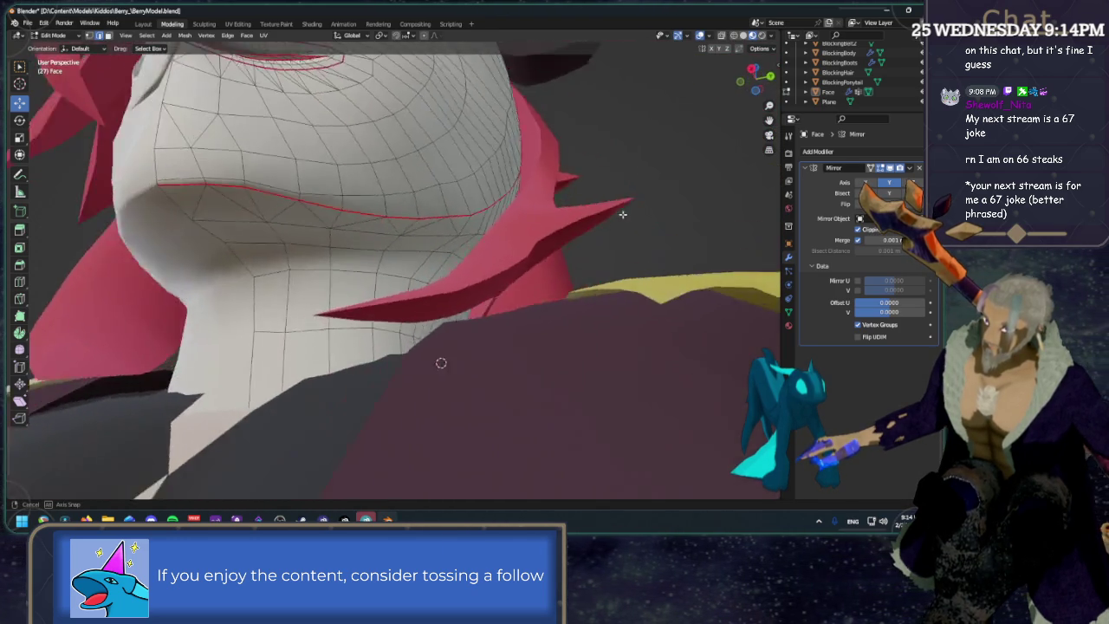
left_click(762, 68)
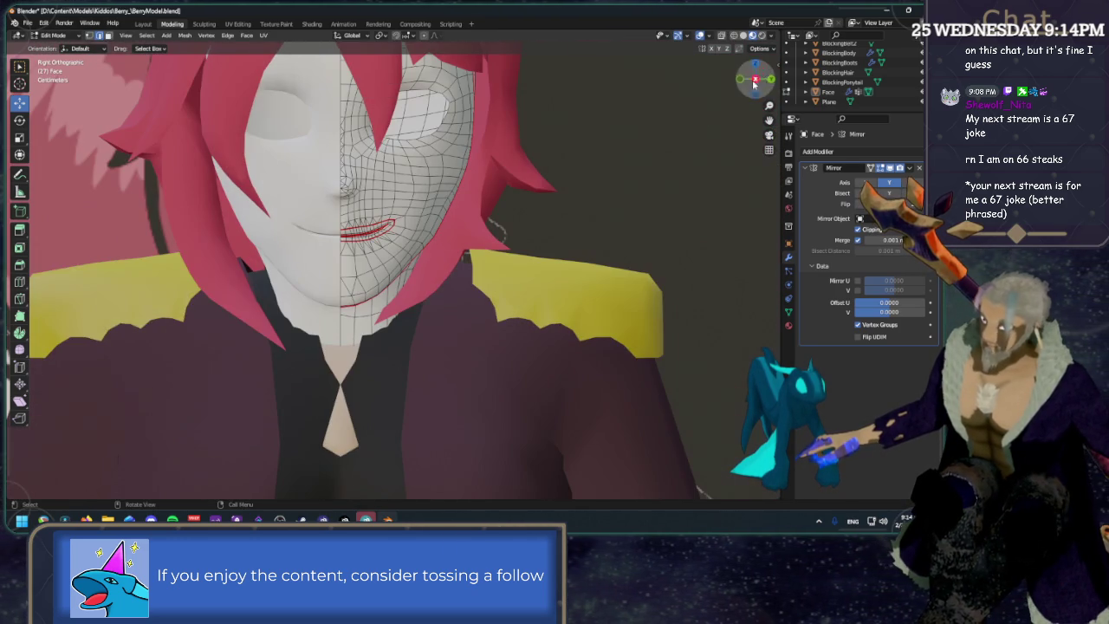
scroll(592, 176, "down", 3)
mouse_move(592, 176)
middle_mouse_down()
mouse_move(574, 212)
mouse_move(349, 337)
mouse_move(386, 266)
mouse_move(376, 282)
middle_mouse_up()
scroll(573, 213, "up", 5)
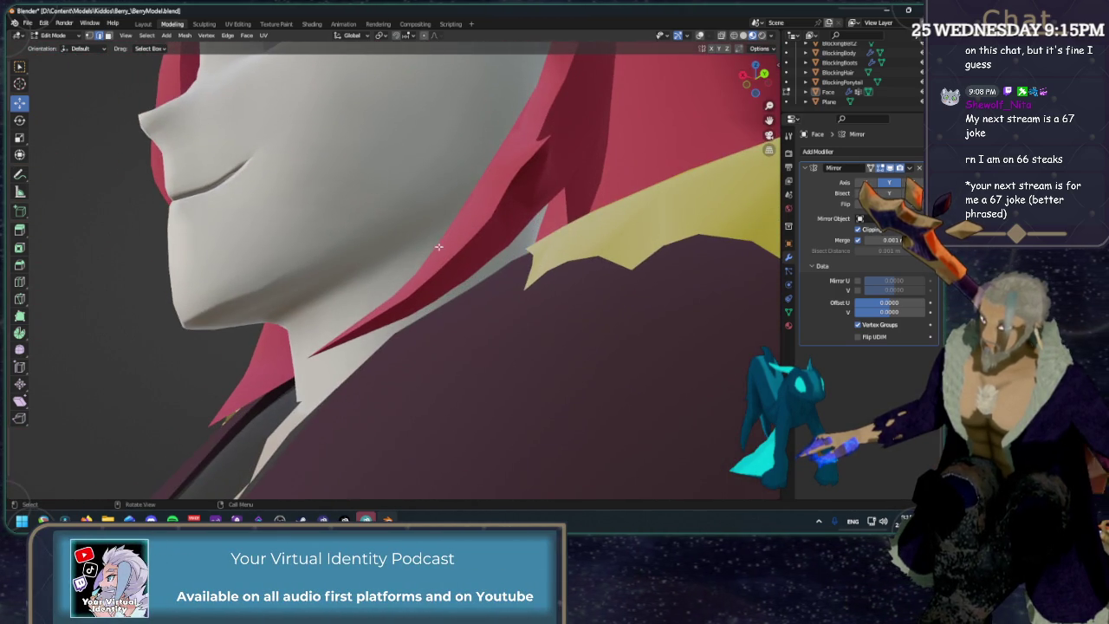
left_click(700, 36)
key("1")
left_click(258, 288)
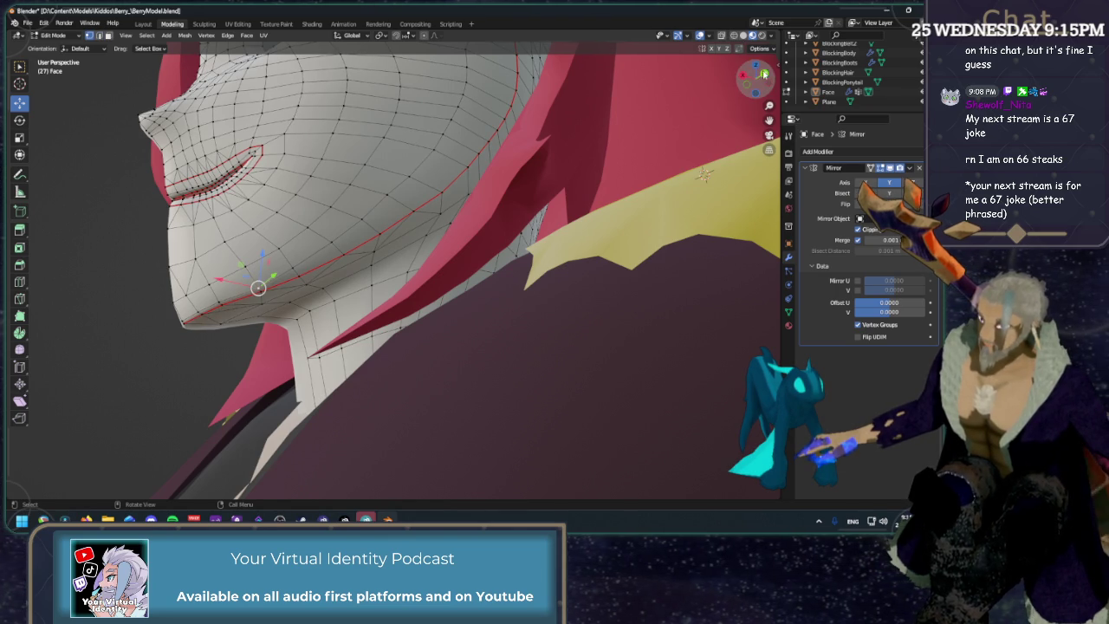
left_click(762, 75)
left_click(702, 36)
mouse_move(485, 243)
middle_mouse_down()
mouse_move(531, 192)
mouse_move(595, 231)
middle_mouse_up()
left_click_drag(759, 83, 751, 88)
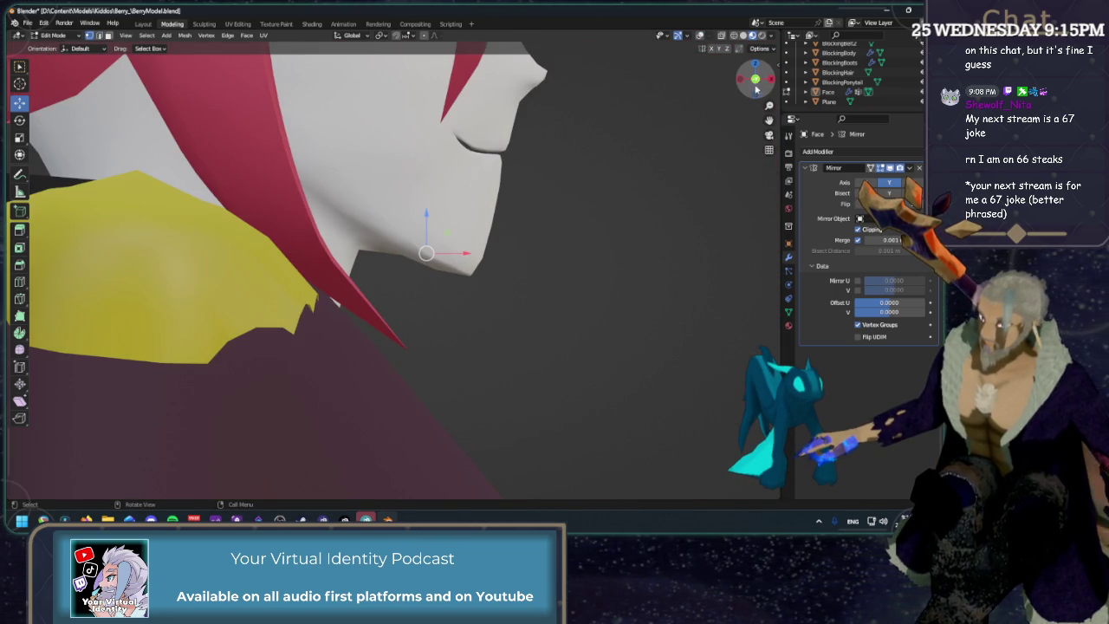
scroll(511, 252, "up", 5)
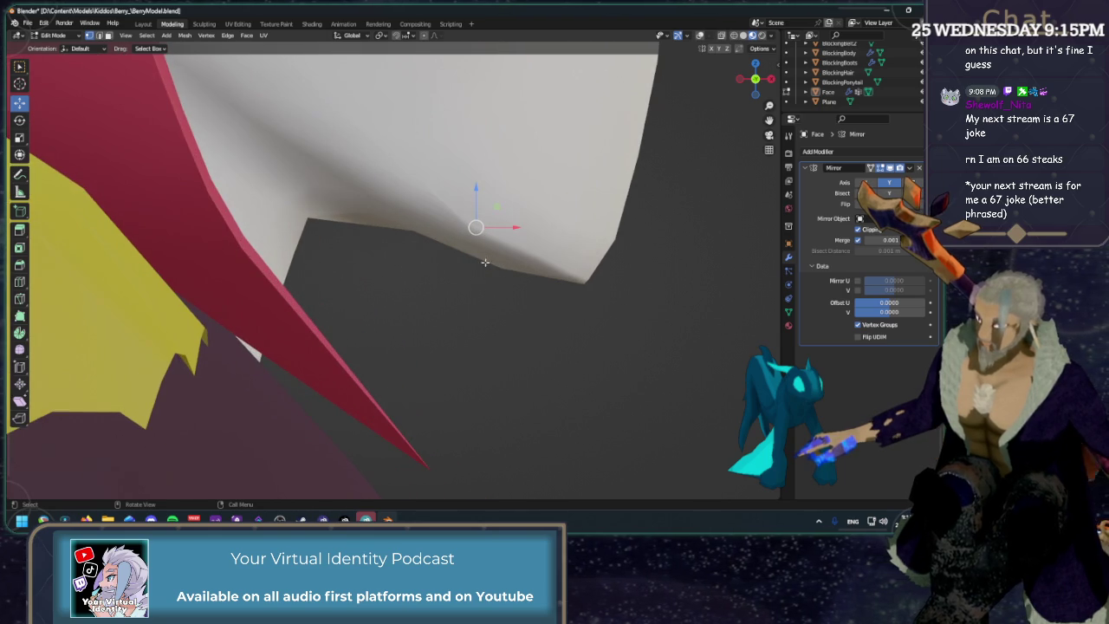
left_click(700, 36)
mouse_move(555, 174)
middle_mouse_down()
mouse_move(601, 144)
mouse_move(403, 271)
middle_mouse_up()
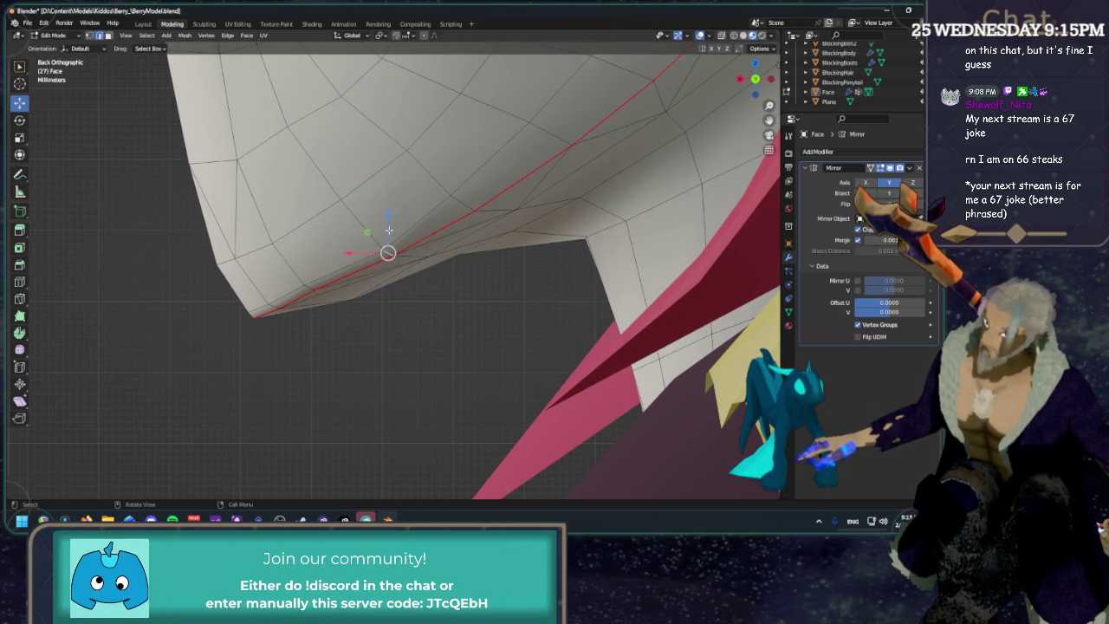
Move the selected chin vertex with the Y axis excluded.
key("g")
key("shift+y")
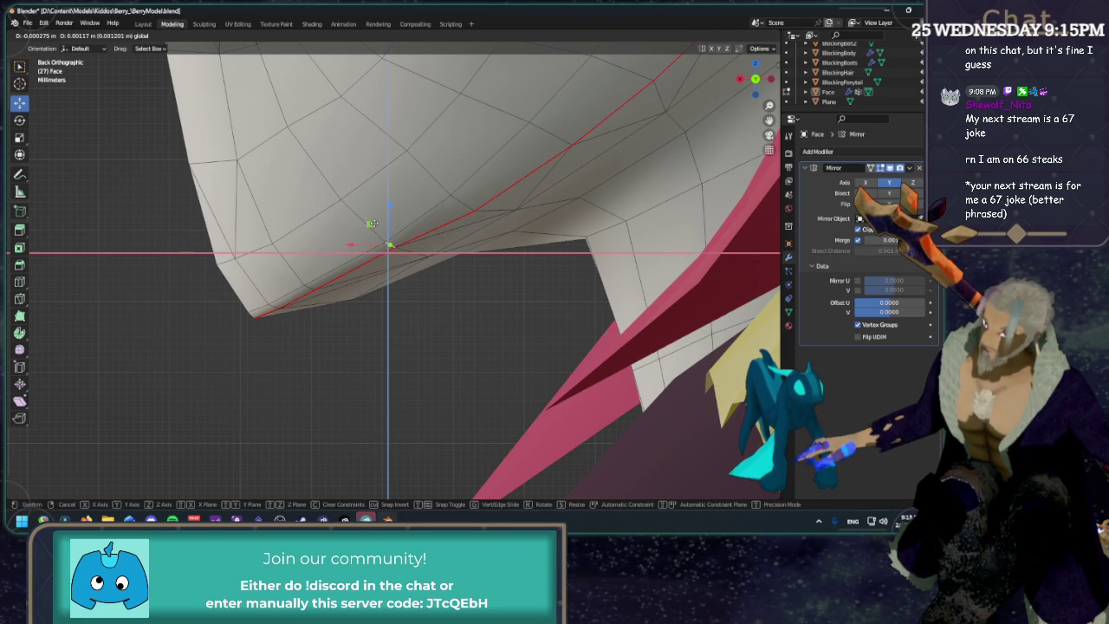
left_click(372, 224)
scroll(463, 198, "up", 2)
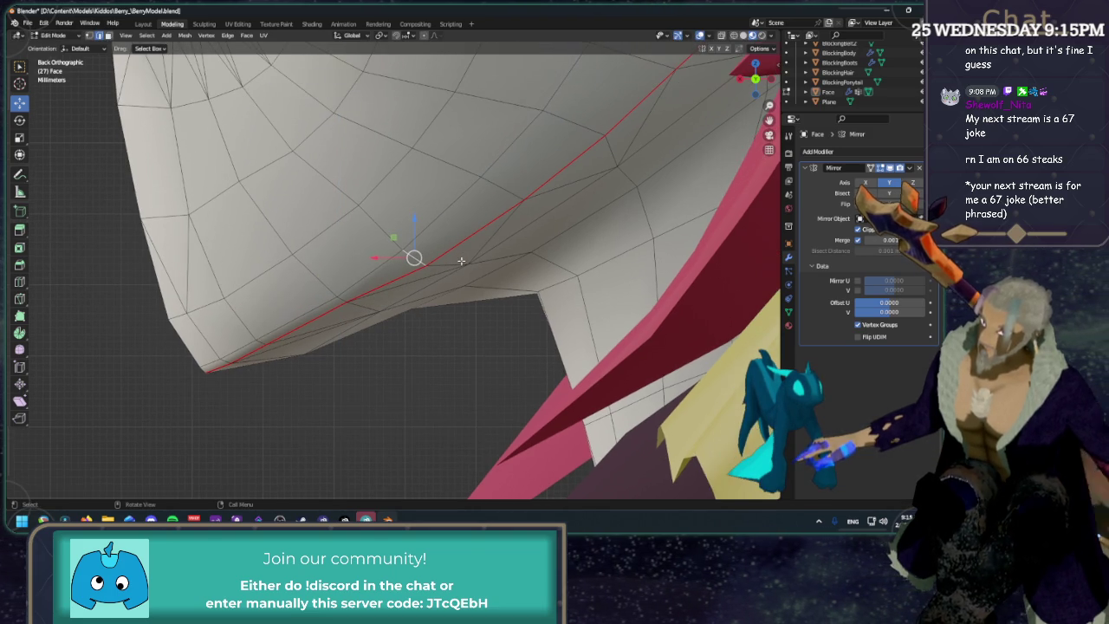
Scale the selected chin vertices down and shift them along the jawline.
key("shift+space")
key("s")
key("s")
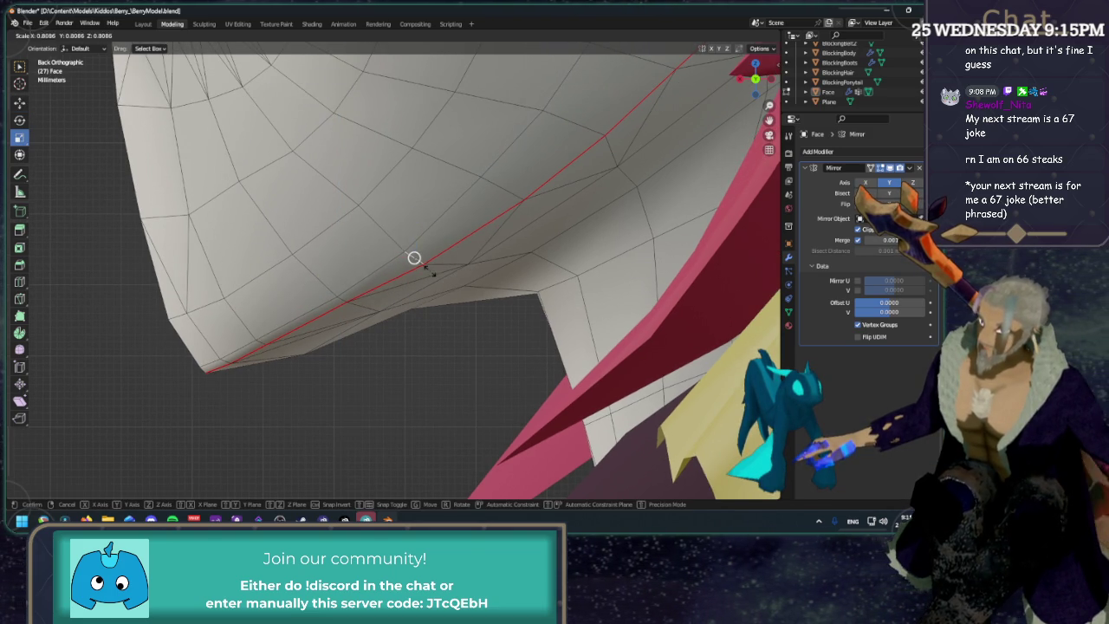
left_click(414, 257)
key("s")
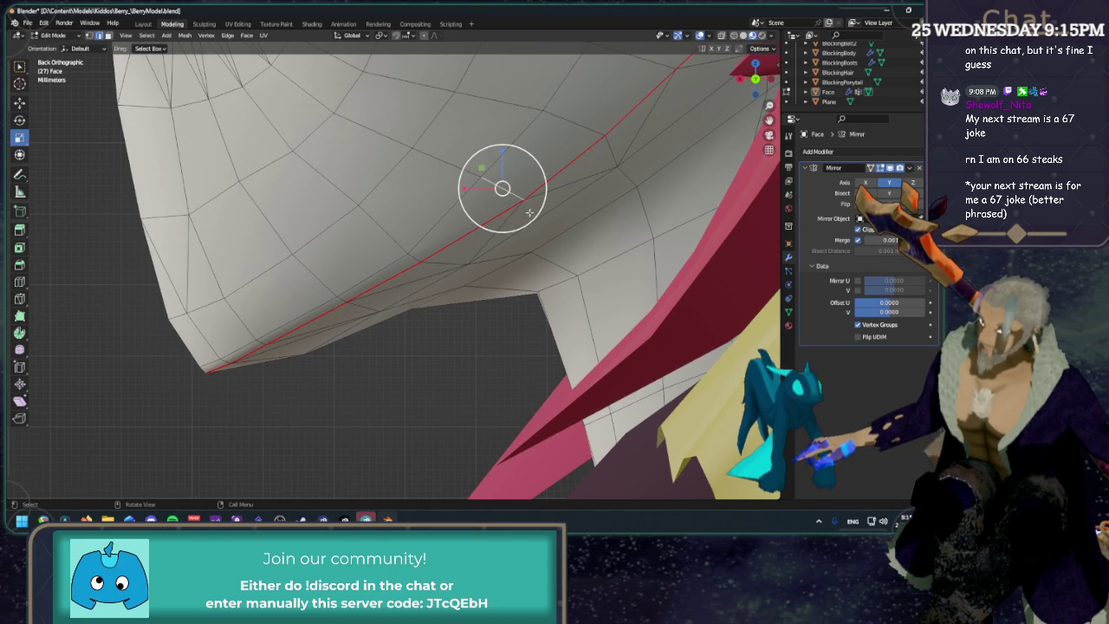
left_click(513, 196)
key("shift+space")
key("g")
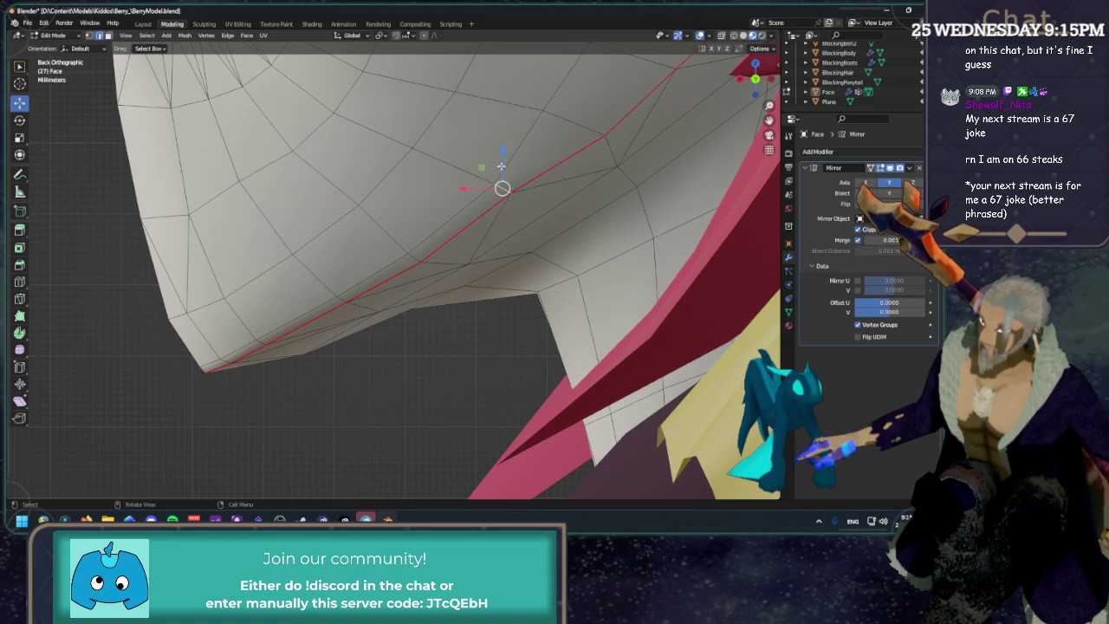
left_click_drag(483, 166, 500, 178)
middle_click_drag(509, 183, 524, 162, "shift")
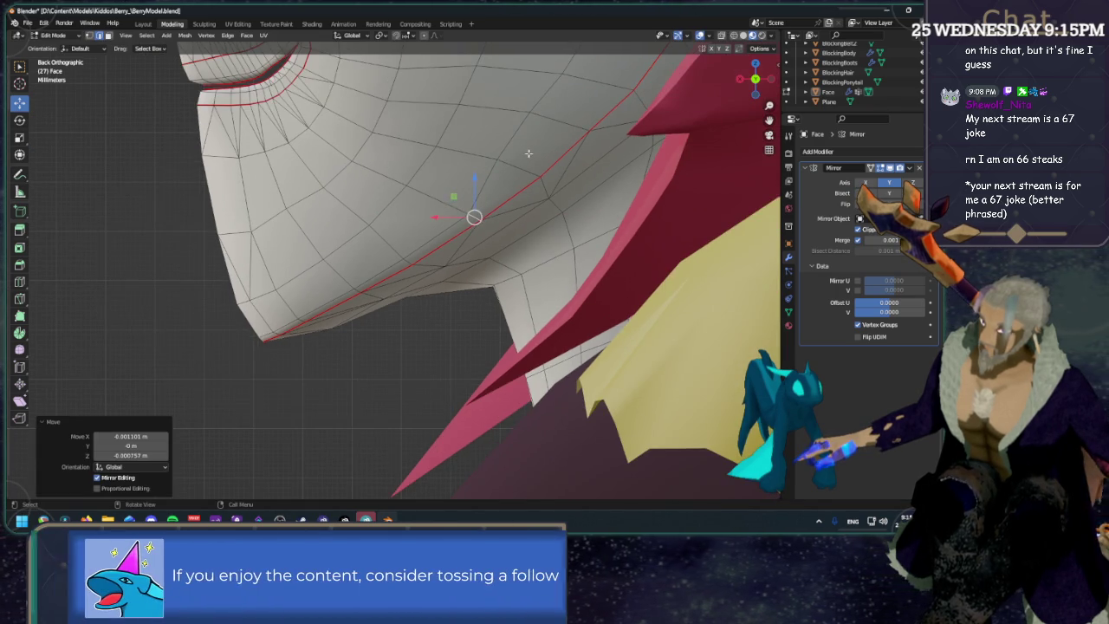
scroll(520, 165, "down", 2)
Vertex-slide two cheek vertices near the red jaw loop.
key("shift+v")
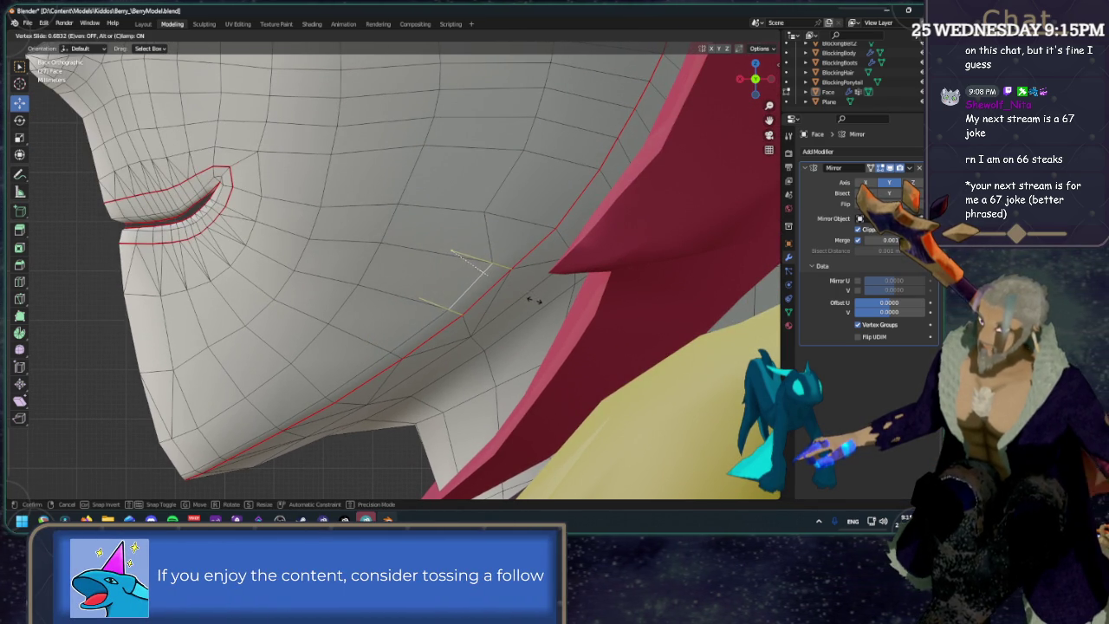
left_click(515, 291)
key("1")
left_click(492, 208)
key("shift+v")
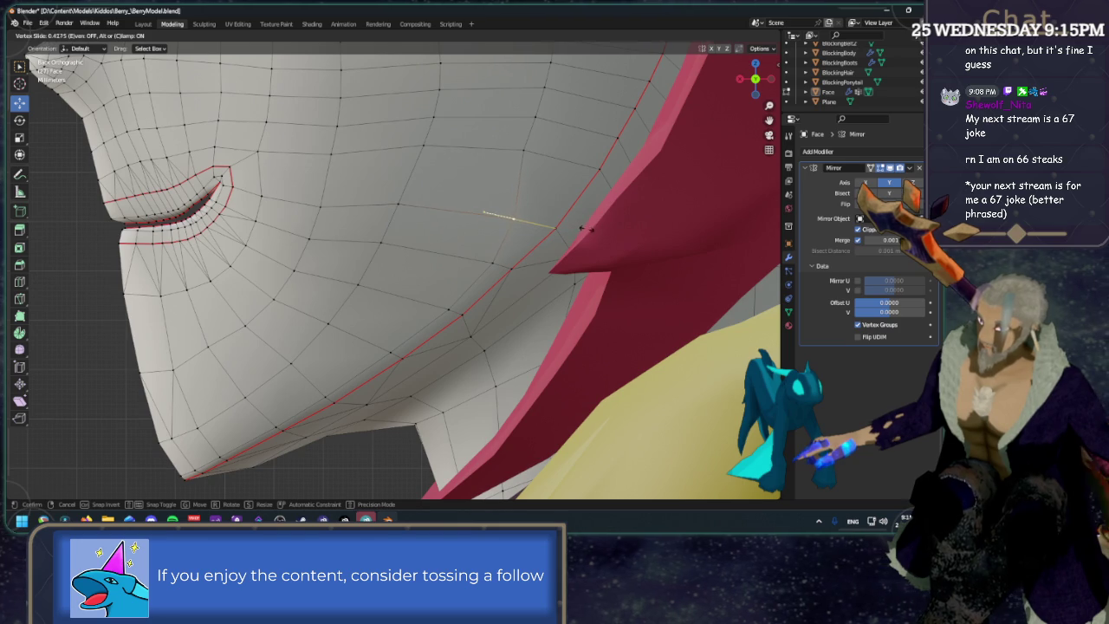
left_click(581, 227)
Vertex-slide two more cheek vertices, the higher one ending at a 0.053 factor.
scroll(483, 303, "up", 3)
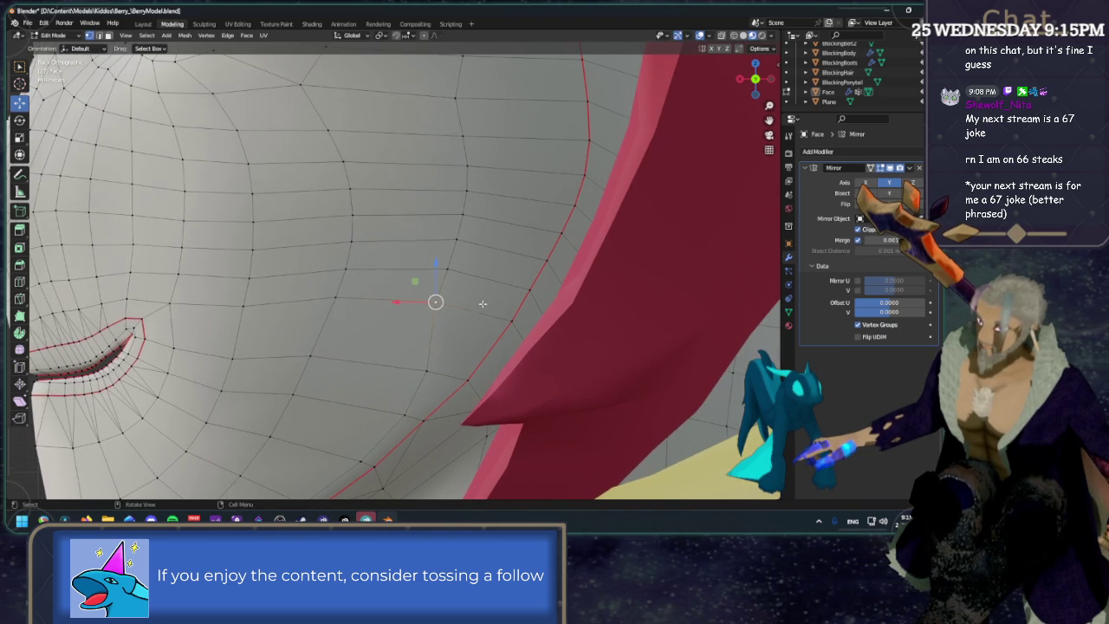
key("shift+v")
left_click(503, 301)
left_click(448, 269)
key("shift+v")
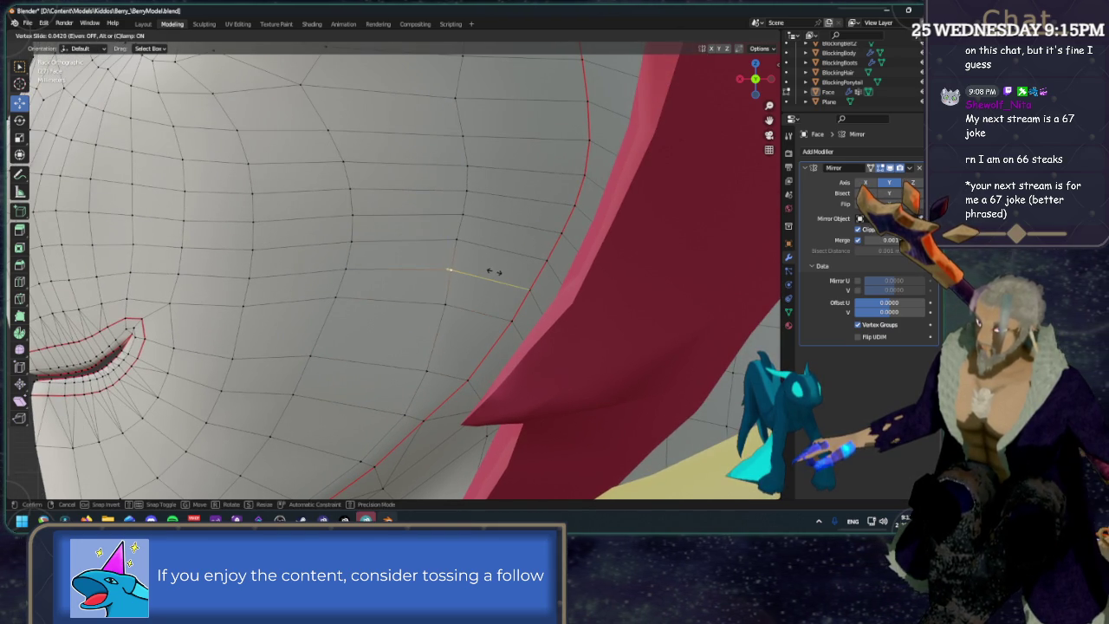
left_click(495, 271)
scroll(421, 267, "down", 4)
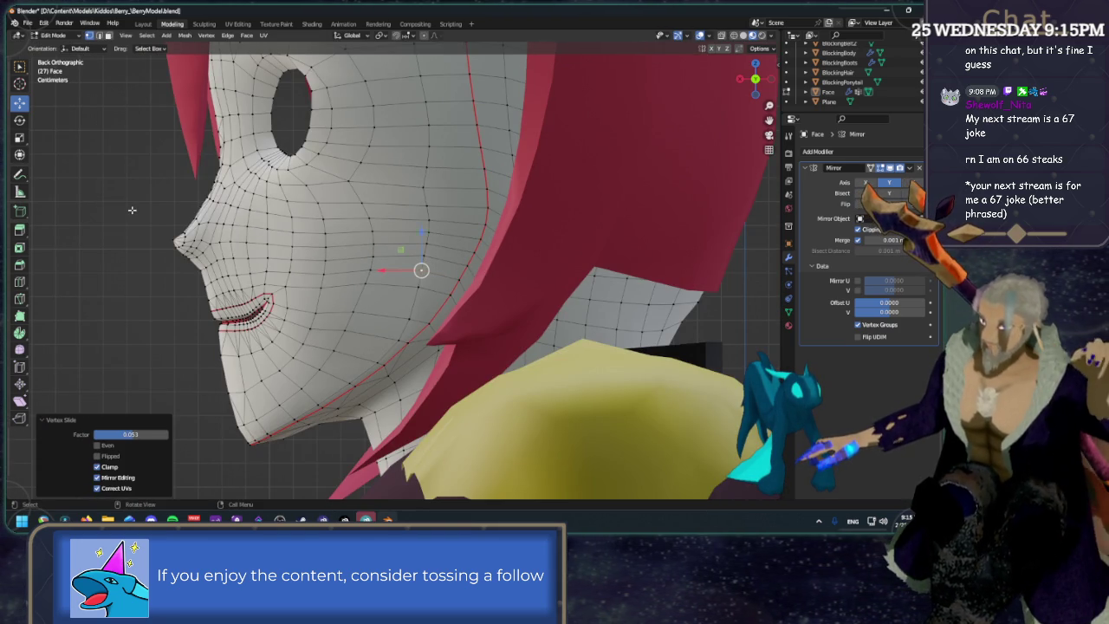
scroll(416, 260, "down", 2)
key("shift+alt+z")
middle_click_drag(416, 260, 410, 354)
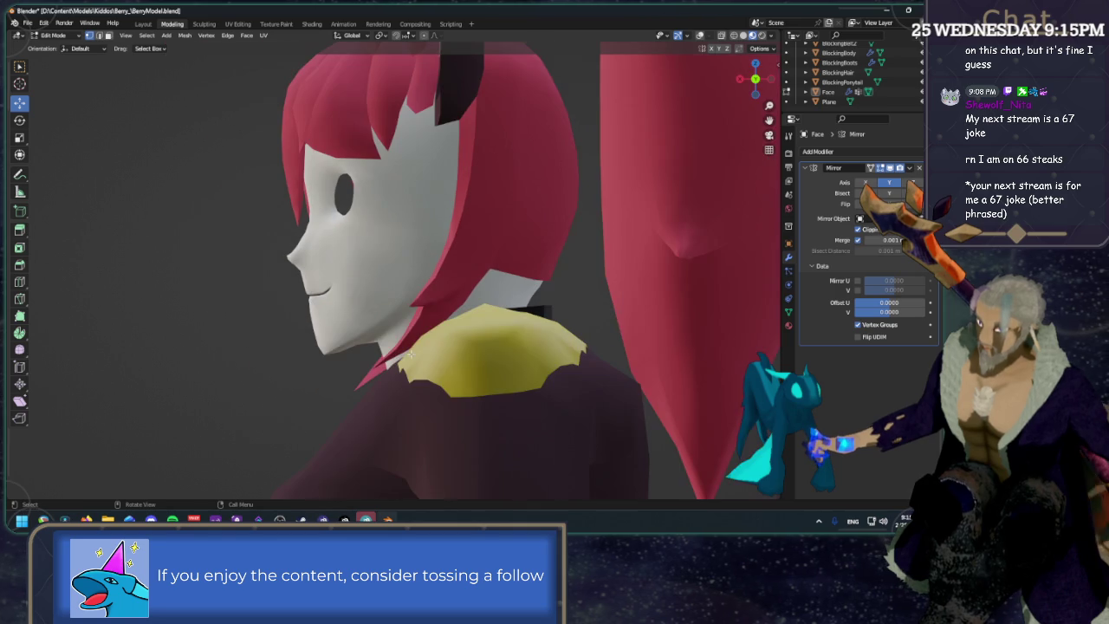
scroll(309, 356, "up", 2)
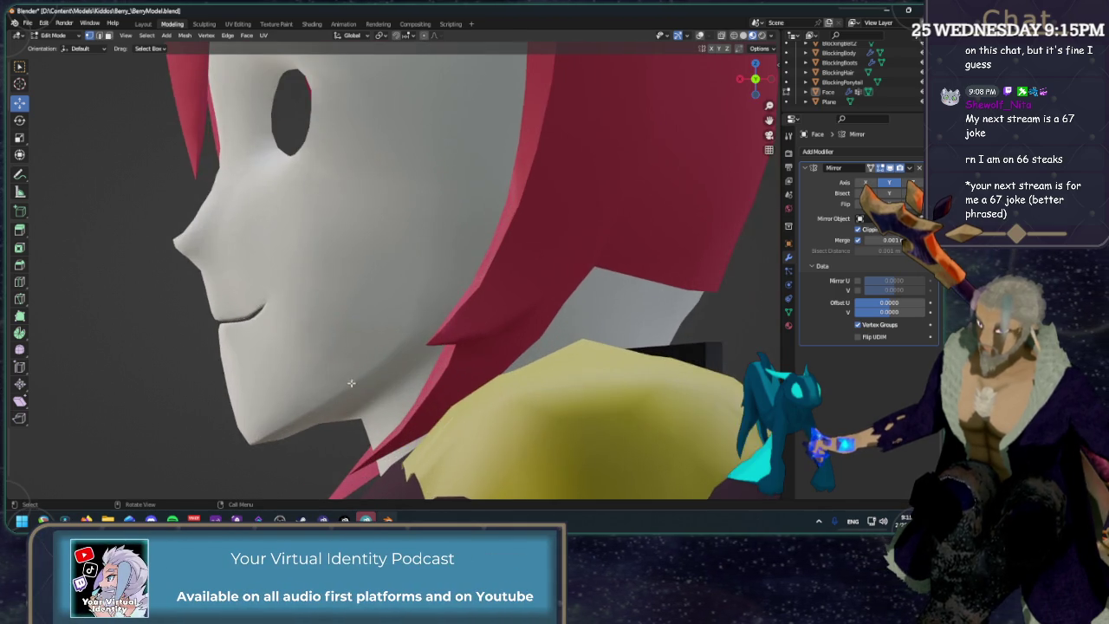
scroll(364, 358, "up", 2)
scroll(393, 359, "up", 2)
middle_click_drag(392, 359, 390, 289, "shift")
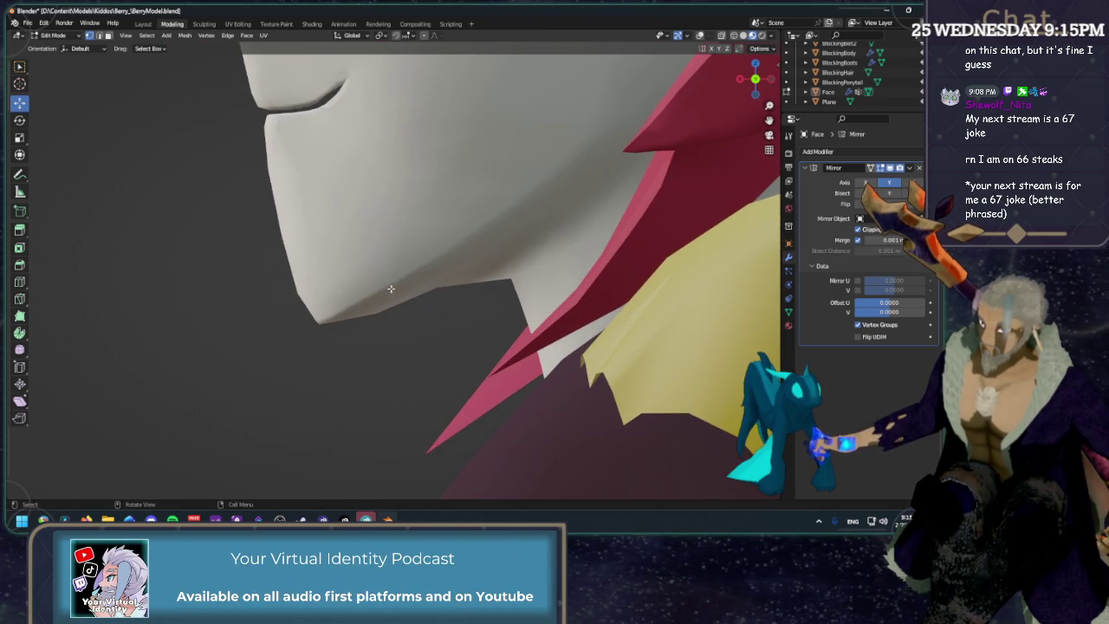
left_click(700, 36)
key("ctrl+KP_1")
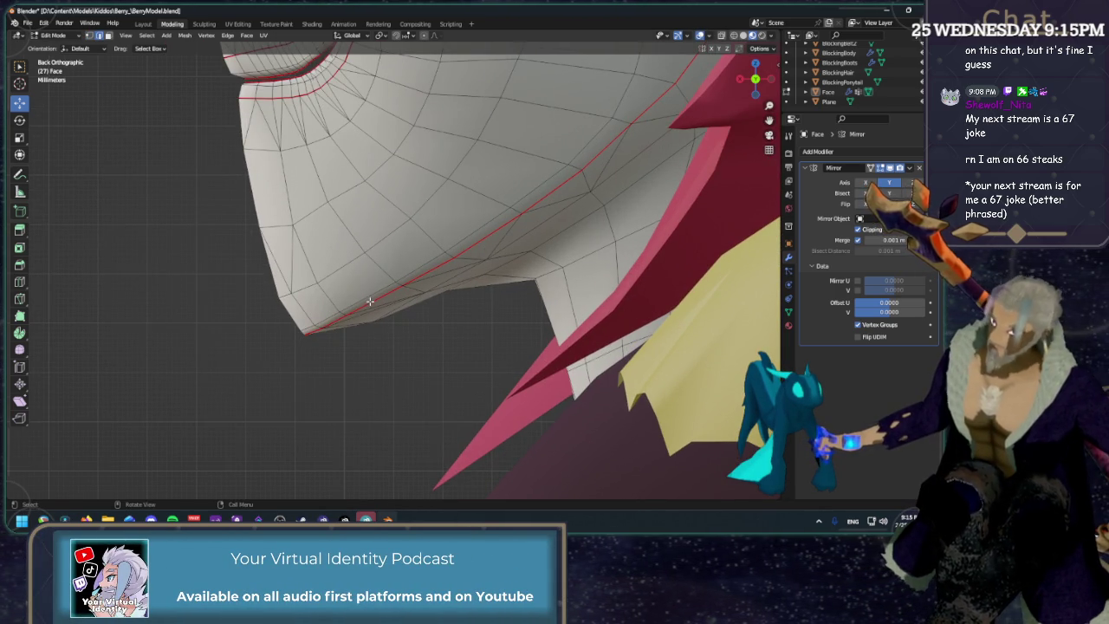
Select the shortest jawline path from the chin vertex and nudge those edges.
left_click(333, 317)
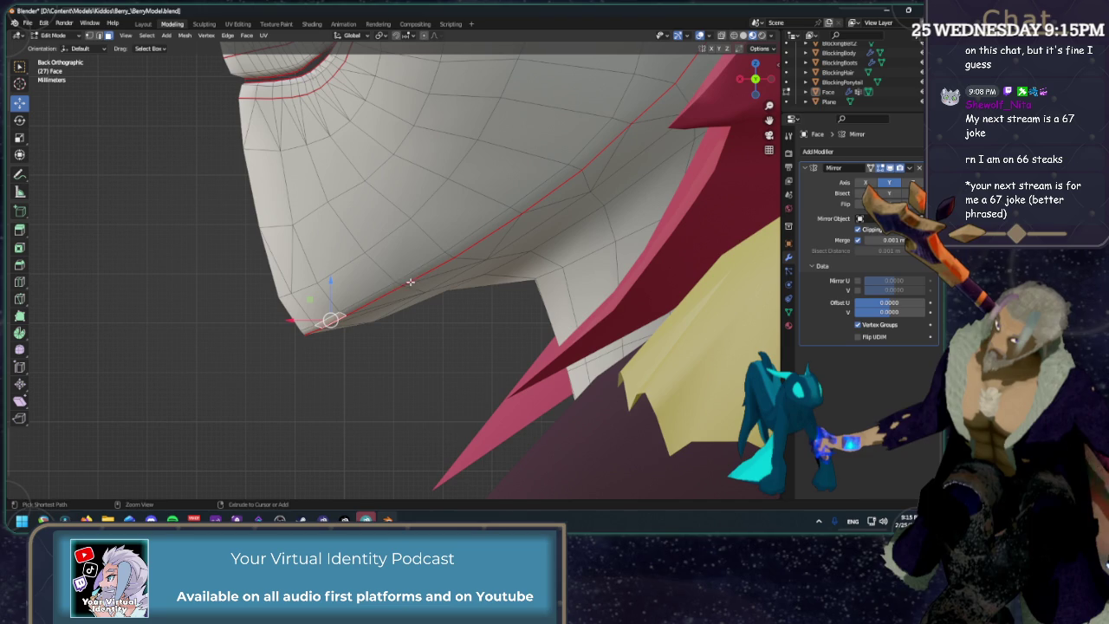
left_click(425, 270, "ctrl")
left_click_drag(377, 259, 377, 265)
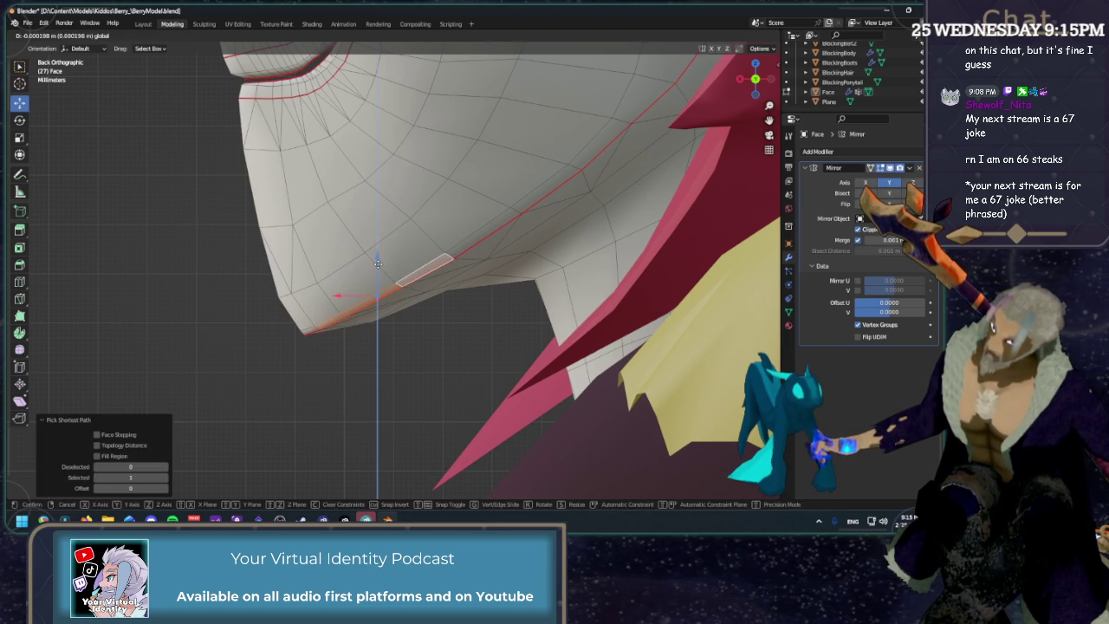
left_click_drag(345, 298, 347, 295)
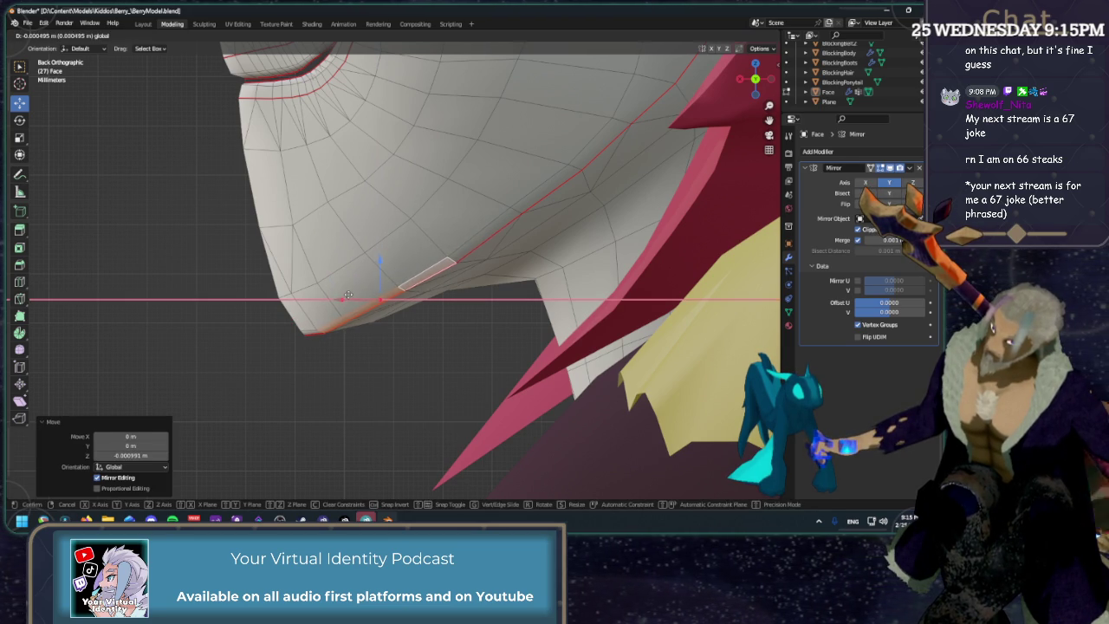
left_click(350, 295)
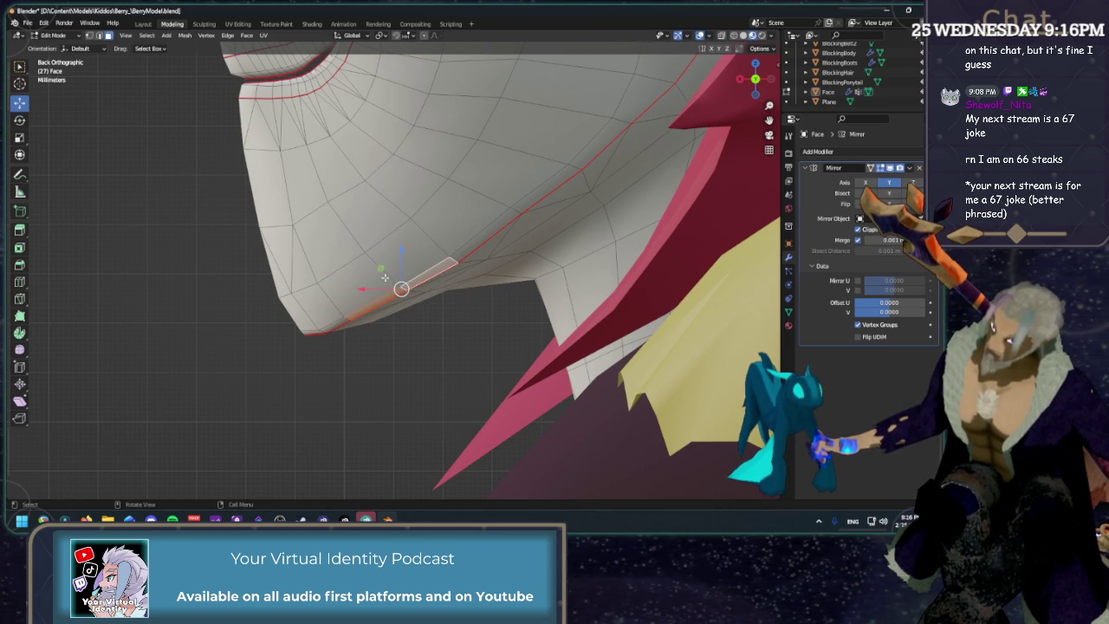
Move two jaw vertices about a millimetre each, excluding the Y axis.
key("g")
key("shift+y")
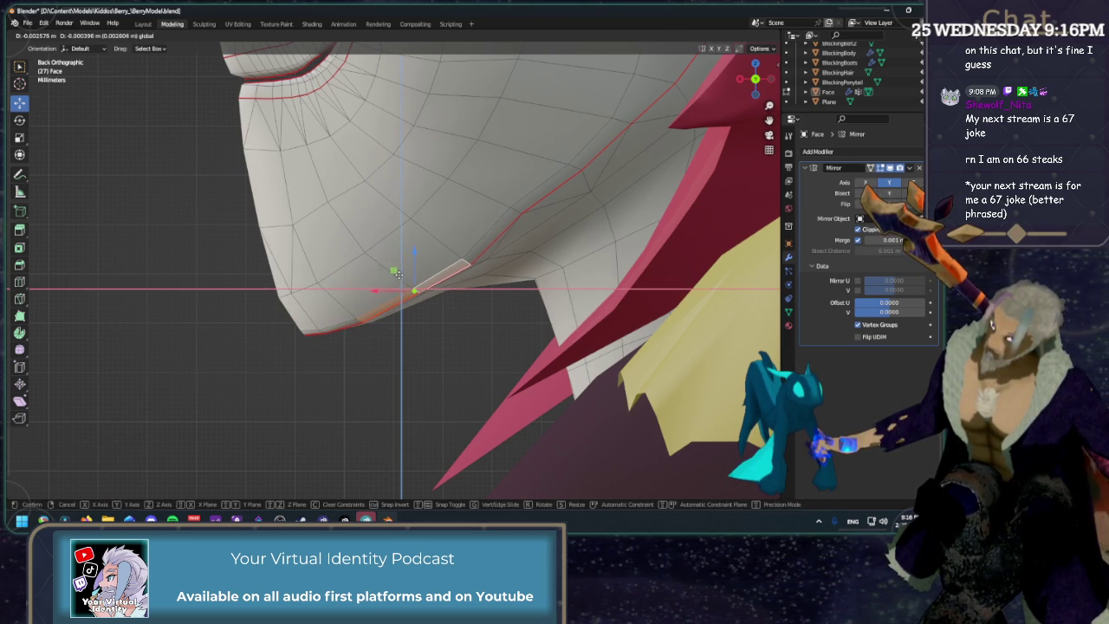
left_click(397, 274)
left_click(498, 189)
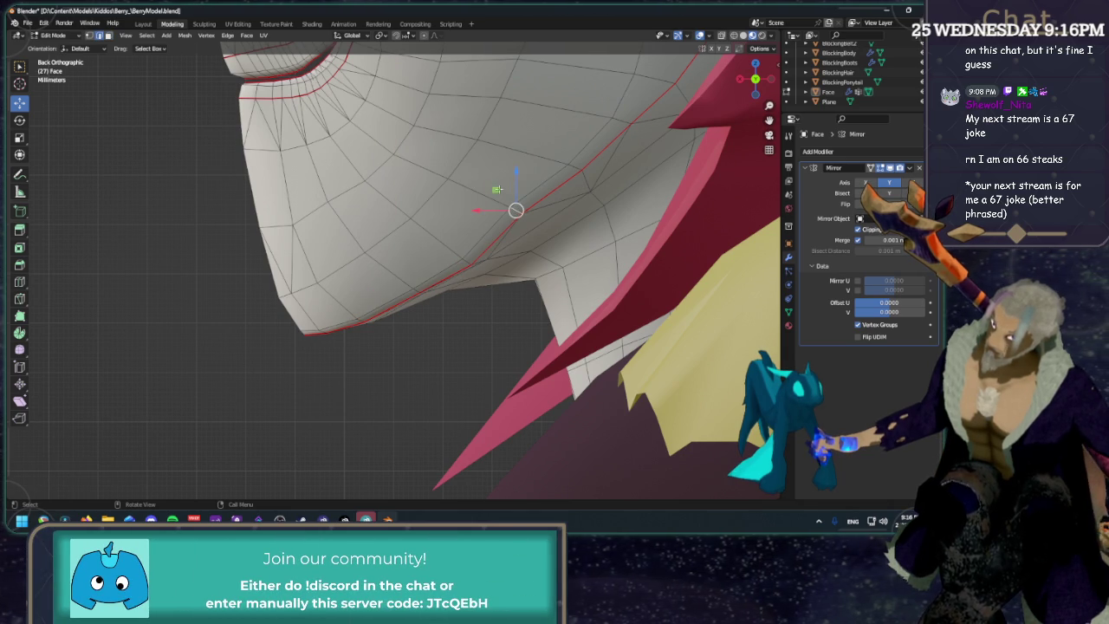
key("g")
key("shift+y")
left_click(506, 199)
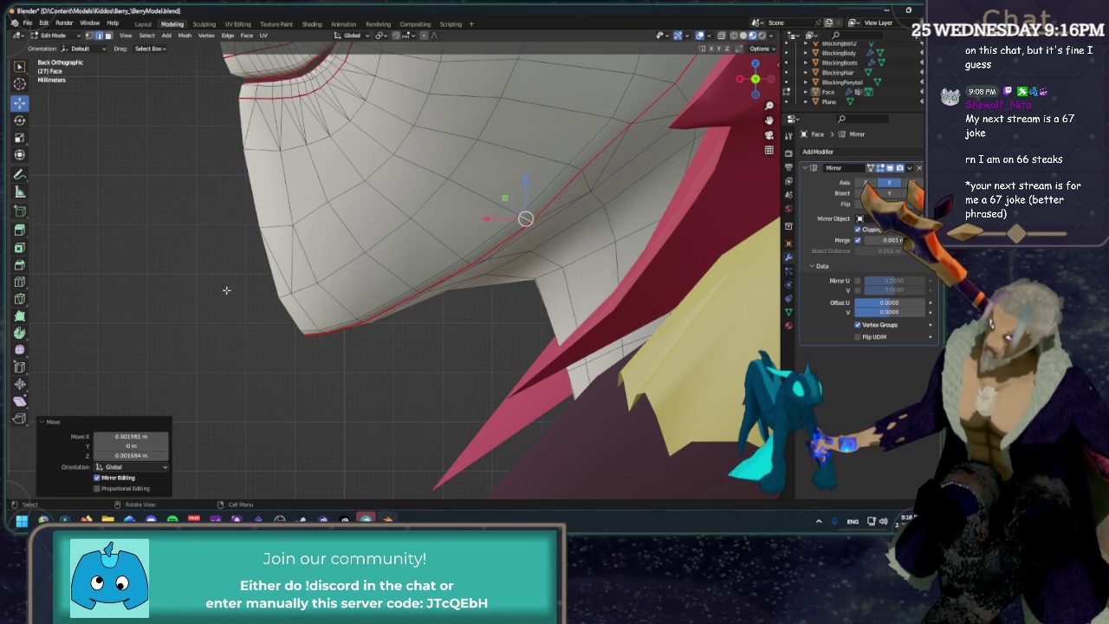
left_click(218, 286)
scroll(217, 286, "down", 6)
Hide BlockingBody, BlockingBoots and BlockingHair in the Outliner and re-enable the wireframe overlay.
mouse_move(218, 289)
middle_mouse_down()
mouse_move(476, 212)
mouse_move(426, 213)
middle_mouse_up()
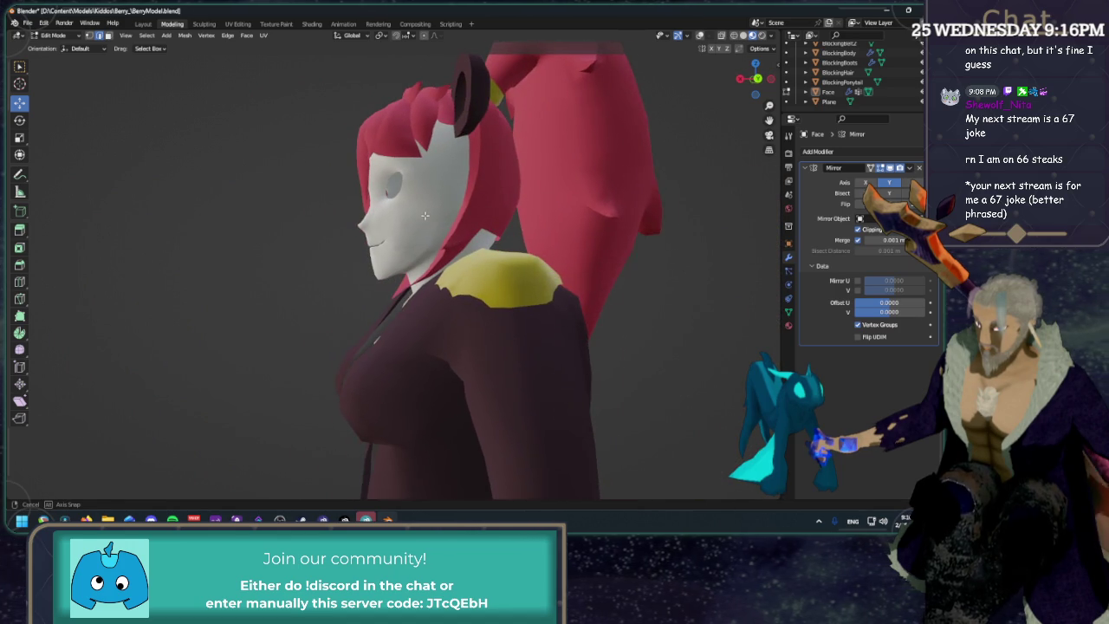
middle_click_drag(426, 213, 511, 211)
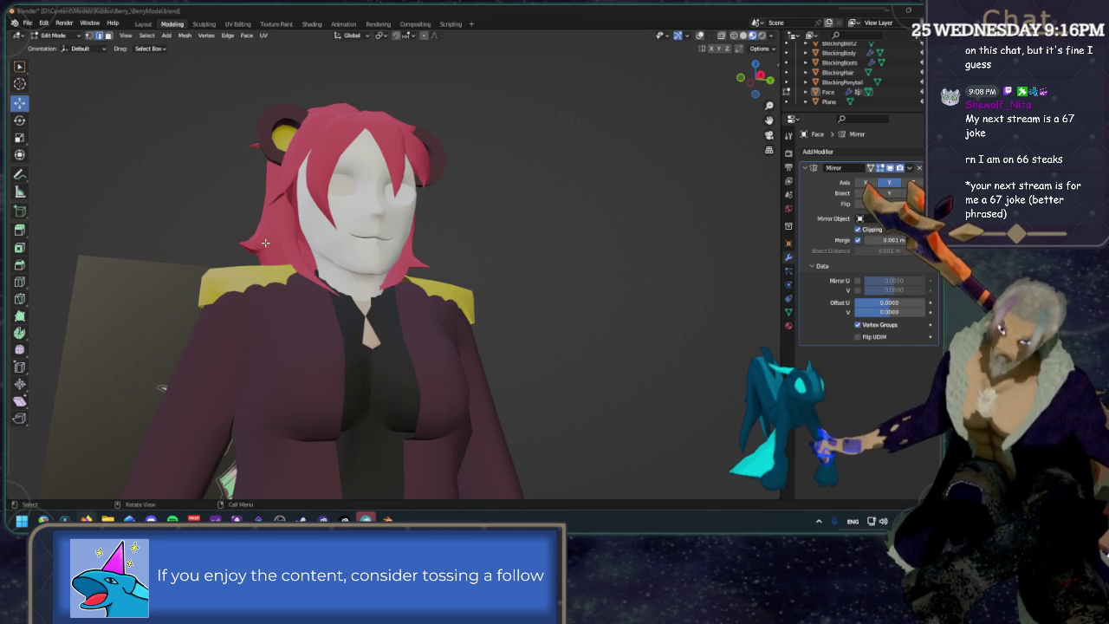
middle_click_drag(266, 244, 624, 168)
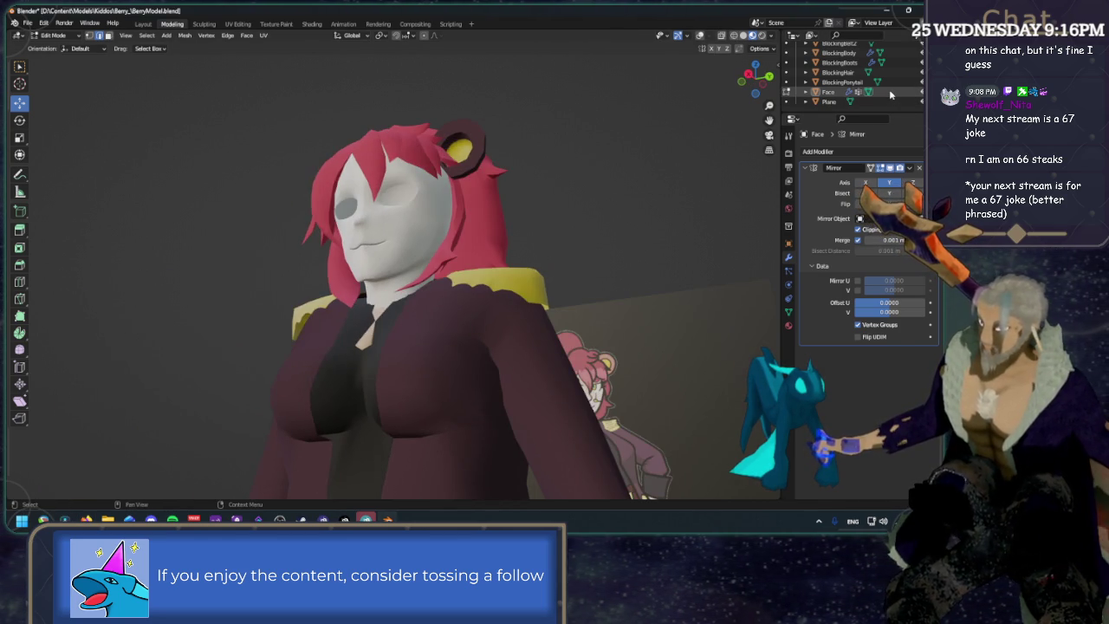
scroll(889, 93, "up", 3)
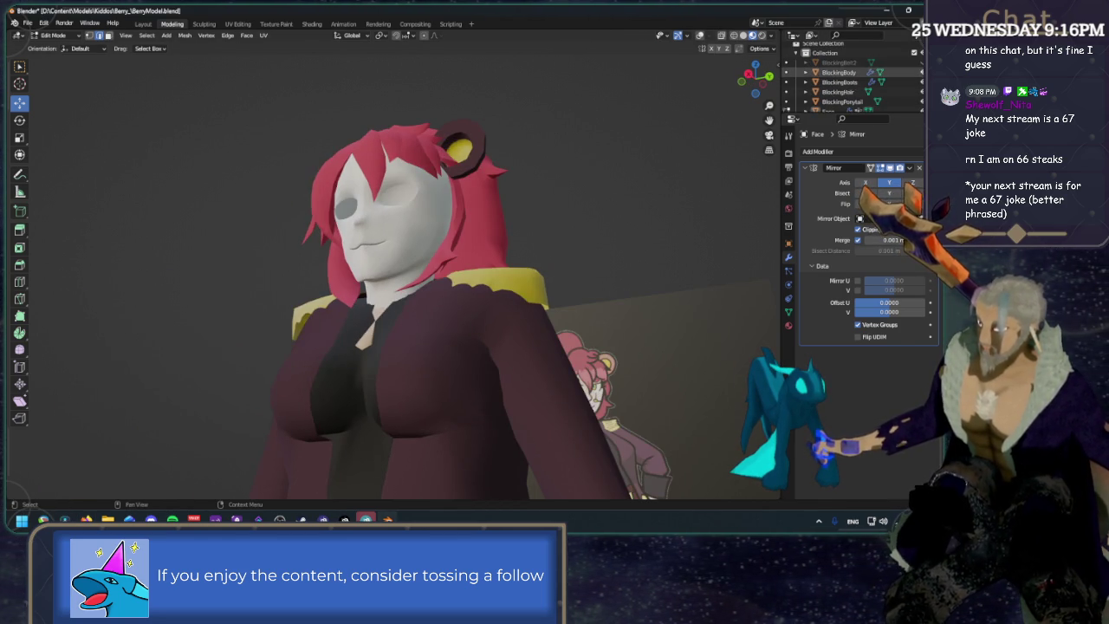
left_click_drag(921, 72, 921, 82)
scroll(866, 87, "down", 2)
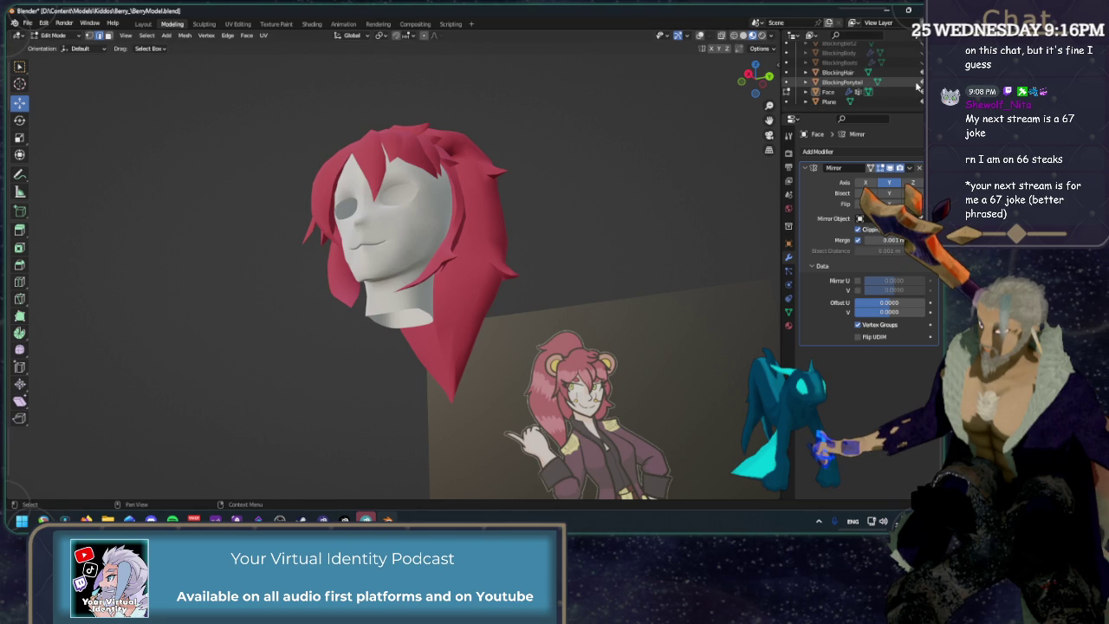
left_click(921, 72)
middle_click_drag(607, 190, 520, 181)
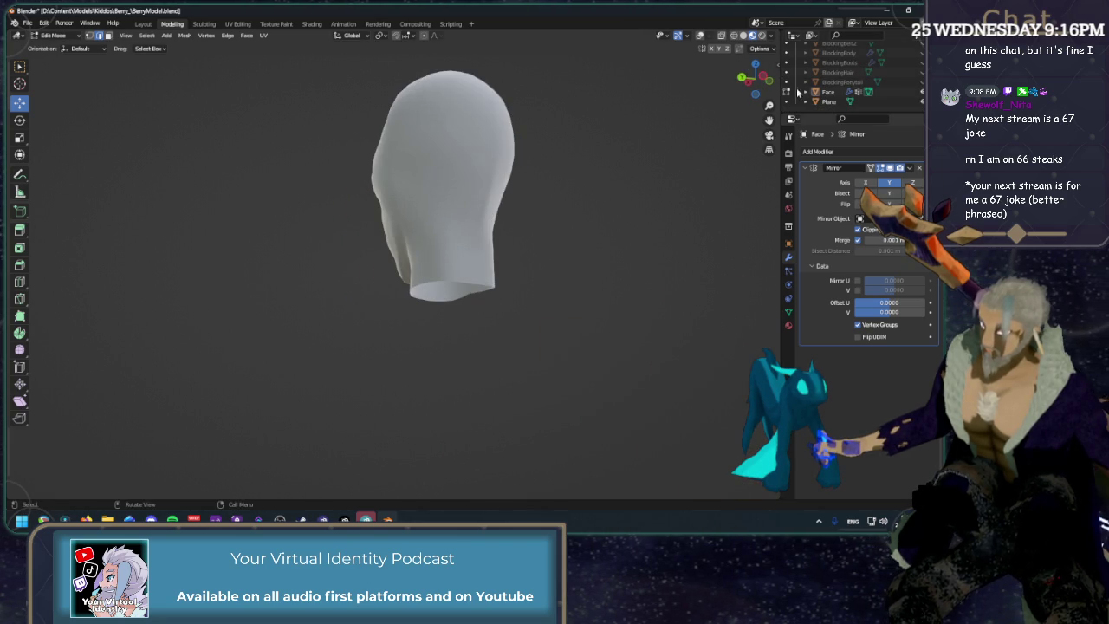
left_click(702, 38)
scroll(523, 227, "up", 3)
mouse_move(417, 219)
middle_mouse_down()
mouse_move(396, 284)
mouse_move(364, 260)
middle_mouse_up()
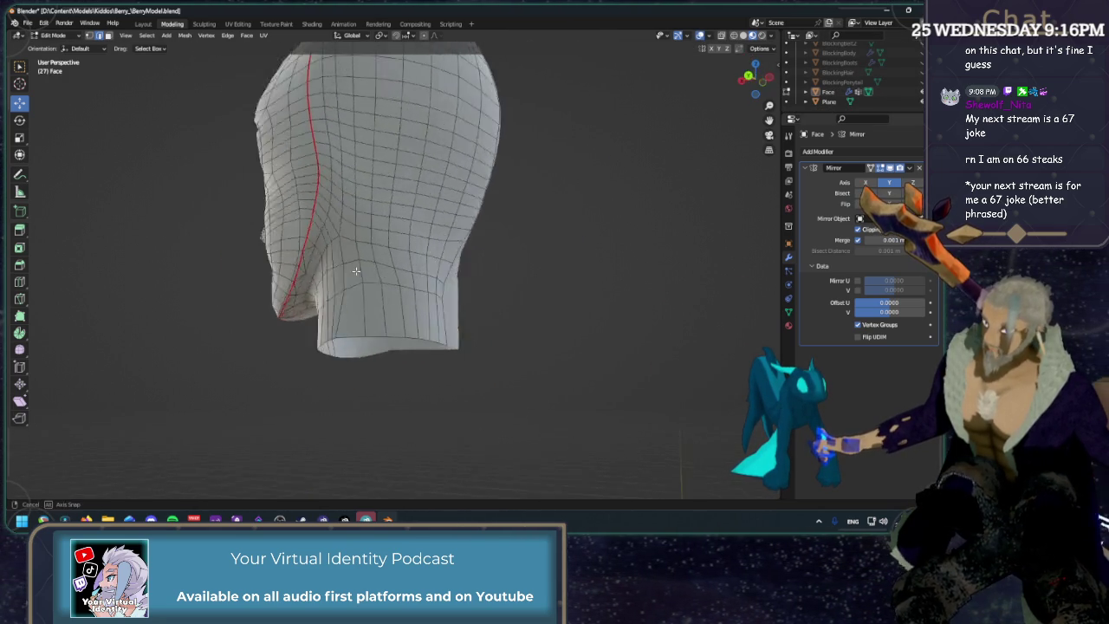
Frame the neck from the left view, then in perspective, and pick neck vertices.
scroll(520, 216, "up", 3)
left_click(750, 87)
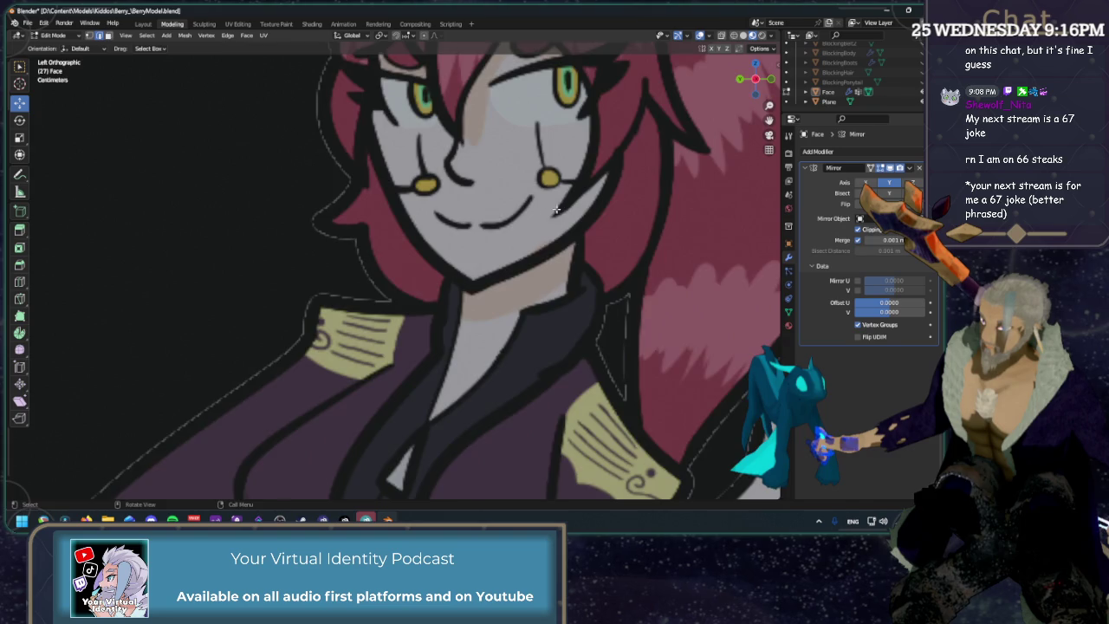
left_click(768, 150)
scroll(407, 283, "up", 2)
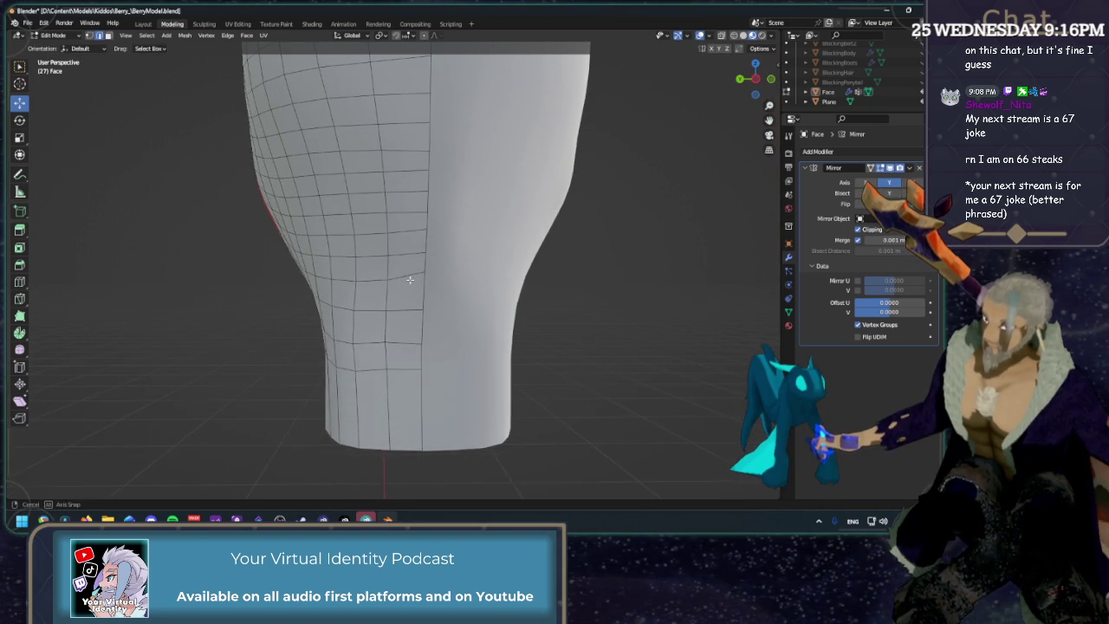
middle_click_drag(407, 283, 425, 259)
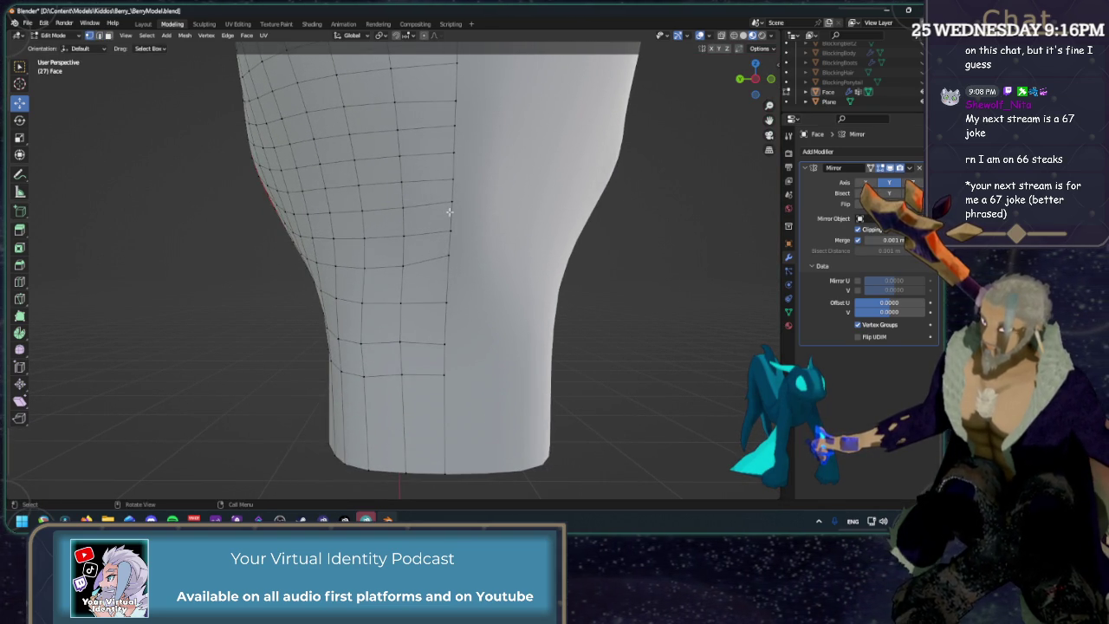
left_click(415, 233, "shift")
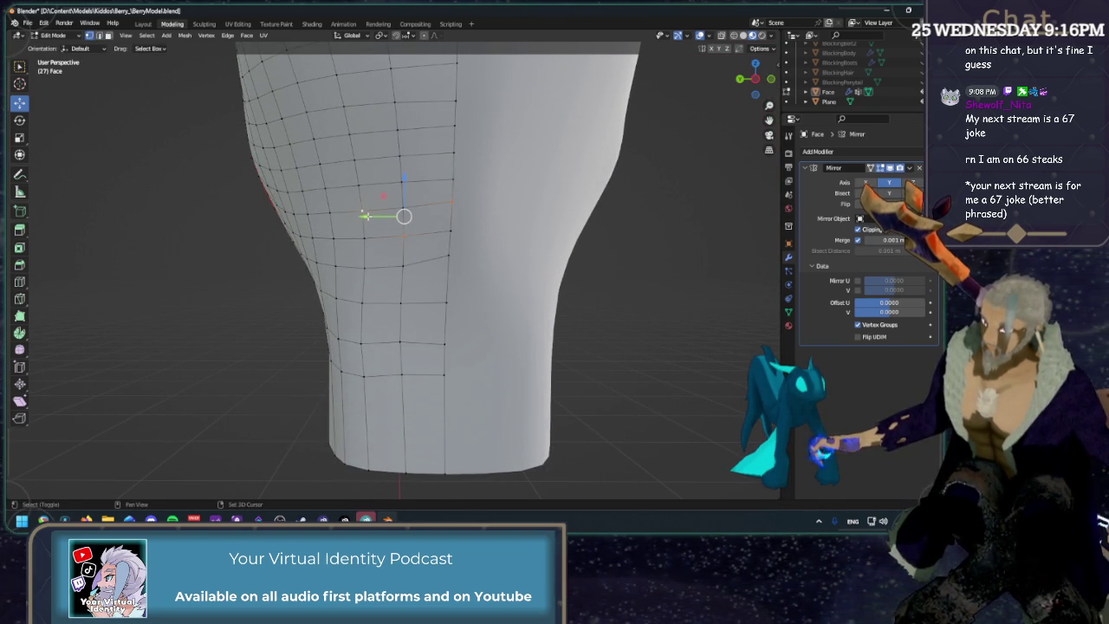
left_click(435, 232)
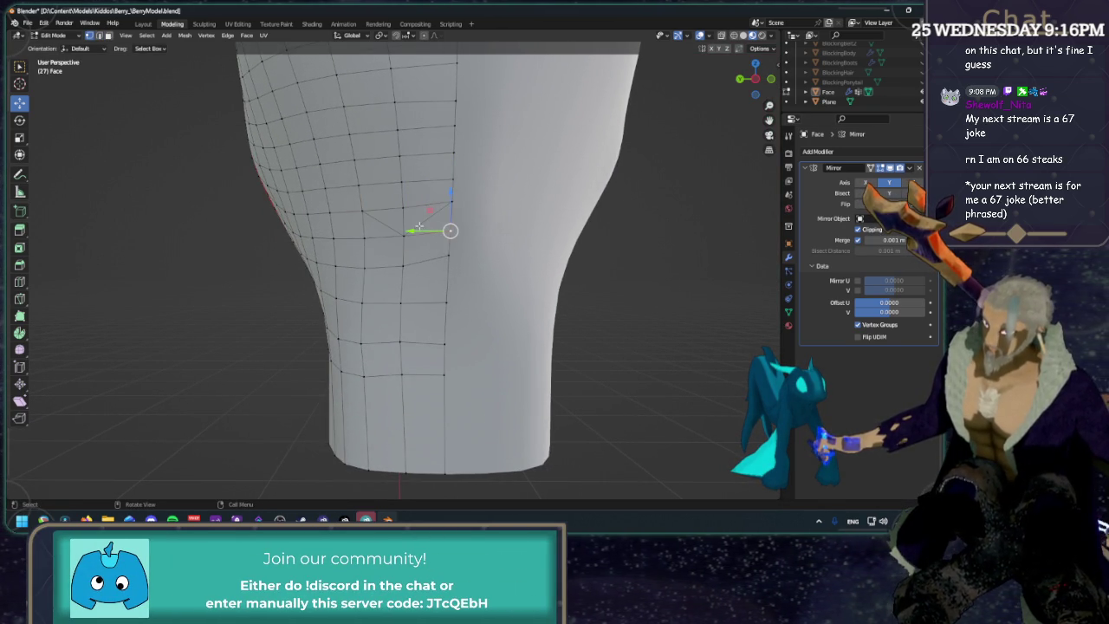
Select the vertical edge loop on the neck in edge mode and dissolve it.
key("2")
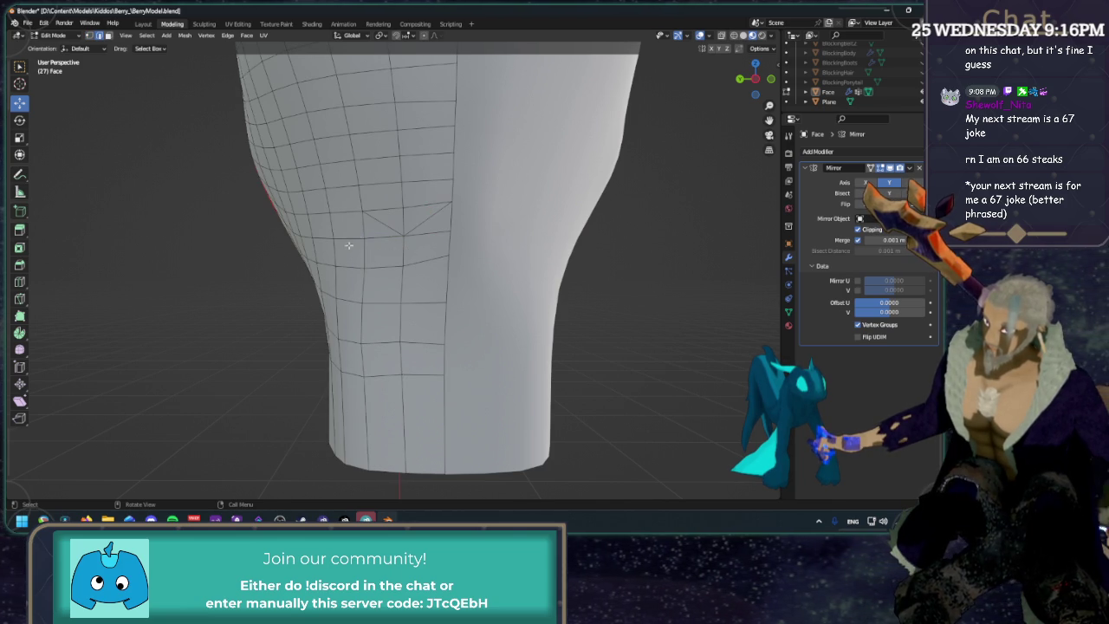
middle_click_drag(350, 243, 448, 184)
left_click(419, 195, "shift")
left_click(378, 180)
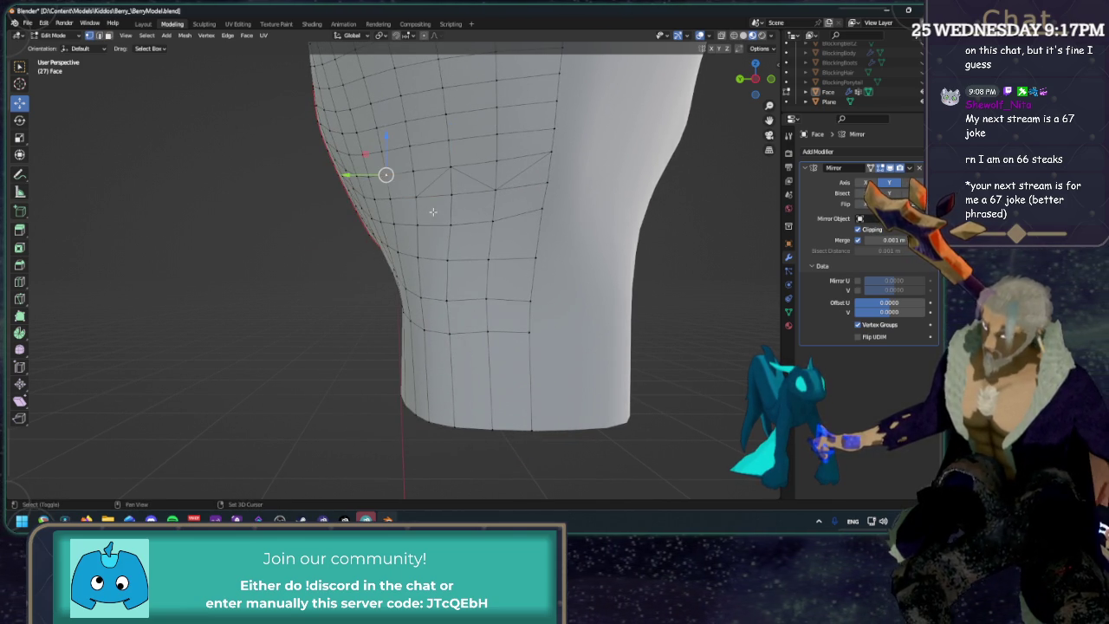
left_click(417, 197, "shift")
left_click(450, 181, "alt")
key("x")
left_click(451, 183)
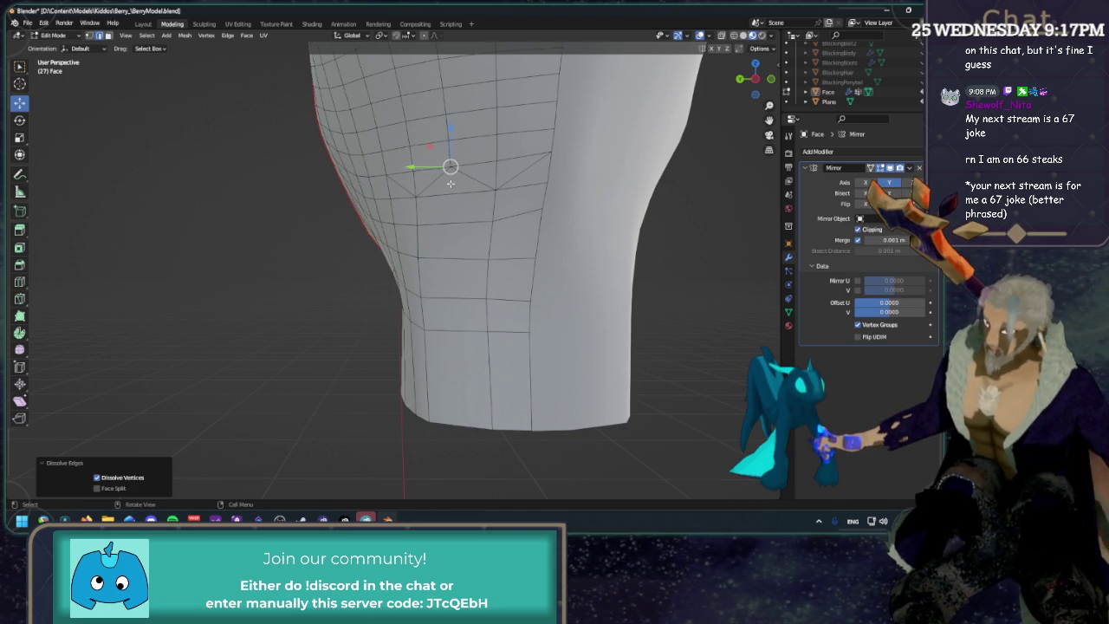
Vertex-slide a neck edge loop and a vertex near the top of the neck.
left_click(486, 293, "alt")
key("shift+v")
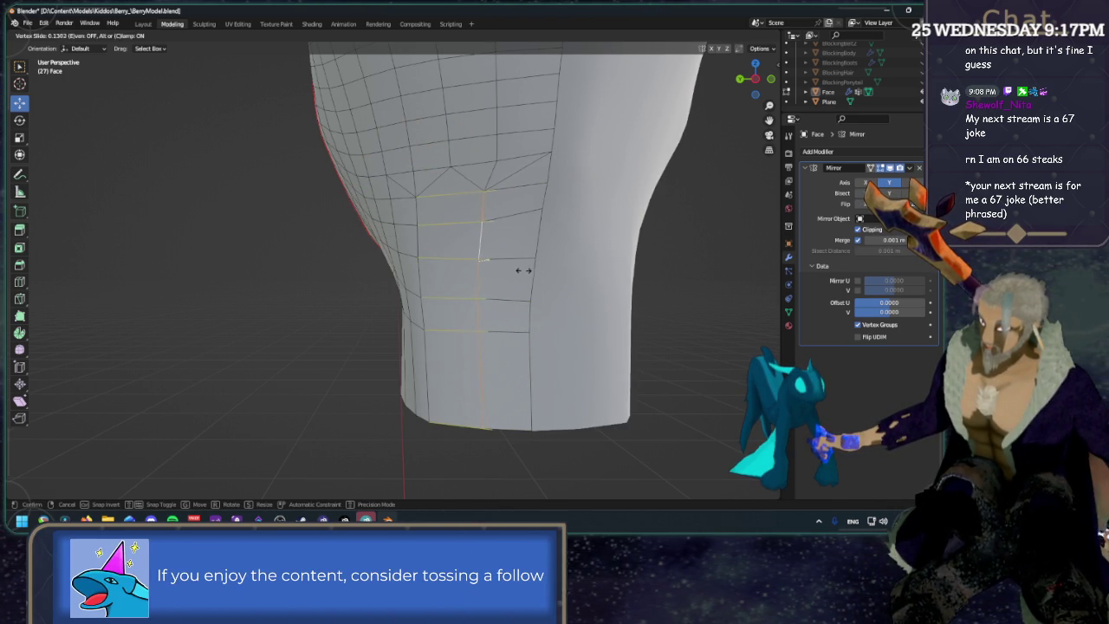
left_click(574, 274)
key("1")
left_click(499, 162)
key("shift+v")
left_click(546, 156)
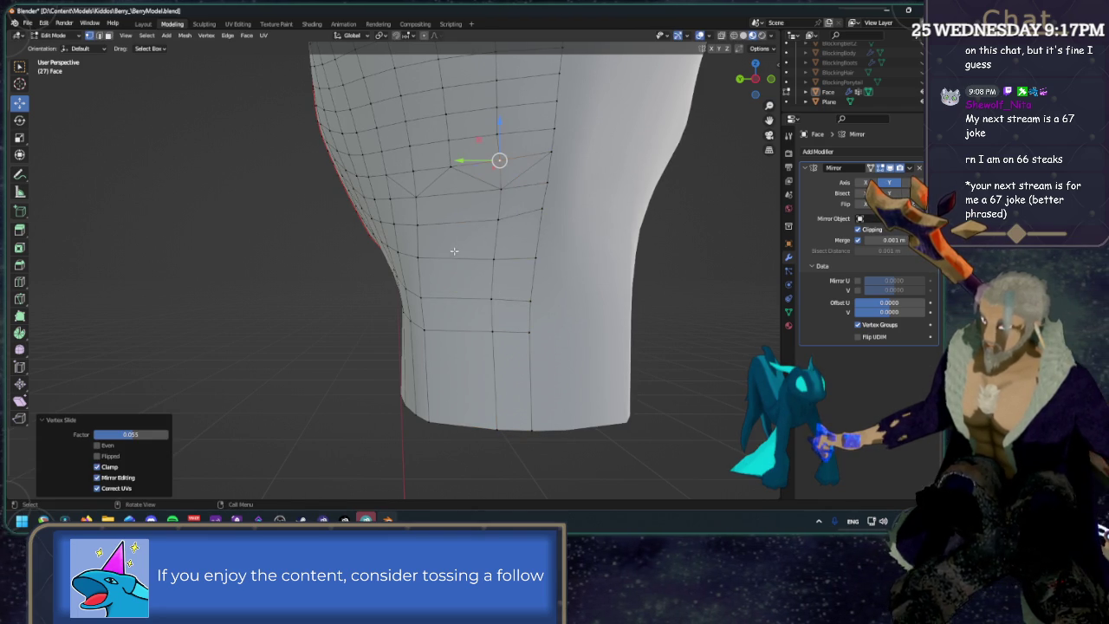
Slide another neck edge loop to even the spacing (0.055 factor), then view the head from the side.
left_click(424, 277, "alt")
key("shift+v")
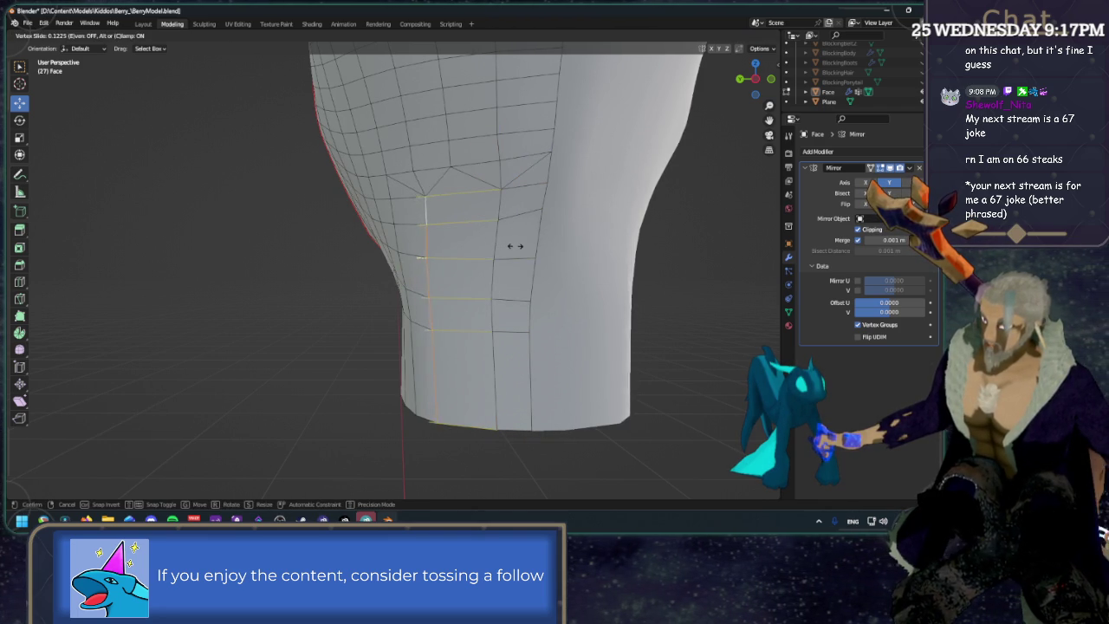
left_click(520, 249)
left_click(436, 184)
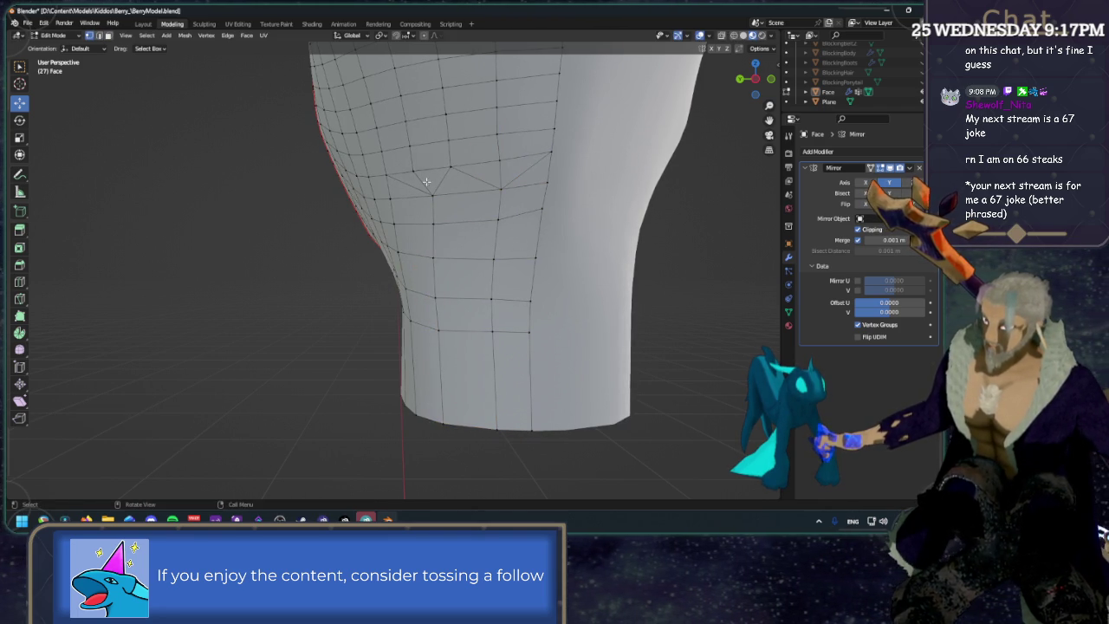
scroll(415, 168, "down", 3)
mouse_move(415, 167)
middle_mouse_down()
mouse_move(475, 208)
mouse_move(567, 229)
middle_mouse_up()
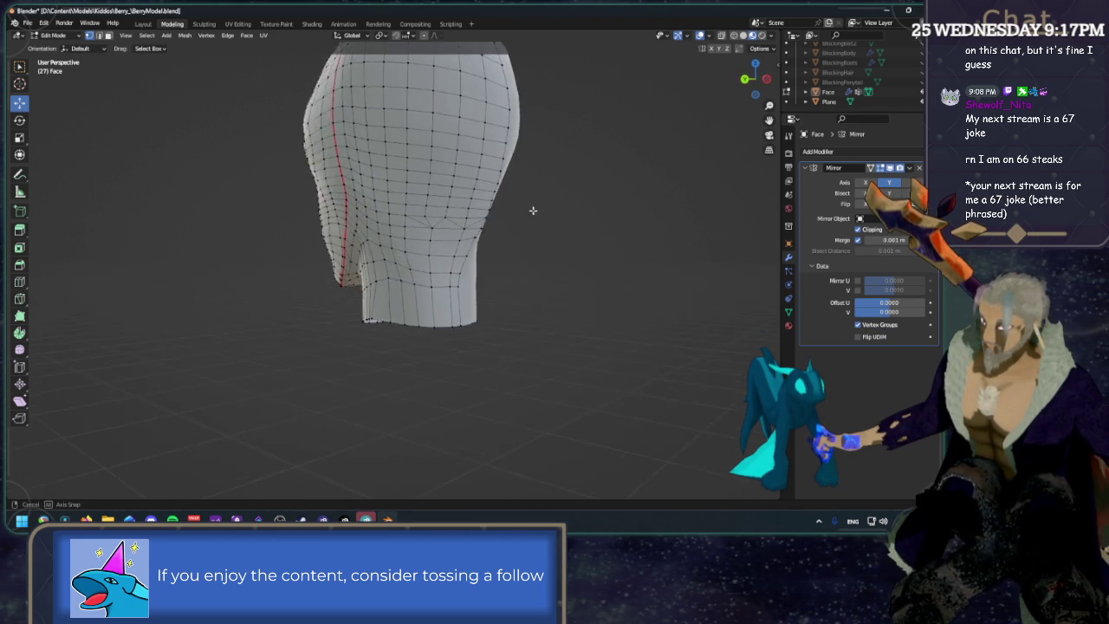
left_click(440, 267)
left_click(470, 215)
left_click(469, 269)
left_click(451, 216)
left_click(422, 220)
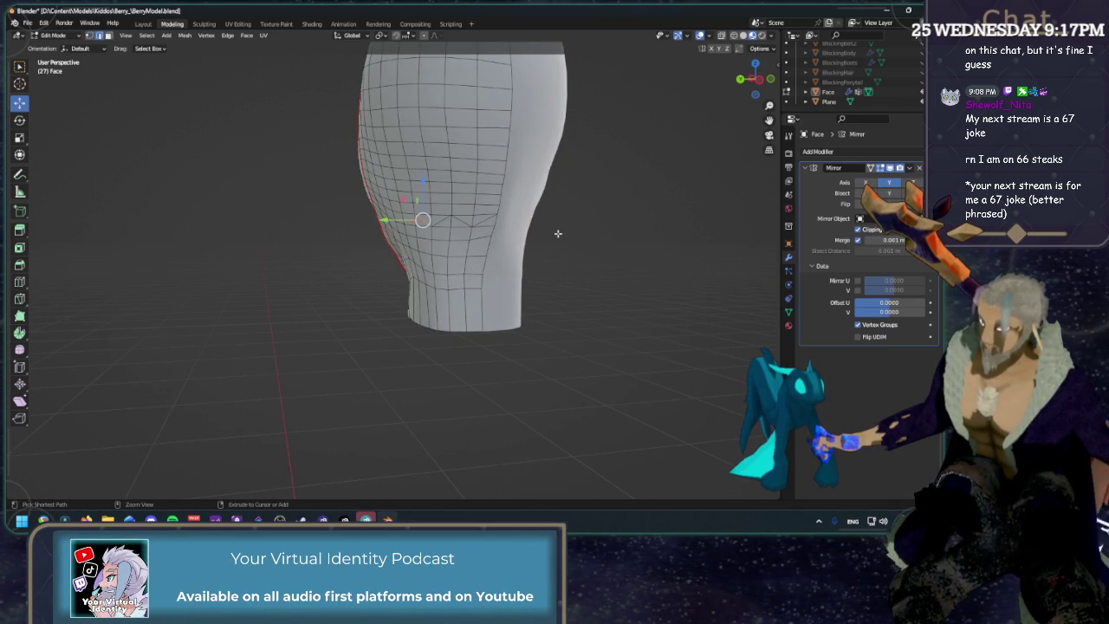
left_click(441, 220)
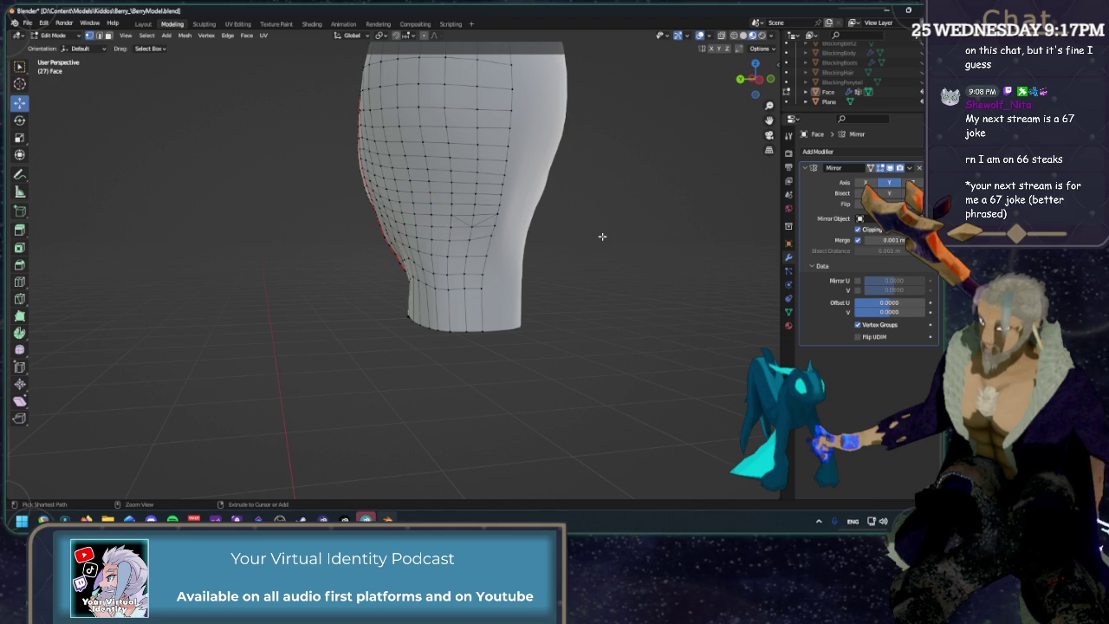
left_click(494, 226)
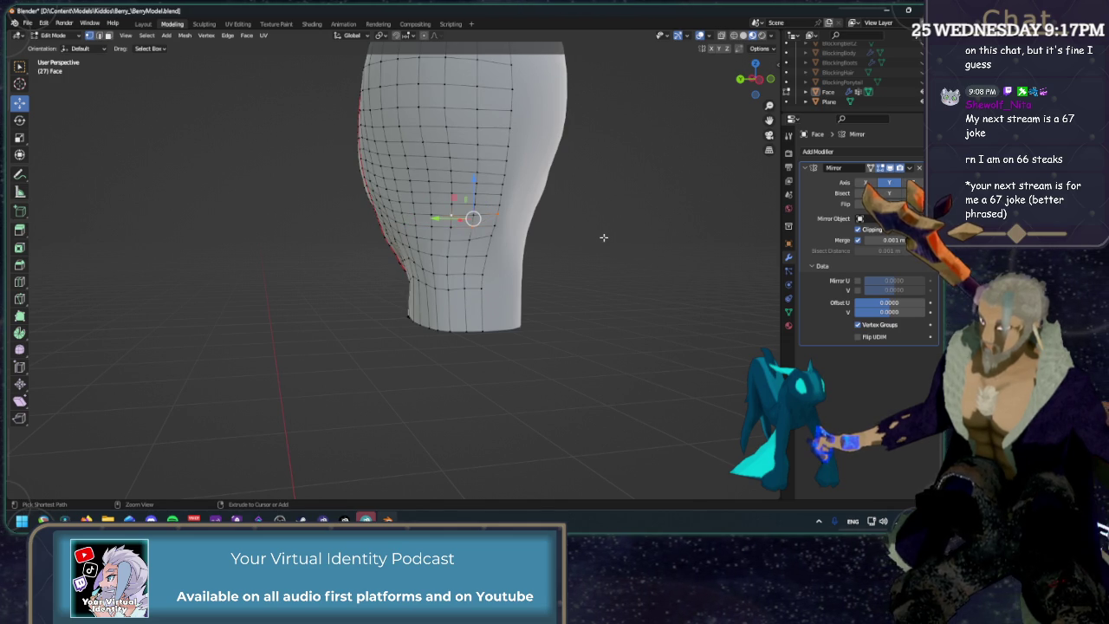
left_click(618, 240)
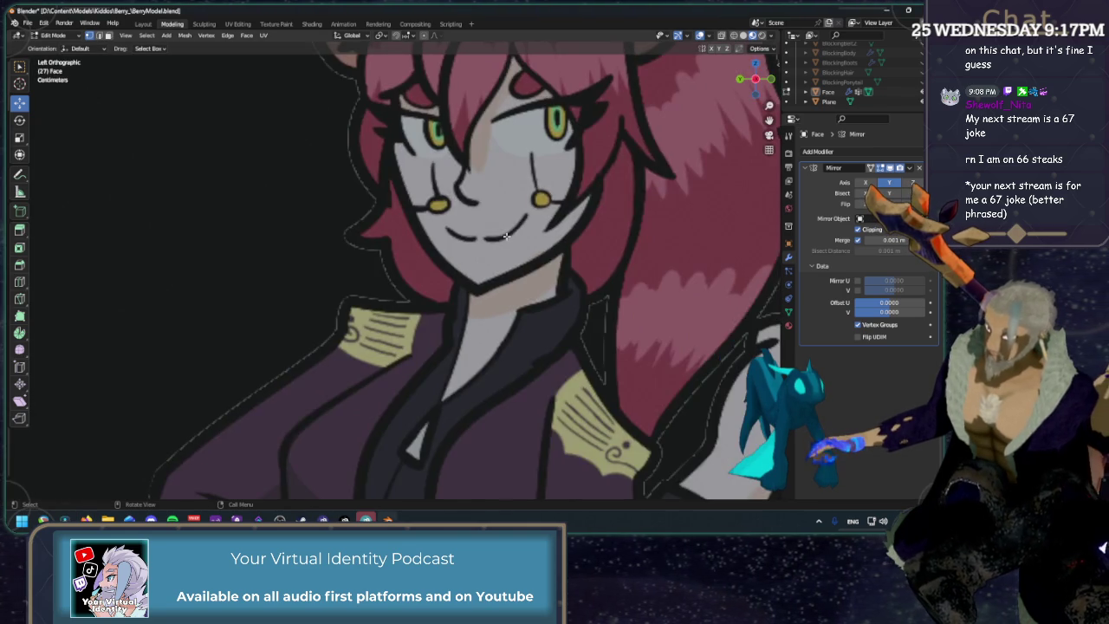
mouse_move(507, 237)
middle_mouse_down()
mouse_move(491, 228)
mouse_move(475, 252)
middle_mouse_up()
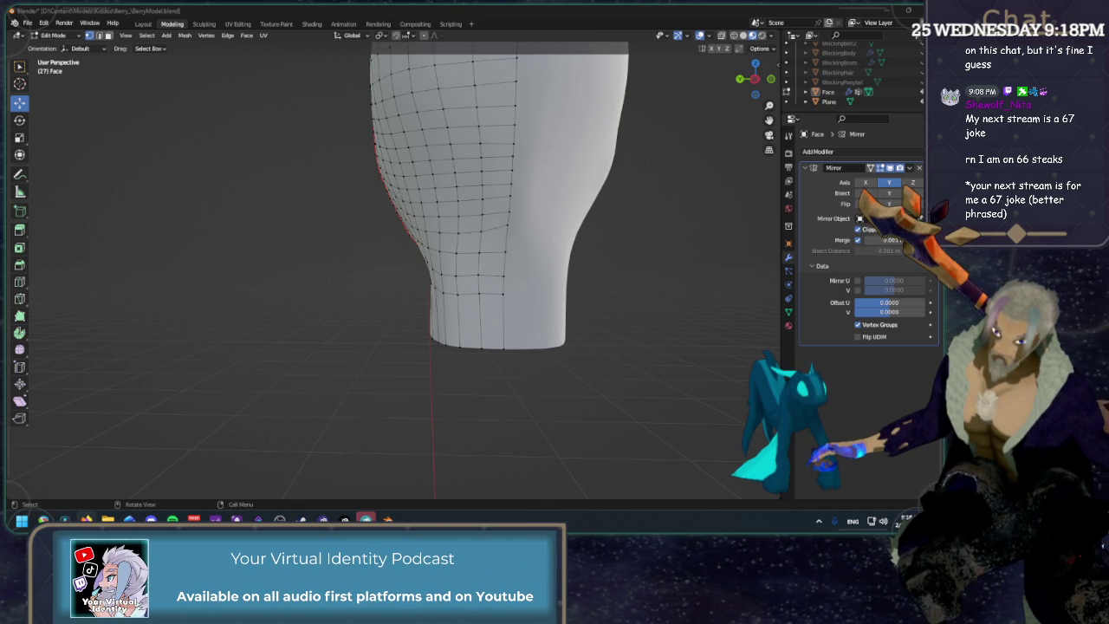
scroll(398, 263, "up", 5)
Merge a row of eye-fill vertices at center and move the merged vertex along X.
mouse_move(428, 277)
middle_mouse_down()
mouse_move(593, 256)
mouse_move(389, 312)
middle_mouse_up()
scroll(404, 304, "up", 2)
scroll(406, 301, "up", 2)
scroll(408, 297, "up", 2)
scroll(410, 290, "up", 2)
scroll(410, 290, "down", 5)
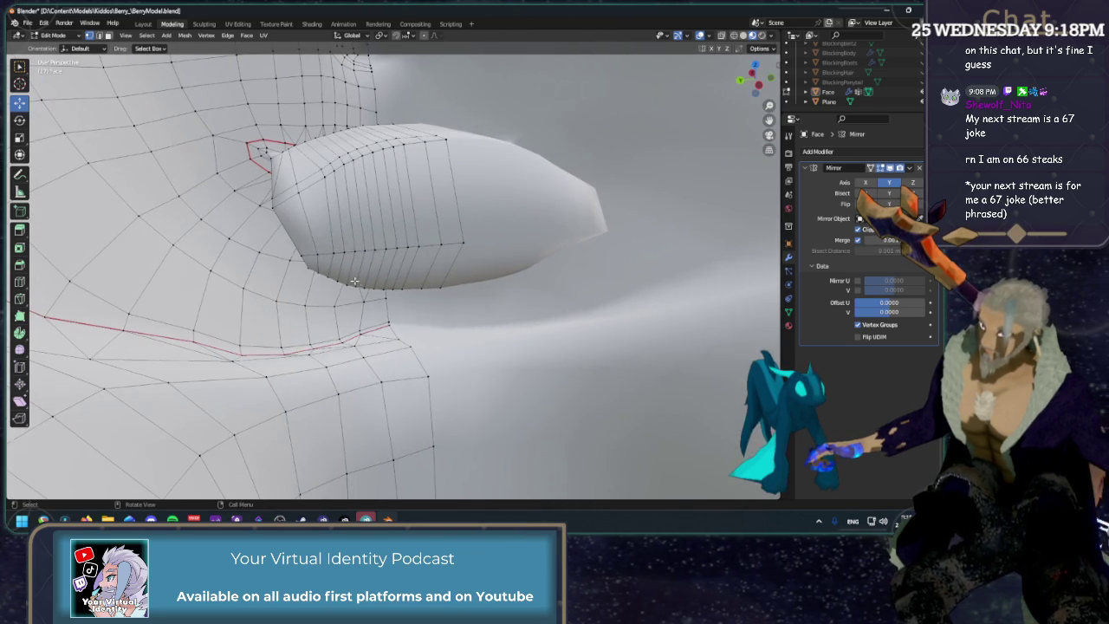
left_click(462, 245, "ctrl")
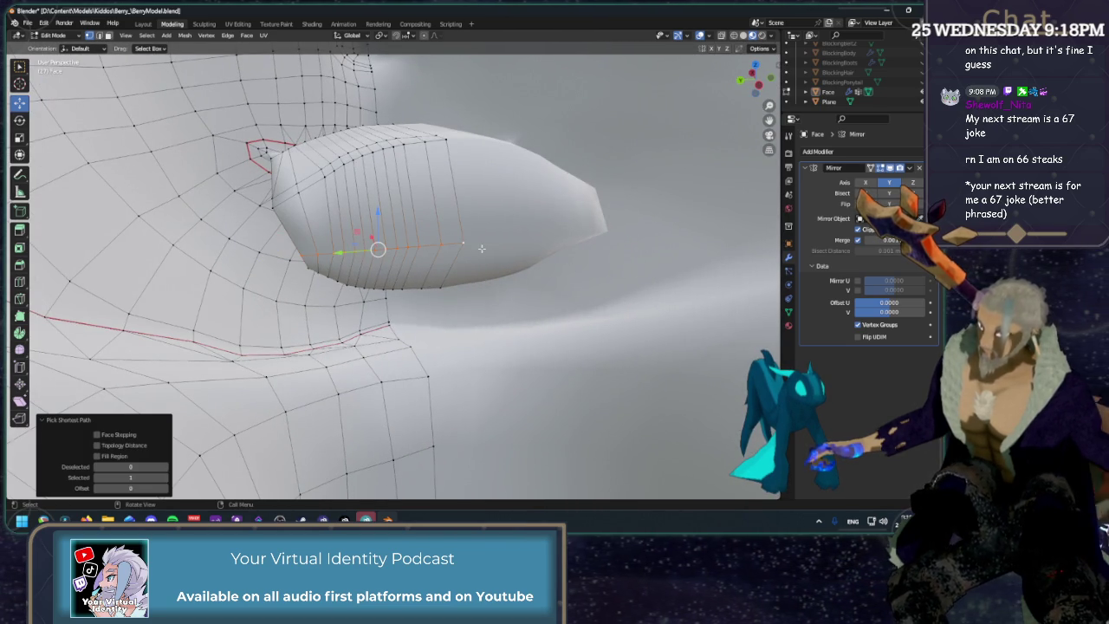
key("m")
left_click(463, 259)
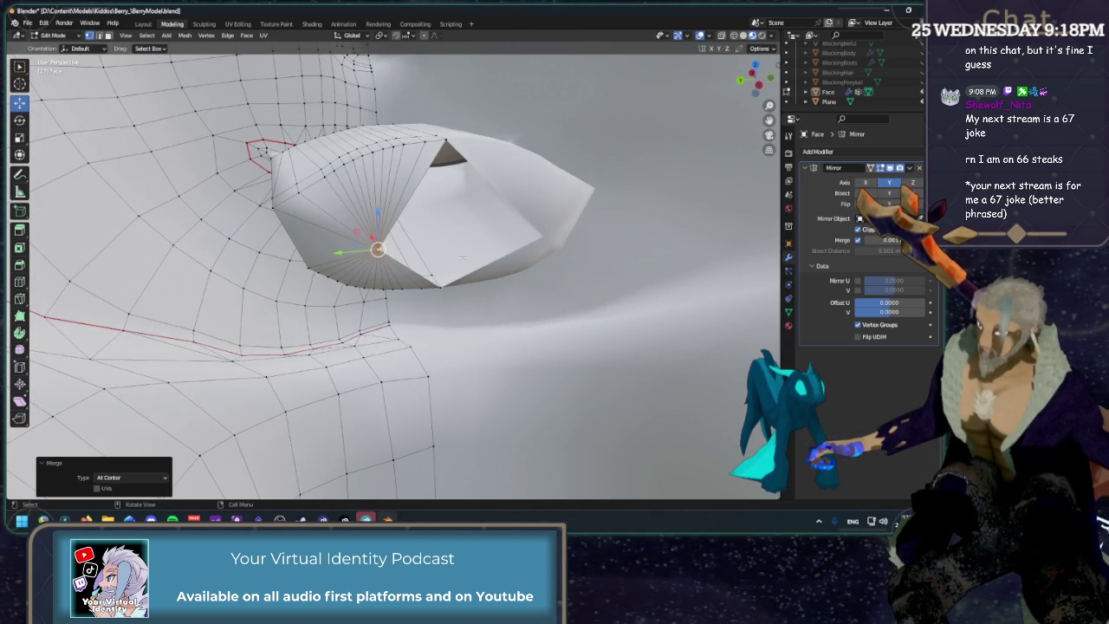
key("g")
key("x")
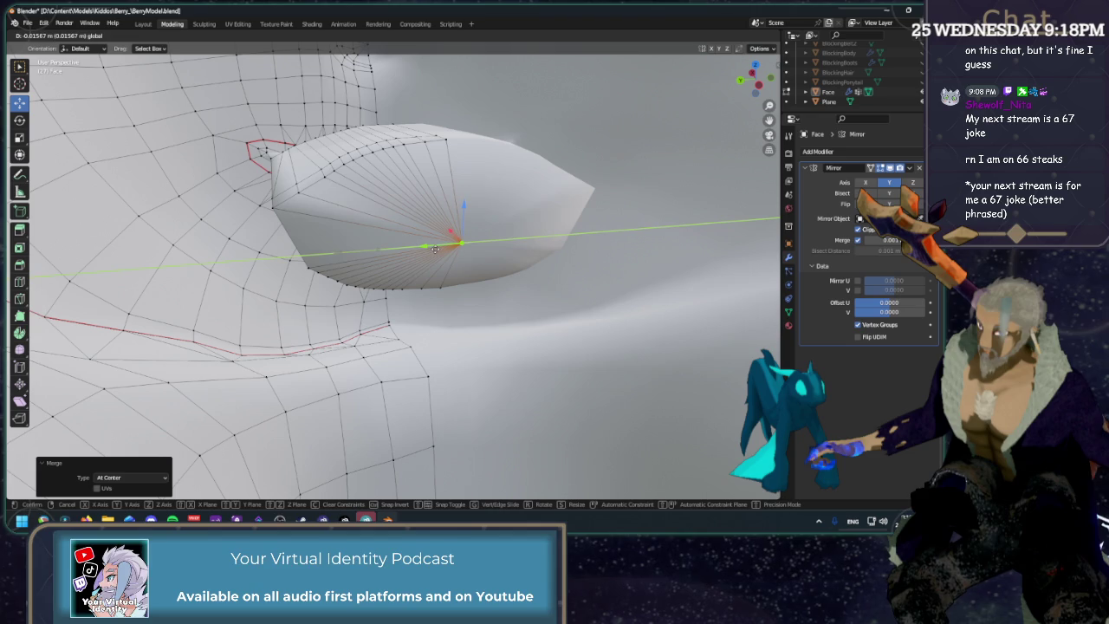
left_click(435, 248)
Inspect the merged fan and slide the socket corner vertex along its edge.
middle_click_drag(435, 249, 717, 104)
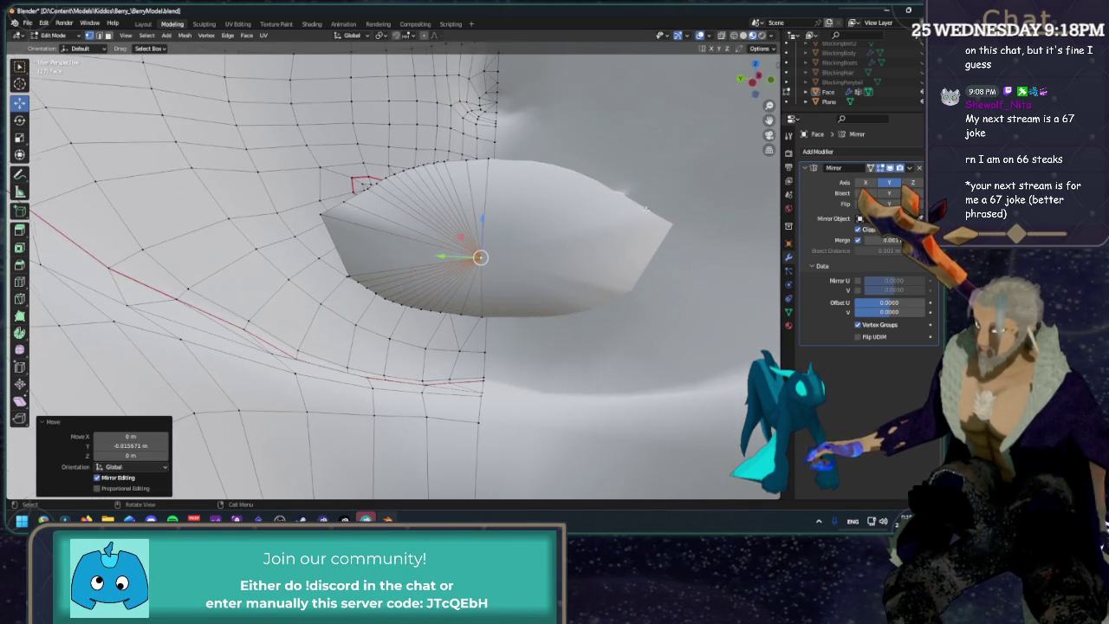
middle_click_drag(648, 206, 649, 192)
mouse_move(422, 235)
middle_mouse_down()
mouse_move(371, 234)
mouse_move(459, 276)
mouse_move(368, 192)
middle_mouse_up()
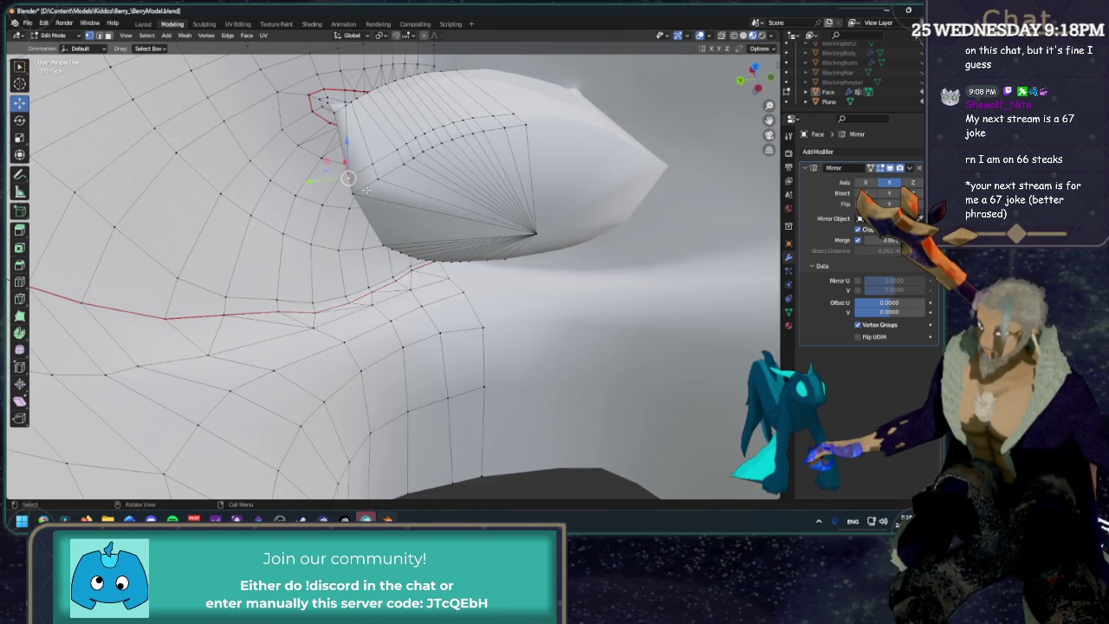
middle_click_drag(466, 229, 490, 260)
key("shift+v")
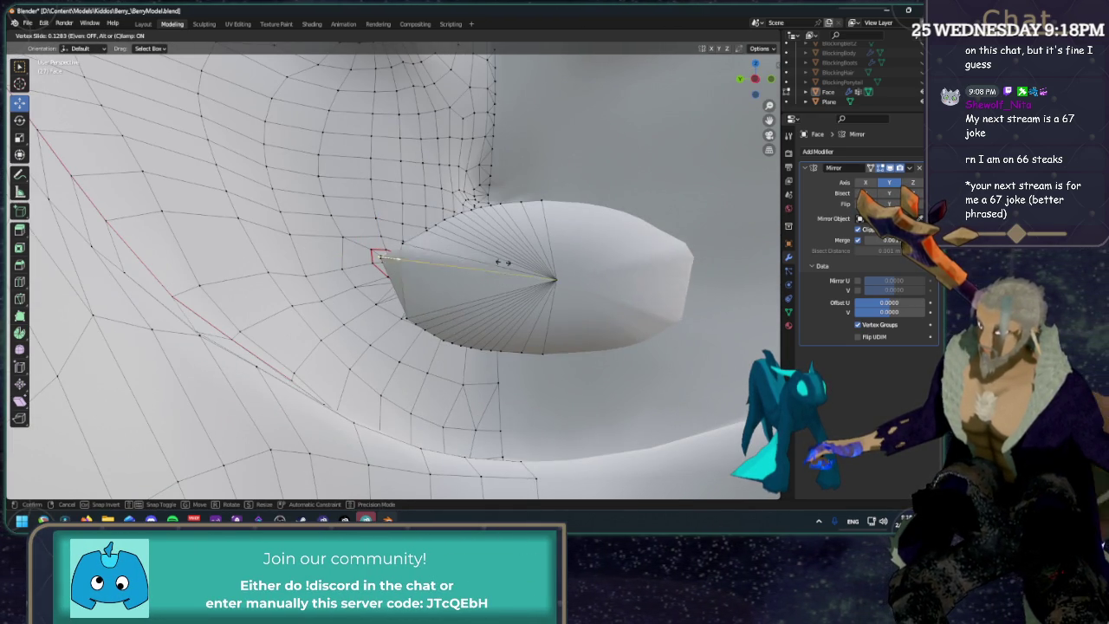
right_click(500, 269)
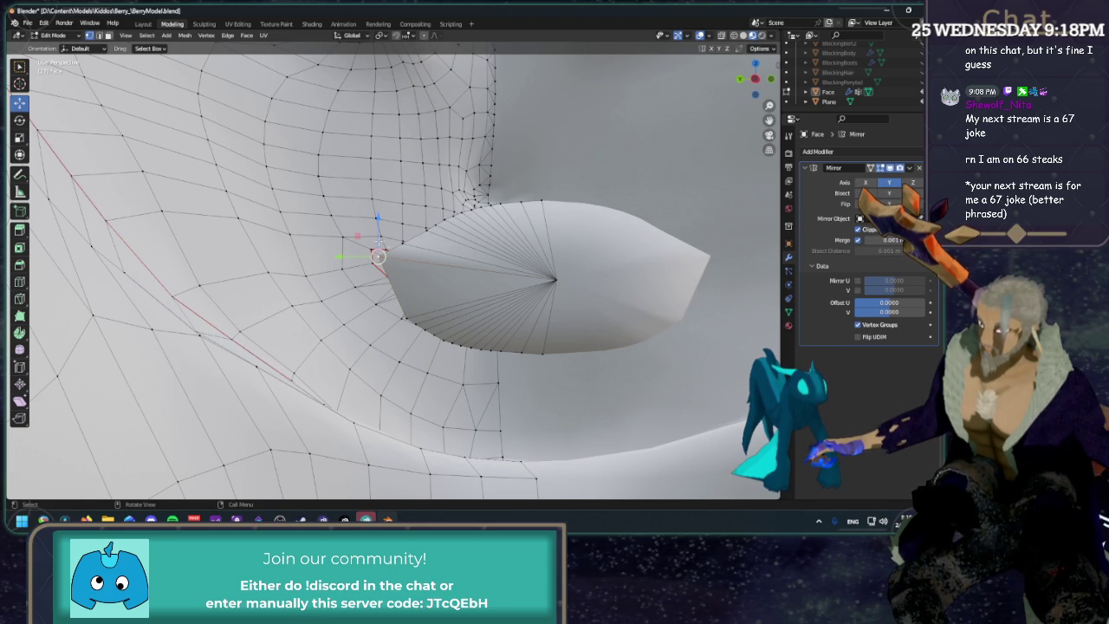
middle_click_drag(407, 252, 419, 232)
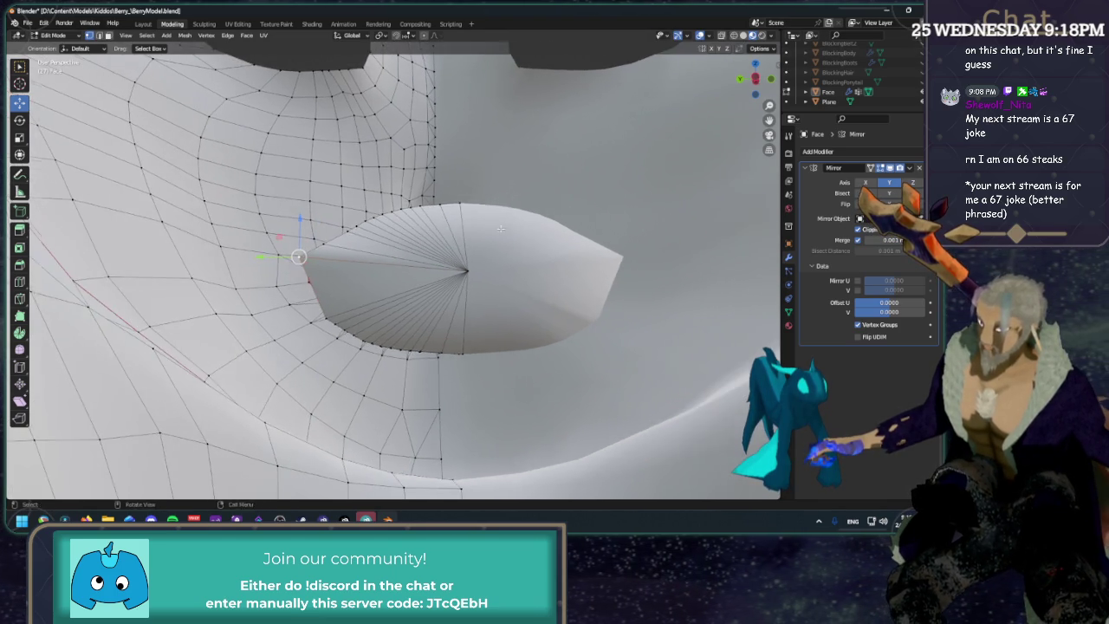
left_click_drag(315, 242, 344, 262)
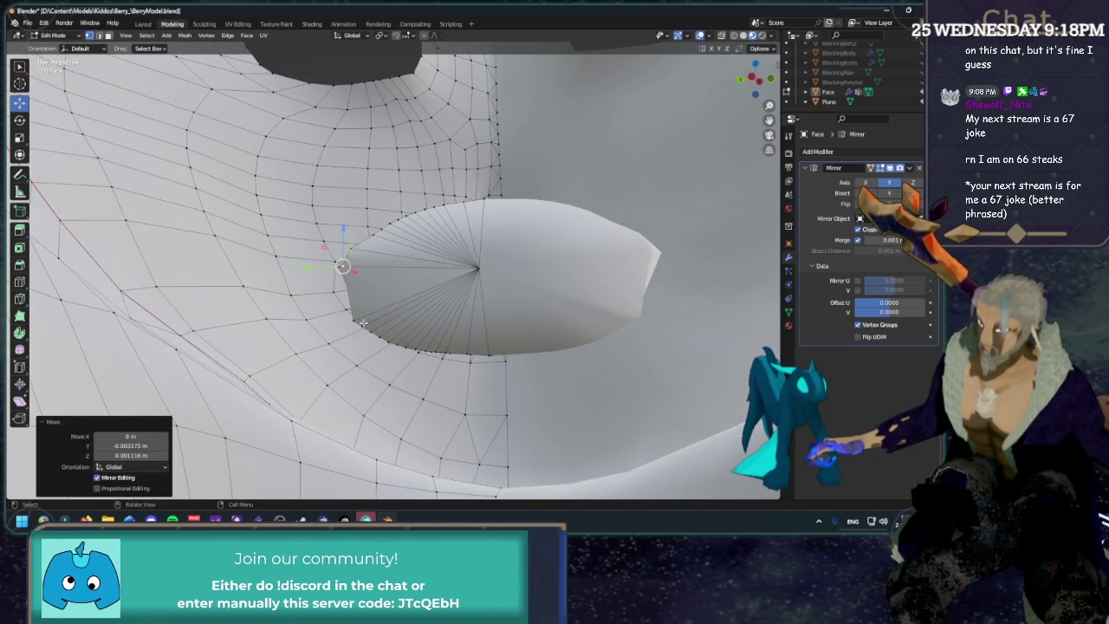
key("g")
key("g")
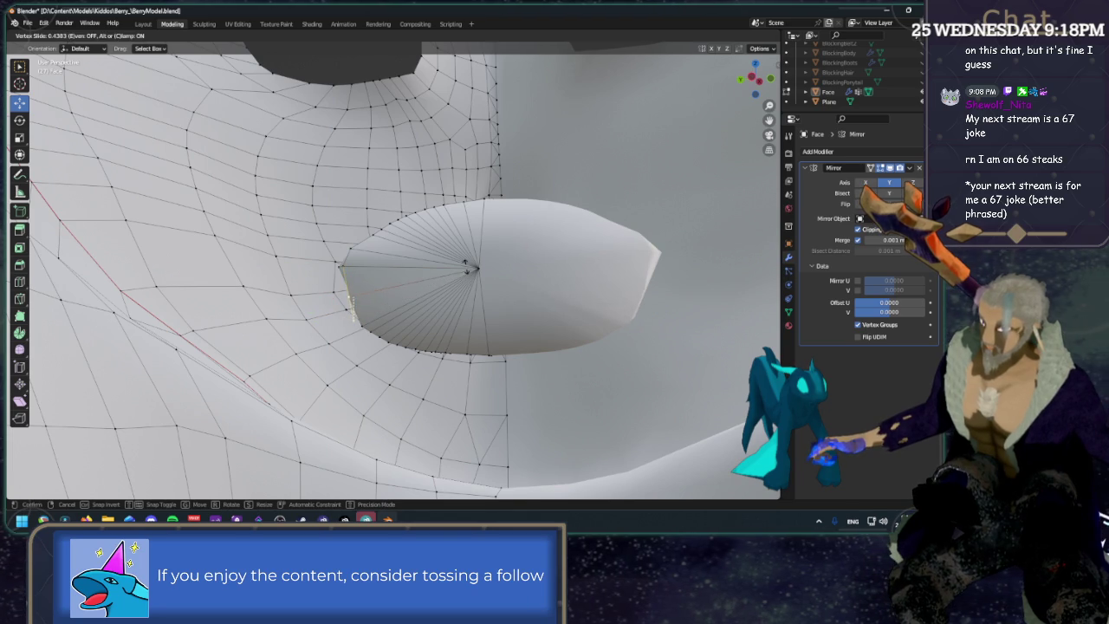
left_click(407, 307)
Slide three more vertices along their edges on the socket rim.
key("g")
key("g")
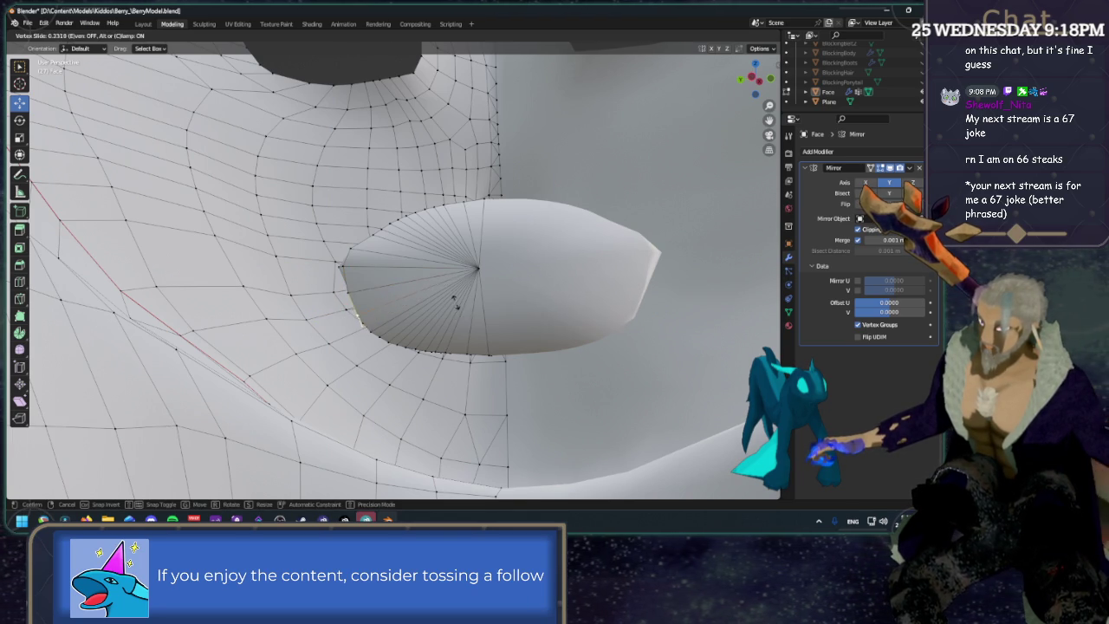
left_click(408, 321)
key("g")
key("g")
left_click(367, 321)
mouse_move(366, 321)
middle_mouse_down()
mouse_move(408, 265)
mouse_move(340, 249)
middle_mouse_up()
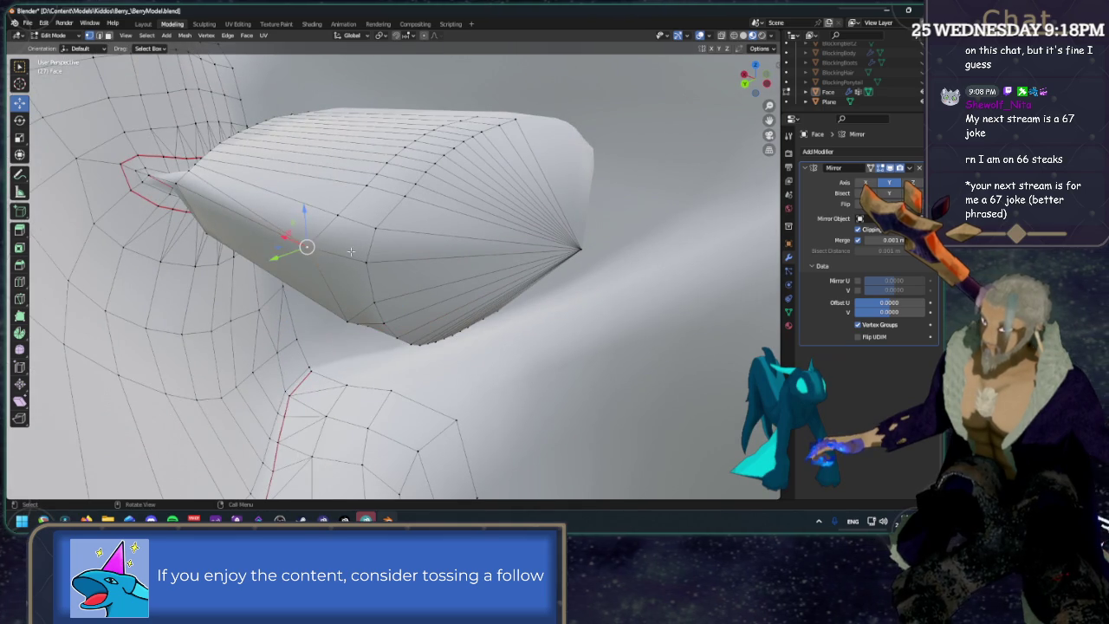
key("g")
key("g")
left_click(412, 249)
Slide an edge and then the next rim vertex around the eye.
middle_click_drag(411, 249, 724, 124)
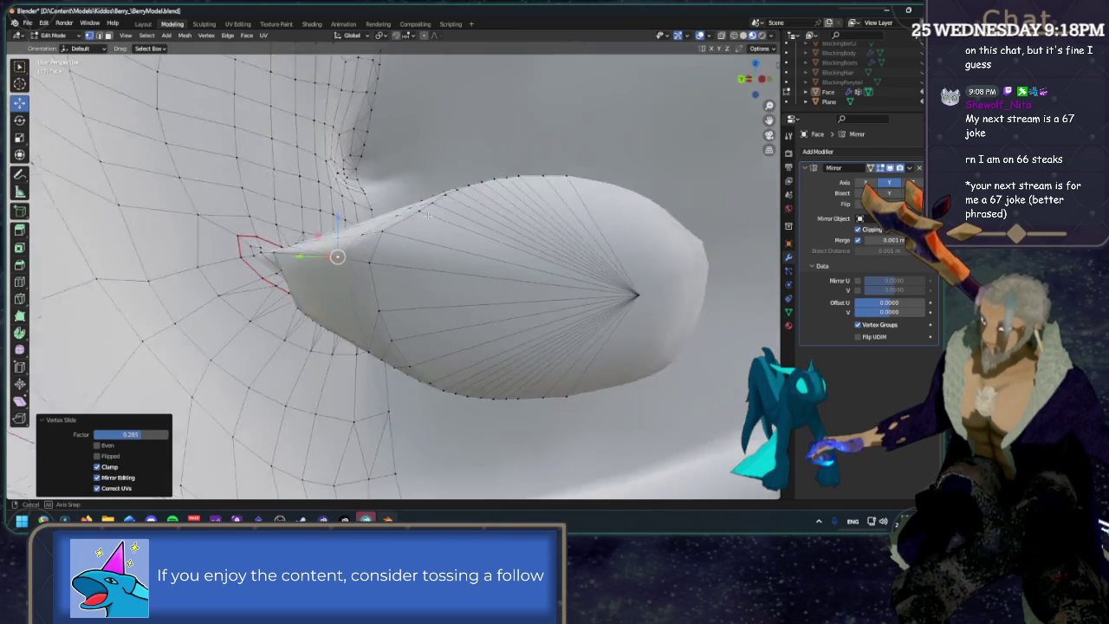
middle_click_drag(755, 84, 423, 221)
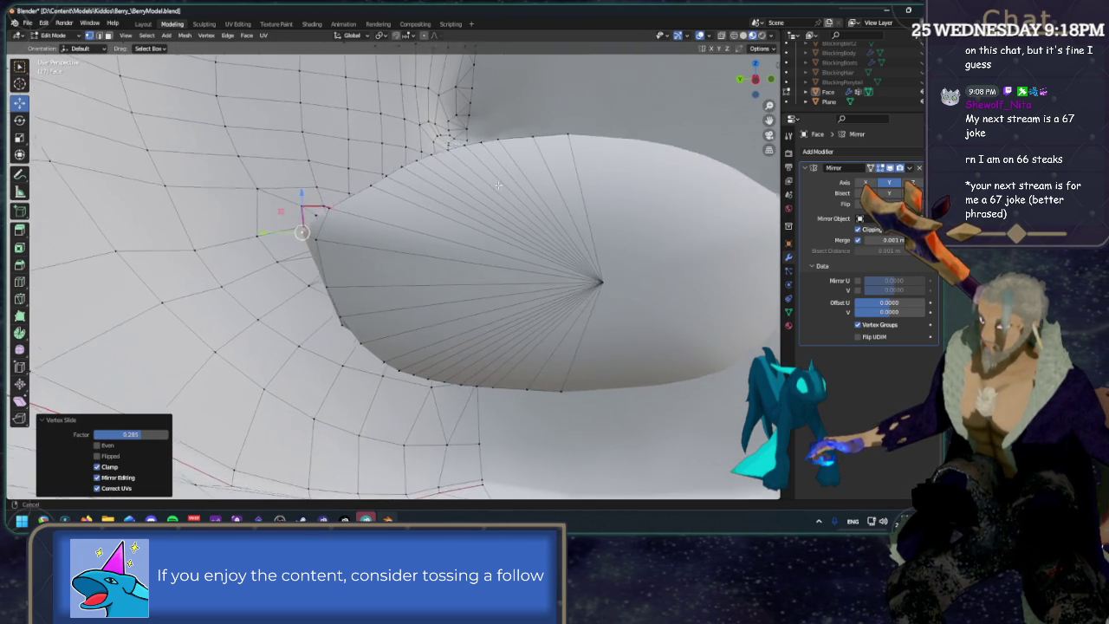
key("2")
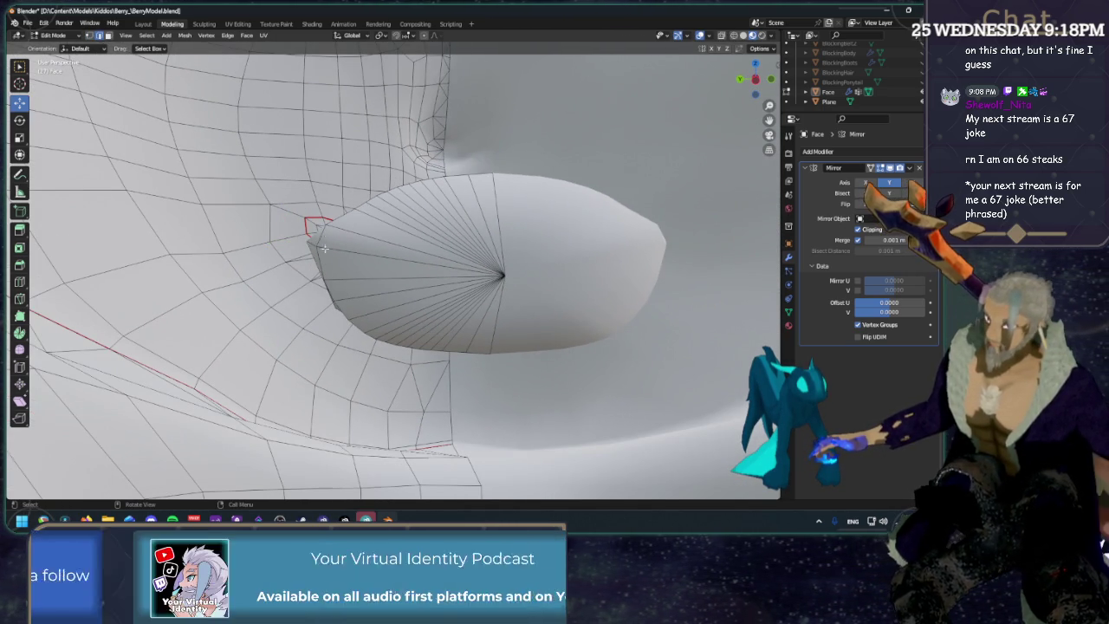
middle_click_drag(427, 273, 450, 267)
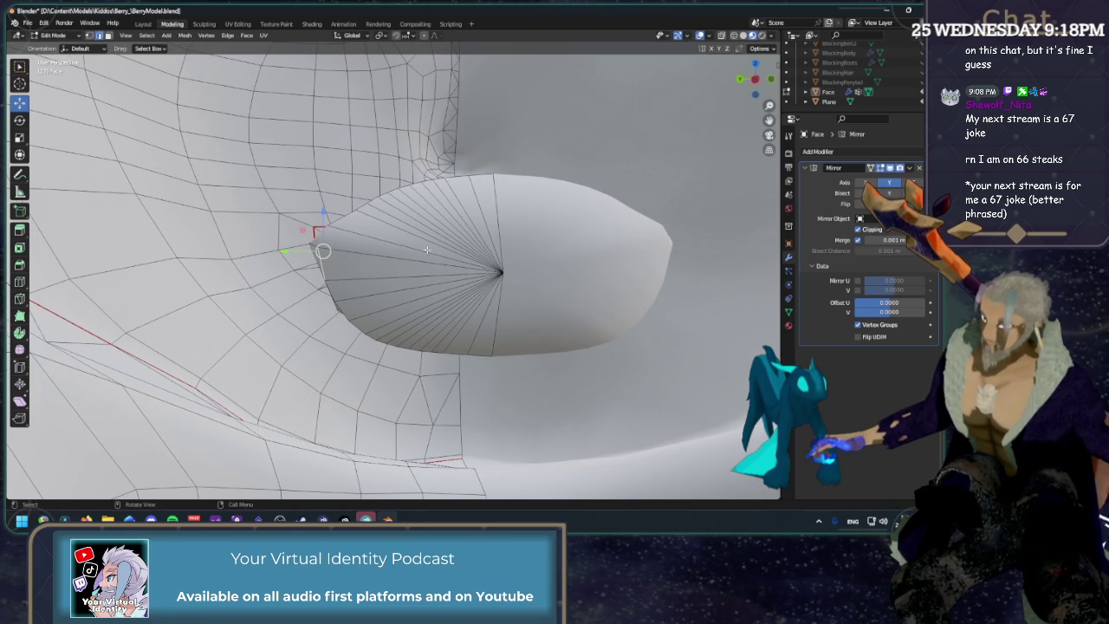
key("shift+v")
left_click(465, 270)
key("1")
key("shift+v")
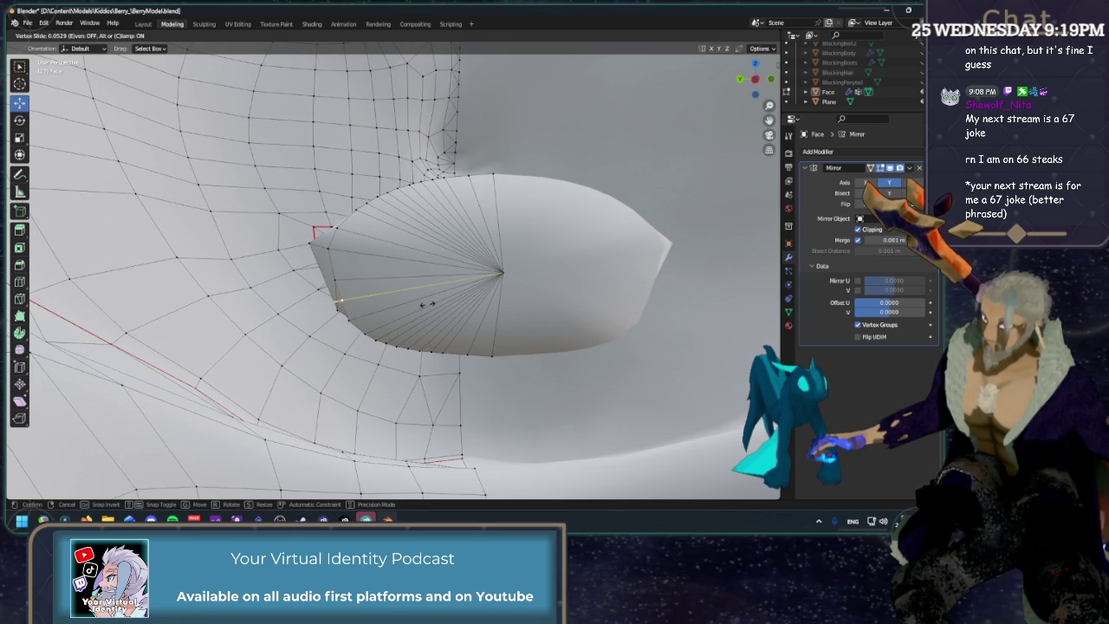
left_click(427, 303)
left_click(425, 292)
Slide two more vertices near the socket corner along their edges.
middle_click_drag(426, 292, 402, 300)
key("shift+v")
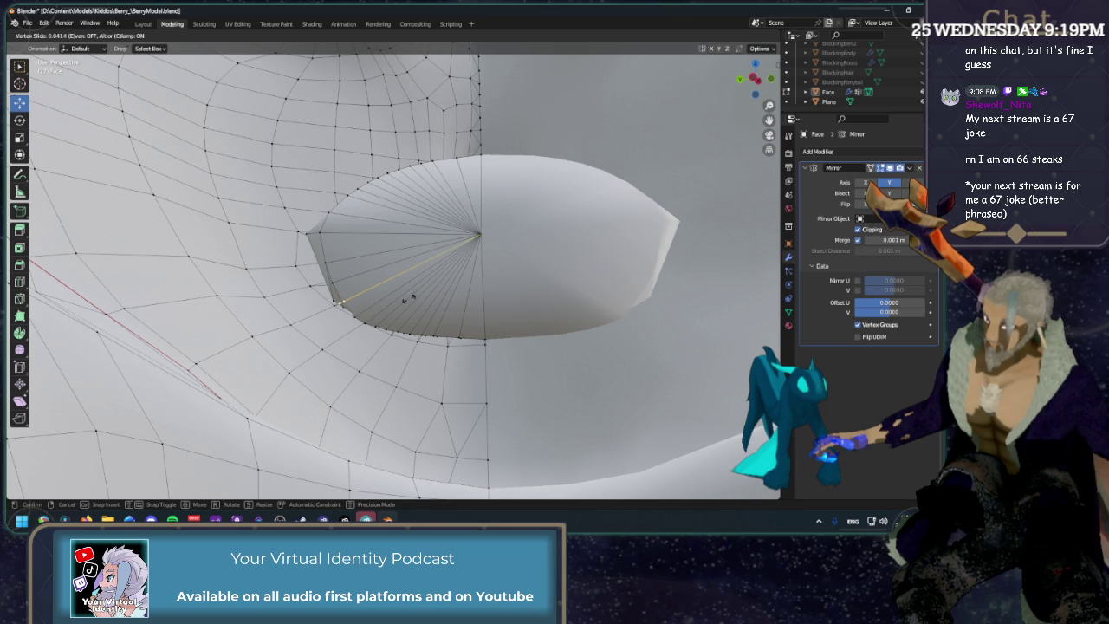
left_click(403, 300)
mouse_move(404, 300)
middle_mouse_down()
mouse_move(346, 277)
mouse_move(594, 161)
mouse_move(362, 268)
middle_mouse_up()
key("shift+v")
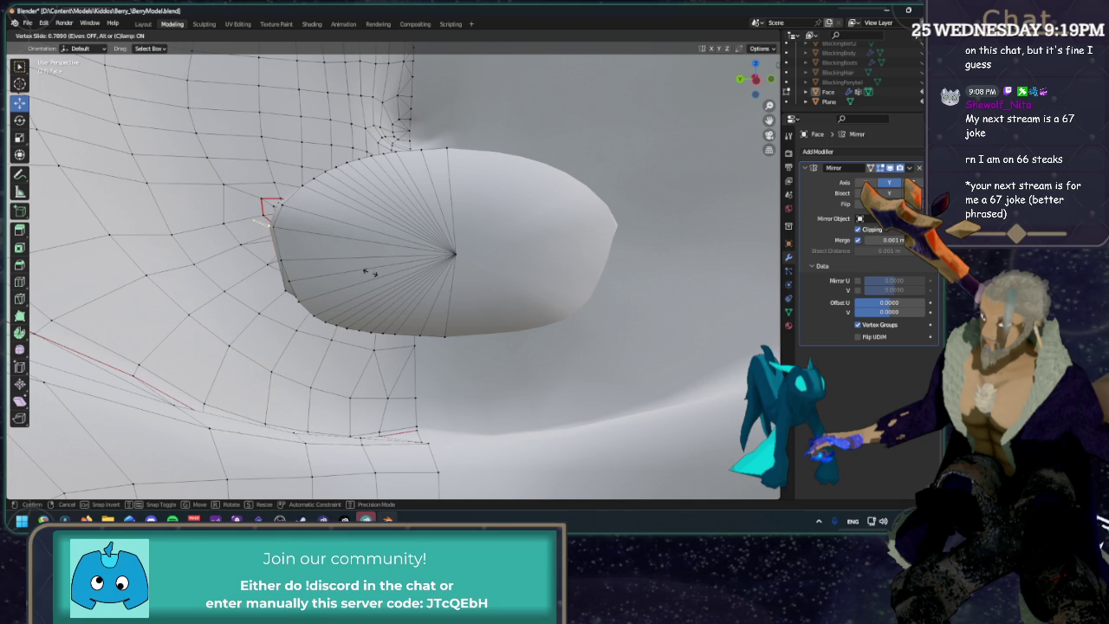
left_click(371, 273)
middle_click_drag(371, 274, 286, 296)
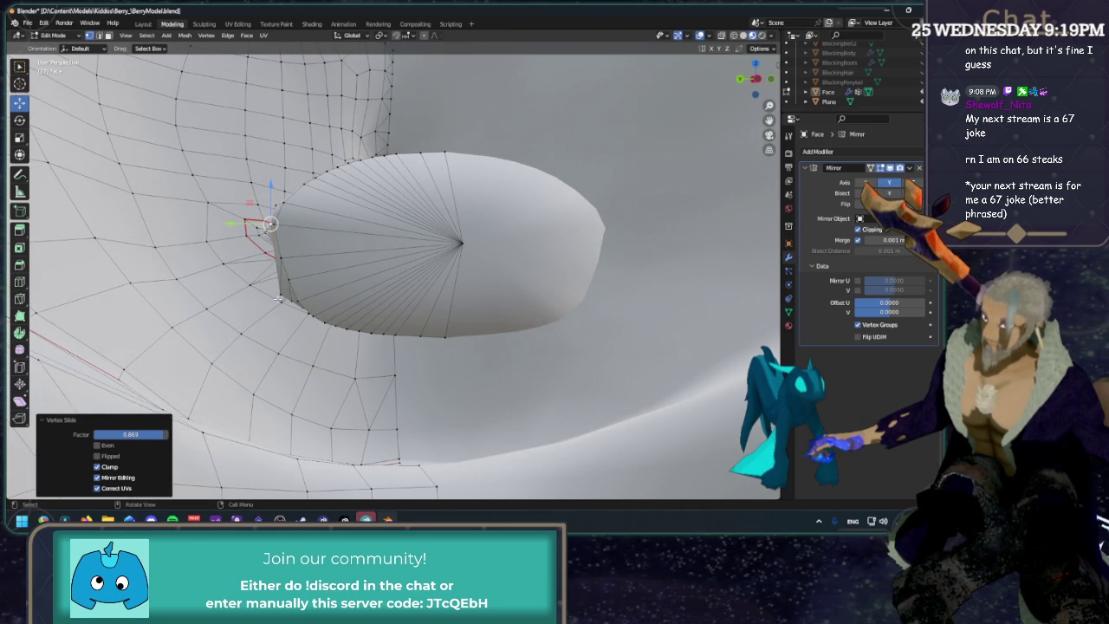
Slide the corner vertex to 0.469 and the vertex below it to 0.445.
left_click(282, 301)
key("shift+v")
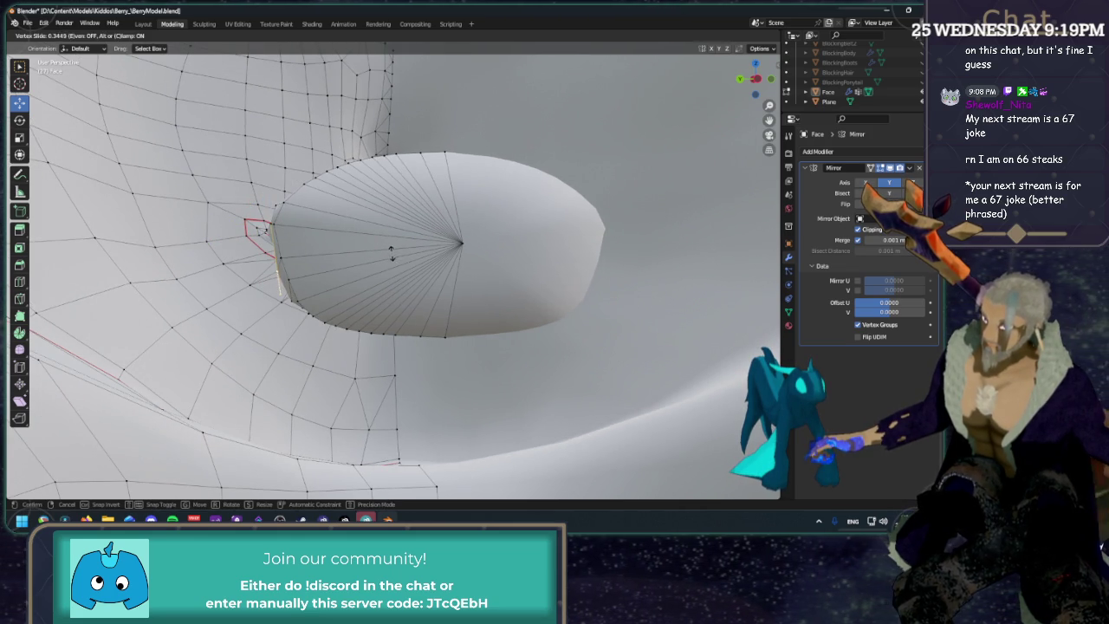
left_click(389, 243)
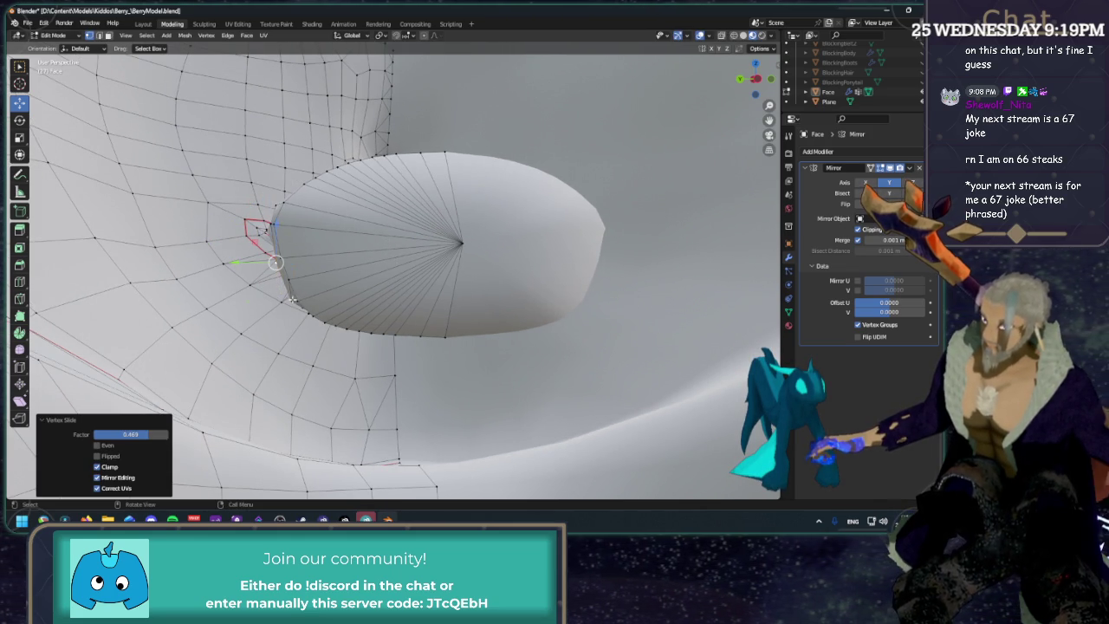
left_click(293, 300)
key("shift+v")
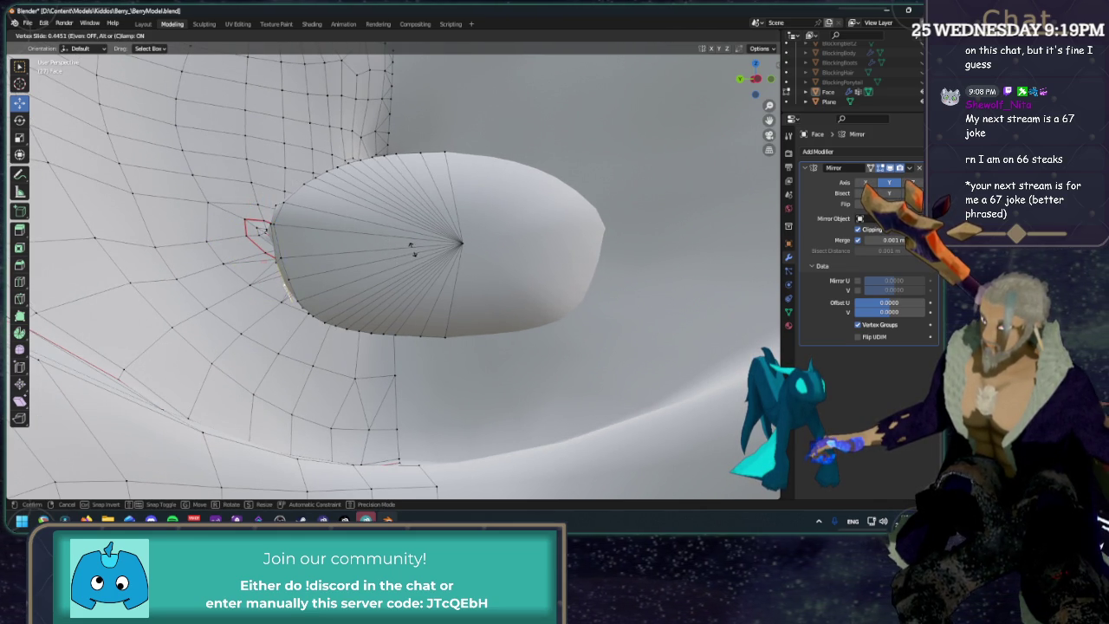
left_click(412, 250)
scroll(413, 250, "up", 5)
middle_click_drag(413, 249, 448, 311)
scroll(448, 311, "up", 3)
scroll(449, 311, "down", 4)
scroll(449, 311, "up", 4)
scroll(455, 299, "down", 4)
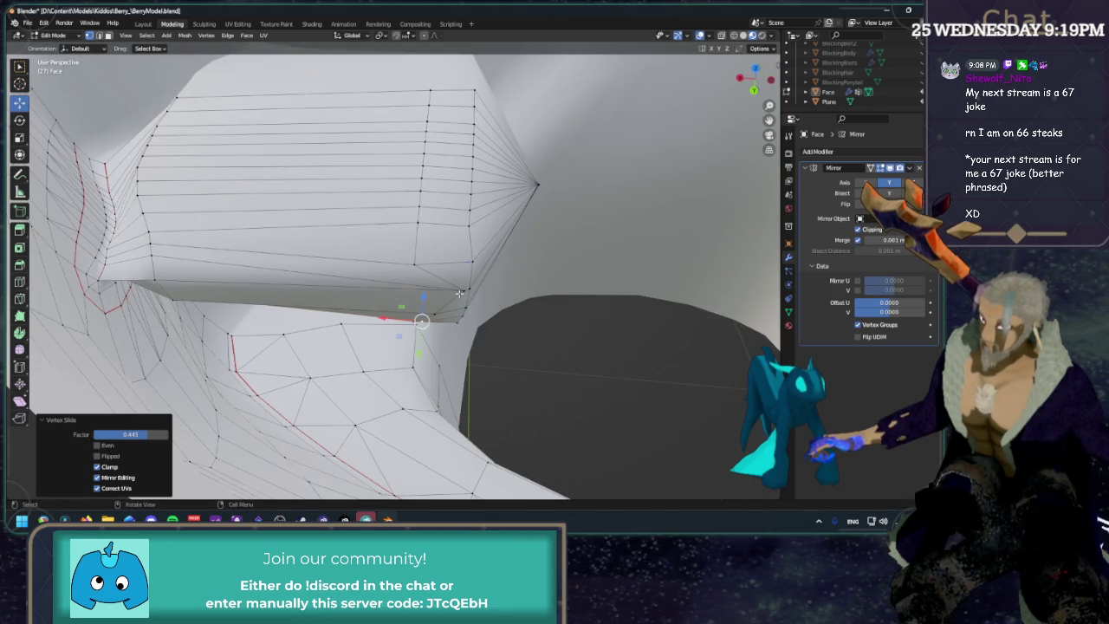
Vertex-slide two vertices along the lower edge of the eye-socket fill.
left_click(459, 293)
key("shift+v")
left_click(502, 308)
left_click(430, 313)
key("shift+v")
left_click(527, 316)
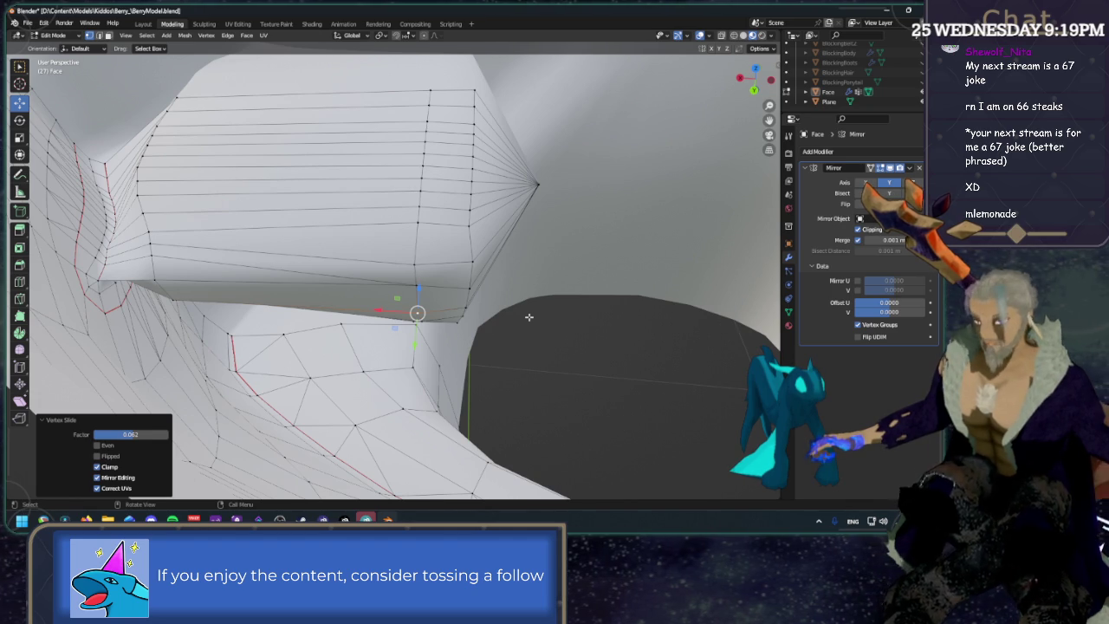
Zoom to the next eye-fill vertex and slide it along its edge.
scroll(421, 290, "up", 6)
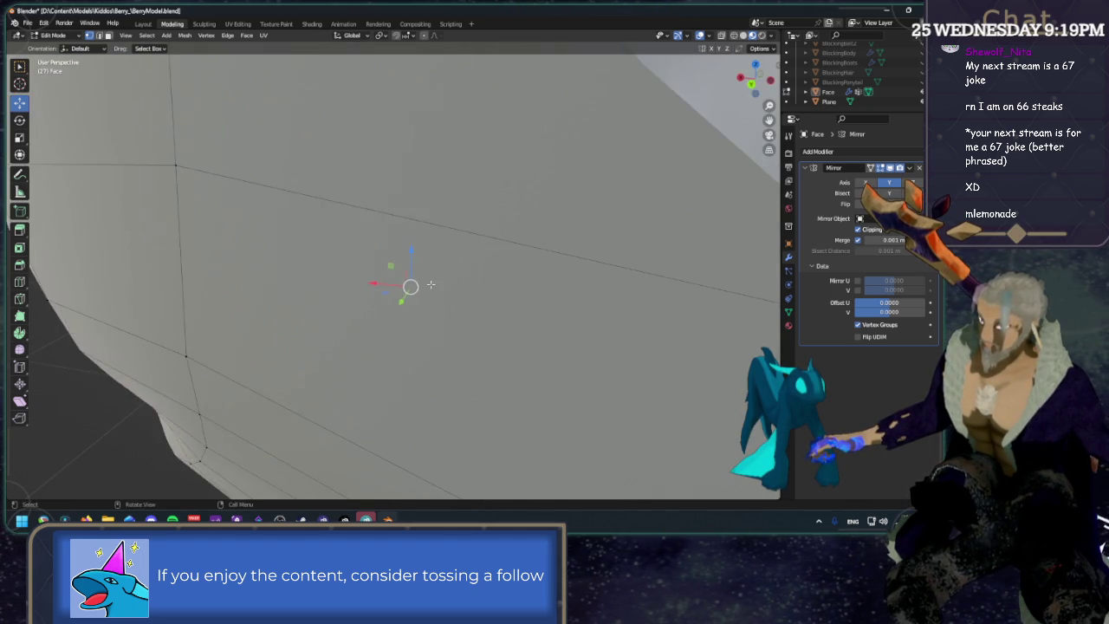
scroll(430, 284, "down", 2)
scroll(389, 272, "down", 2)
scroll(371, 268, "down", 2)
key("shift+v")
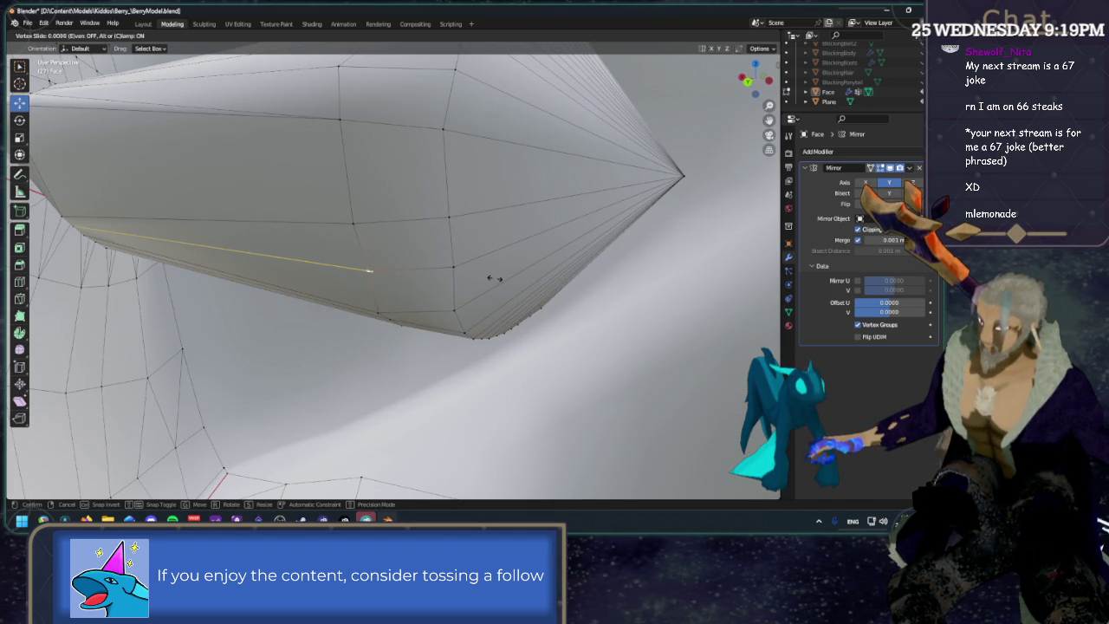
left_click(495, 278)
scroll(378, 270, "up", 3)
scroll(502, 305, "down", 3)
Slide two more vertices, the last at a 0.265 factor, then zoom out to the whole head.
middle_click_drag(501, 305, 490, 326)
middle_click_drag(358, 245, 364, 258)
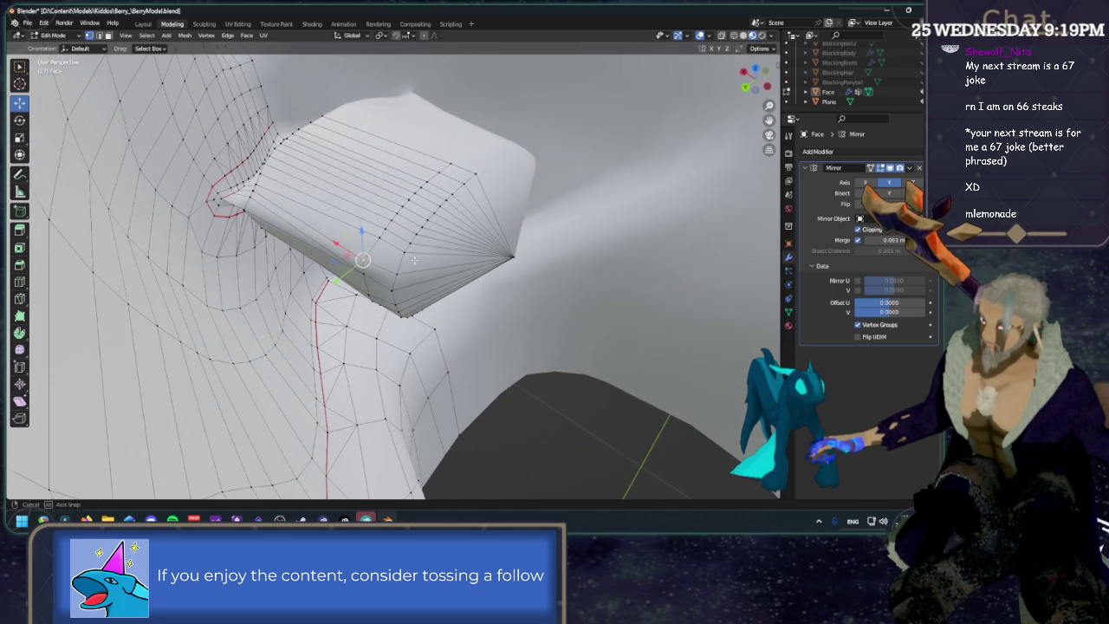
key("shift+v")
left_click(424, 251)
key("shift+v")
left_click(415, 276)
key("shift+v")
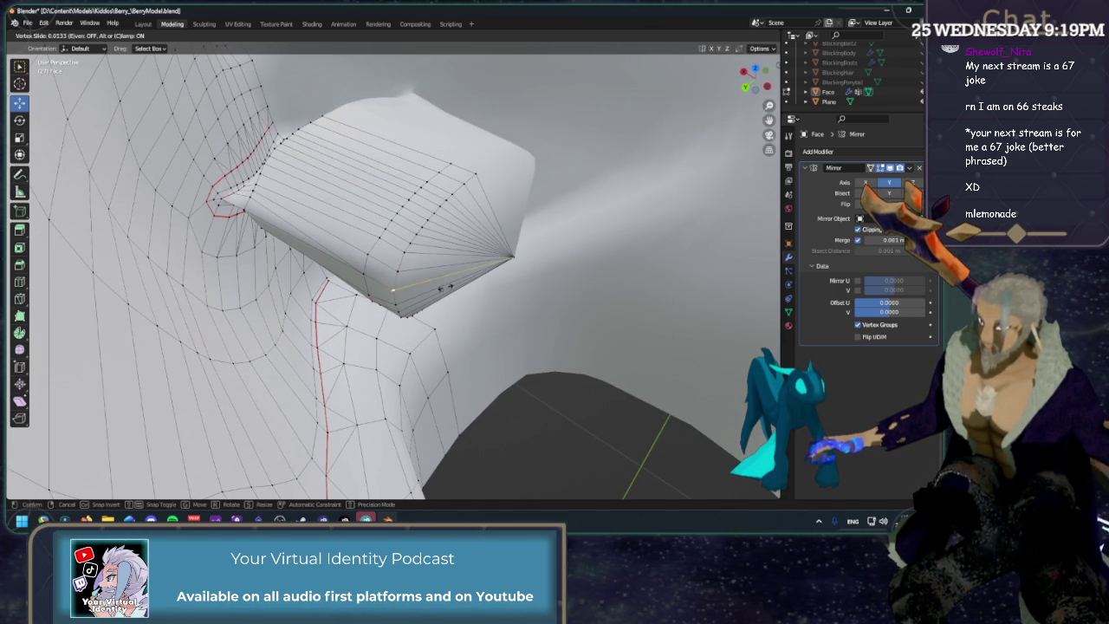
left_click(447, 282)
mouse_move(447, 282)
middle_mouse_down()
mouse_move(459, 323)
mouse_move(340, 259)
mouse_move(679, 323)
mouse_move(554, 303)
middle_mouse_up()
scroll(554, 303, "down", 5)
scroll(552, 352, "down", 3)
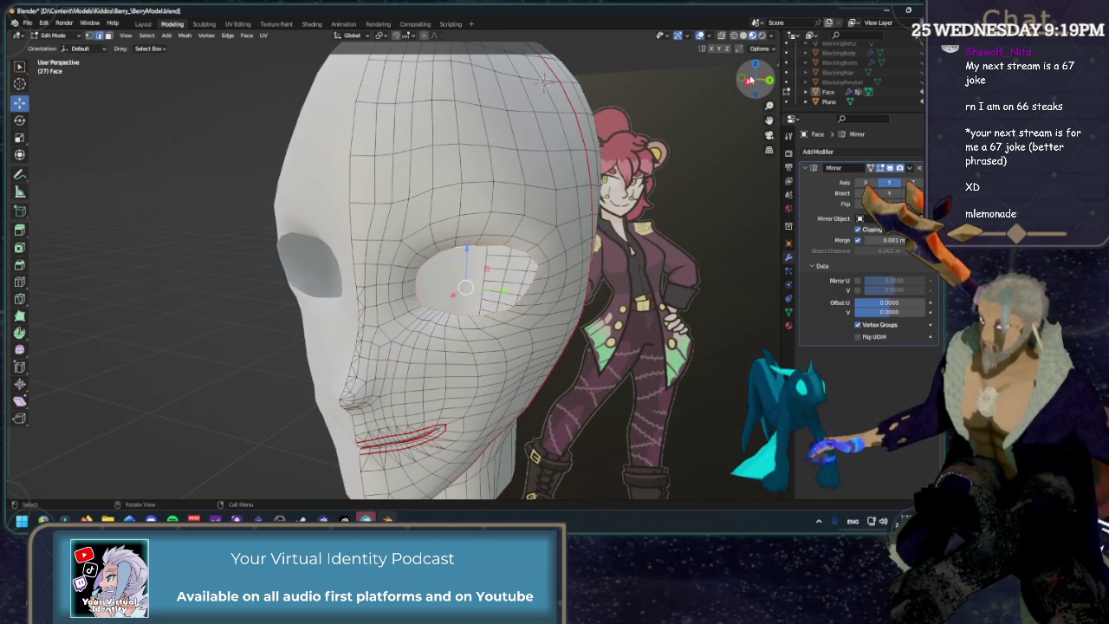
From the right view, extrude the eye-hole rim in place and push it inward along X.
key("KP_3")
scroll(498, 240, "up", 2)
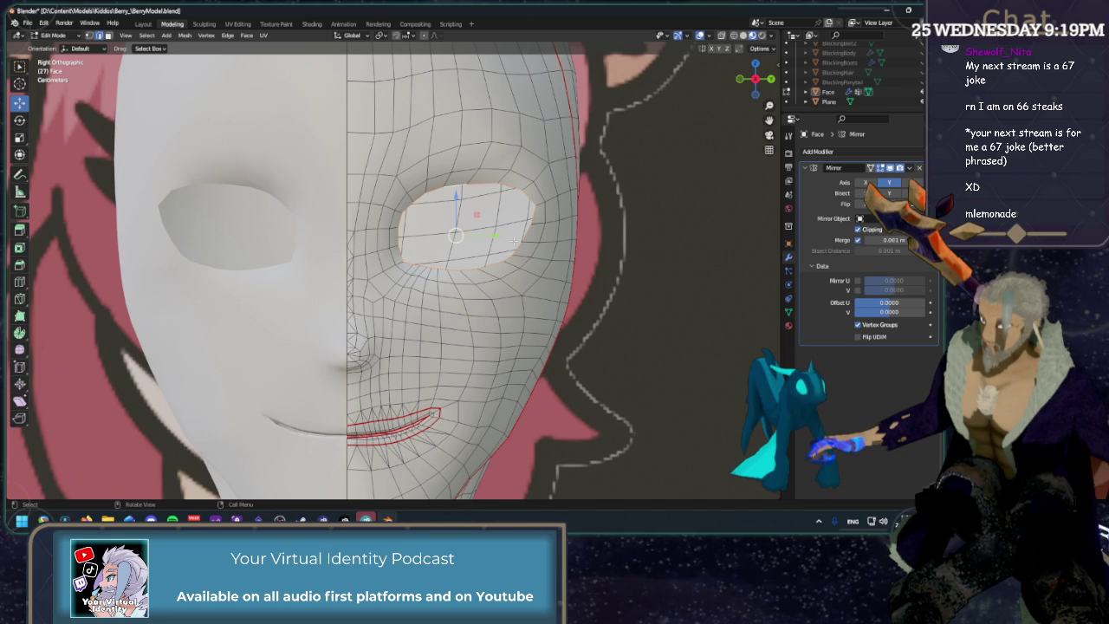
key("e")
right_click(514, 240)
middle_click_drag(514, 241, 320, 259)
key("g")
key("x")
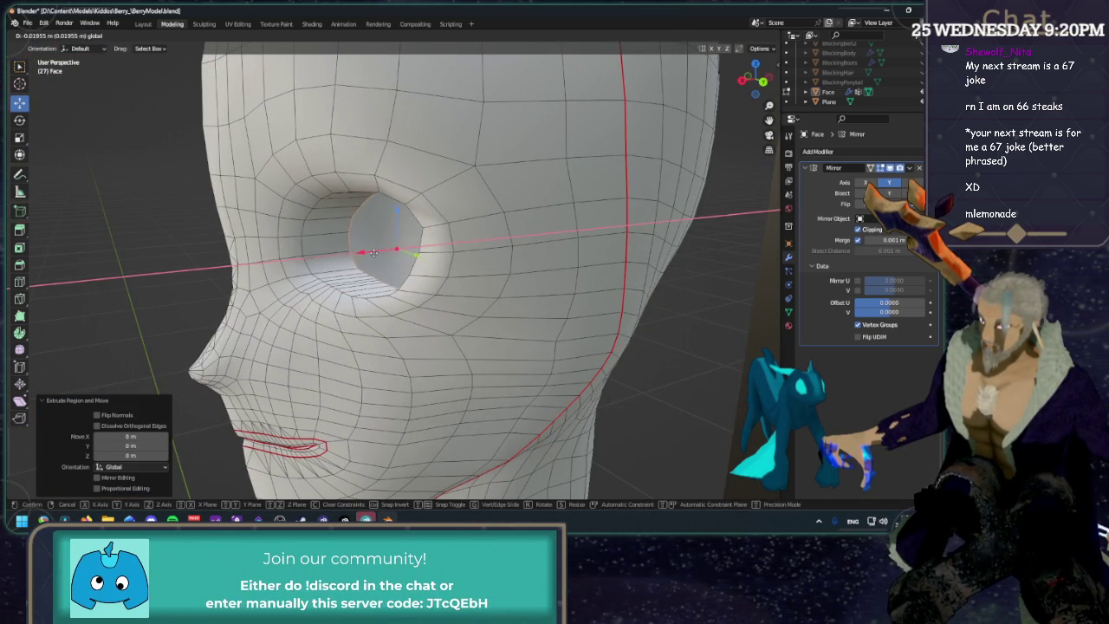
left_click(381, 252)
Scale the extruded eye loop slightly larger and reposition it from the back and right views.
left_click(764, 83)
key("shift+space")
key("s")
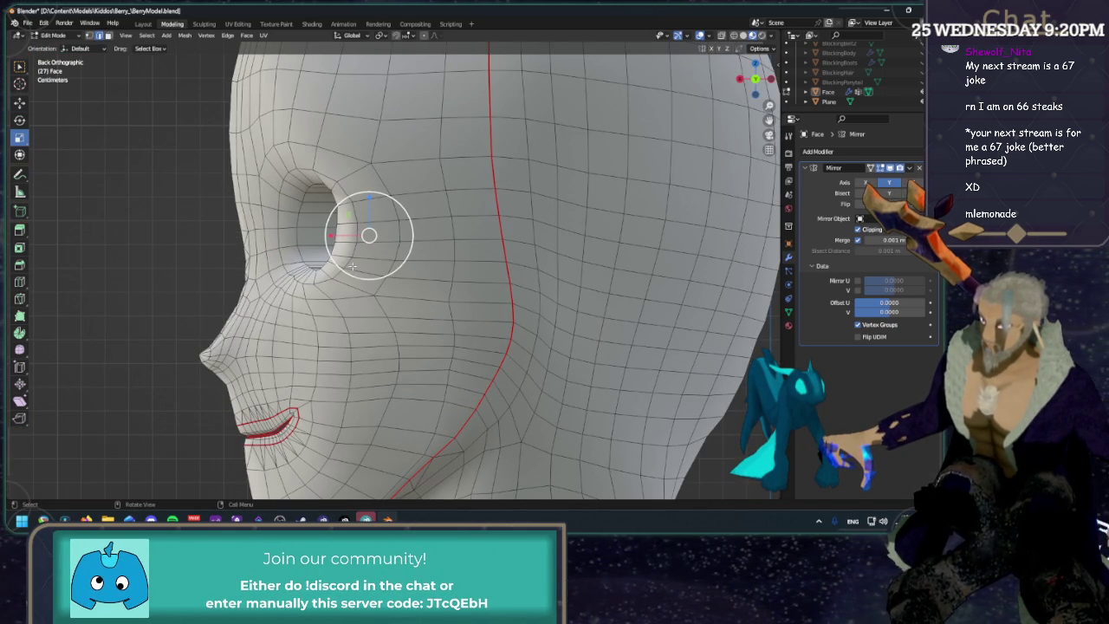
left_click_drag(366, 257, 370, 270)
middle_click_drag(370, 270, 483, 115)
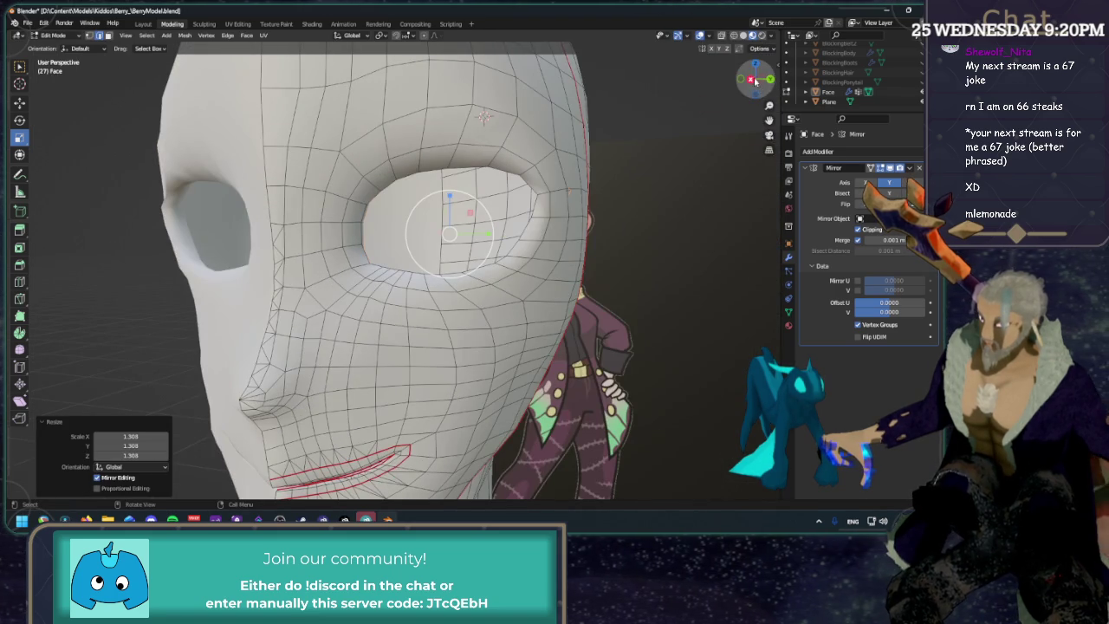
left_click(752, 80)
key("shift+space")
key("g")
left_click_drag(491, 236, 491, 236)
Adjust the eye-socket vertices, then merge the inner ring at center into a single vertex.
middle_click_drag(492, 235, 404, 253)
key("g")
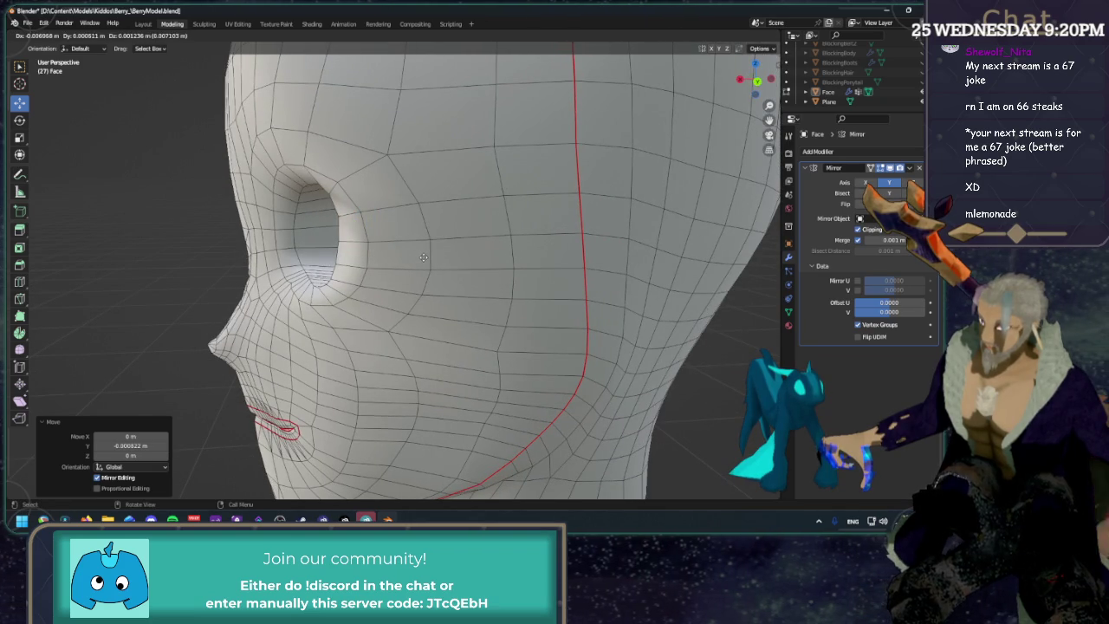
left_click(408, 249)
mouse_move(390, 240)
middle_mouse_down()
mouse_move(547, 257)
mouse_move(481, 250)
middle_mouse_up()
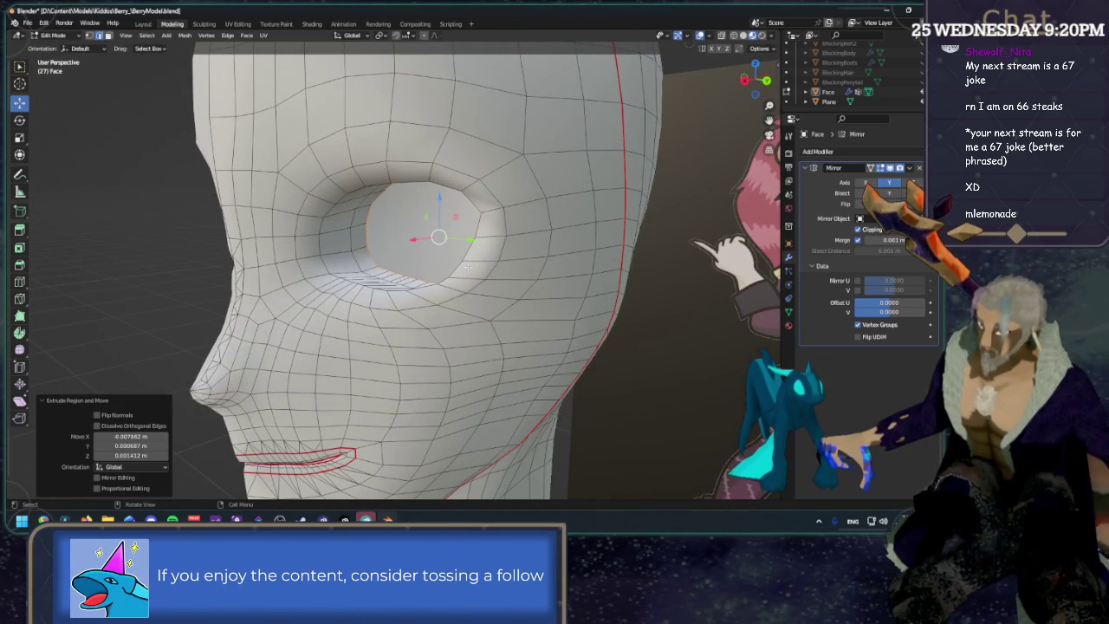
key("m")
left_click(468, 276)
mouse_move(468, 275)
middle_mouse_down()
mouse_move(487, 280)
mouse_move(285, 292)
middle_mouse_up()
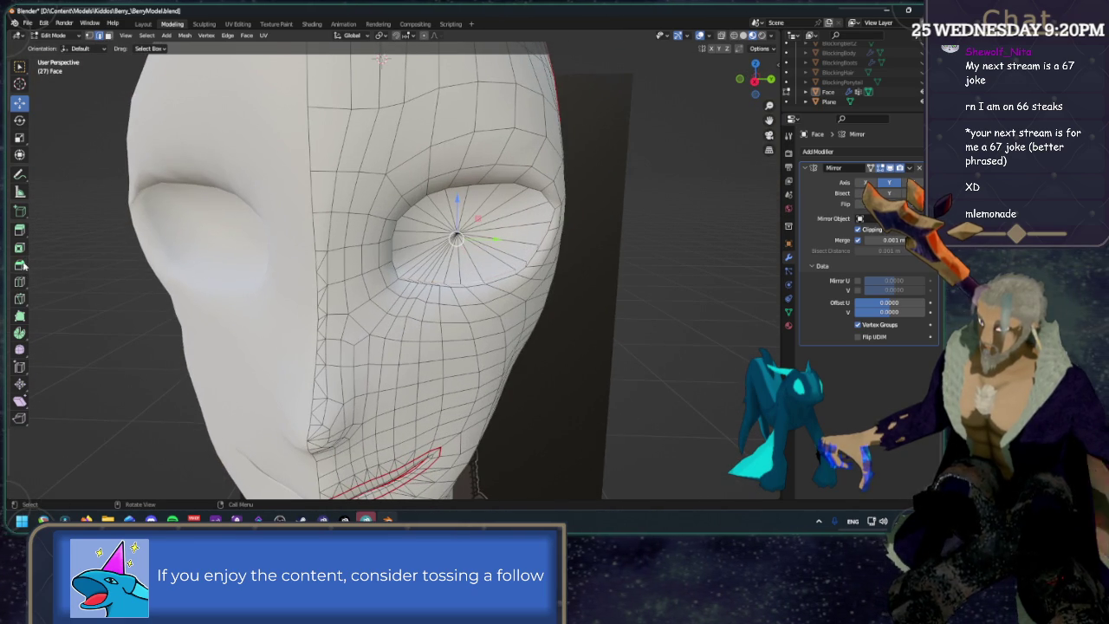
Bevel the edges around the eye rim to add a ring of faces.
key("ctrl+b")
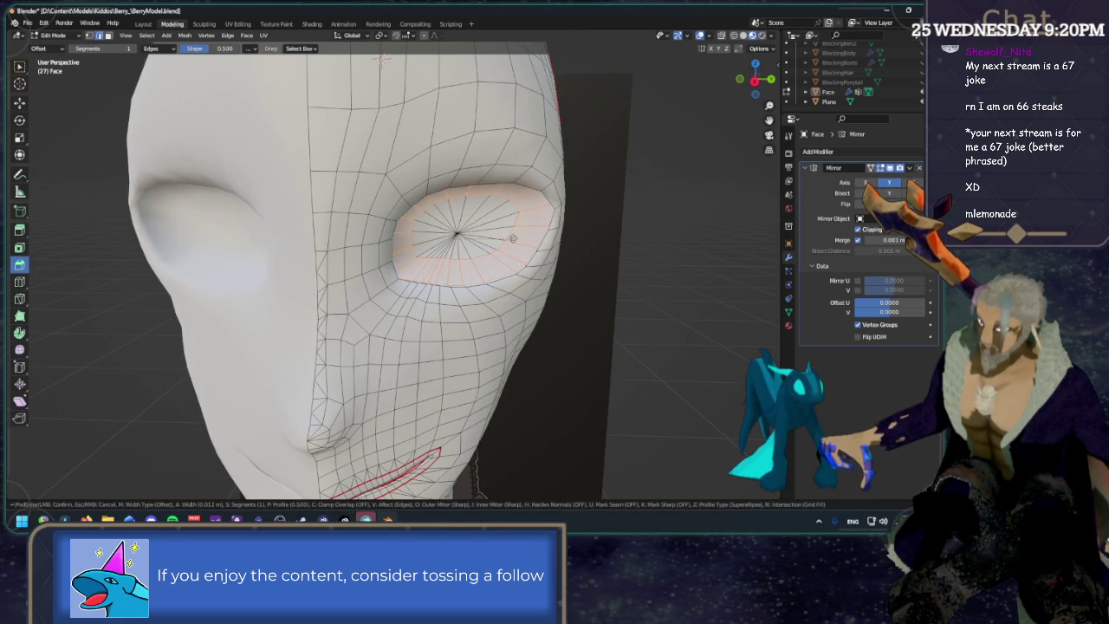
left_click(477, 225)
left_click(633, 245)
mouse_move(624, 248)
middle_mouse_down()
mouse_move(614, 251)
mouse_move(638, 246)
mouse_move(595, 241)
mouse_move(661, 111)
mouse_move(488, 240)
mouse_move(634, 250)
mouse_move(608, 248)
middle_mouse_up()
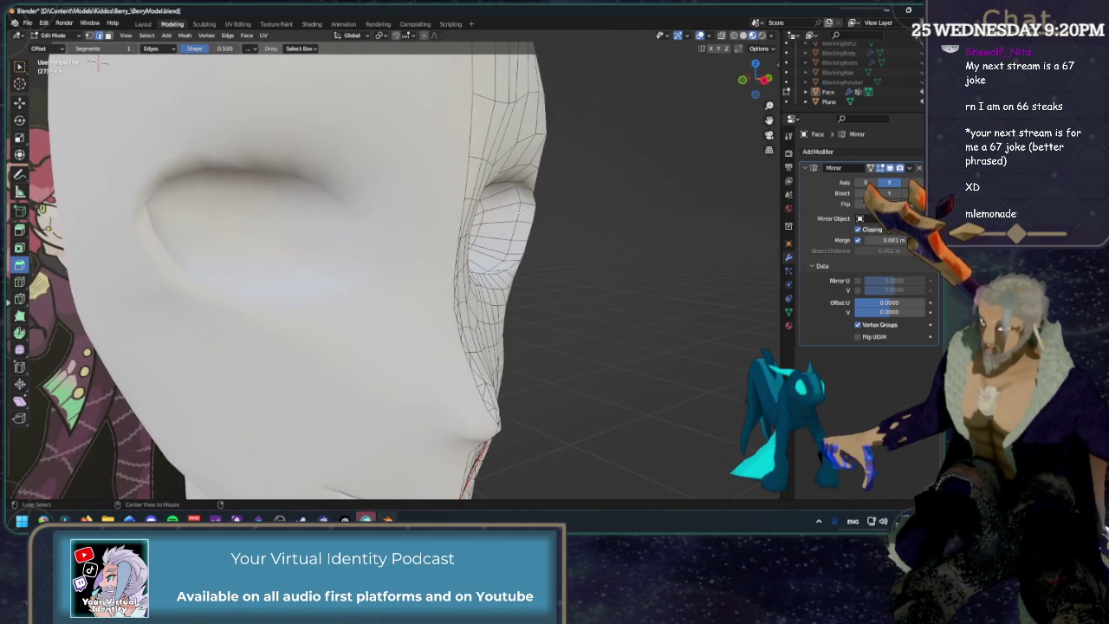
In right orthographic view, scale the eye area down to about 0.79.
key("KP_3")
key("w")
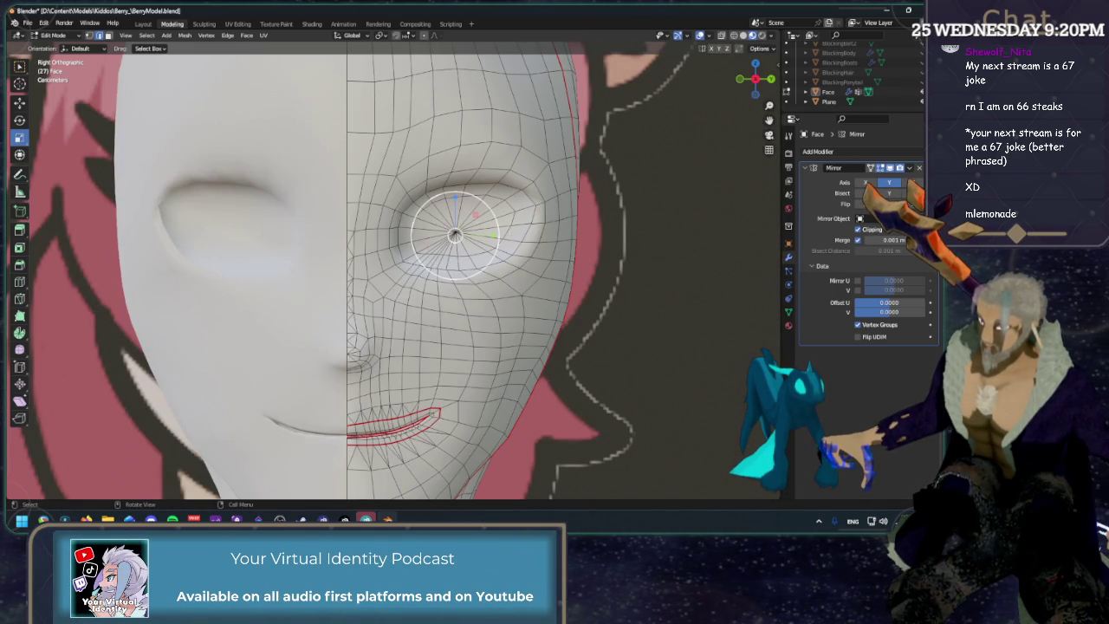
key("s")
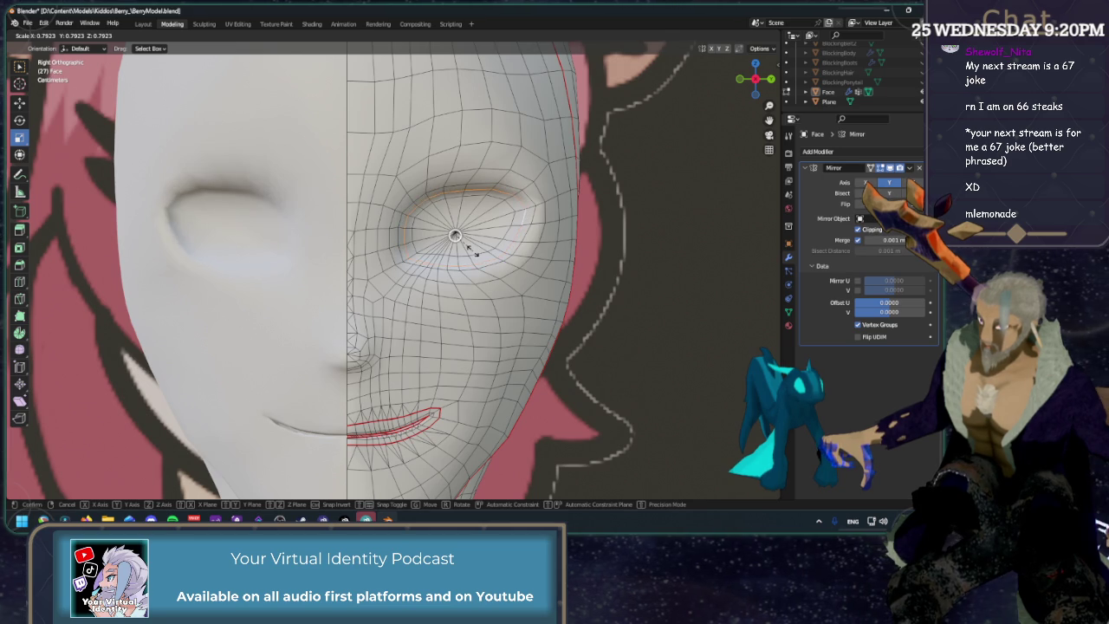
left_click(454, 235)
Hide the wireframe overlay and view the face from a three-quarter front angle.
mouse_move(652, 214)
middle_mouse_down()
mouse_move(705, 218)
mouse_move(628, 227)
mouse_move(559, 217)
middle_mouse_up()
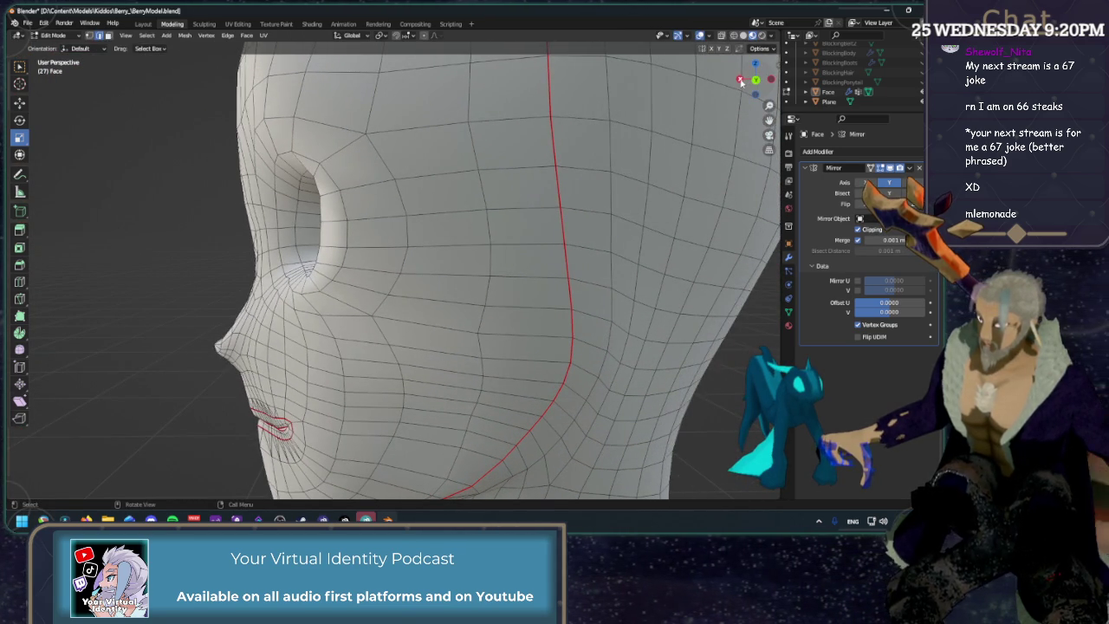
left_click(739, 81)
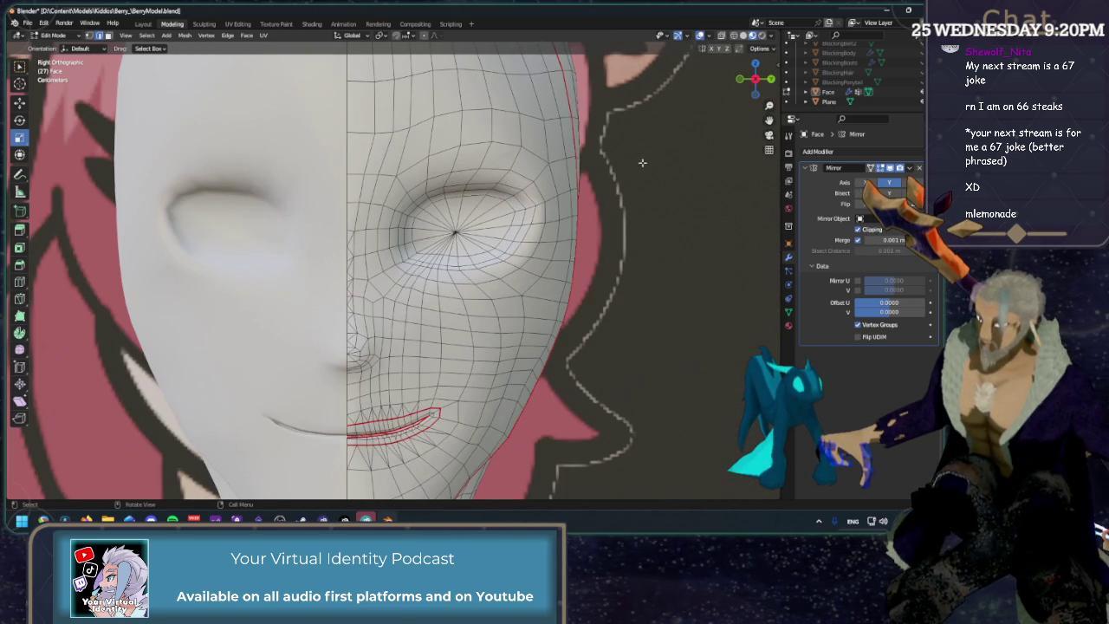
left_click(700, 35)
mouse_move(537, 227)
middle_mouse_down()
mouse_move(503, 225)
mouse_move(537, 243)
mouse_move(500, 254)
mouse_move(407, 241)
mouse_move(557, 238)
mouse_move(388, 244)
mouse_move(498, 242)
middle_mouse_up()
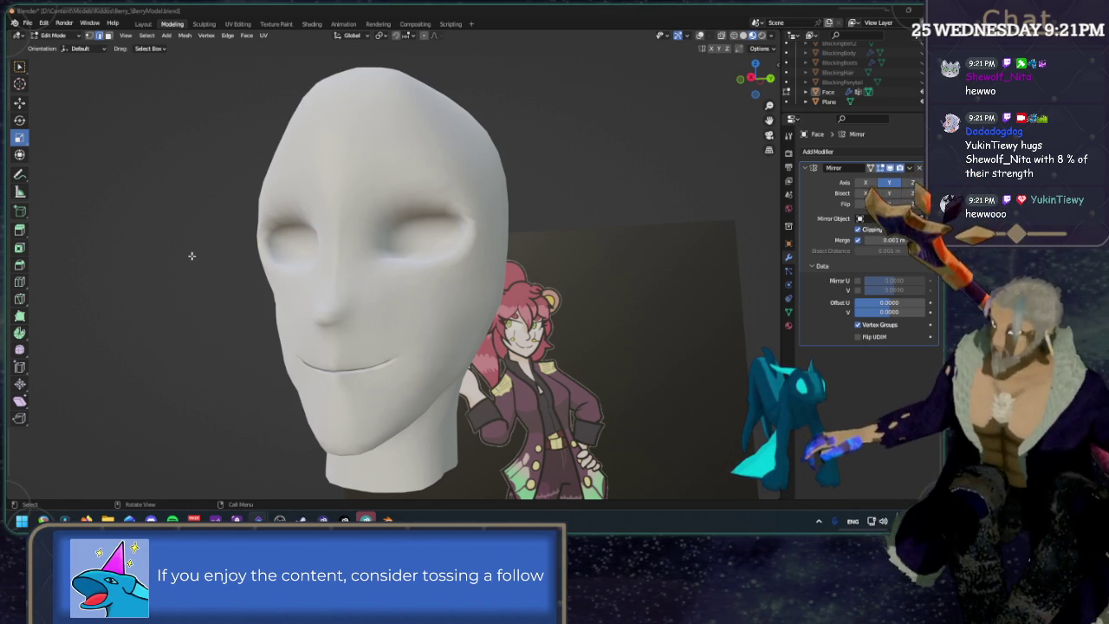
Save the head model and frame the shaded face in front view over the reference.
key("ctrl+s")
middle_click_drag(511, 165, 555, 152)
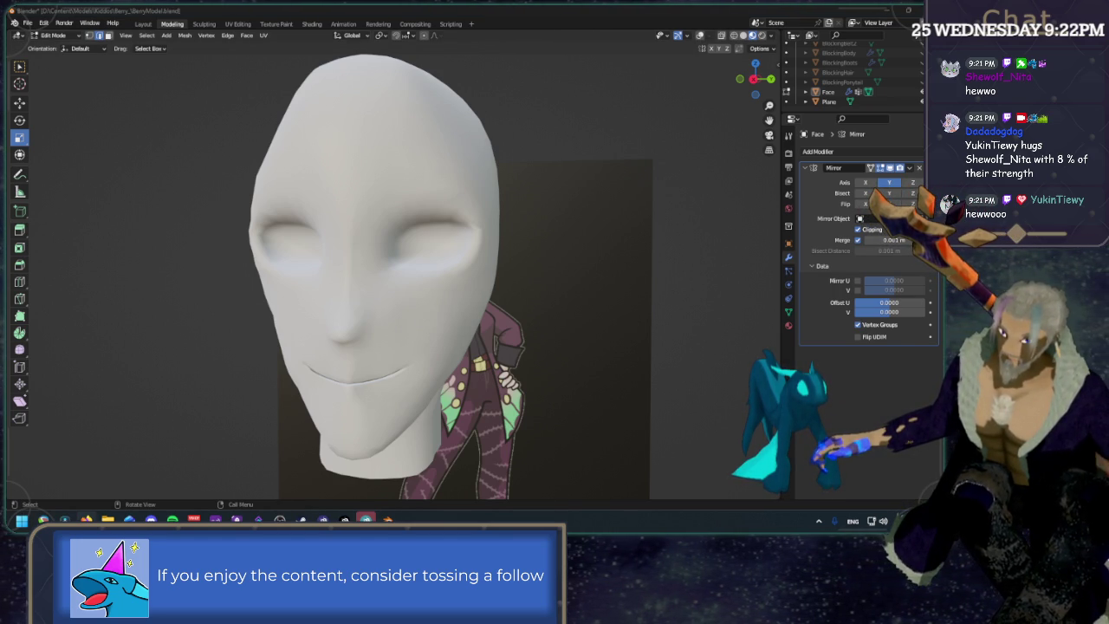
key("ctrl+s")
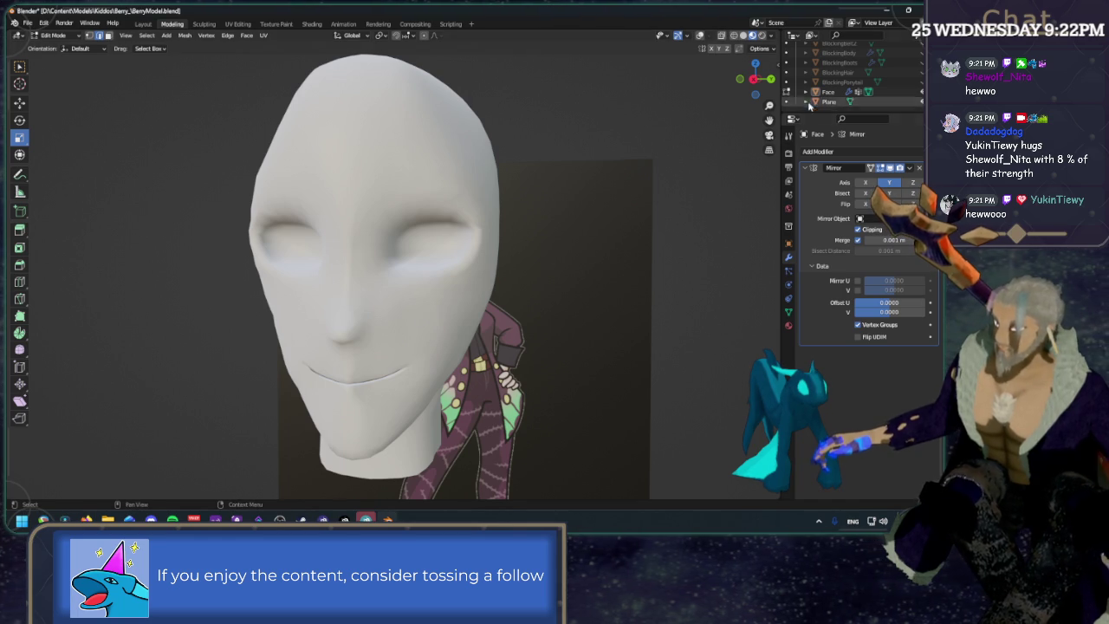
left_click(757, 79)
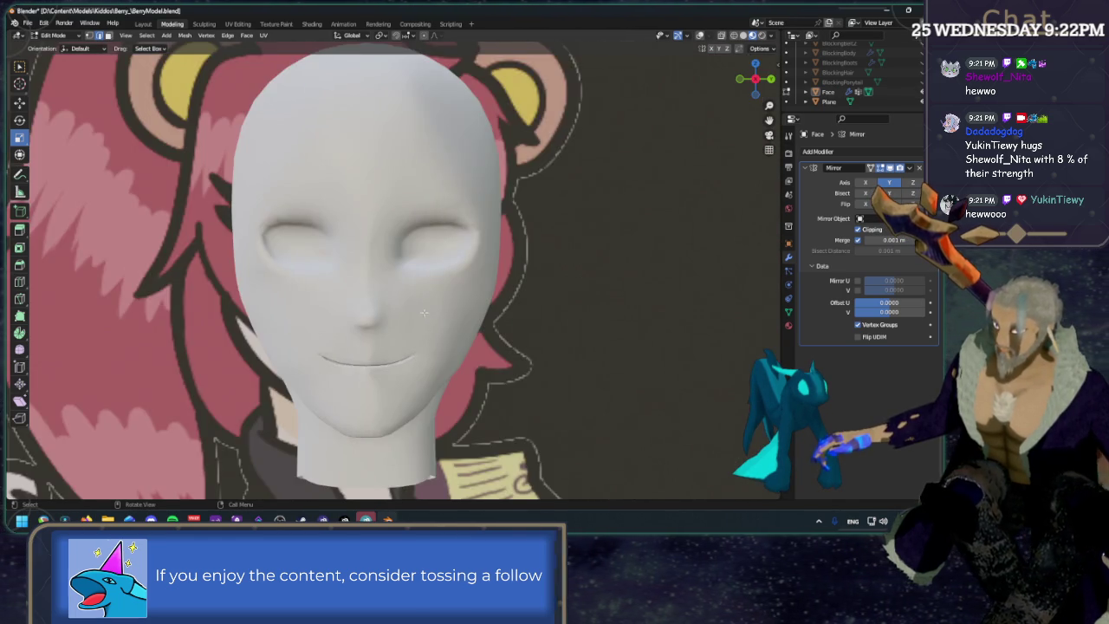
scroll(382, 302, "up", 2)
middle_click_drag(382, 302, 382, 275, "shift")
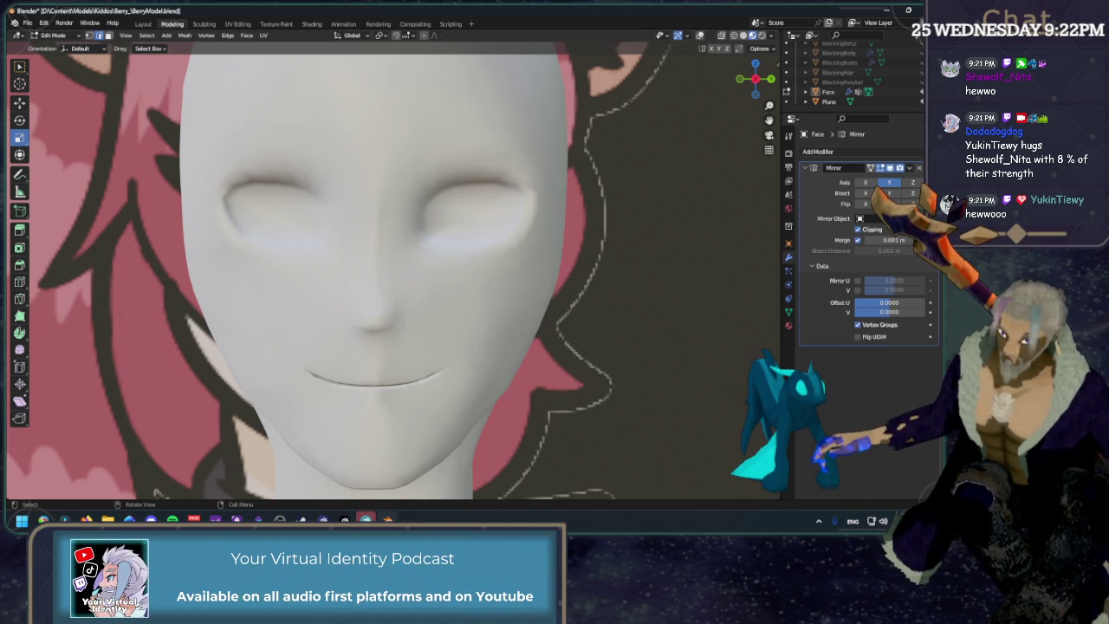
key("ctrl+s")
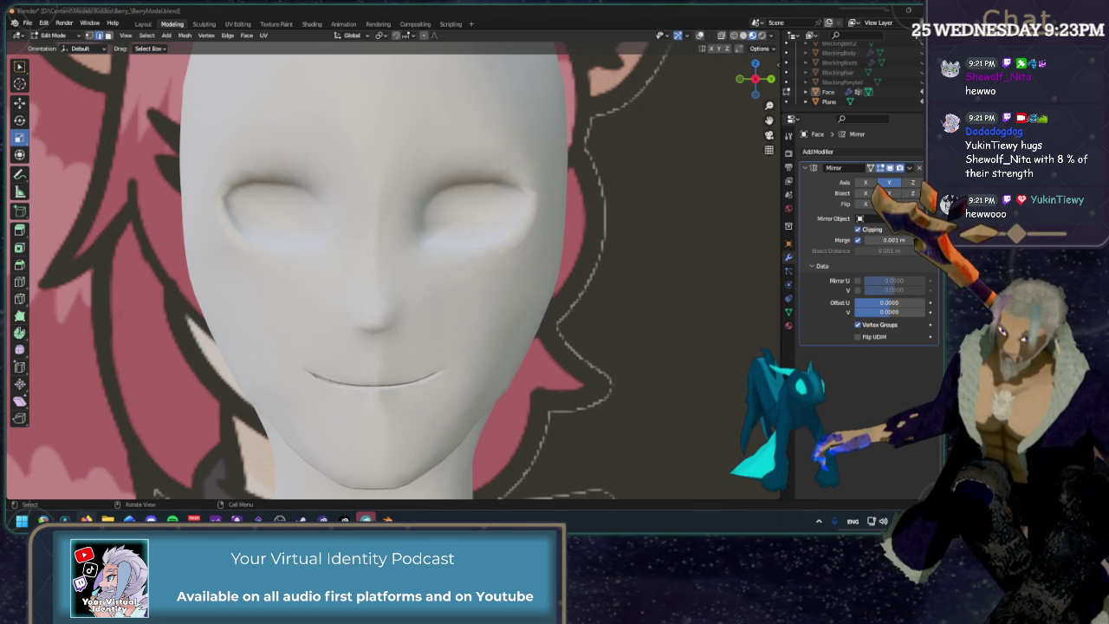
Turn the wireframe back on and zoom in on the closed eye's concentric quad rings.
left_click(700, 36)
middle_click_drag(520, 260, 390, 260)
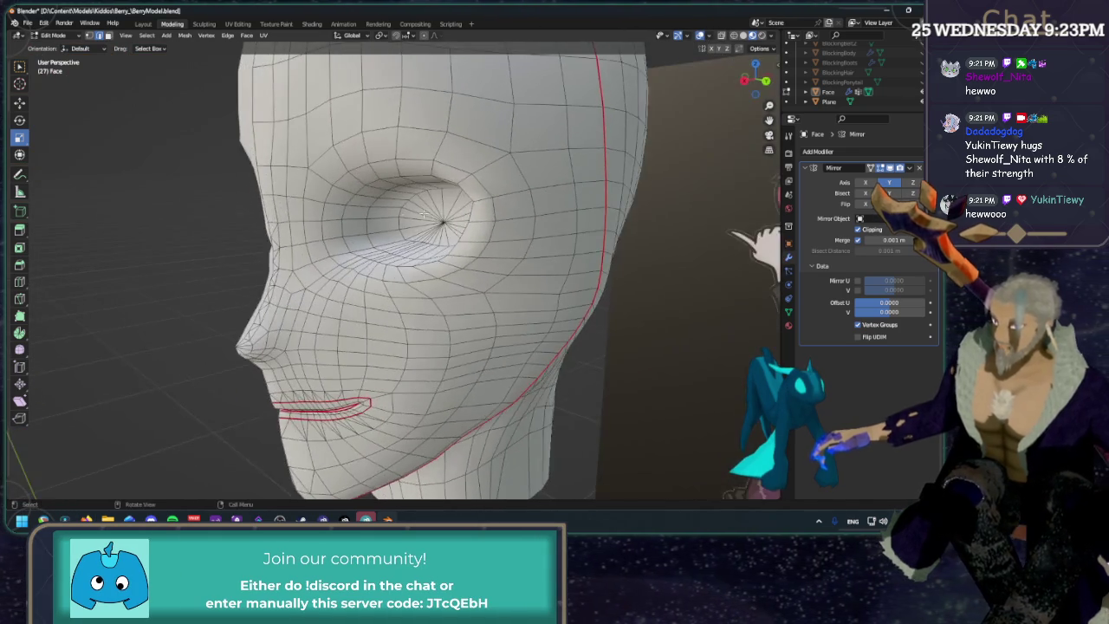
scroll(413, 201, "up", 2)
scroll(413, 201, "up", 1)
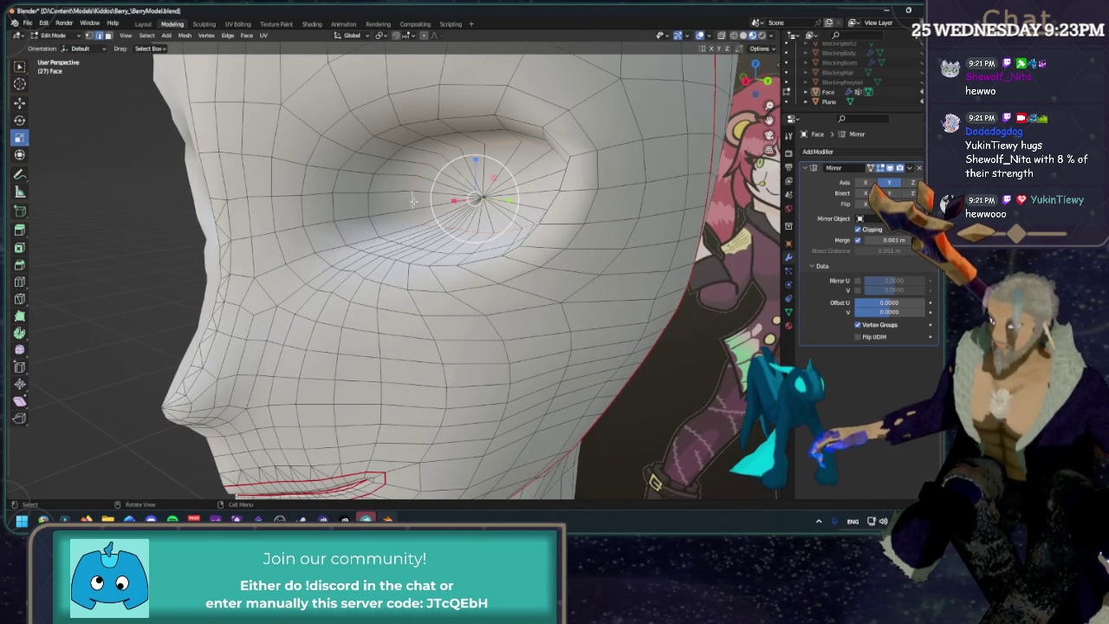
middle_click_drag(413, 201, 503, 204)
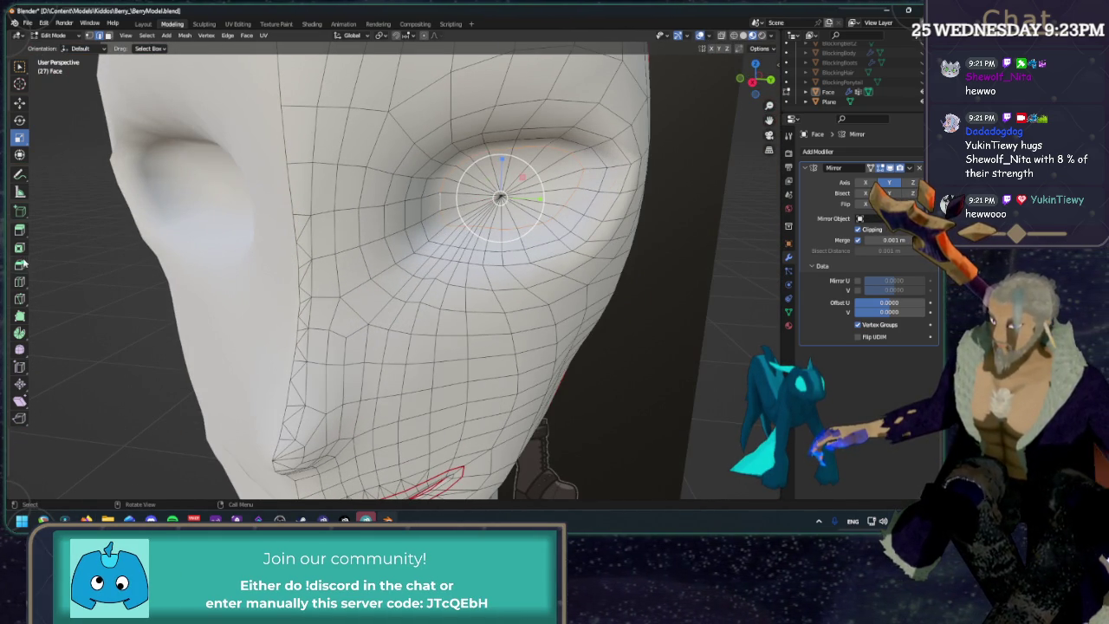